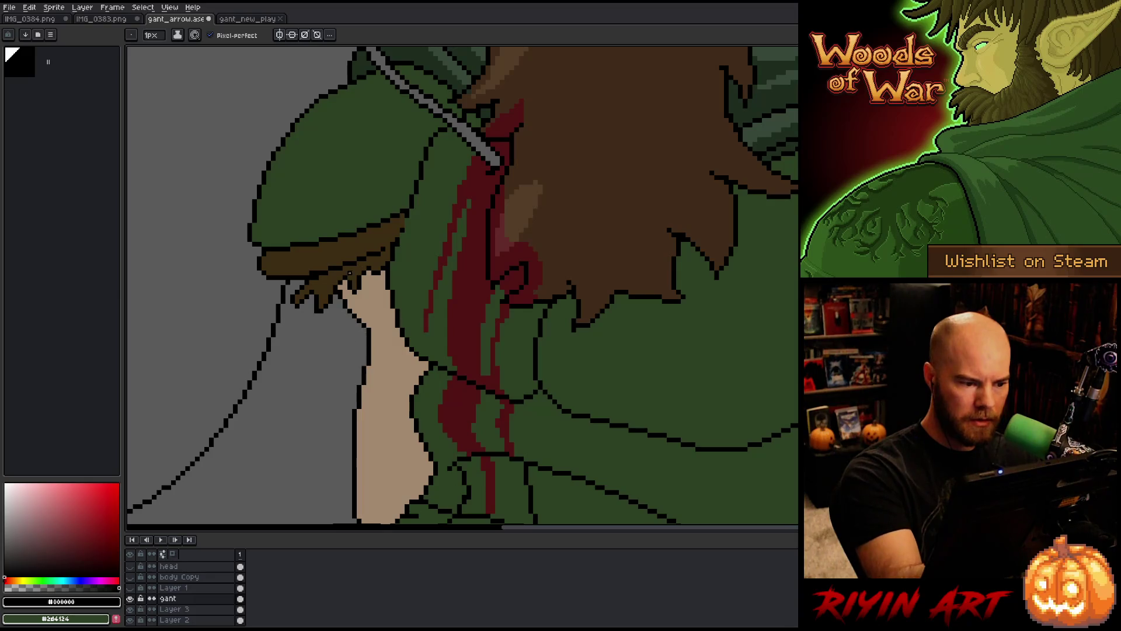
# Add a few black outline pixels beside the neck wound and erase the stray ones
pyautogui.press('alt')
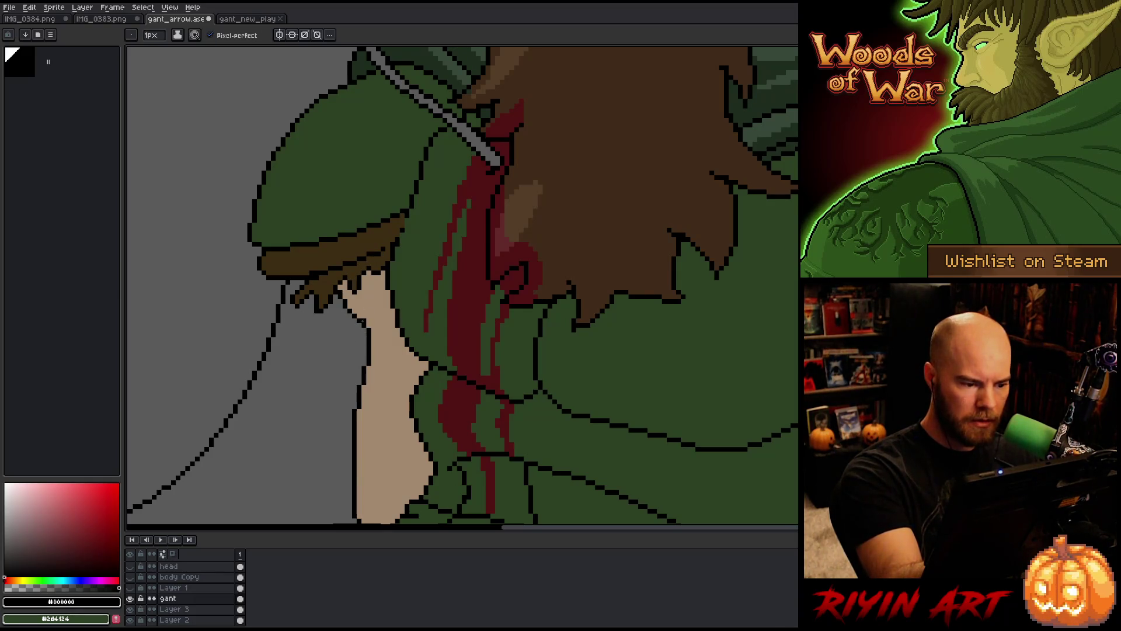
pyautogui.moveTo(359, 302); pyautogui.dragTo(350, 296)
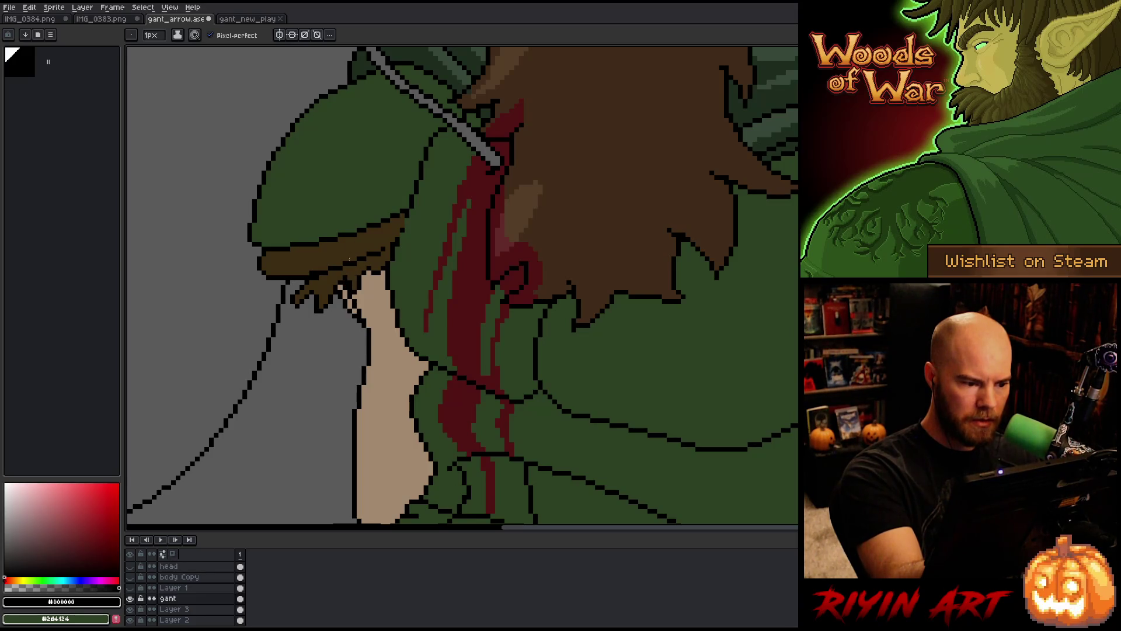
pyautogui.press('e')
pyautogui.moveTo(340, 289); pyautogui.dragTo(346, 307)
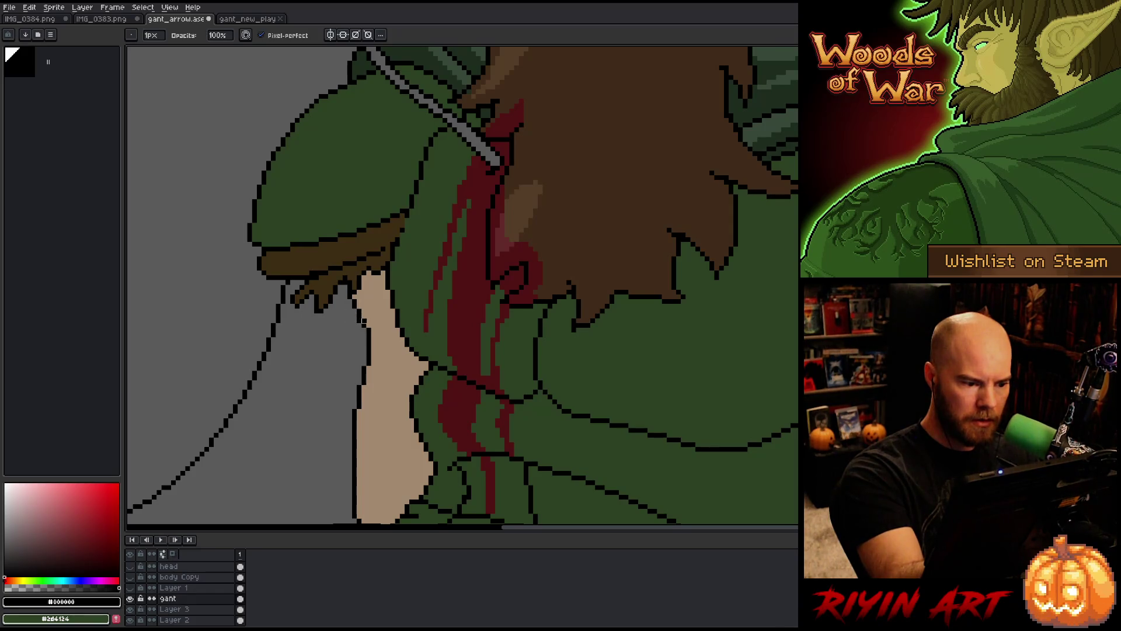
# Zoom out and recentre the view on the whole ranger figure
pyautogui.scroll(-5, 363, 321)
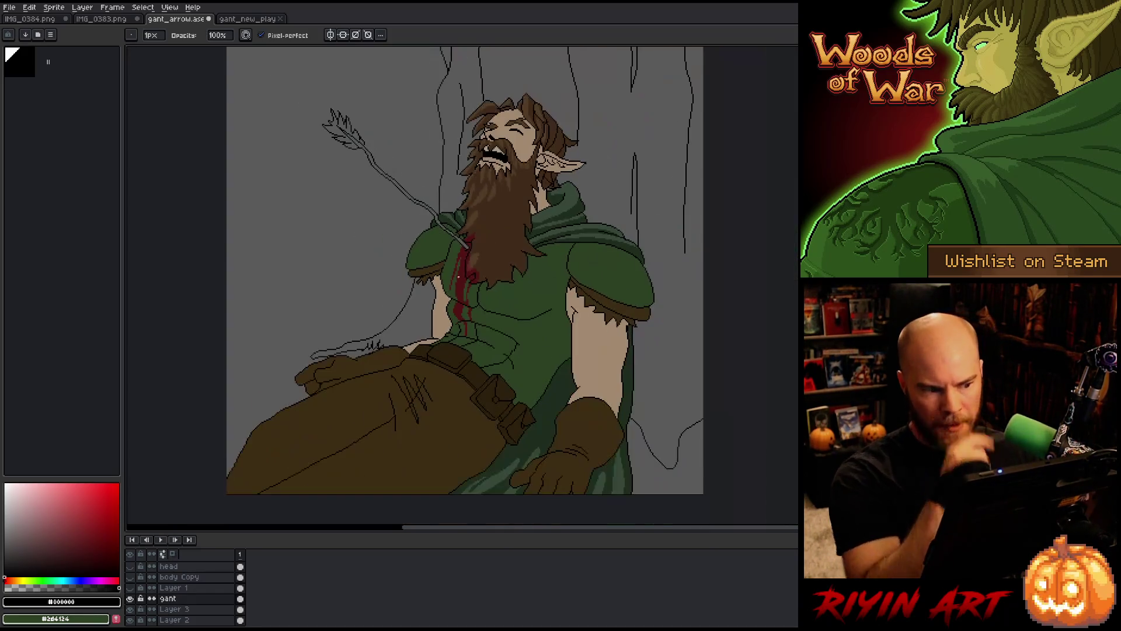
pyautogui.scroll(-1, 459, 278)
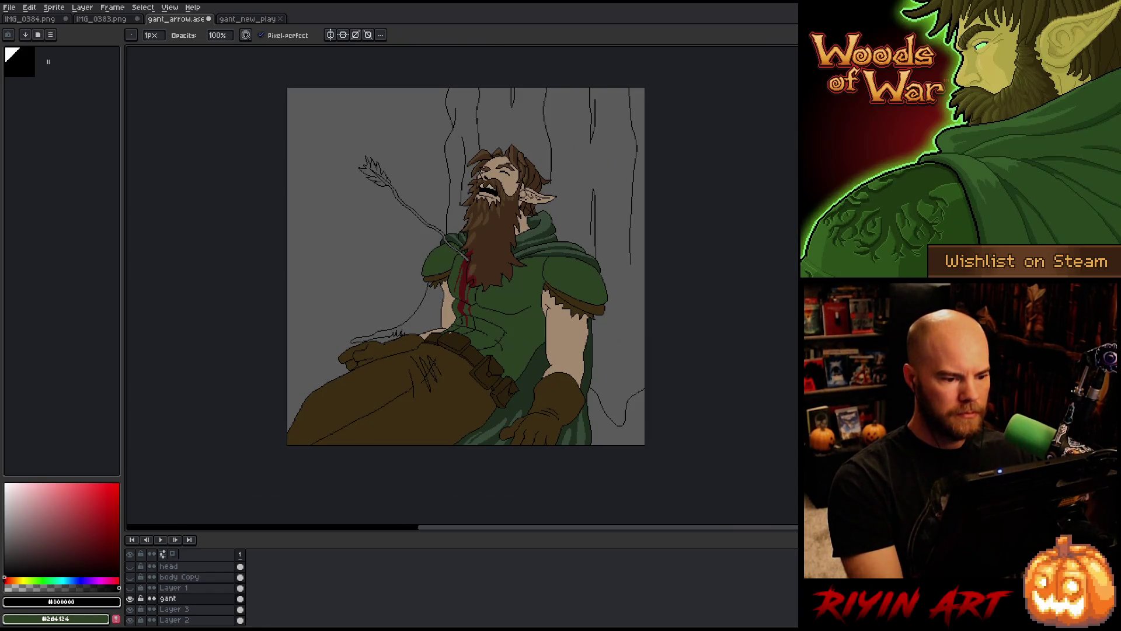
pyautogui.moveTo(458, 333); pyautogui.dragTo(434, 296)
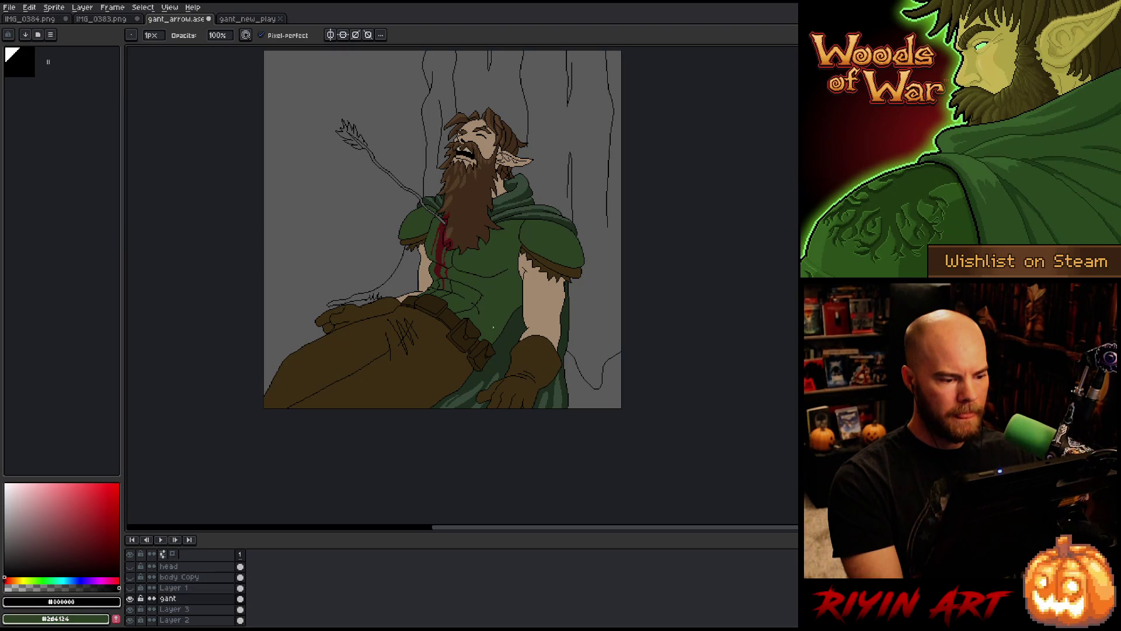
pyautogui.scroll(2, 493, 328)
pyautogui.scroll(-2, 438, 288)
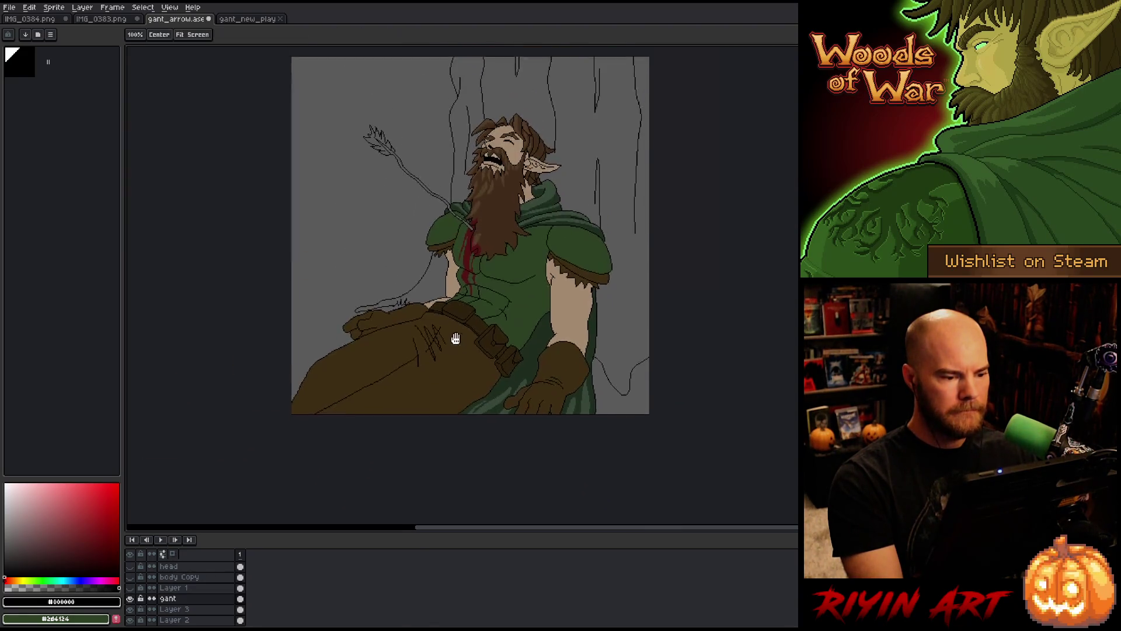
# Sample the trouser brown and black, then undo the stray black stroke on the trousers
pyautogui.moveTo(455, 339)
pyautogui.mouseDown()
pyautogui.moveTo(452, 355)
pyautogui.moveTo(417, 363)
pyautogui.moveTo(408, 341)
pyautogui.moveTo(454, 335)
pyautogui.mouseUp()
pyautogui.press('q')
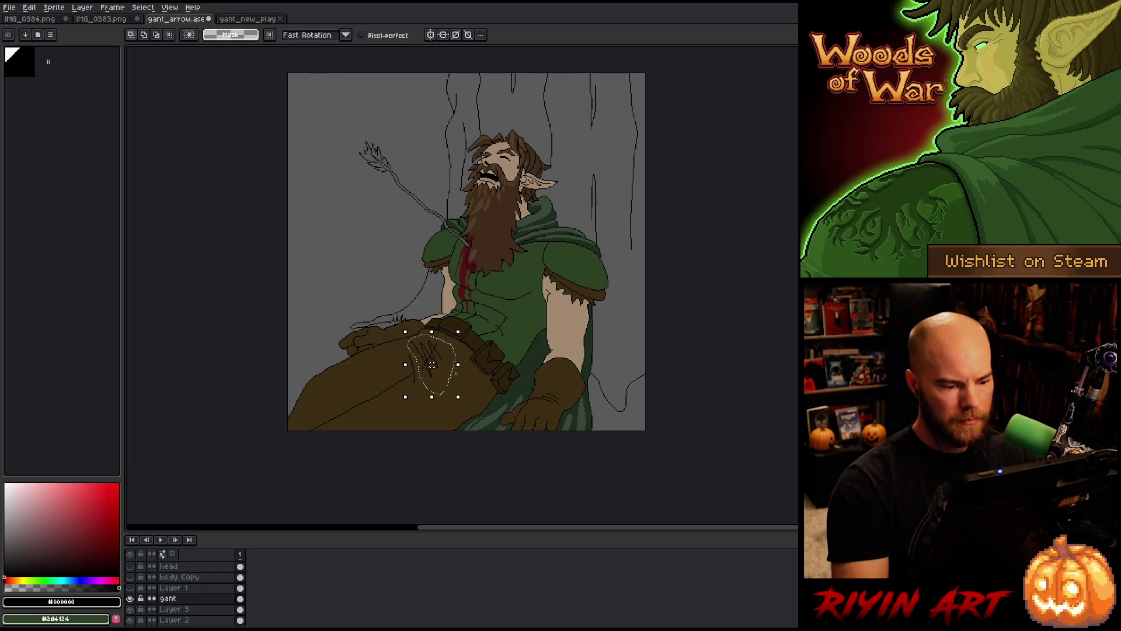
pyautogui.keyDown('alt'); pyautogui.click(432, 364); pyautogui.keyUp('alt')
pyautogui.press('b')
pyautogui.hotkey('ctrl', 'd')
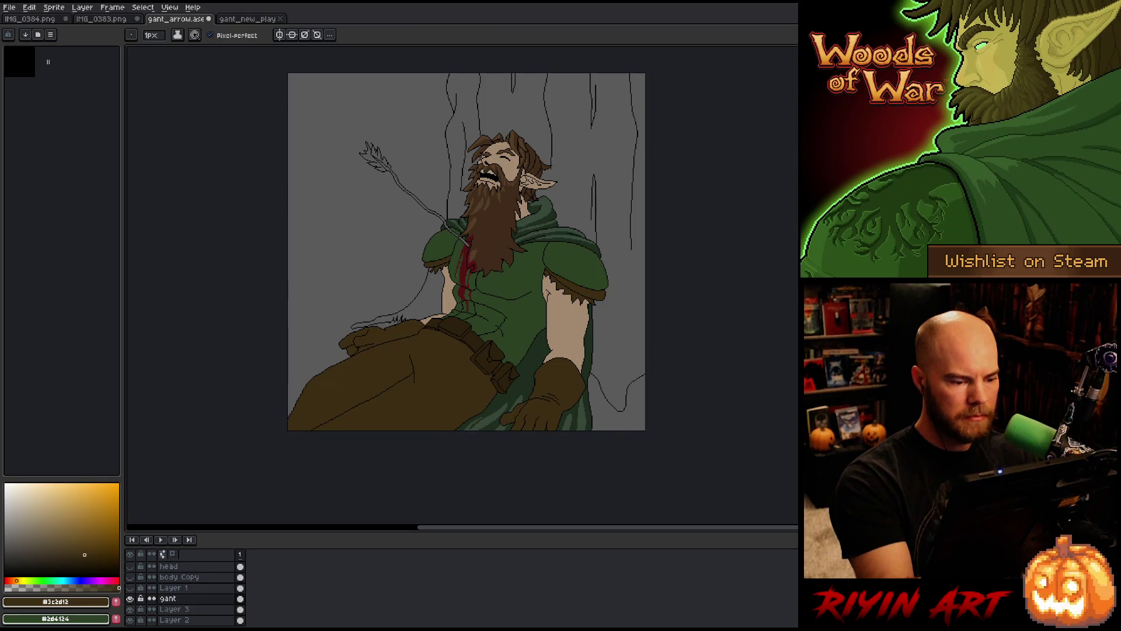
pyautogui.keyDown('alt'); pyautogui.click(415, 387); pyautogui.keyUp('alt')
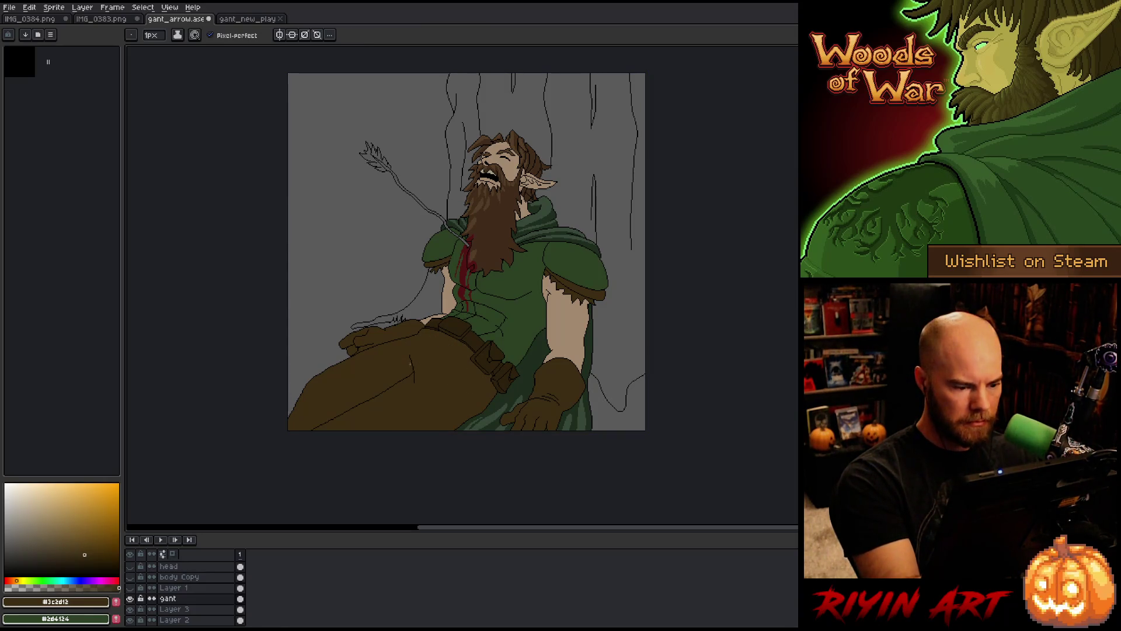
pyautogui.keyDown('alt'); pyautogui.click(417, 367); pyautogui.keyUp('alt')
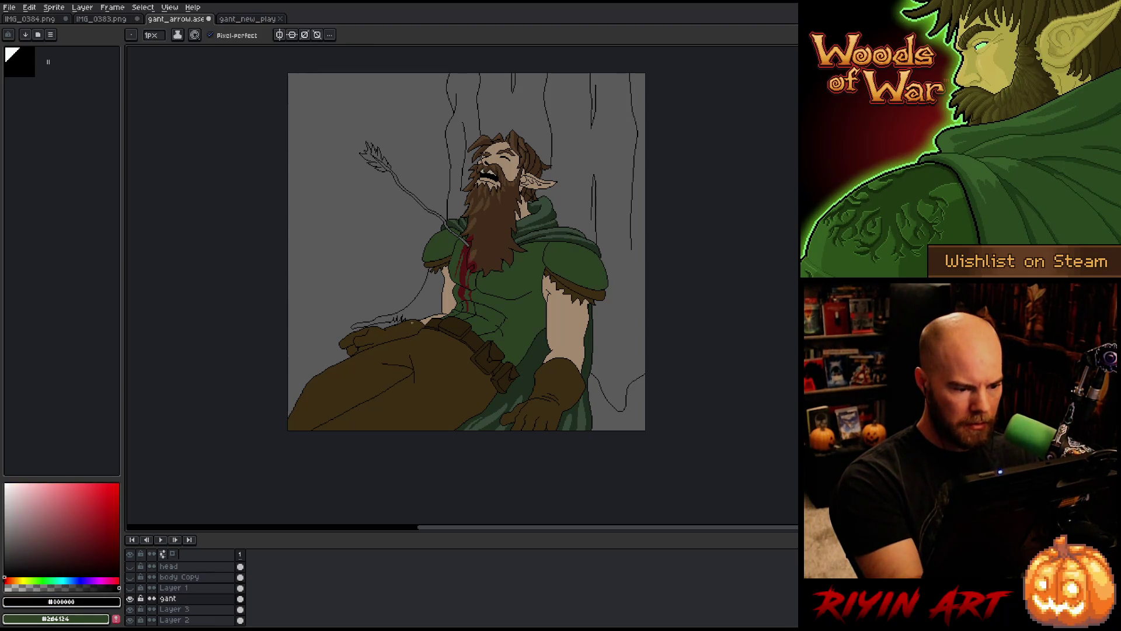
pyautogui.hotkey('ctrl', 'z')
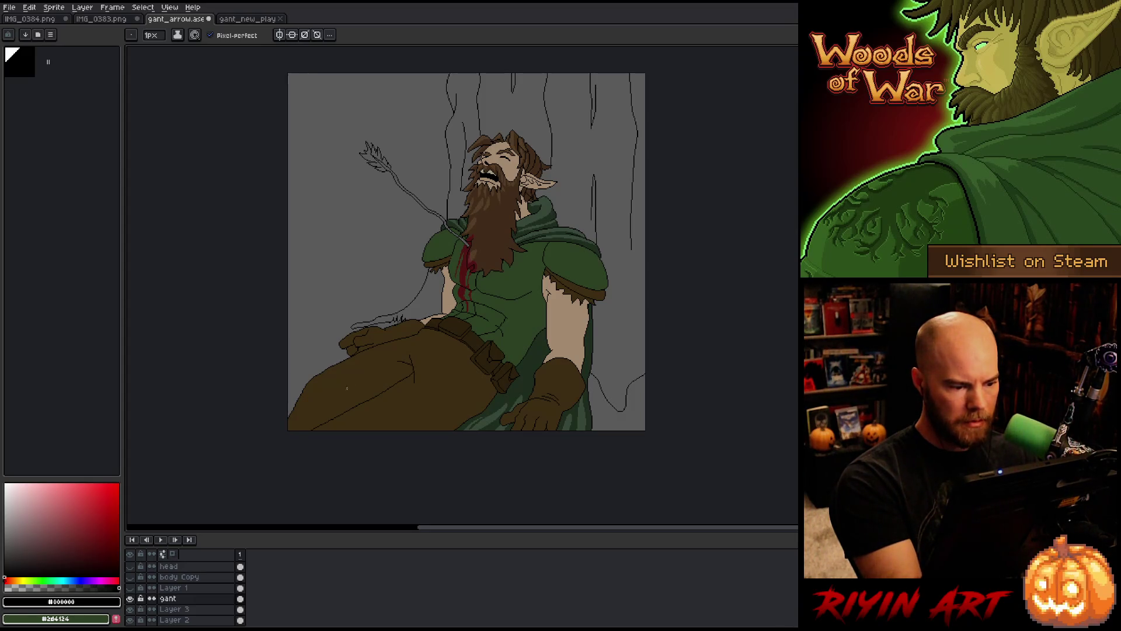
# Magic-Wand select the brown trousers, lighten them to a lighter brown, and reframe the figure
pyautogui.press('w')
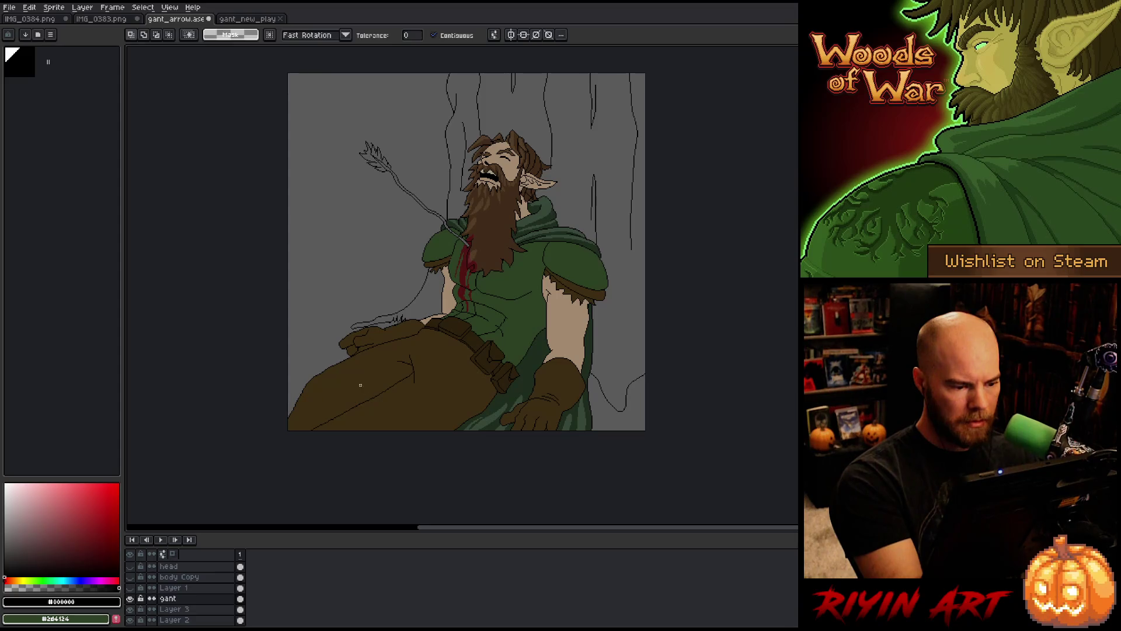
pyautogui.click(380, 397)
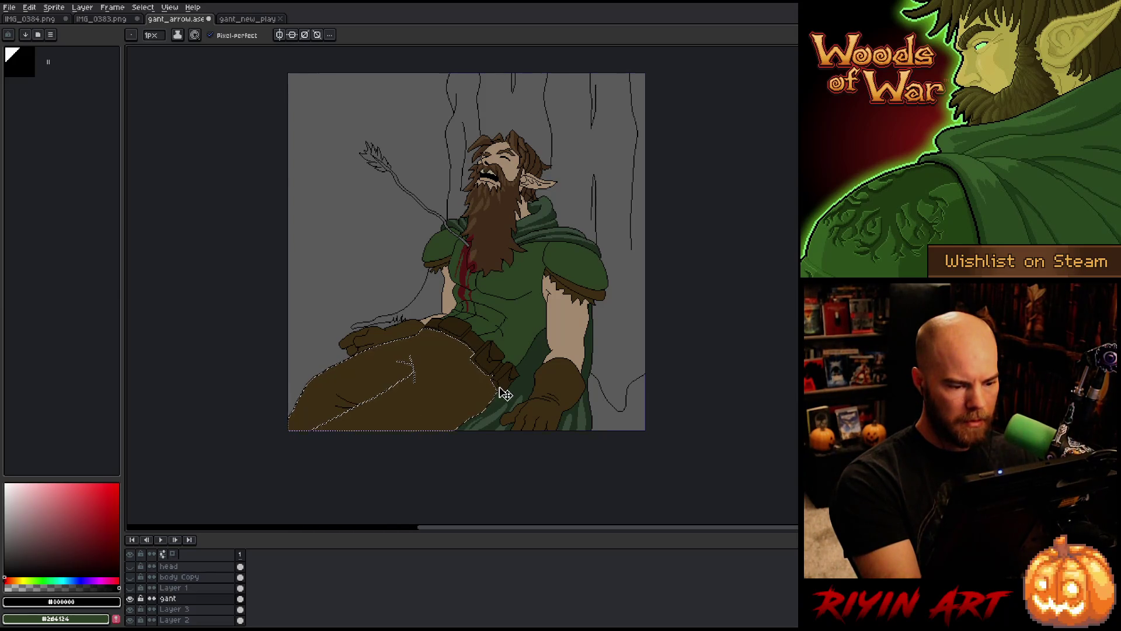
pyautogui.hotkey('ctrl', 'z')
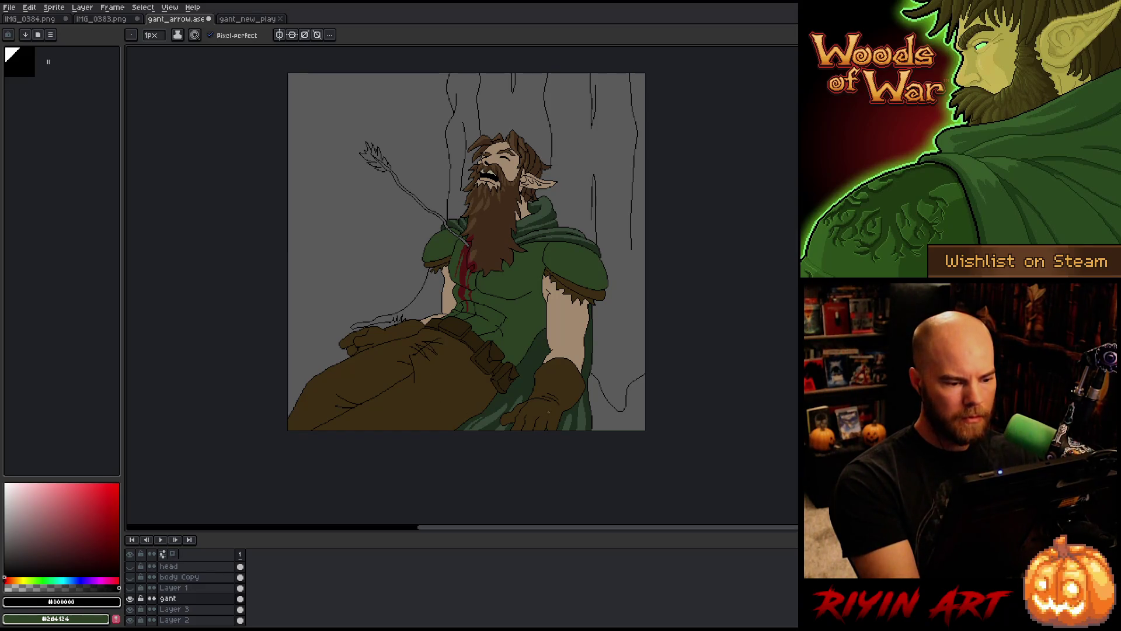
pyautogui.press('space')
pyautogui.moveTo(589, 345); pyautogui.dragTo(536, 365)
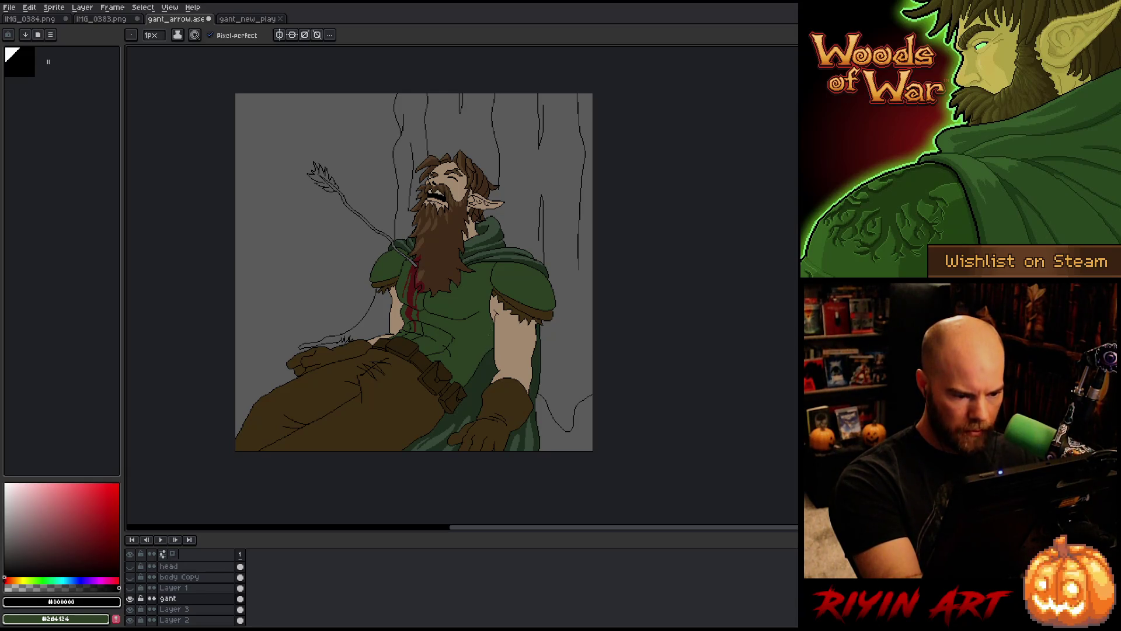
# Draw a dark line along the cloak by the belt, sampling green #2d4124, black and dark brown #2d210d
pyautogui.scroll(2, 490, 362)
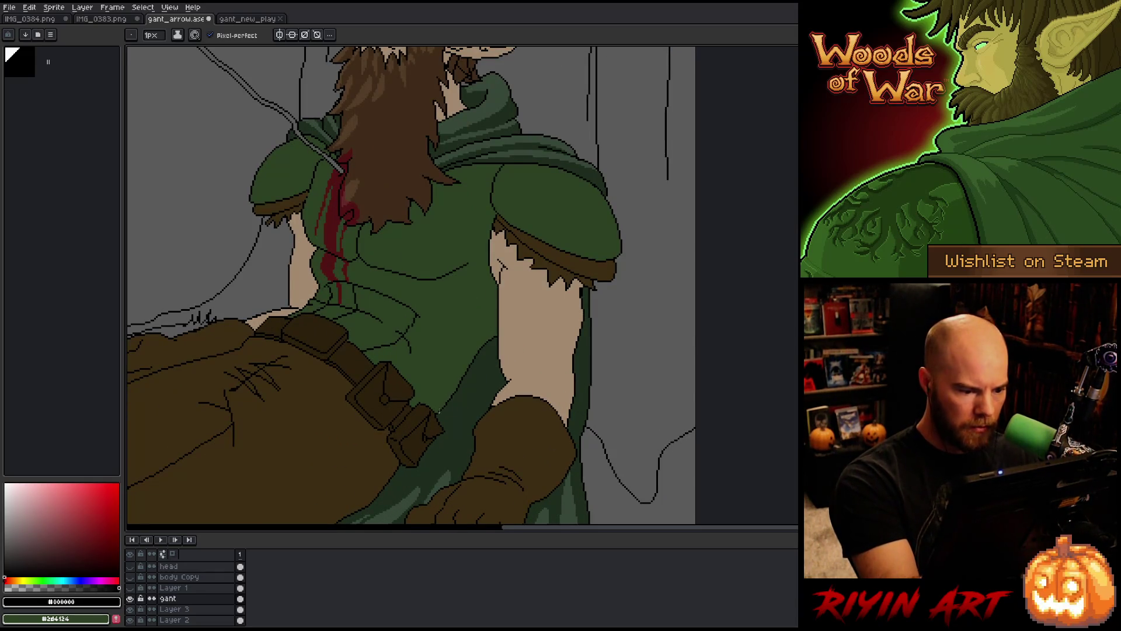
pyautogui.press('alt')
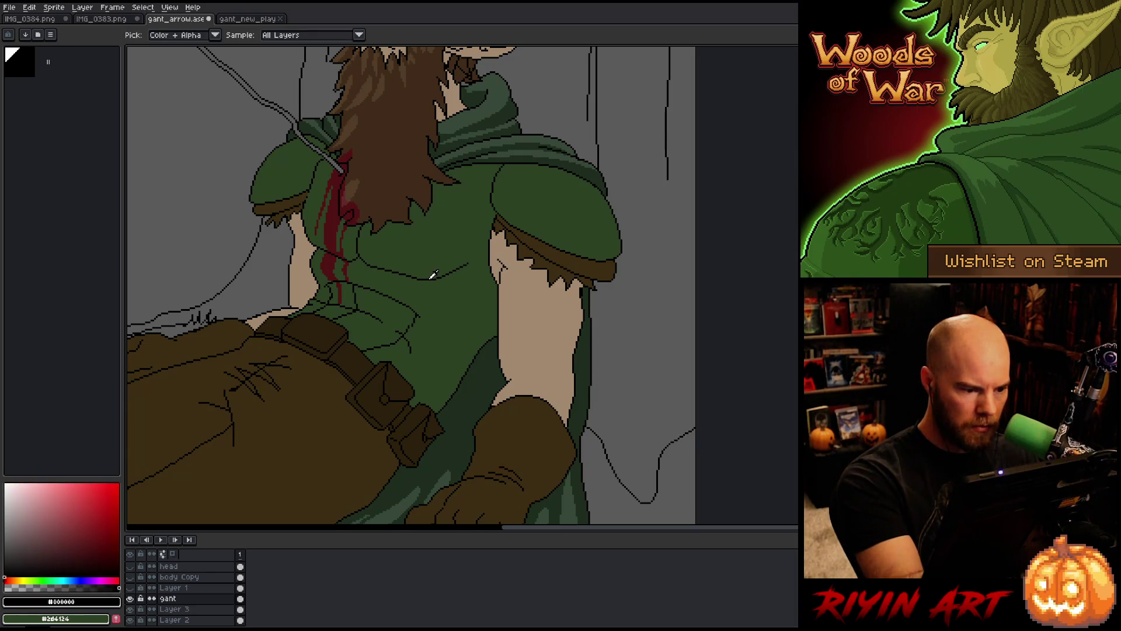
pyautogui.press('alt')
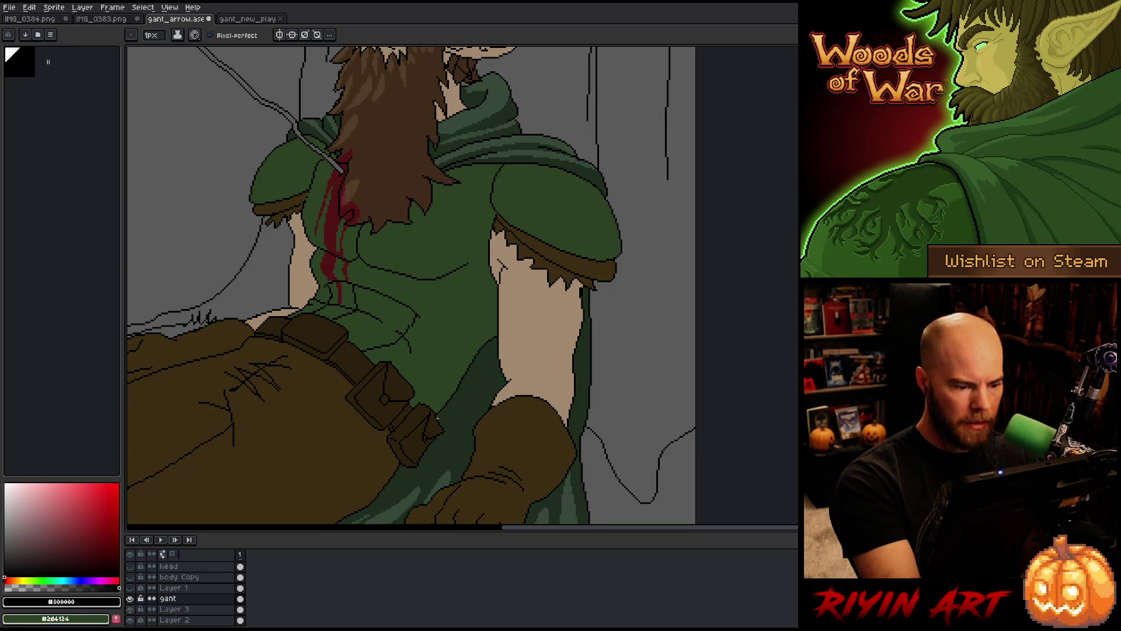
pyautogui.moveTo(437, 417); pyautogui.dragTo(493, 370)
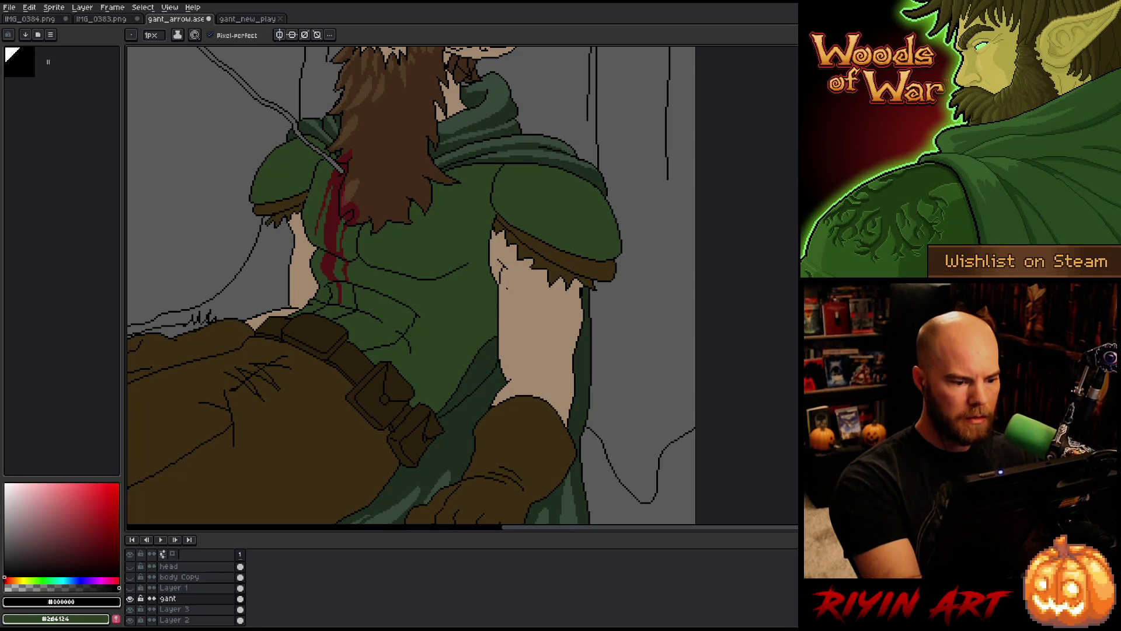
pyautogui.keyDown('alt'); pyautogui.click(495, 325); pyautogui.keyUp('alt')
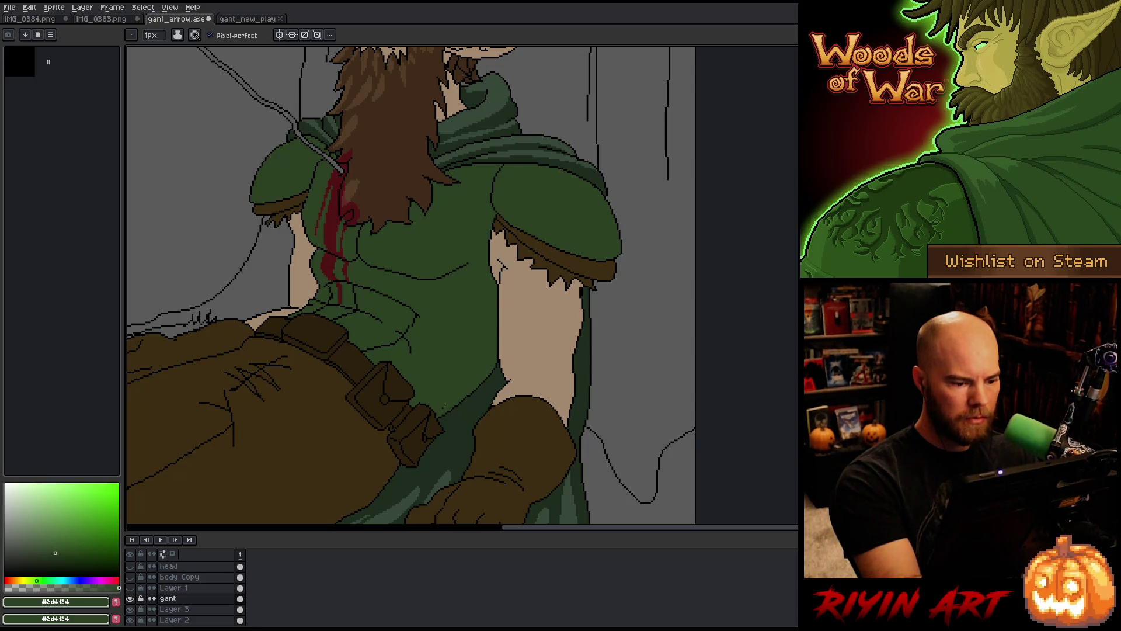
pyautogui.keyDown('alt'); pyautogui.click(422, 404); pyautogui.keyUp('alt')
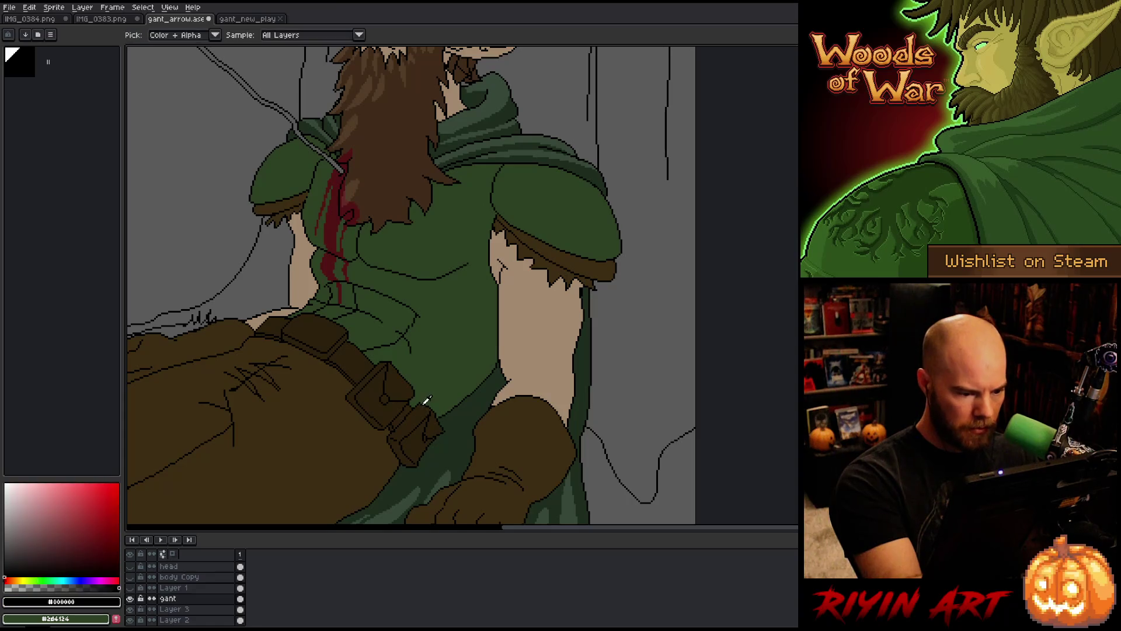
pyautogui.keyDown('alt'); pyautogui.click(421, 410); pyautogui.keyUp('alt')
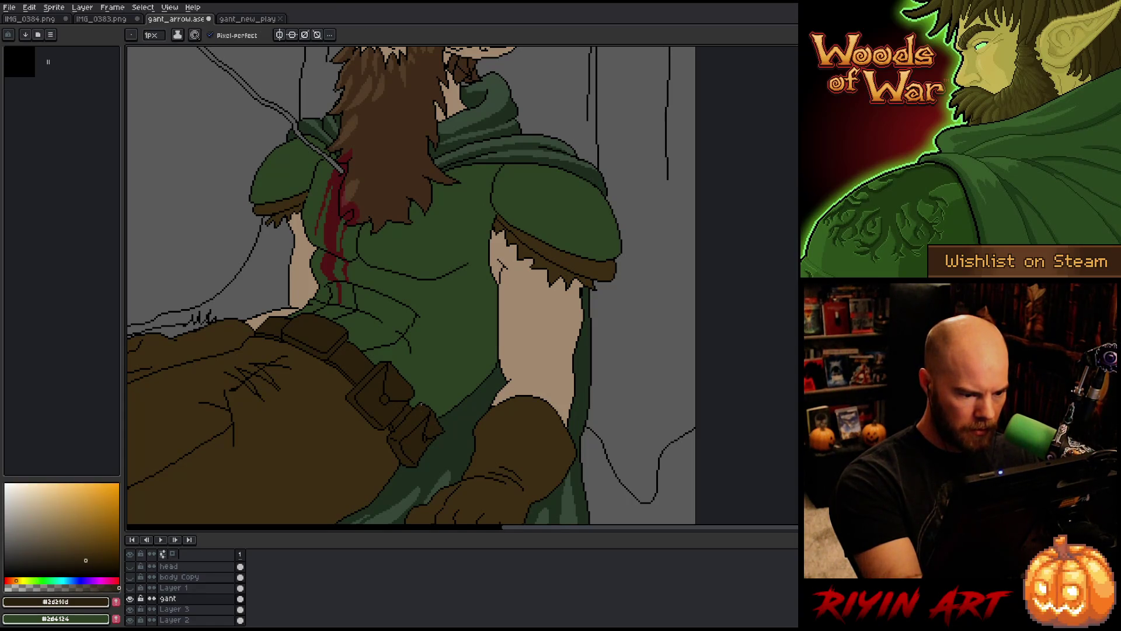
pyautogui.scroll(-3, 473, 304)
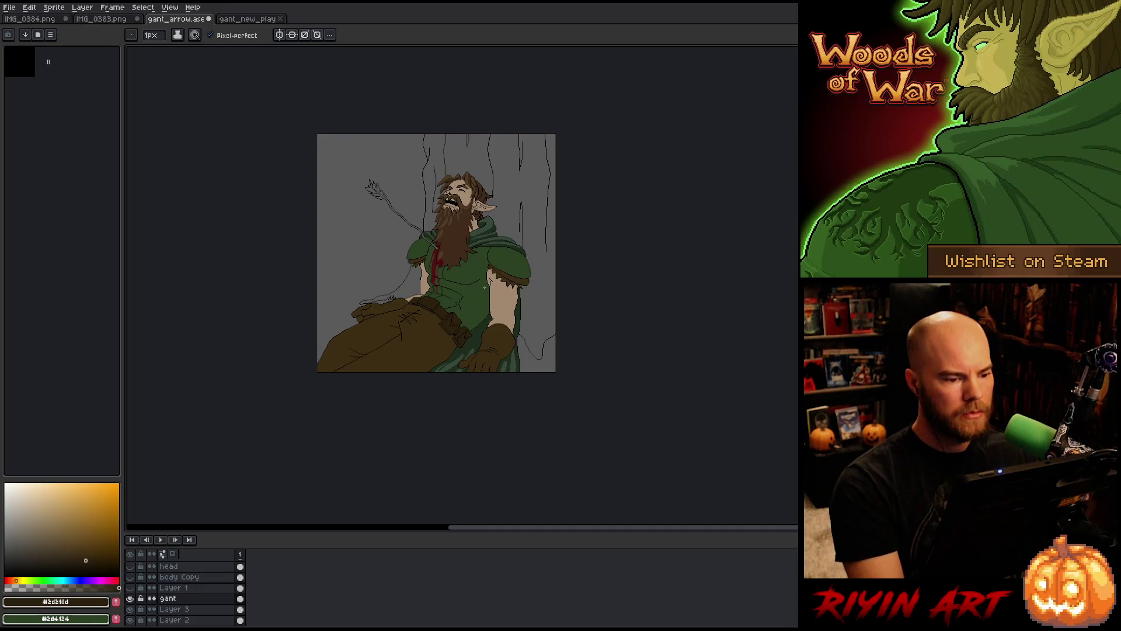
# Save the sprite, then trial-extend the black chest line rightward and undo it
pyautogui.moveTo(461, 245); pyautogui.dragTo(456, 318)
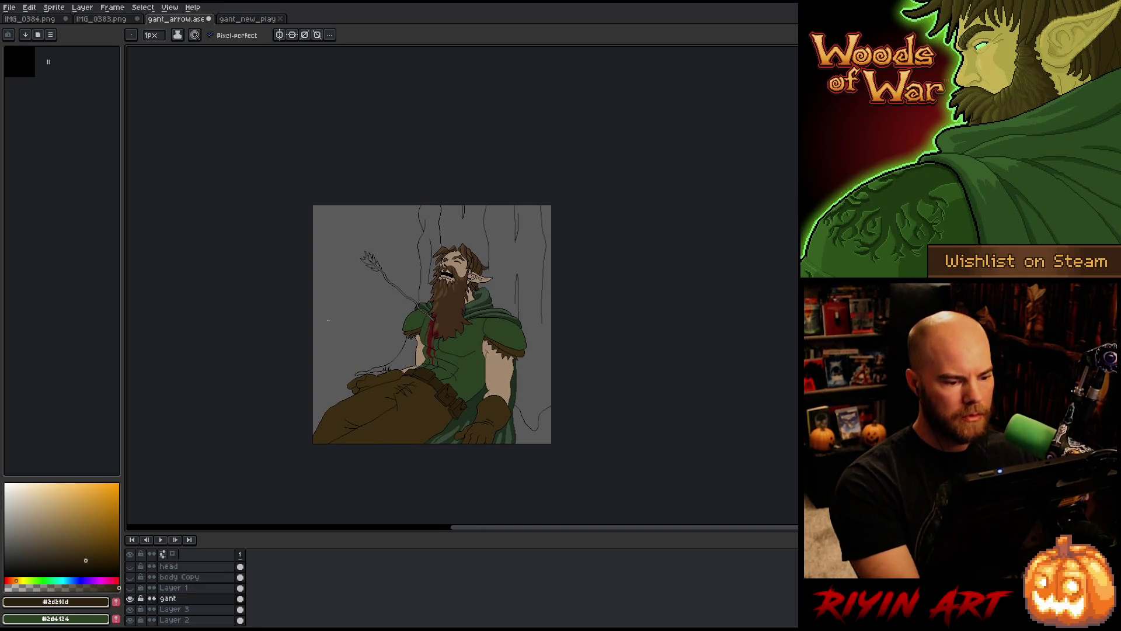
pyautogui.hotkey('ctrl', 's')
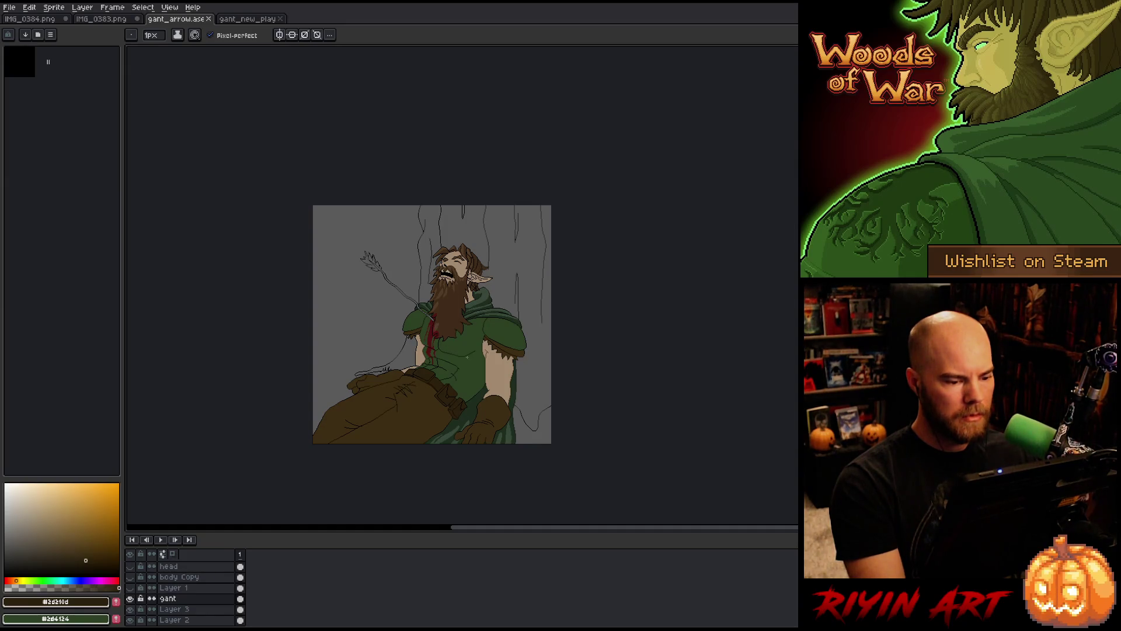
pyautogui.scroll(2, 467, 357)
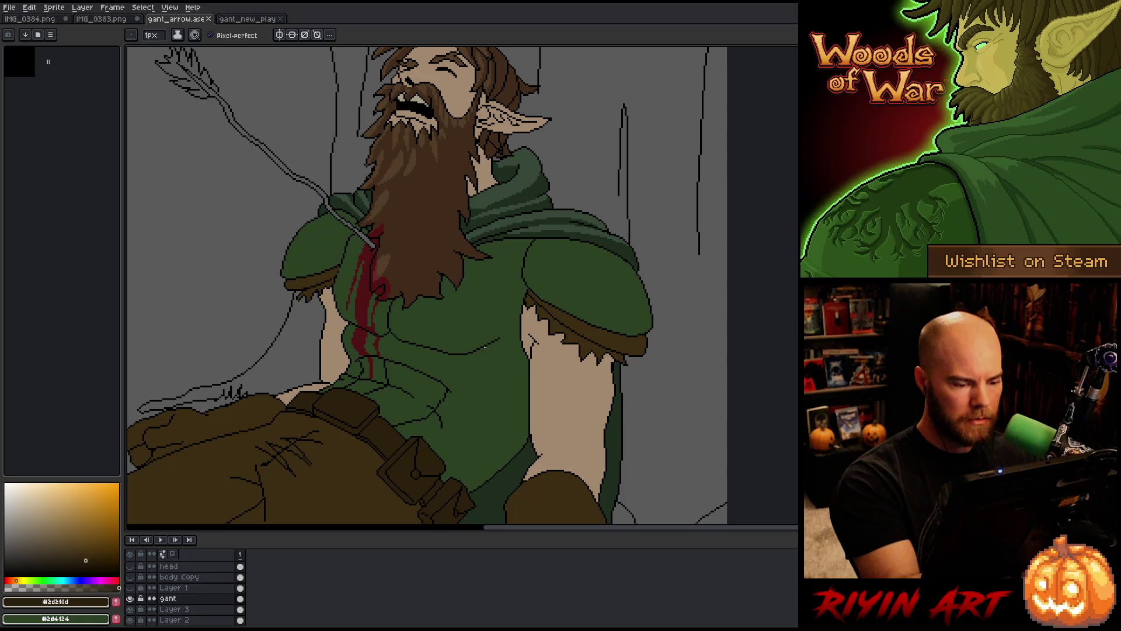
pyautogui.keyDown('alt'); pyautogui.click(485, 347); pyautogui.keyUp('alt')
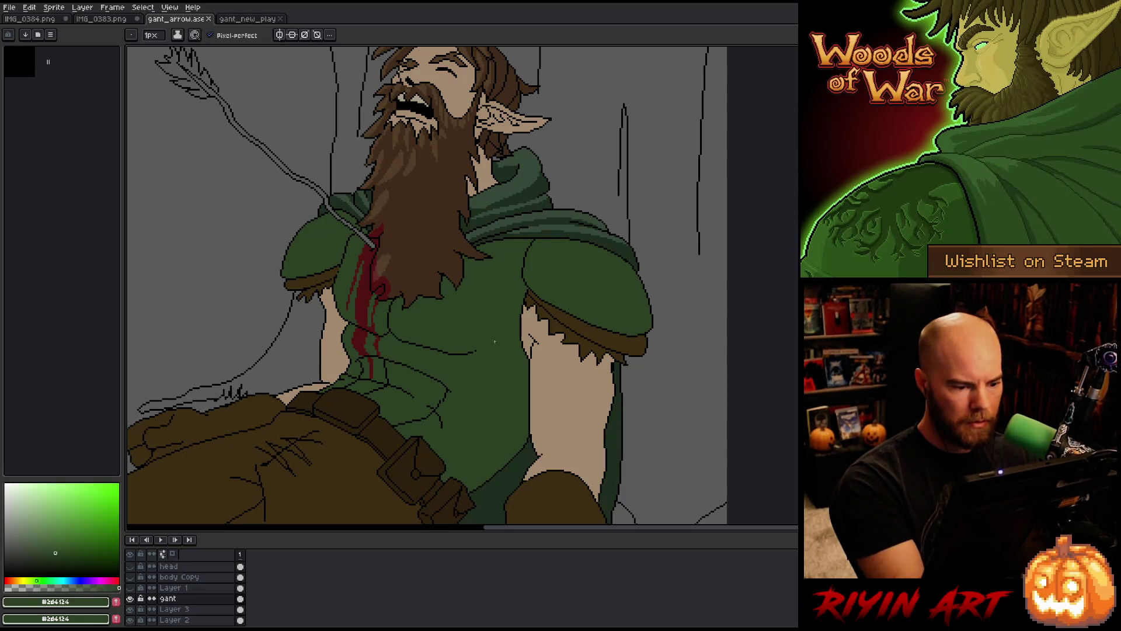
pyautogui.keyDown('alt'); pyautogui.click(465, 354); pyautogui.keyUp('alt')
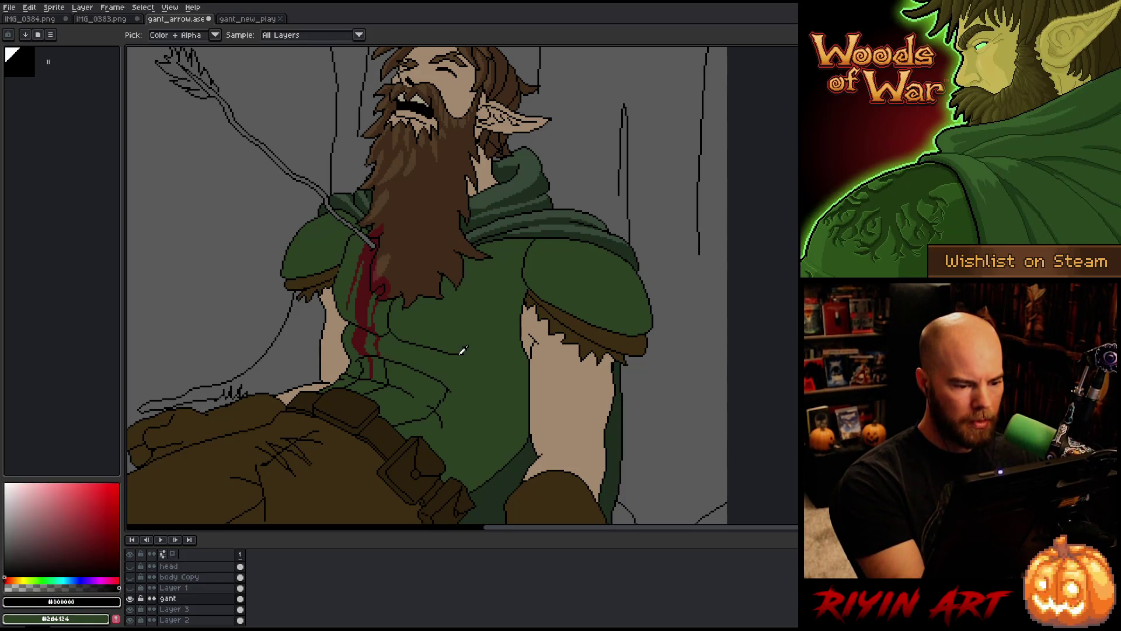
pyautogui.moveTo(464, 353); pyautogui.dragTo(513, 349)
pyautogui.hotkey('ctrl', 'z')
pyautogui.hotkey('ctrl', 'z')
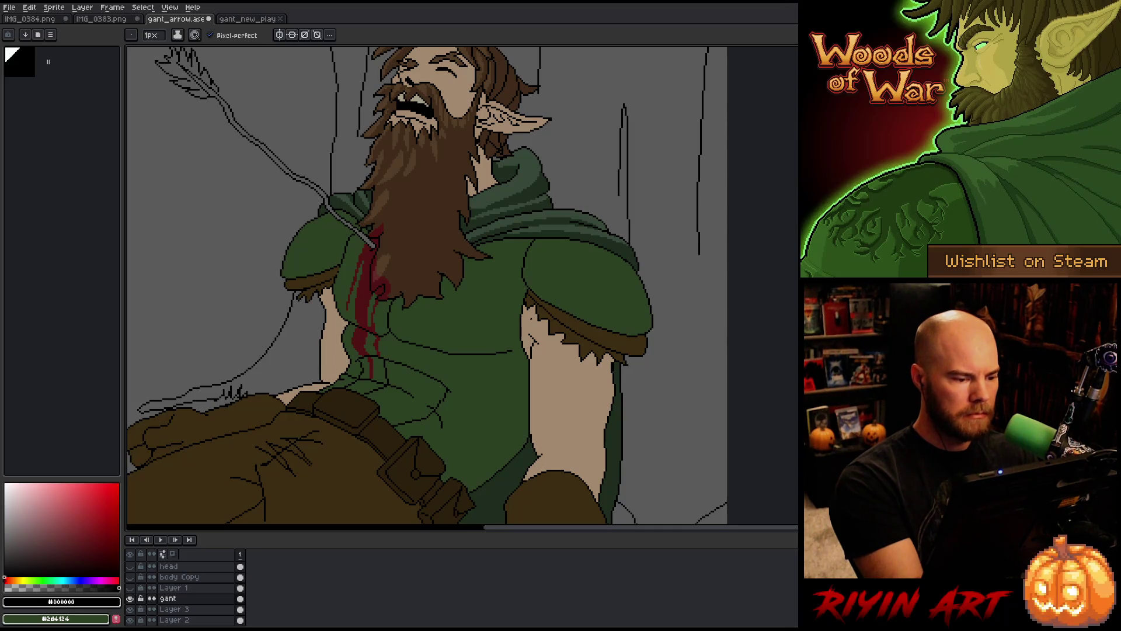
pyautogui.scroll(-3, 482, 373)
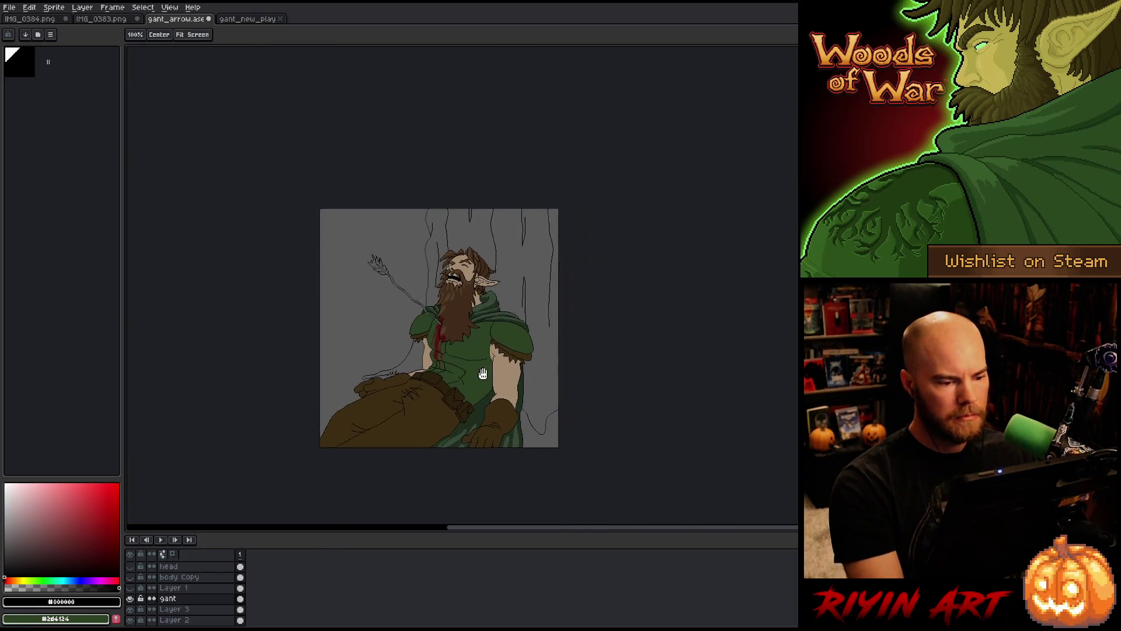
# Select the stray trunk line at the lower right and delete it
pyautogui.moveTo(482, 373); pyautogui.dragTo(437, 382)
pyautogui.scroll(1, 436, 400)
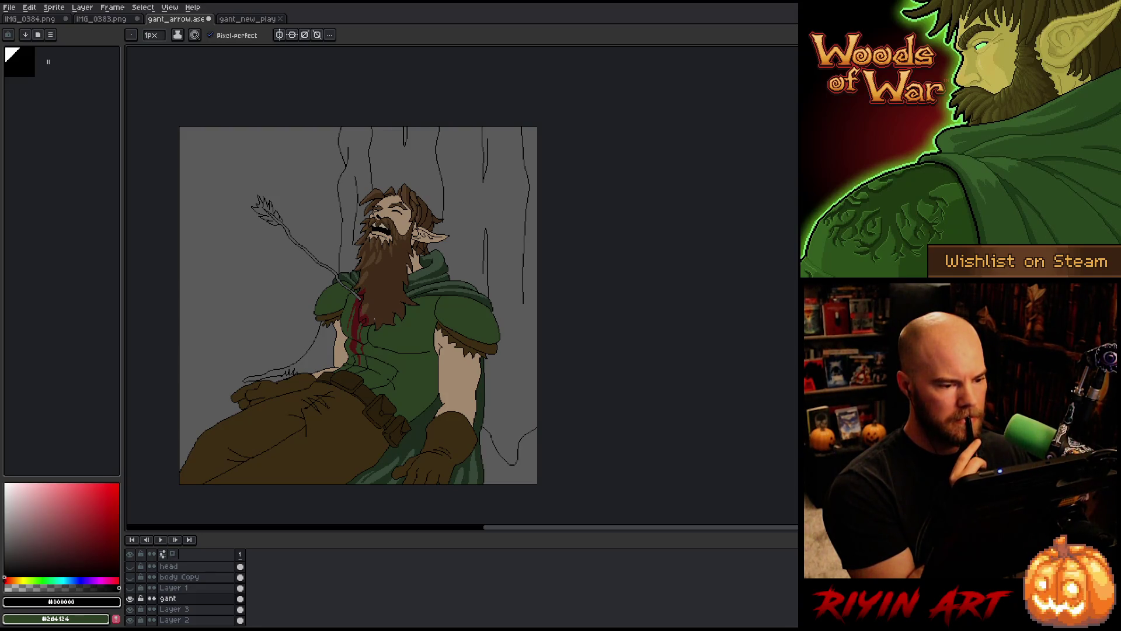
pyautogui.scroll(1, 344, 320)
pyautogui.press('m')
pyautogui.scroll(-3, 603, 370)
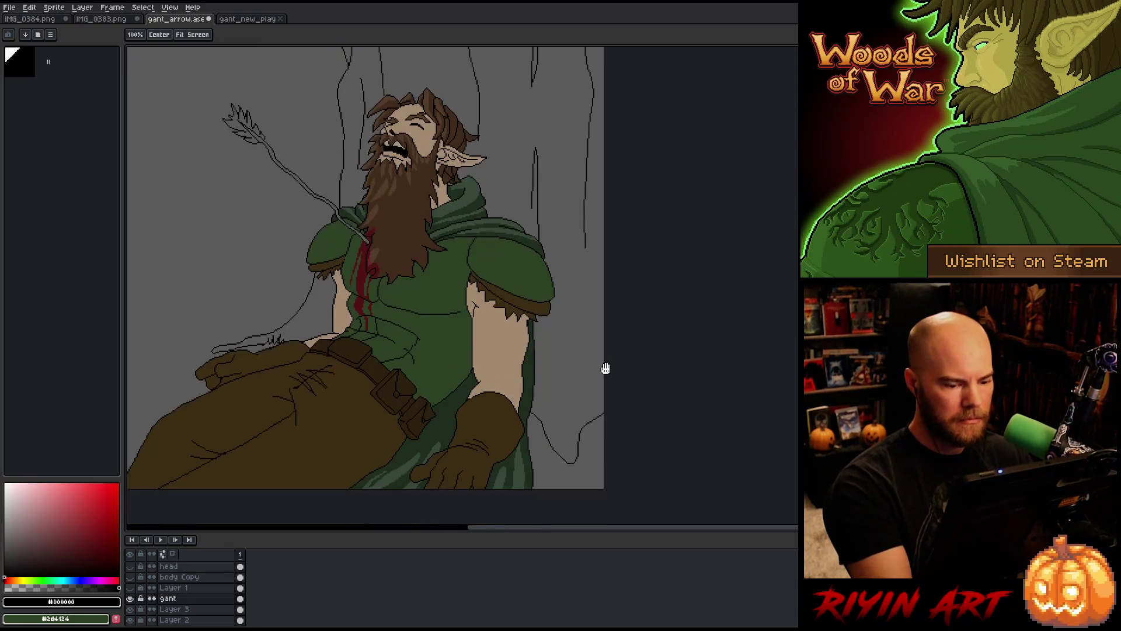
pyautogui.moveTo(596, 389)
pyautogui.mouseDown()
pyautogui.moveTo(570, 484)
pyautogui.moveTo(607, 487)
pyautogui.mouseUp()
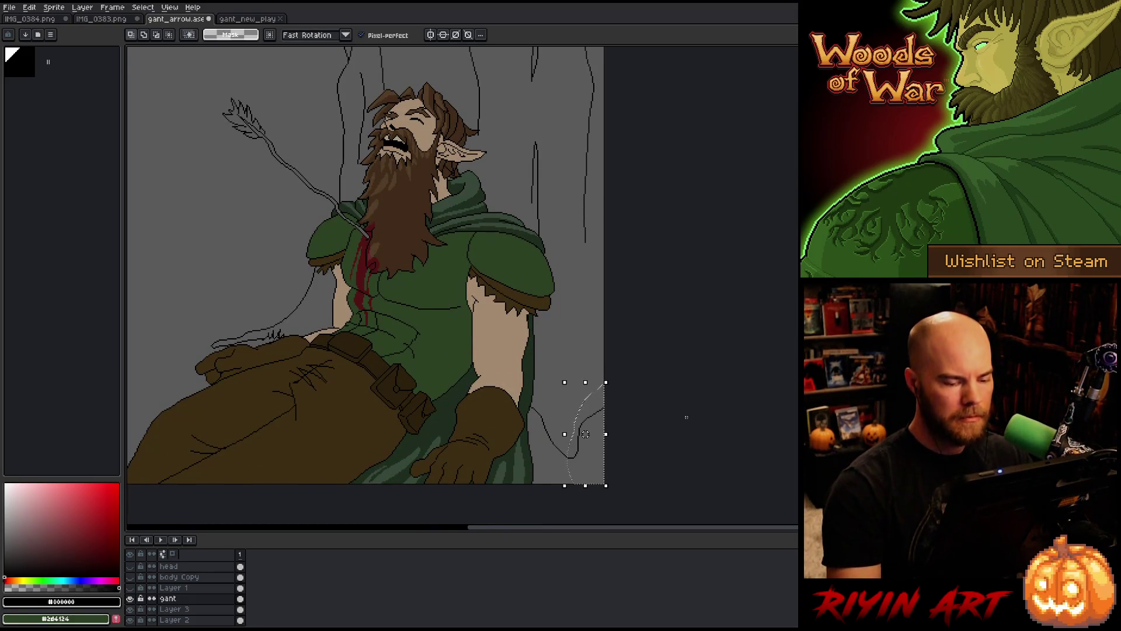
pyautogui.hotkey('ctrl', 'd')
# Draw a new black trunk outline on the right side, undoing and retrying beside the cloak
pyautogui.press('b')
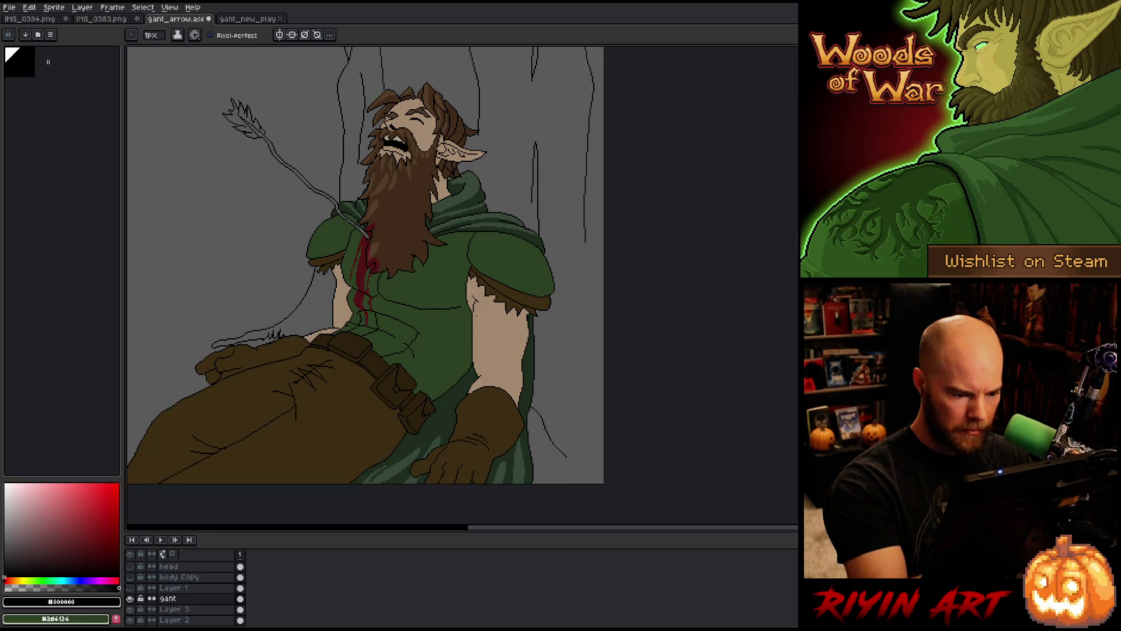
pyautogui.press('i')
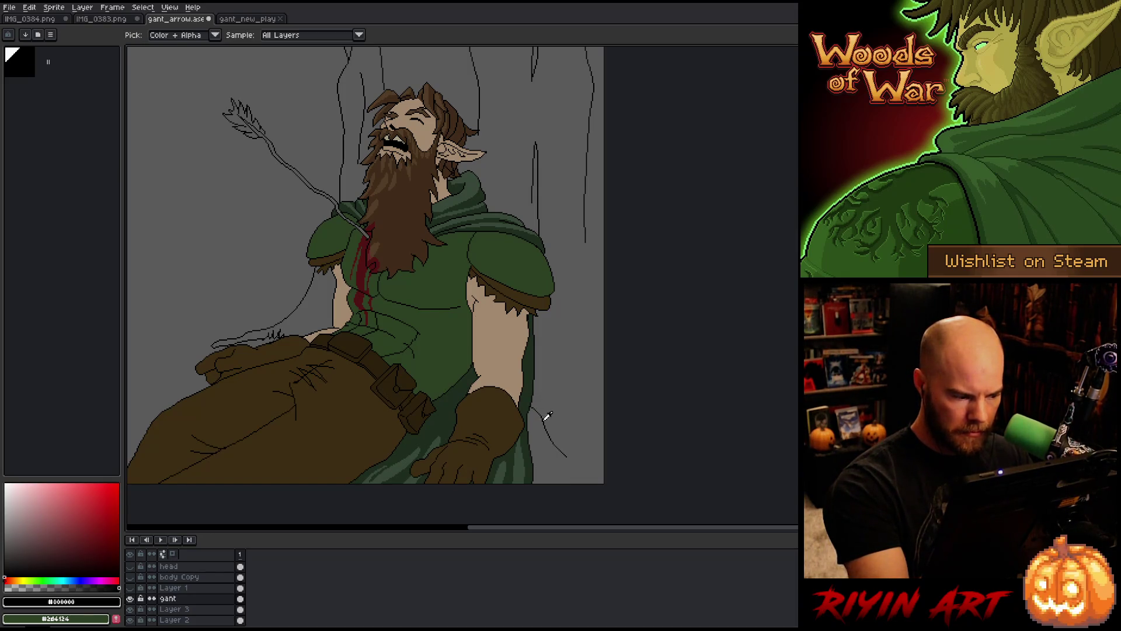
pyautogui.press('b')
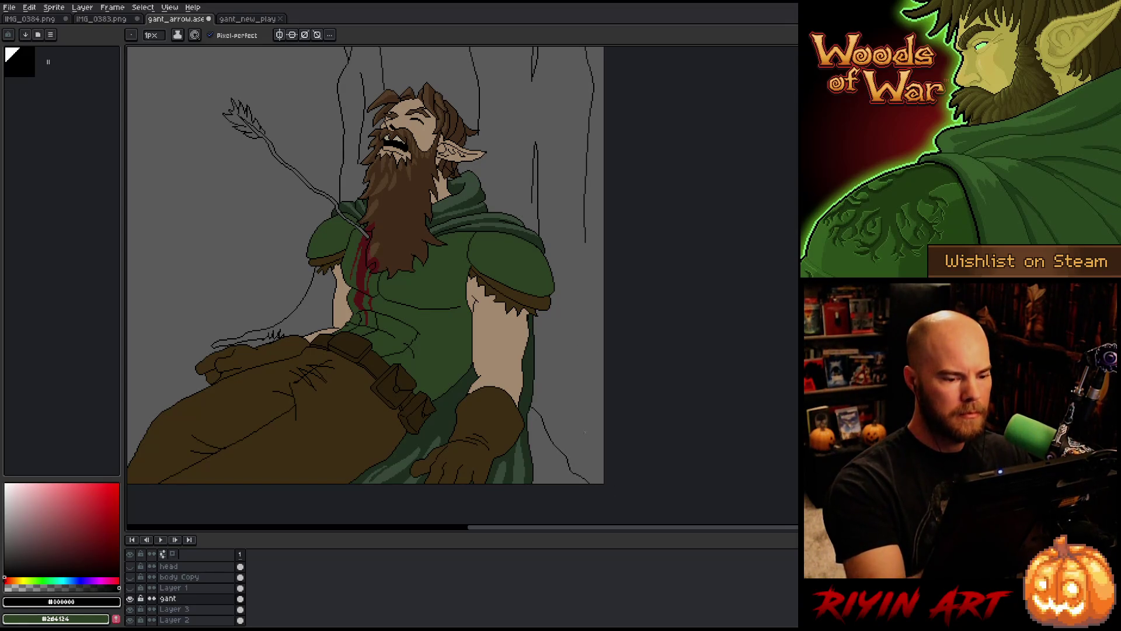
pyautogui.moveTo(570, 408); pyautogui.dragTo(621, 167)
pyautogui.hotkey('ctrl', 'z')
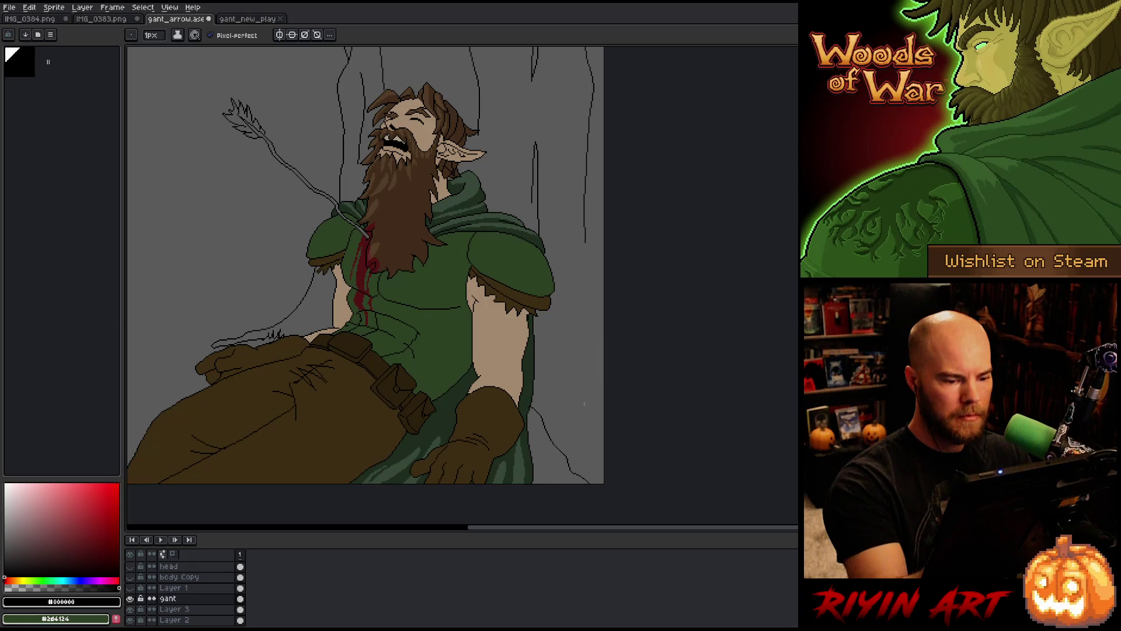
pyautogui.moveTo(583, 403)
pyautogui.mouseDown()
pyautogui.moveTo(582, 323)
pyautogui.moveTo(566, 411)
pyautogui.mouseUp()
pyautogui.hotkey('ctrl', 'z')
# Redraw the trunk line from higher up toward the cloak, undo the last attempt, and recentre the sprite
pyautogui.moveTo(578, 330); pyautogui.dragTo(567, 403)
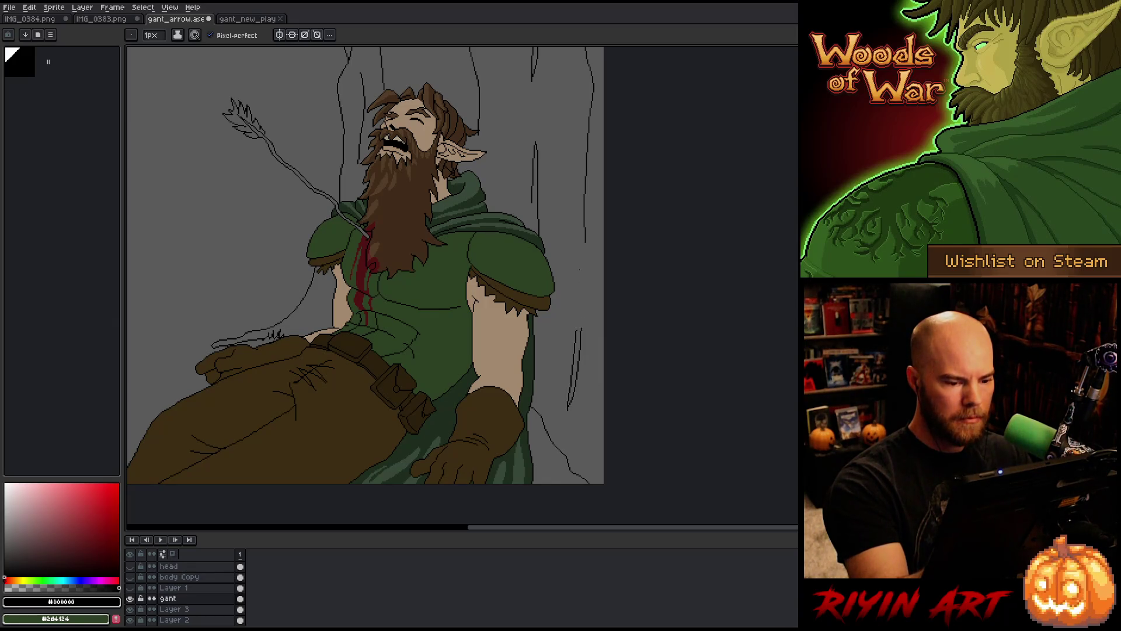
pyautogui.hotkey('ctrl', 'z')
pyautogui.moveTo(566, 333)
pyautogui.mouseDown()
pyautogui.moveTo(562, 383)
pyautogui.moveTo(573, 398)
pyautogui.mouseUp()
pyautogui.moveTo(566, 293)
pyautogui.mouseDown()
pyautogui.moveTo(568, 388)
pyautogui.moveTo(573, 302)
pyautogui.mouseUp()
pyautogui.hotkey('ctrl', 'z')
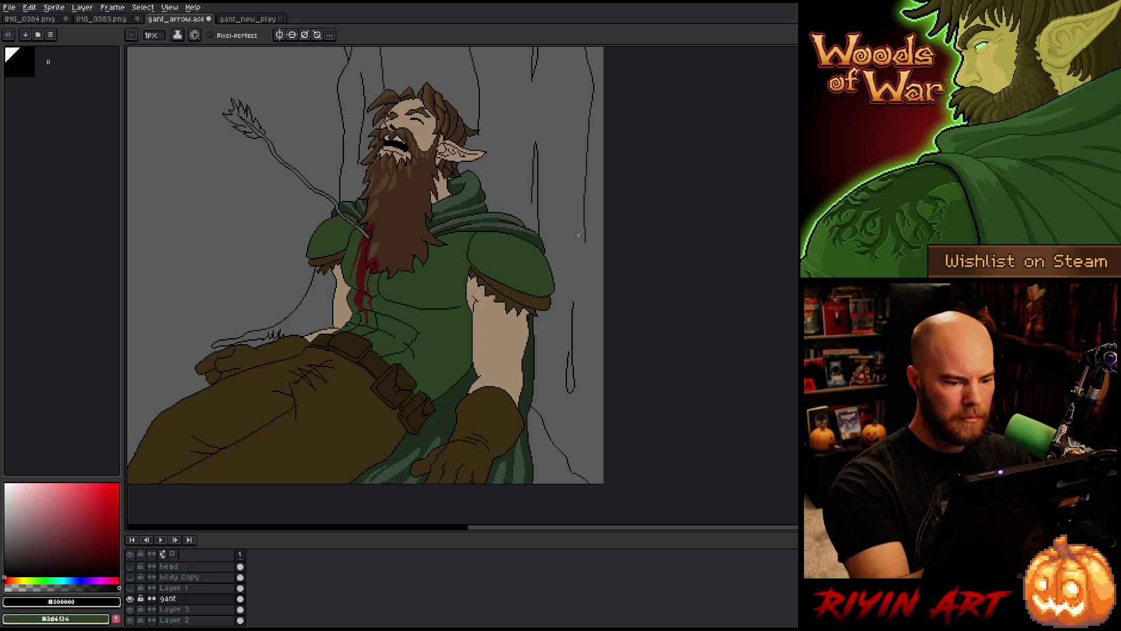
pyautogui.scroll(-3, 623, 265)
pyautogui.moveTo(621, 263); pyautogui.dragTo(589, 297)
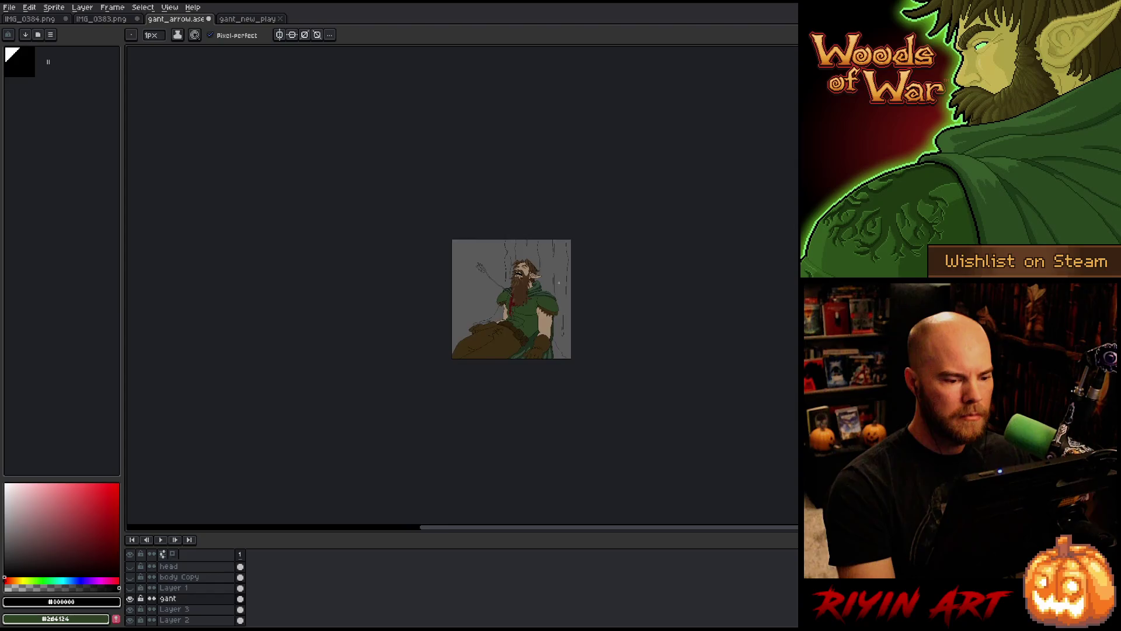
pyautogui.scroll(2, 557, 285)
pyautogui.moveTo(536, 326); pyautogui.dragTo(528, 294)
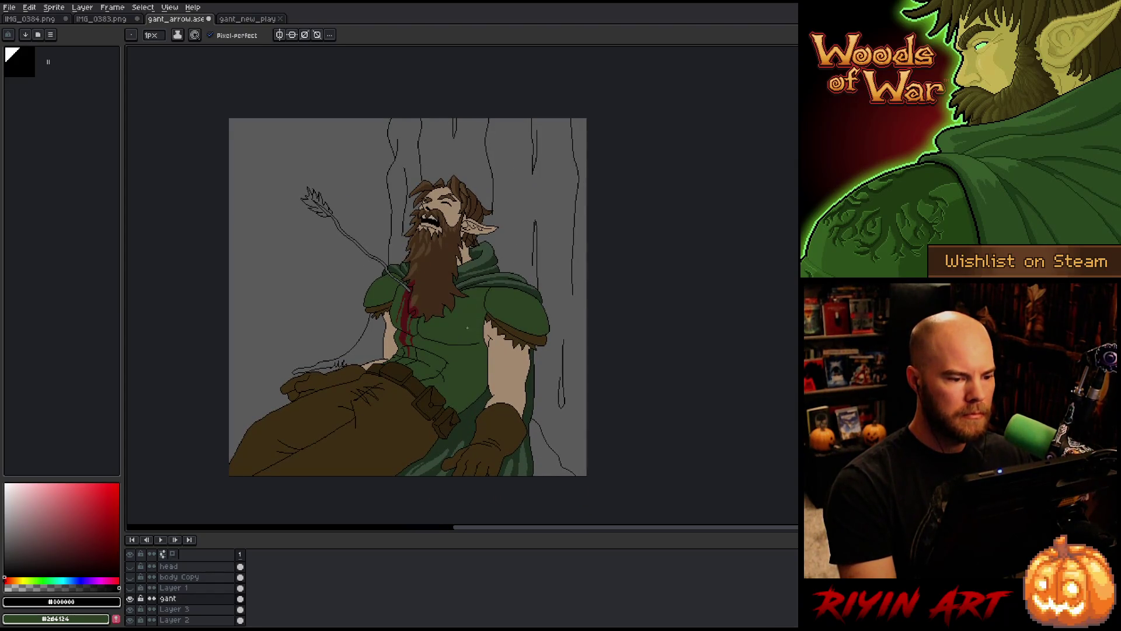
# Flip the whole canvas horizontally via Sprite > Rotate Canvas > Flip Canvas Horizontal
pyautogui.scroll(-1, 450, 378)
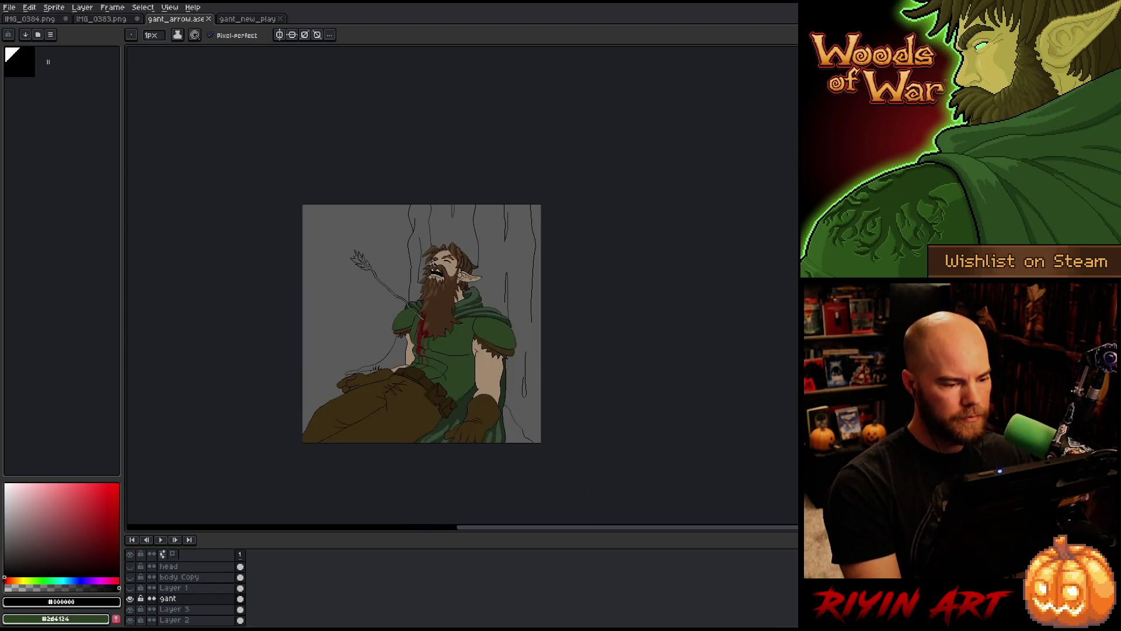
pyautogui.scroll(1, 420, 354)
pyautogui.moveTo(419, 354); pyautogui.dragTo(389, 348)
pyautogui.click(82, 7)
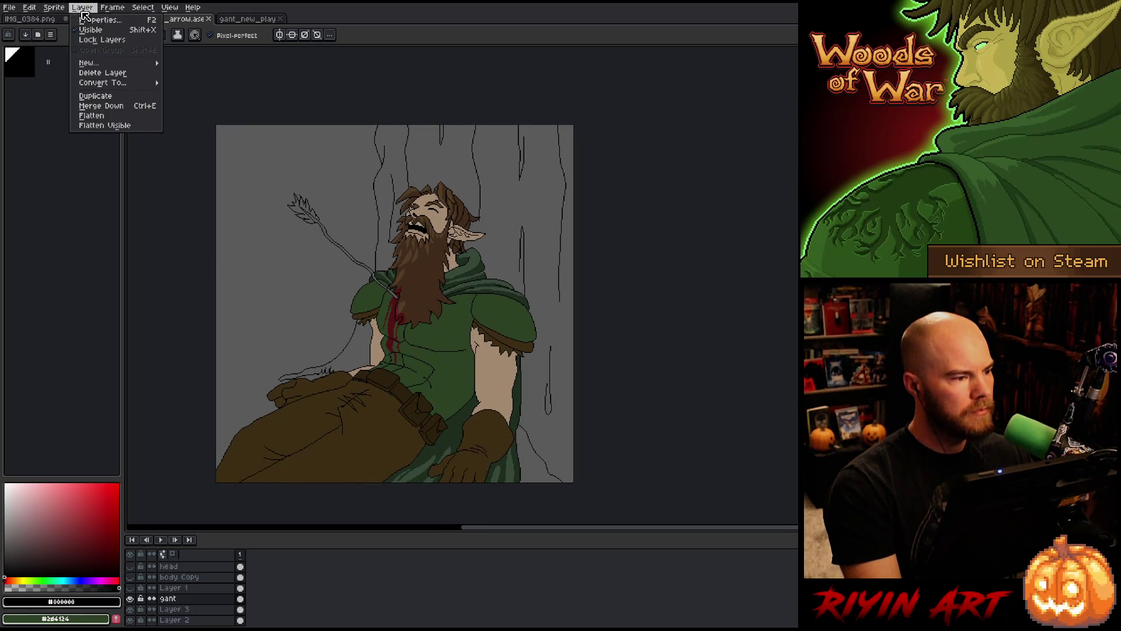
pyautogui.moveTo(53, 7)
pyautogui.moveTo(87, 77)
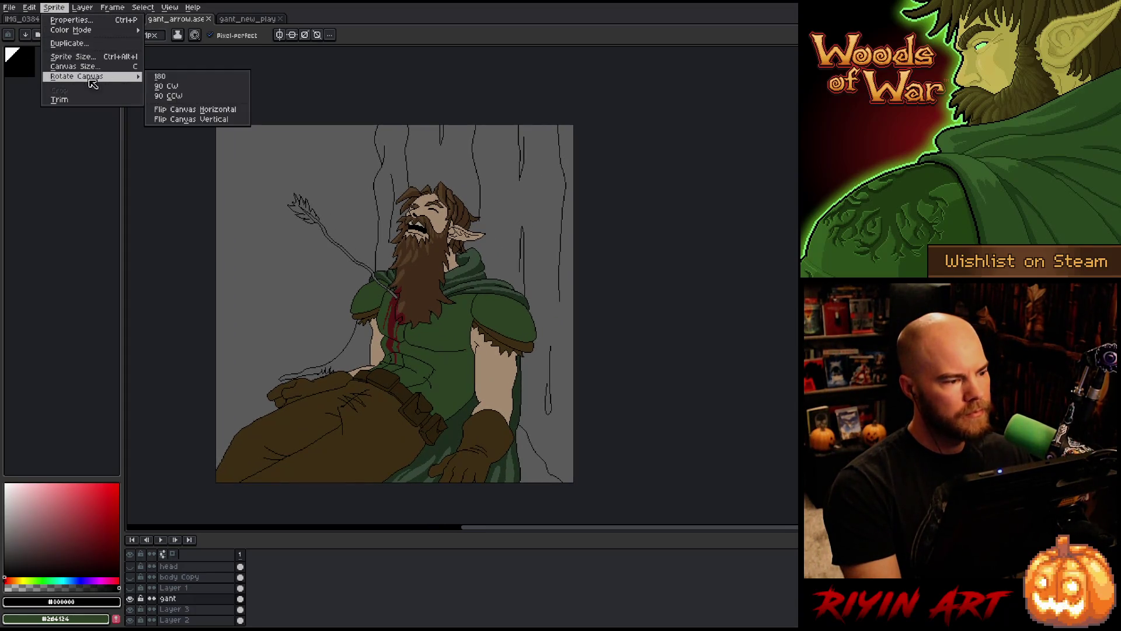
pyautogui.click(175, 110)
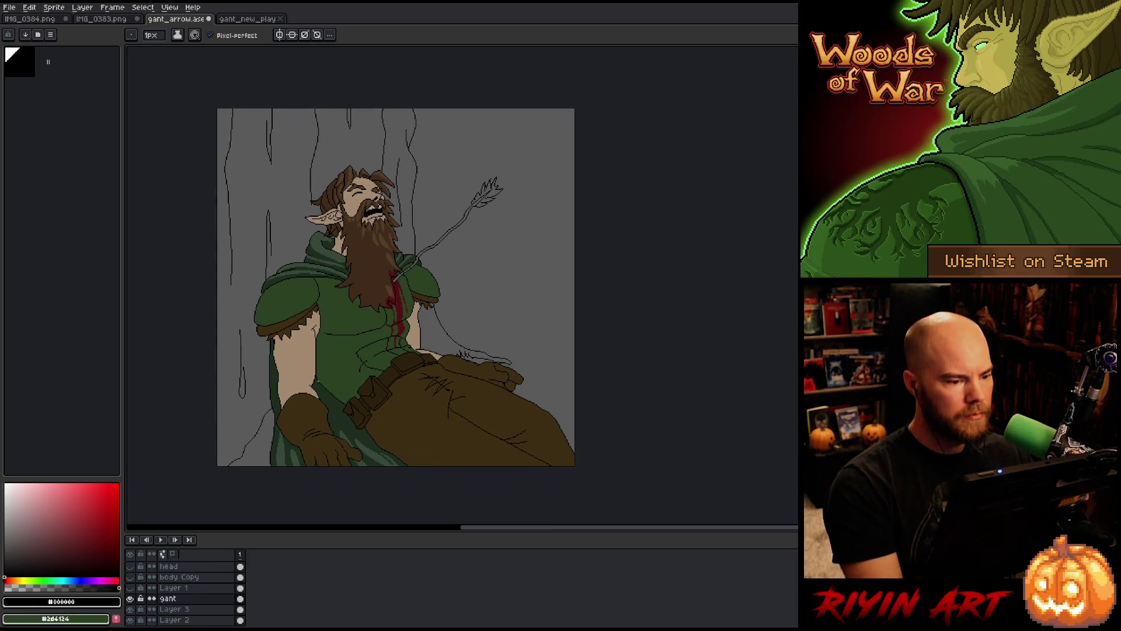
# Save the flipped illustration and pan to the ranger's lower torso
pyautogui.hotkey('ctrl', 's')
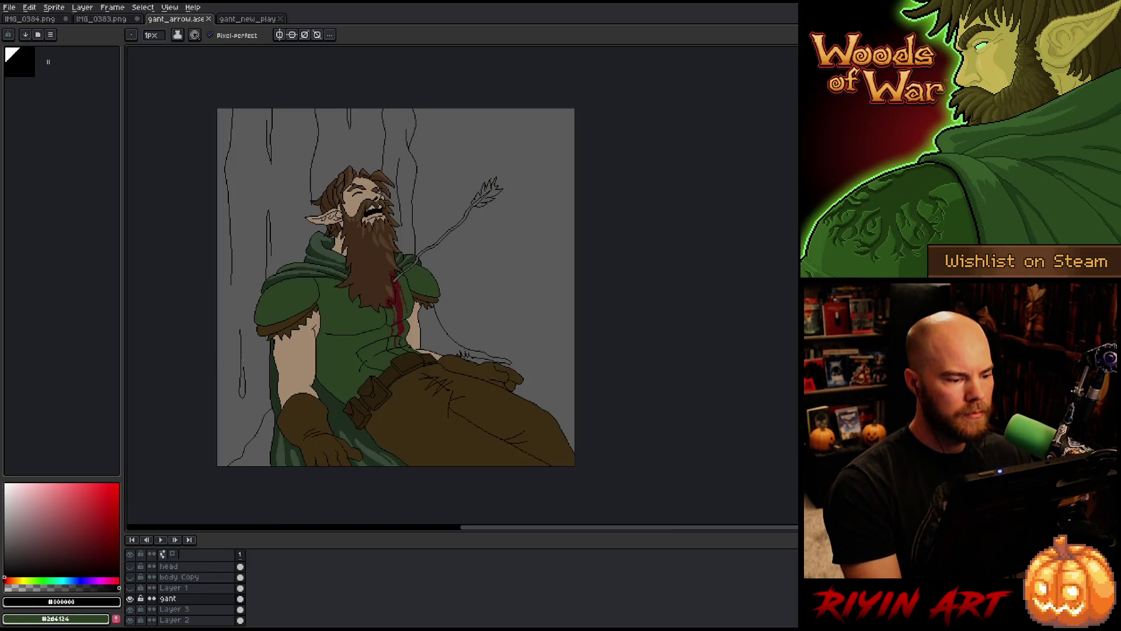
pyautogui.moveTo(243, 333); pyautogui.dragTo(261, 352)
pyautogui.press('b')
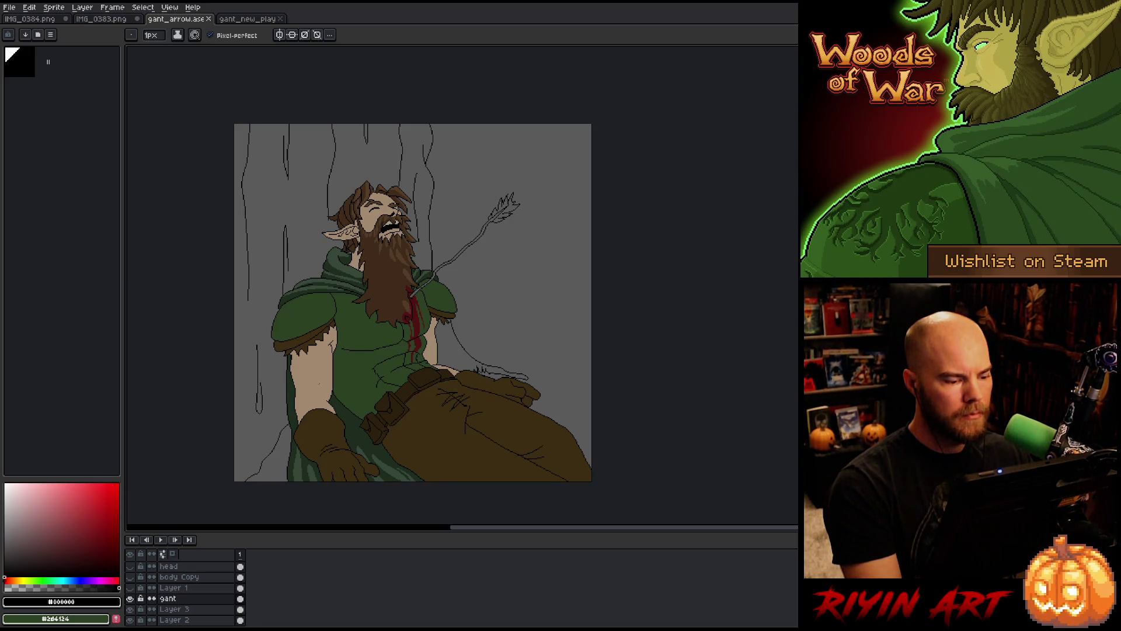
pyautogui.moveTo(319, 383); pyautogui.dragTo(314, 348)
# Lasso the lower gloved hand and move it about 9 px right, committing the move
pyautogui.scroll(2, 315, 410)
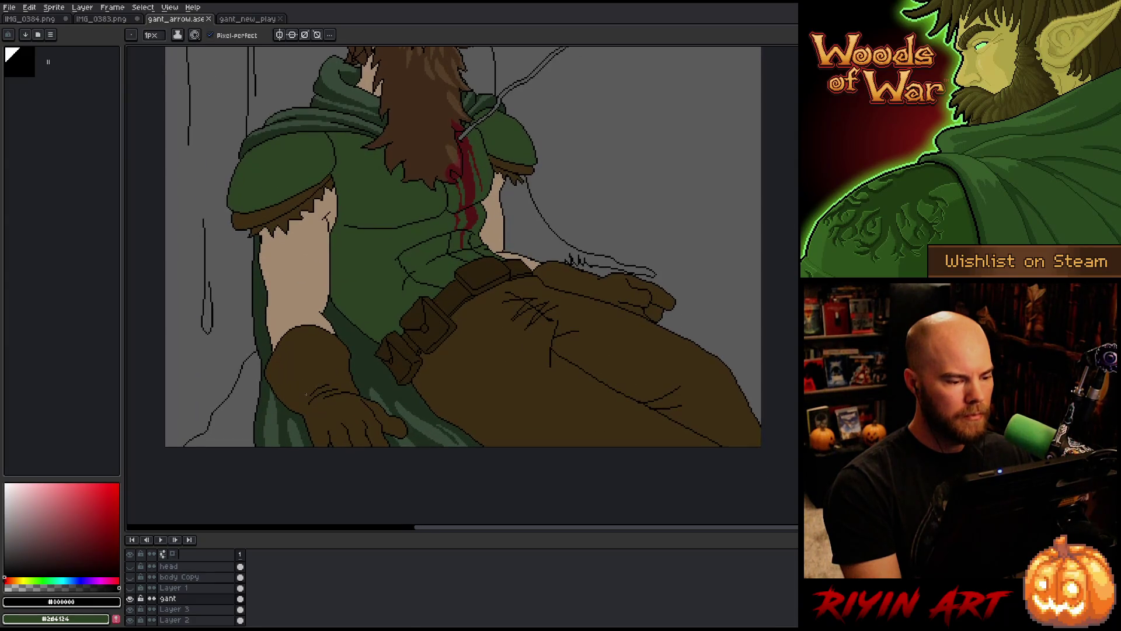
pyautogui.scroll(1, 306, 395)
pyautogui.press('m')
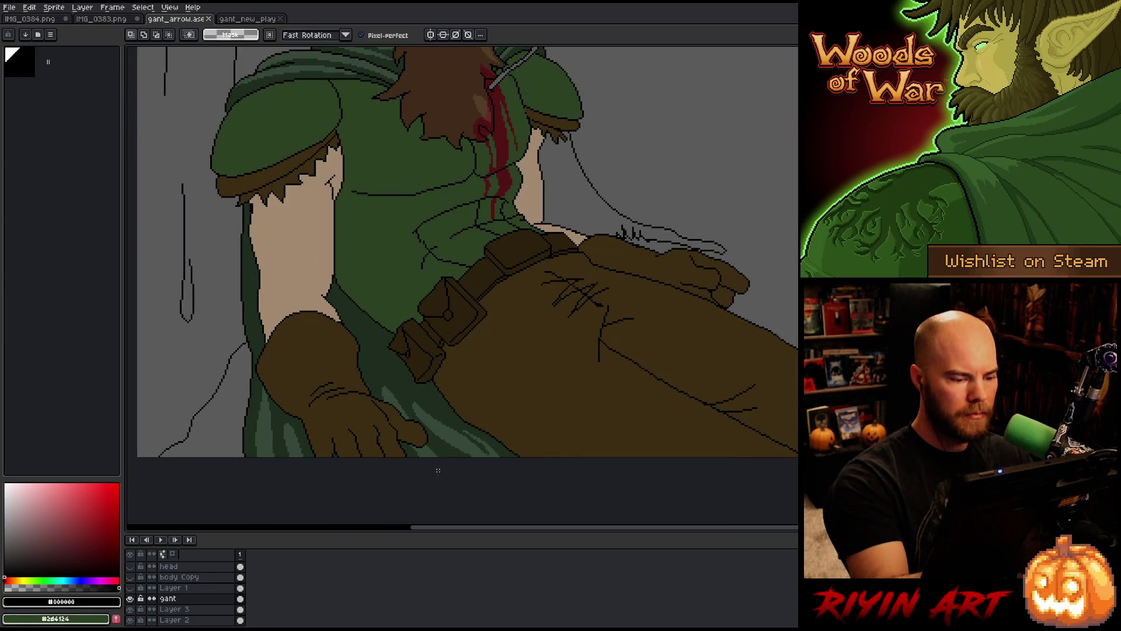
pyautogui.moveTo(438, 470)
pyautogui.mouseDown()
pyautogui.moveTo(403, 392)
pyautogui.moveTo(347, 326)
pyautogui.moveTo(305, 306)
pyautogui.moveTo(258, 364)
pyautogui.moveTo(273, 416)
pyautogui.moveTo(303, 459)
pyautogui.mouseUp()
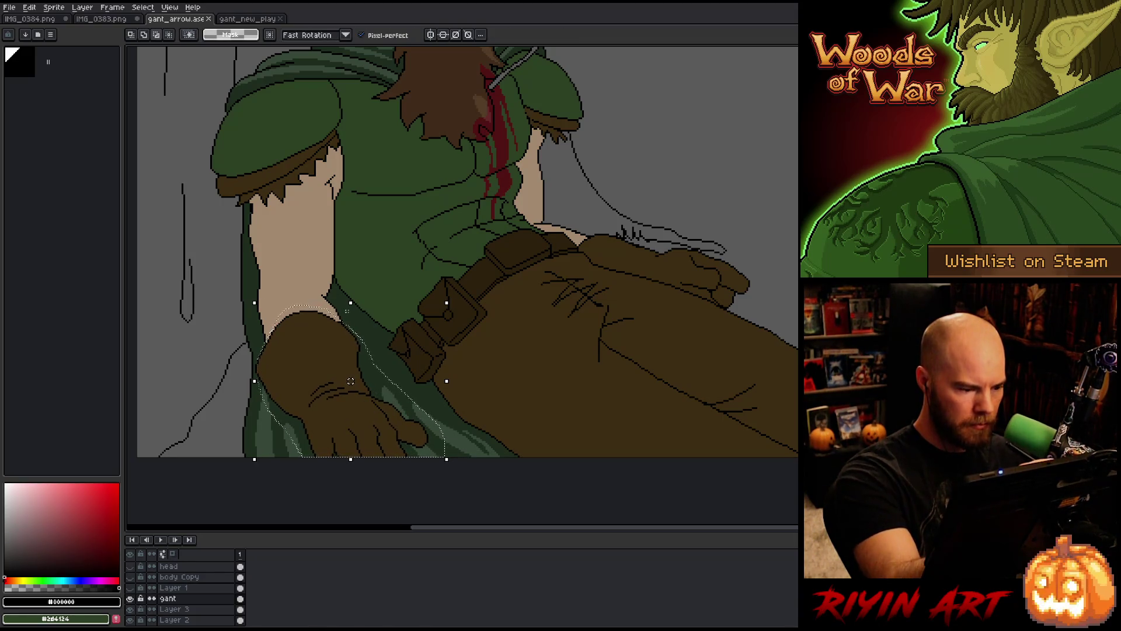
pyautogui.press('w')
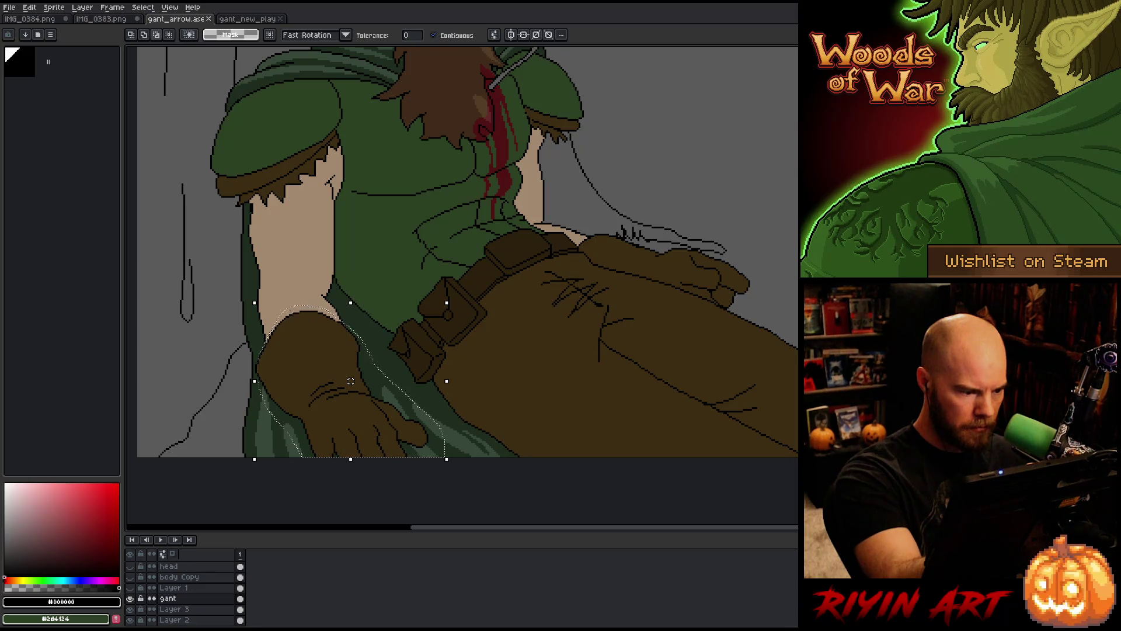
pyautogui.moveTo(358, 433); pyautogui.dragTo(373, 439)
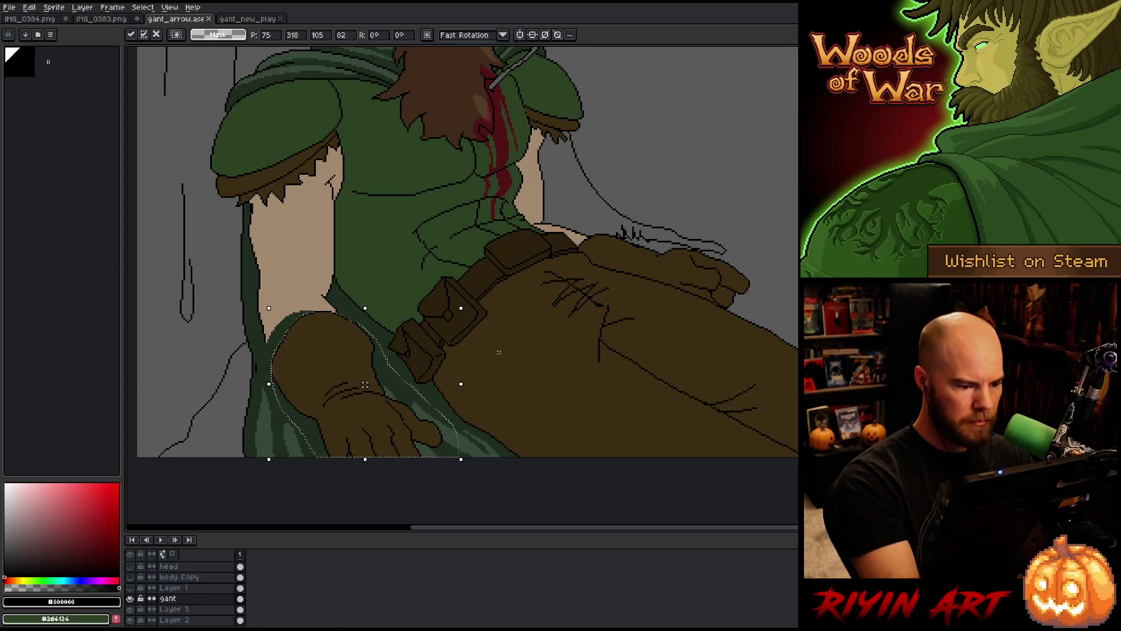
pyautogui.press('Return')
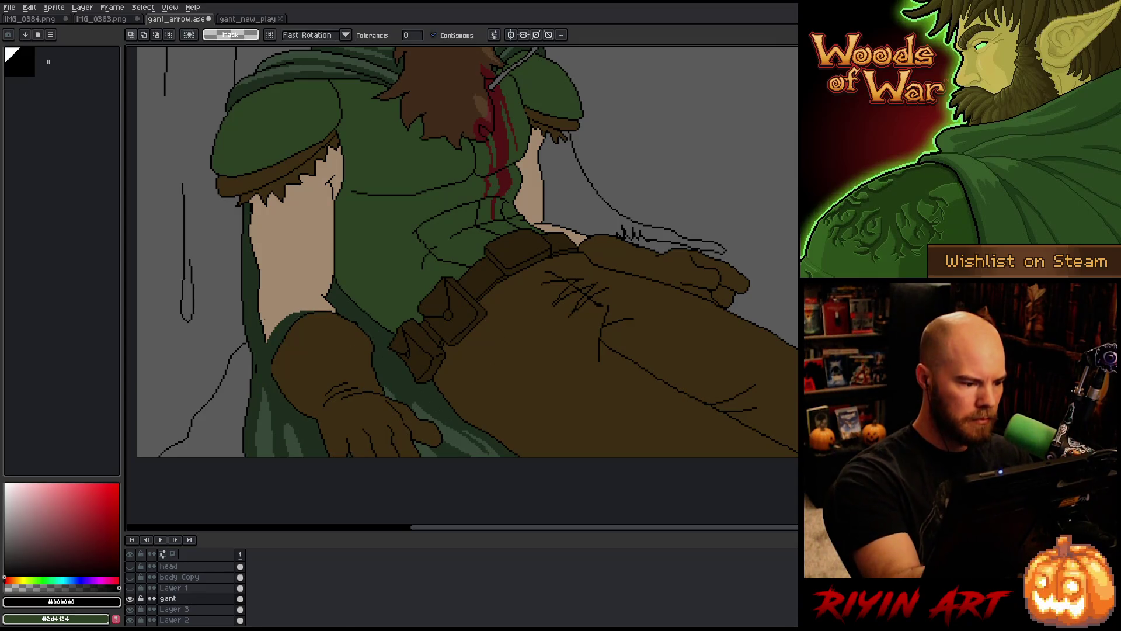
pyautogui.press('b')
pyautogui.scroll(2, 270, 229)
# Sample the arm's skin colour and fill the green gap beside the bag with it
pyautogui.scroll(-3, 270, 229)
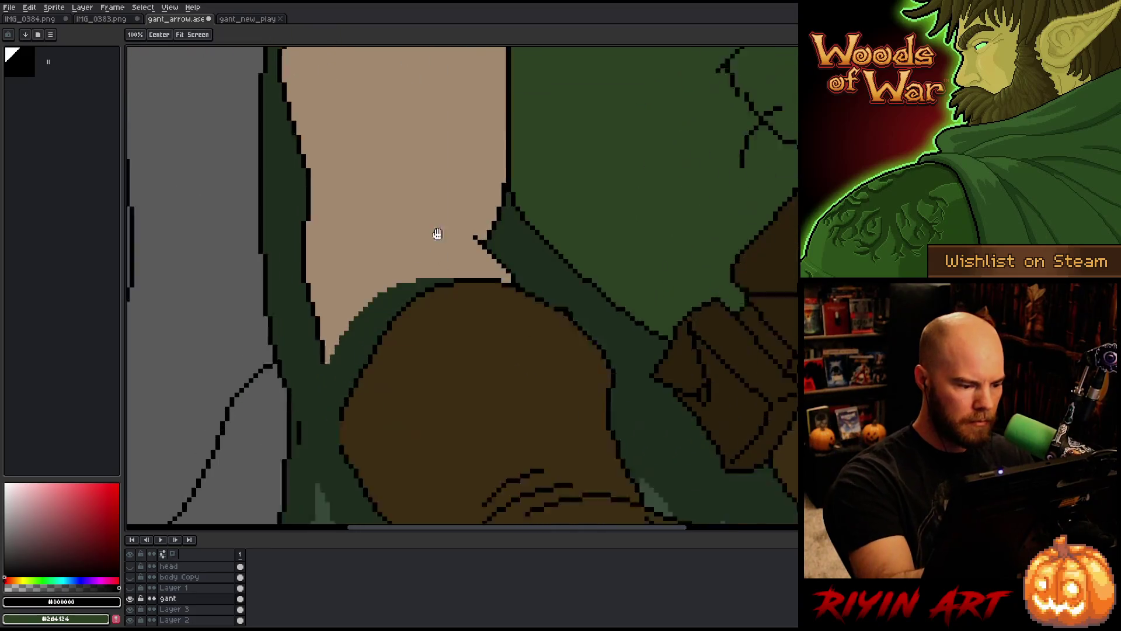
pyautogui.hscroll(-2, 348, 332)
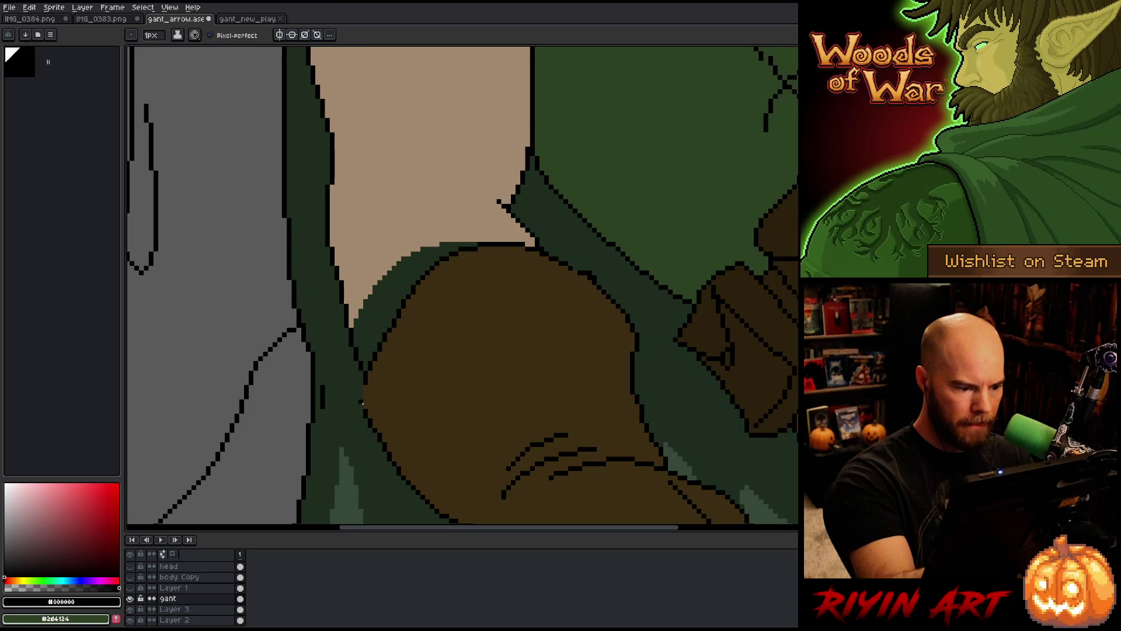
pyautogui.press('i')
pyautogui.click(372, 245)
pyautogui.press('g')
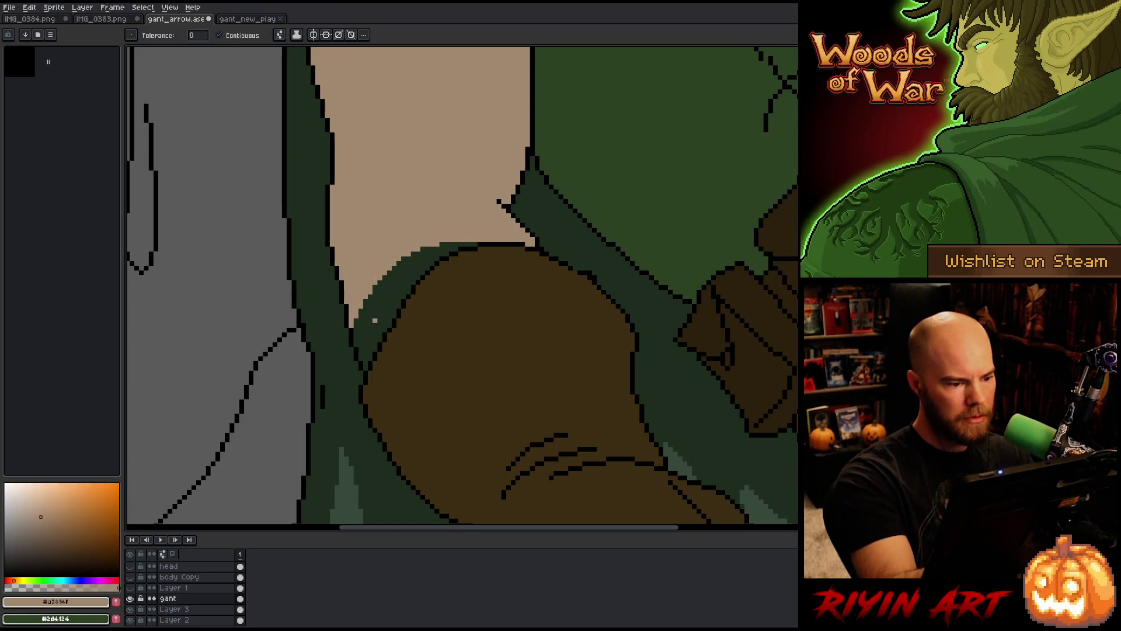
pyautogui.click(374, 315)
pyautogui.press('b')
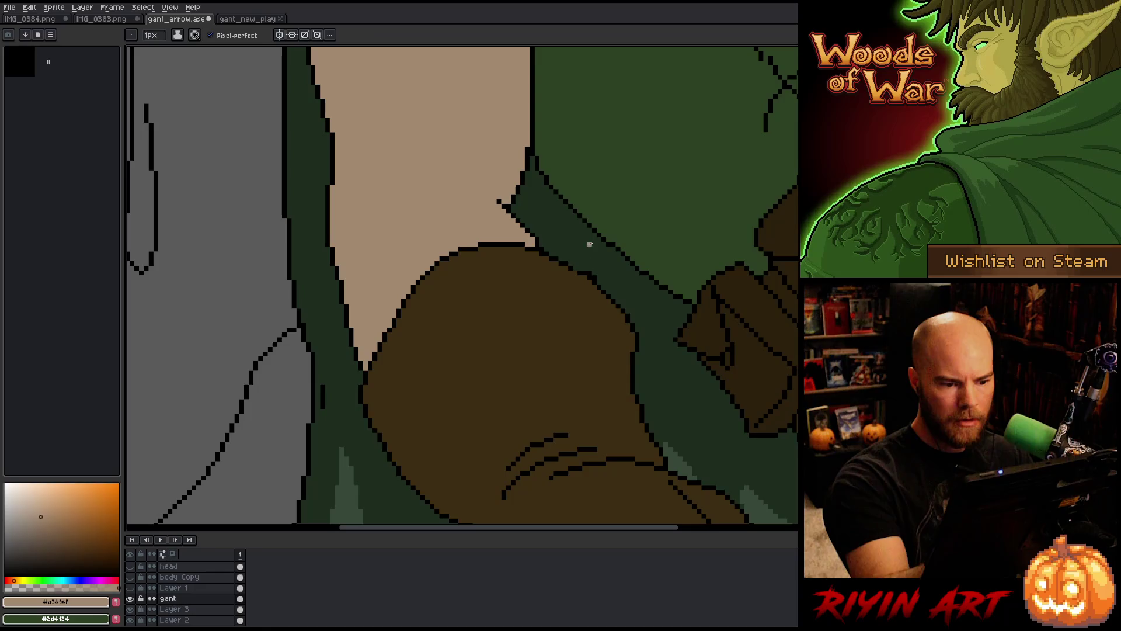
# Erase the short stray line on the cloak and rework the black outline along its edge
pyautogui.press('e')
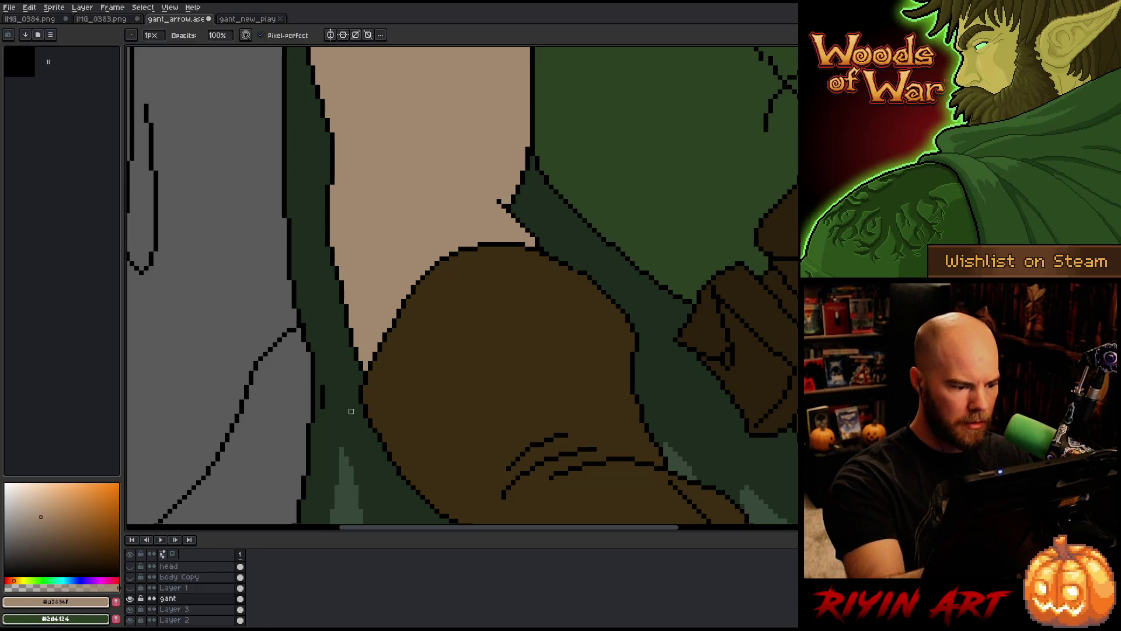
pyautogui.moveTo(321, 382); pyautogui.dragTo(327, 421)
pyautogui.press('b')
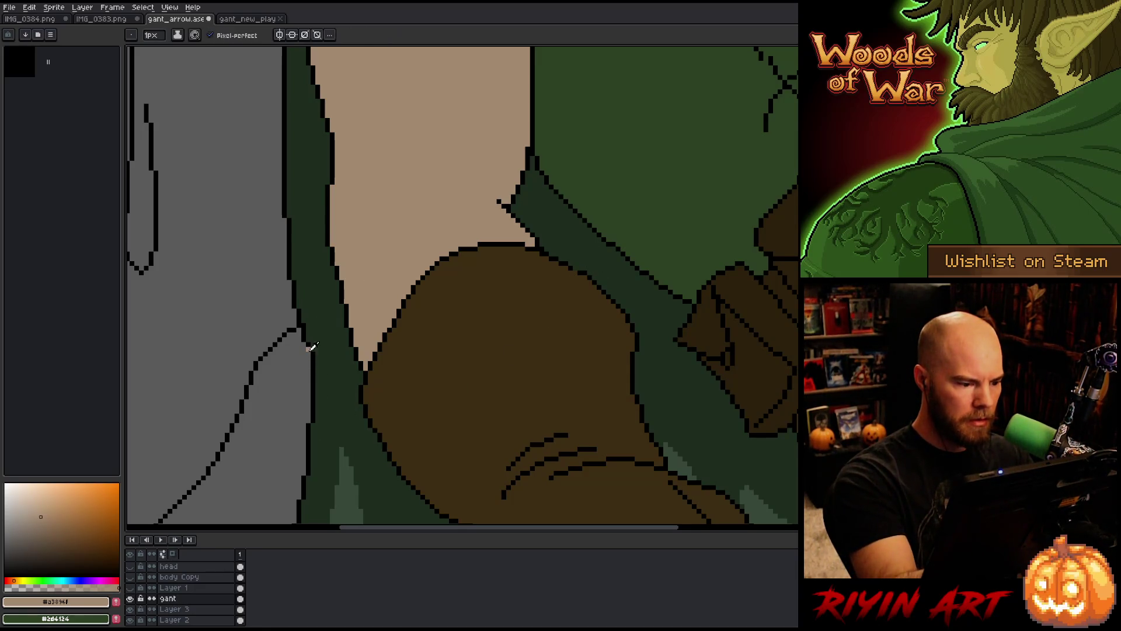
pyautogui.keyDown('alt'); pyautogui.click(310, 367); pyautogui.keyUp('alt')
pyautogui.moveTo(310, 350); pyautogui.dragTo(309, 384)
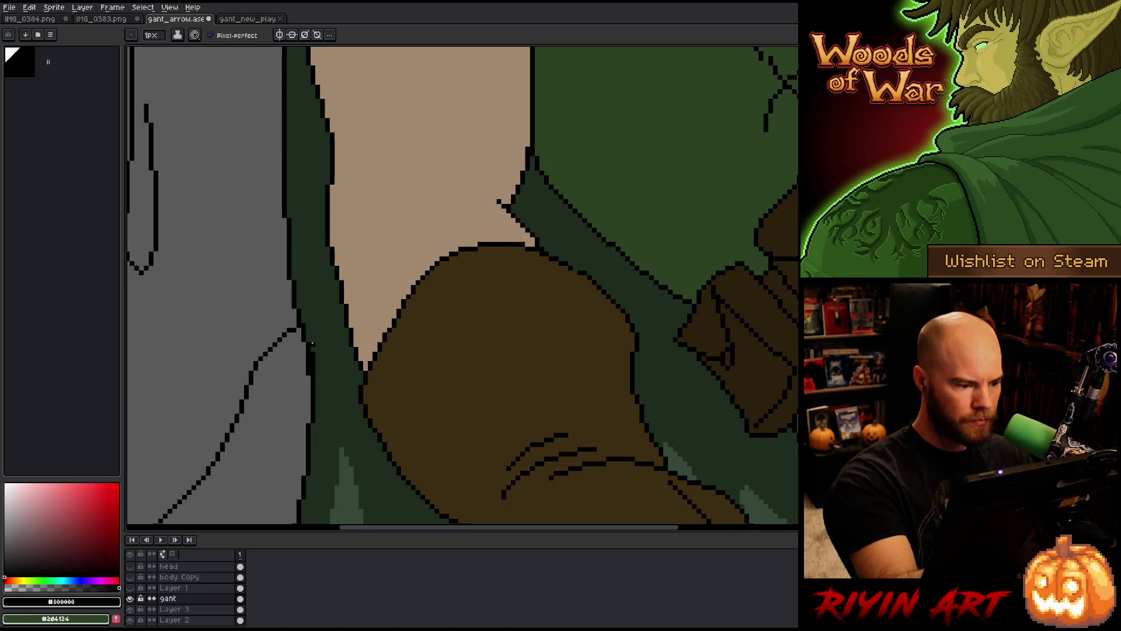
pyautogui.press('e')
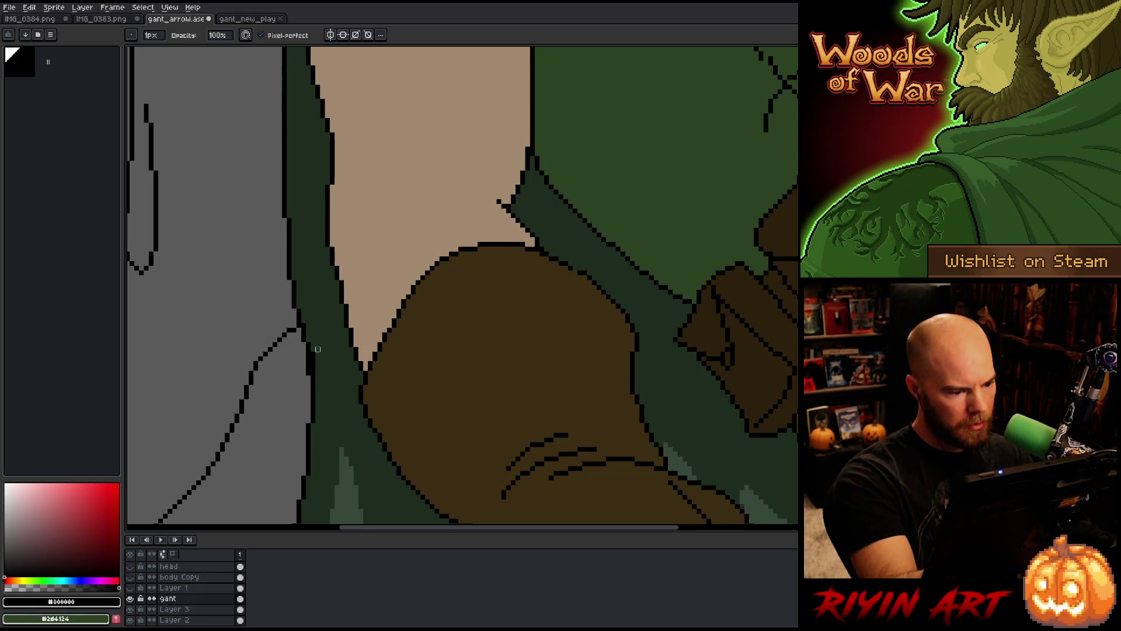
pyautogui.moveTo(308, 351); pyautogui.dragTo(309, 377)
# Toggle Layer 3's visibility to check the cloak, then sample the dark cloak green
pyautogui.click(176, 609)
pyautogui.click(131, 609)
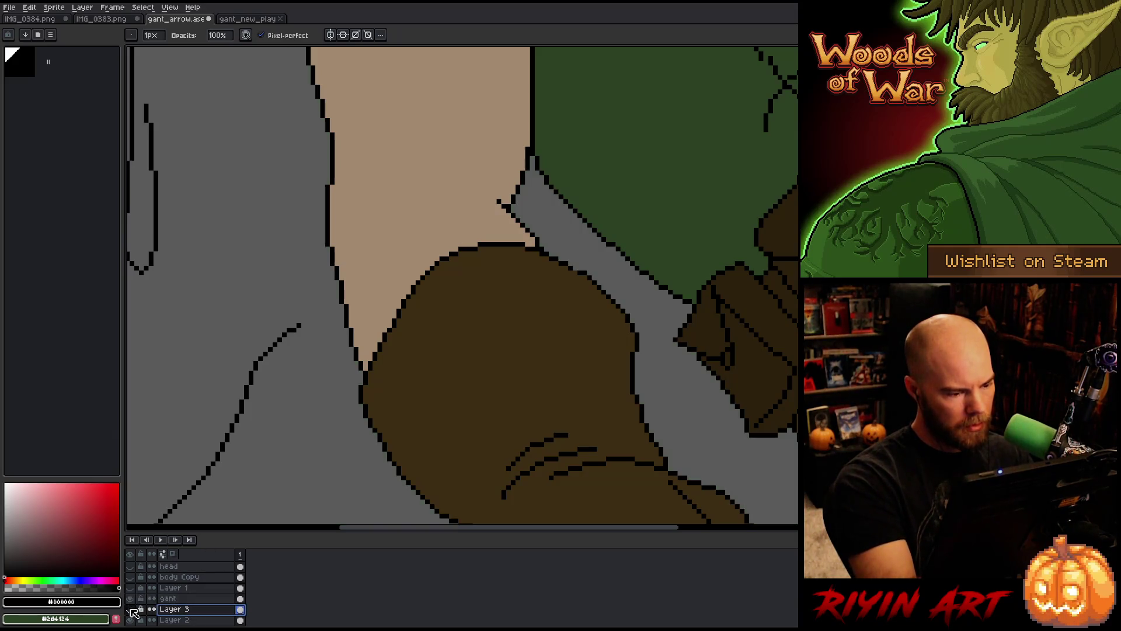
pyautogui.click(130, 609)
pyautogui.press('b')
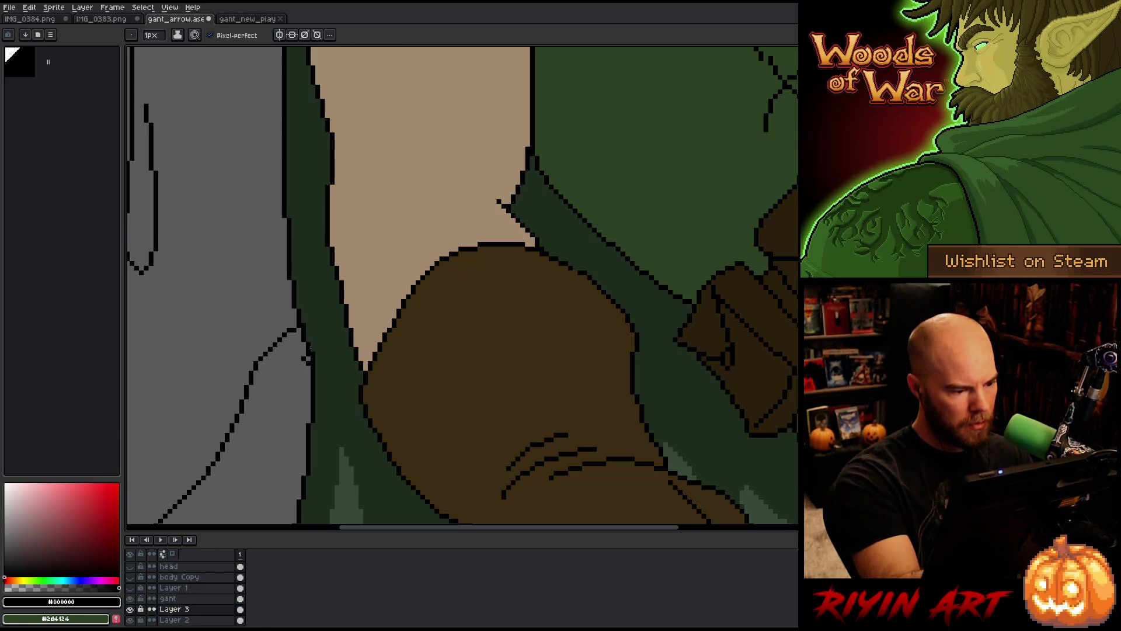
pyautogui.keyDown('alt'); pyautogui.click(311, 359); pyautogui.keyUp('alt')
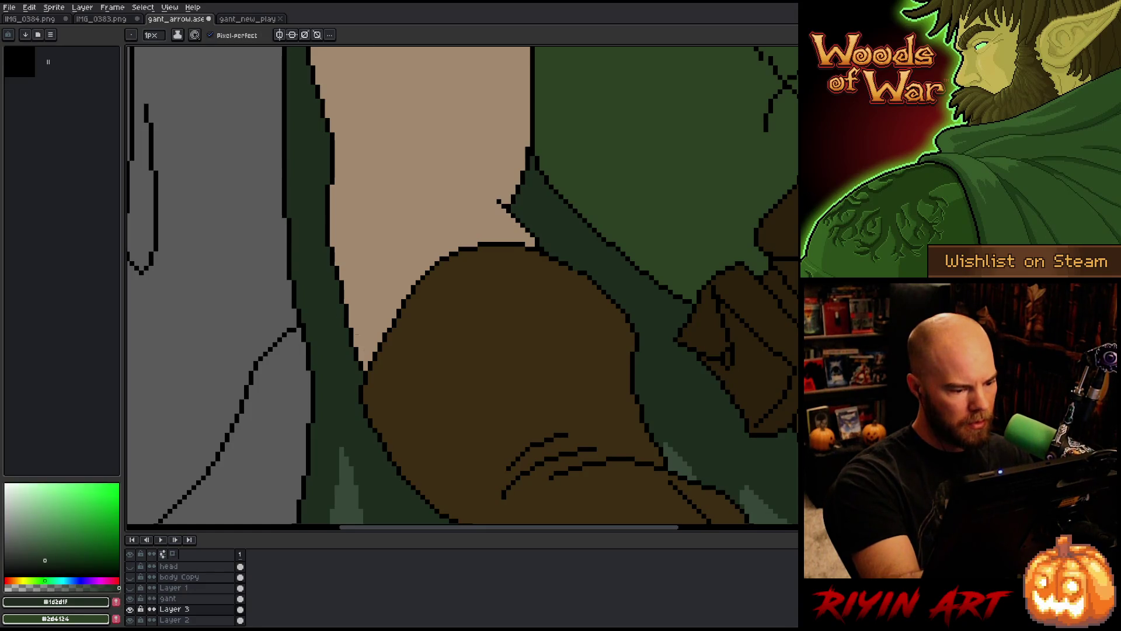
pyautogui.scroll(-5, 459, 416)
pyautogui.press('space')
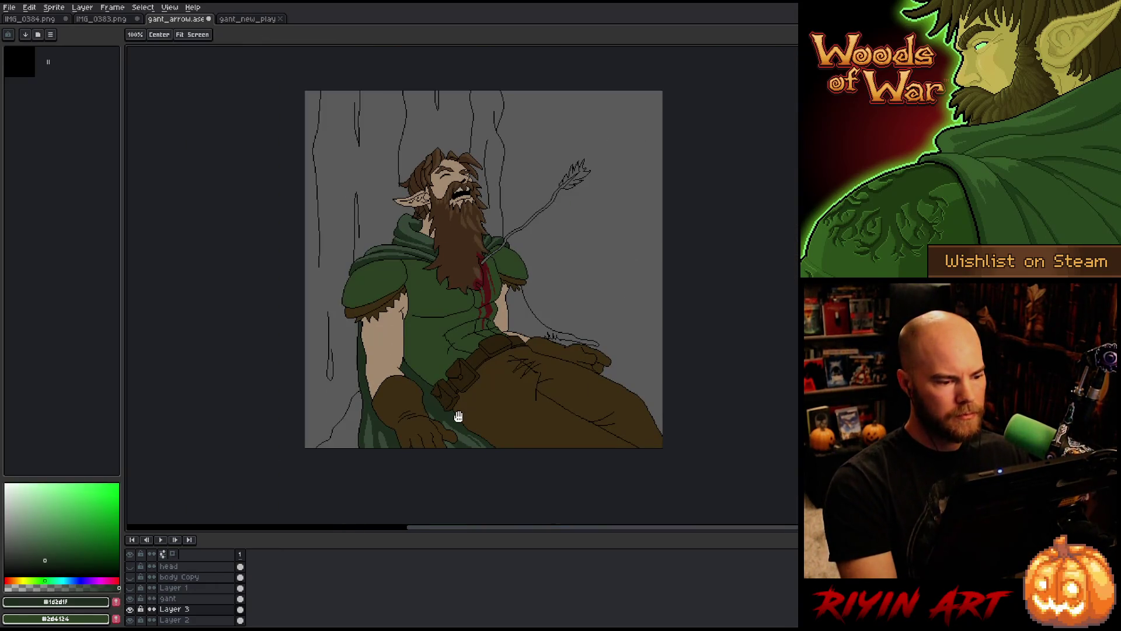
pyautogui.moveTo(459, 416); pyautogui.dragTo(416, 413)
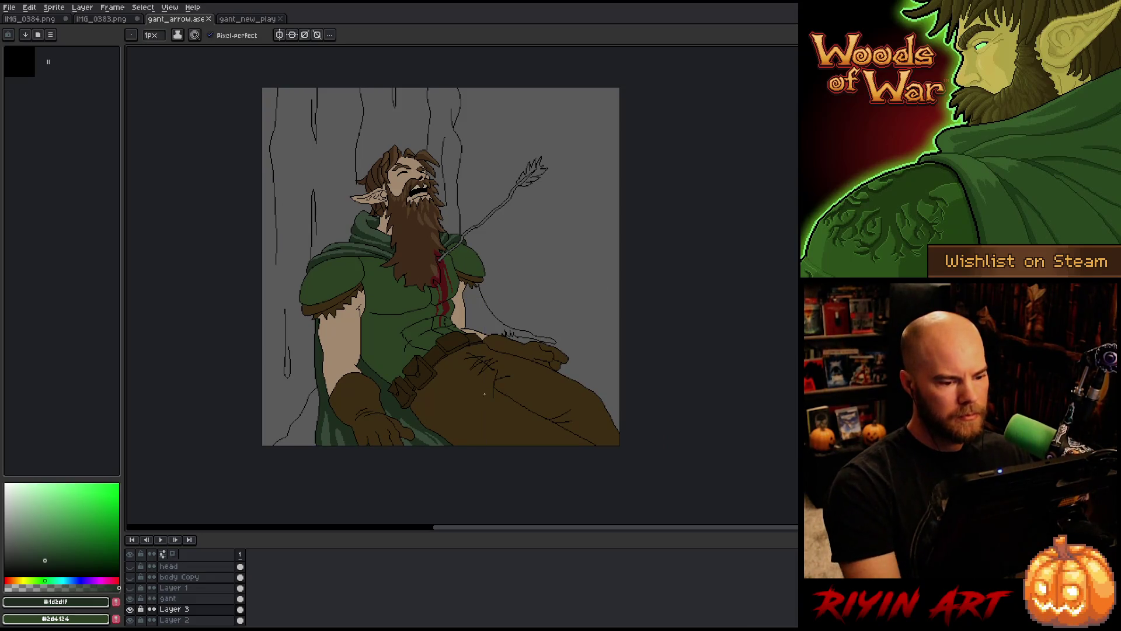
pyautogui.moveTo(484, 394); pyautogui.dragTo(433, 393)
pyautogui.scroll(1, 433, 393)
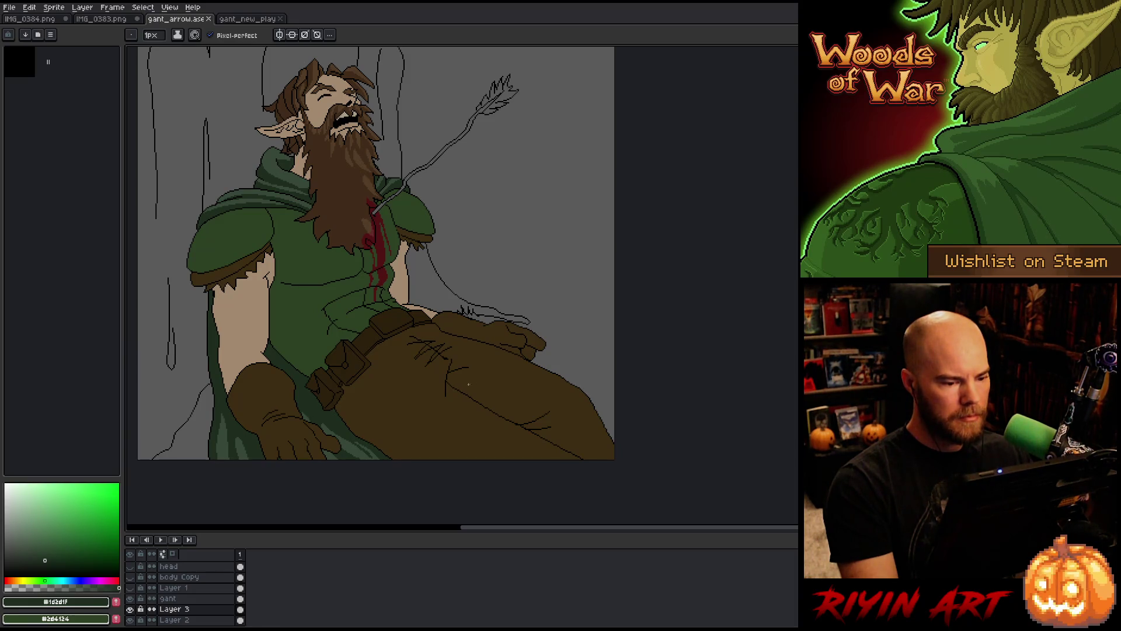
pyautogui.scroll(2, 495, 373)
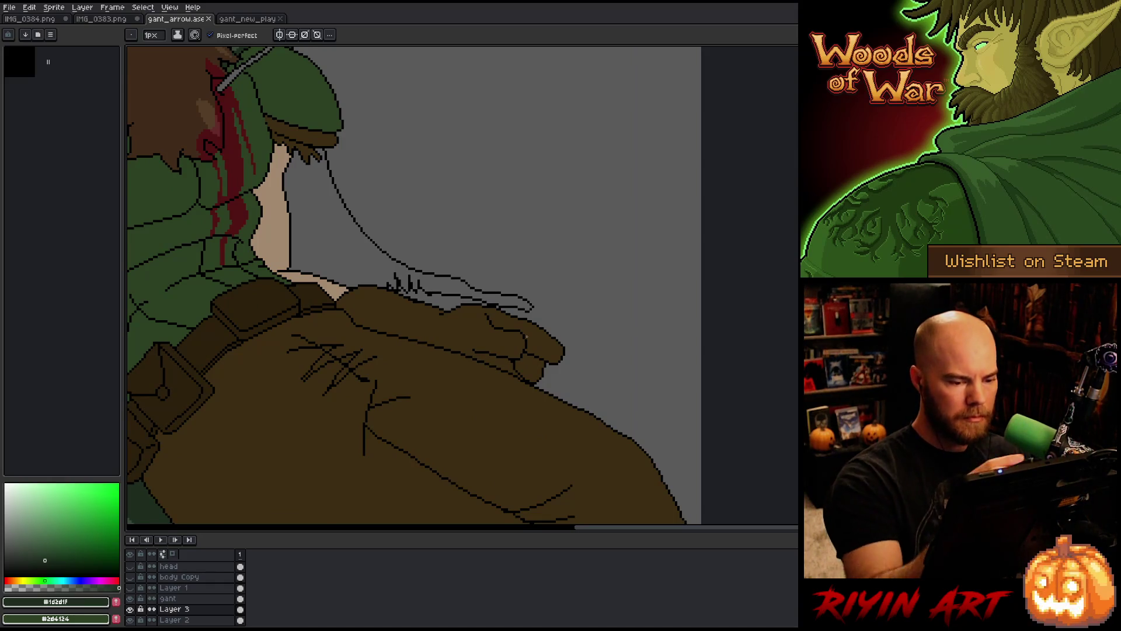
# Lasso the gloved hand on the gant layer, shift it slightly left and up, and commit
pyautogui.press('m')
pyautogui.moveTo(470, 302); pyautogui.dragTo(514, 321)
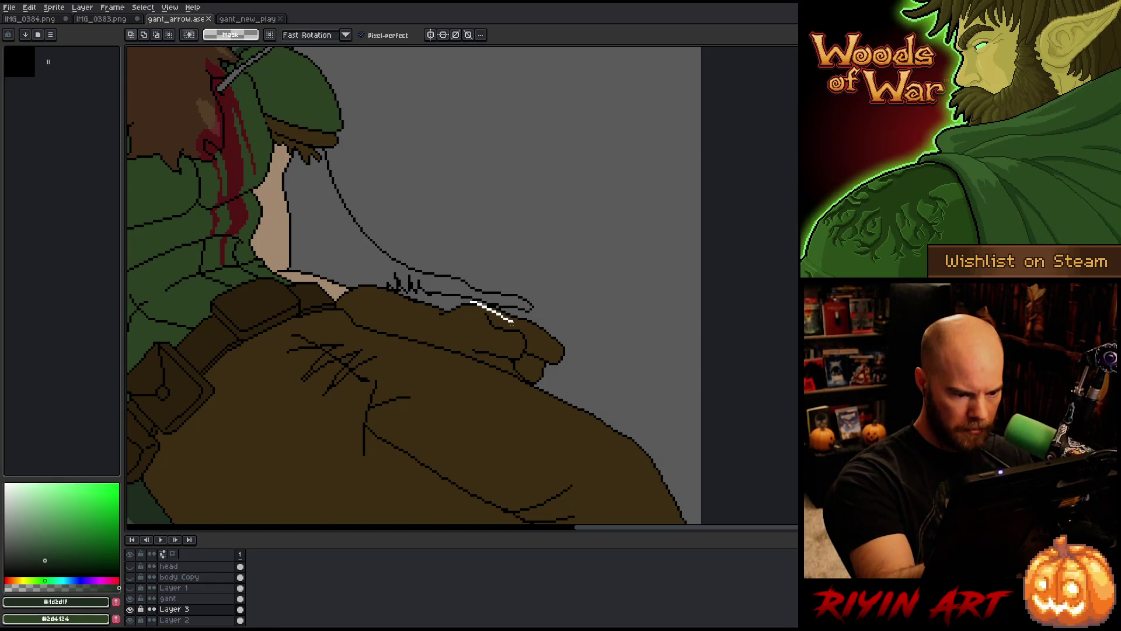
pyautogui.moveTo(524, 378)
pyautogui.mouseDown()
pyautogui.moveTo(429, 325)
pyautogui.moveTo(424, 300)
pyautogui.mouseUp()
pyautogui.moveTo(495, 337); pyautogui.dragTo(500, 337)
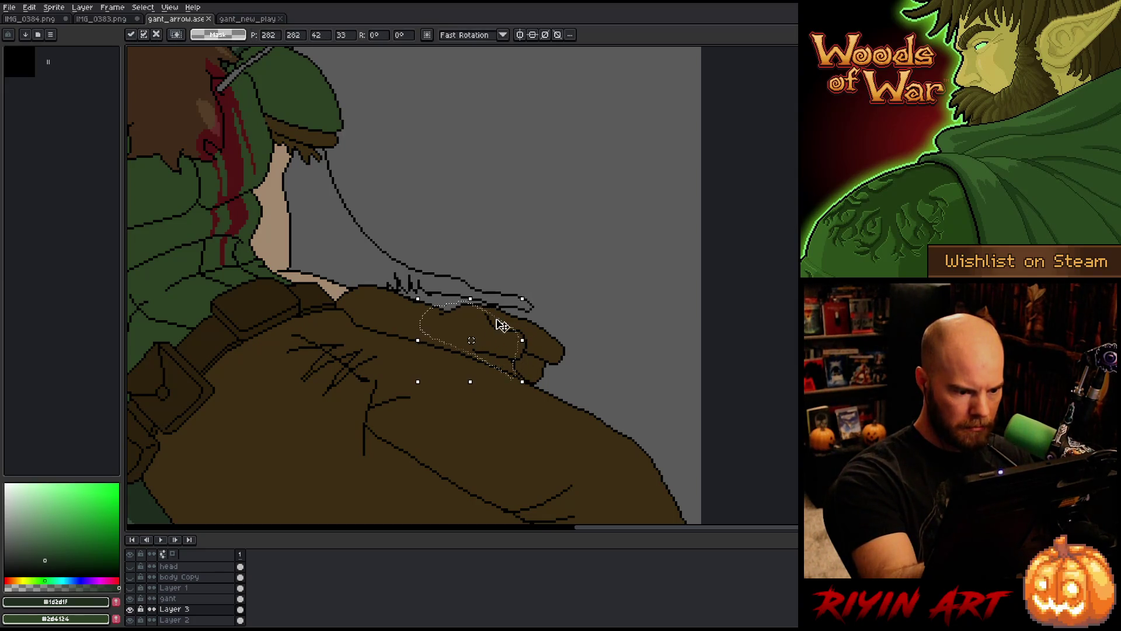
pyautogui.click(129, 598)
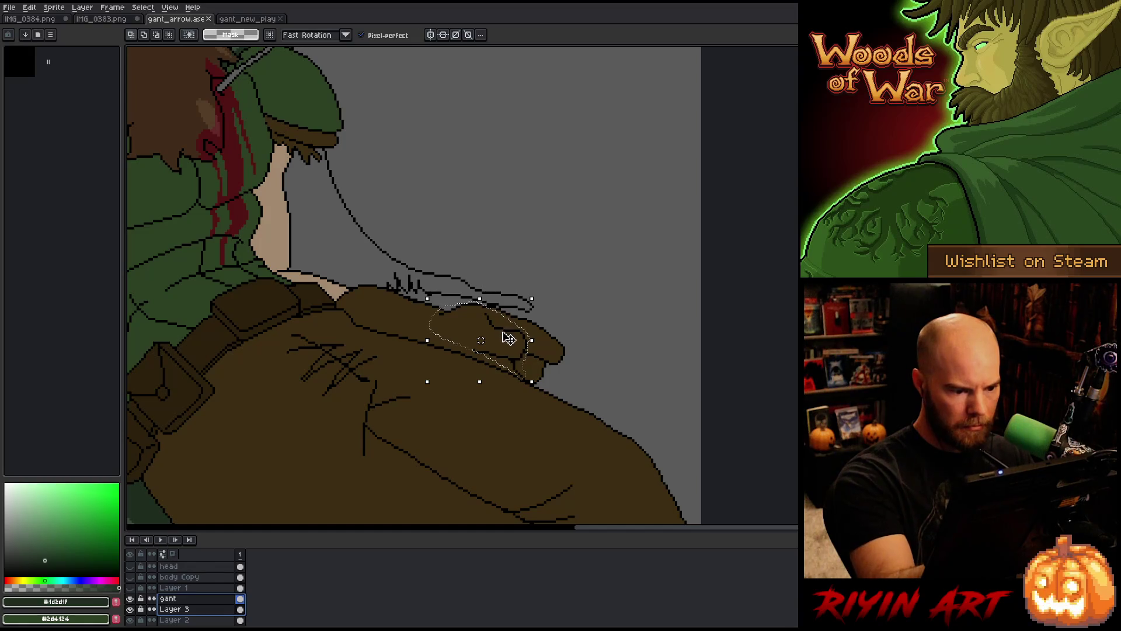
pyautogui.moveTo(516, 337); pyautogui.dragTo(502, 332)
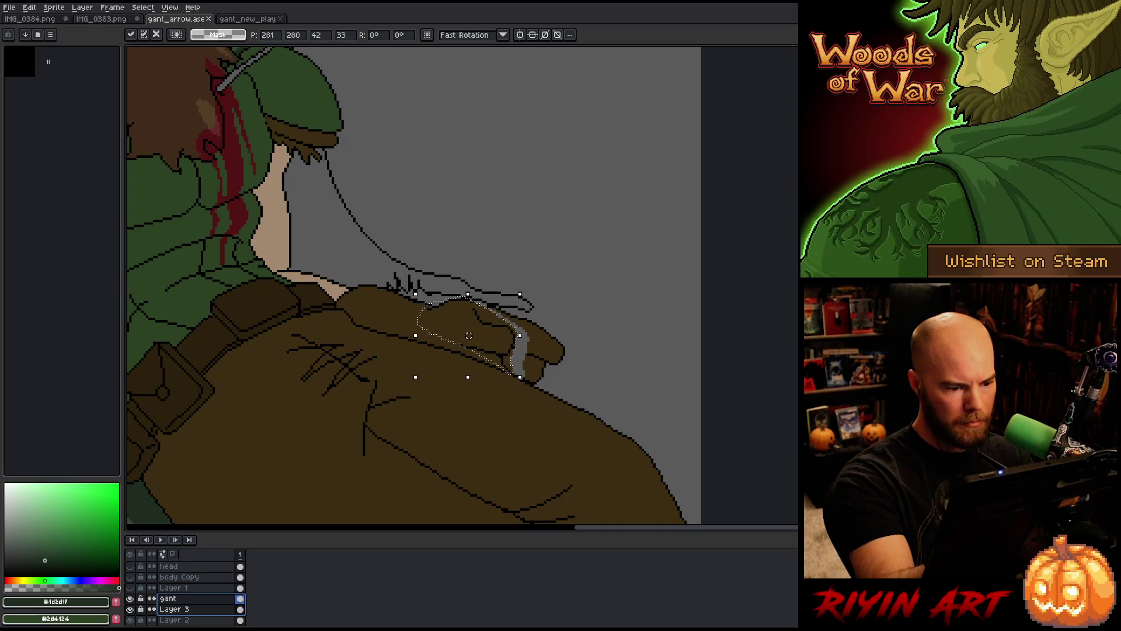
pyautogui.press('Return')
pyautogui.hotkey('ctrl', 'd')
# Pick dark brown and flood-fill the grey streak the hand left behind
pyautogui.press('b')
pyautogui.keyDown('alt'); pyautogui.click(520, 315); pyautogui.keyUp('alt')
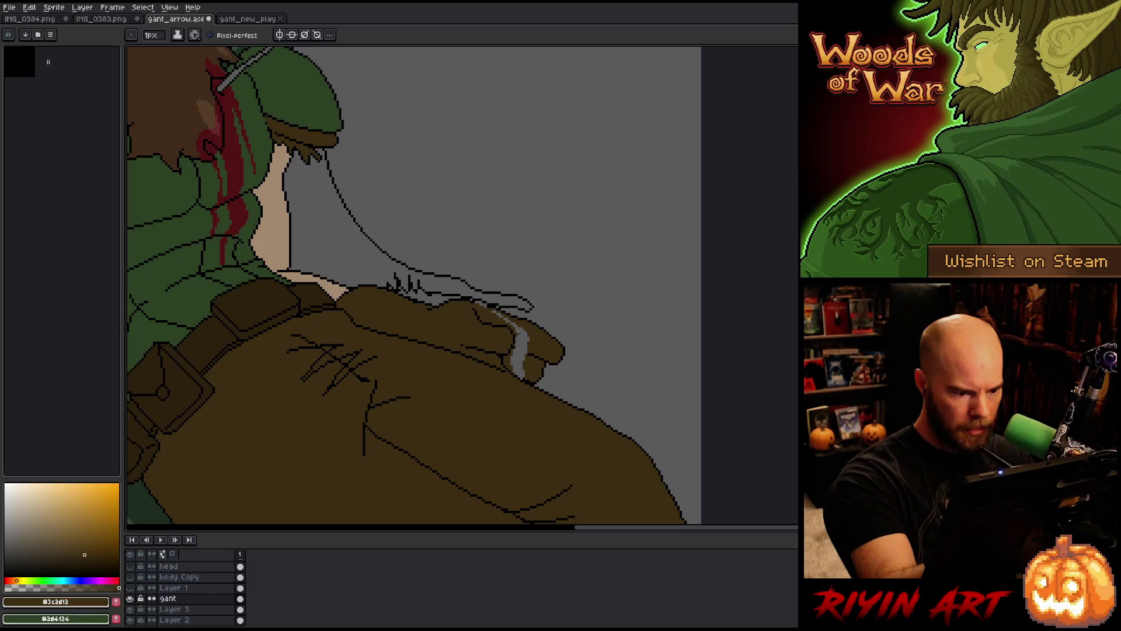
pyautogui.press('g')
pyautogui.press('b')
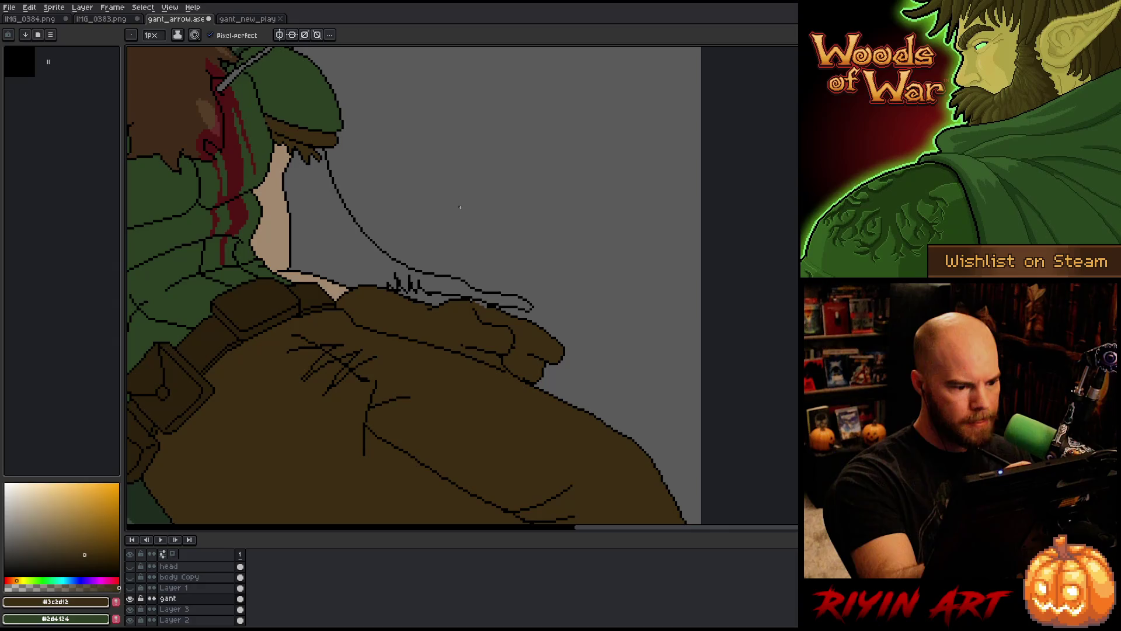
pyautogui.moveTo(534, 219); pyautogui.dragTo(633, 230)
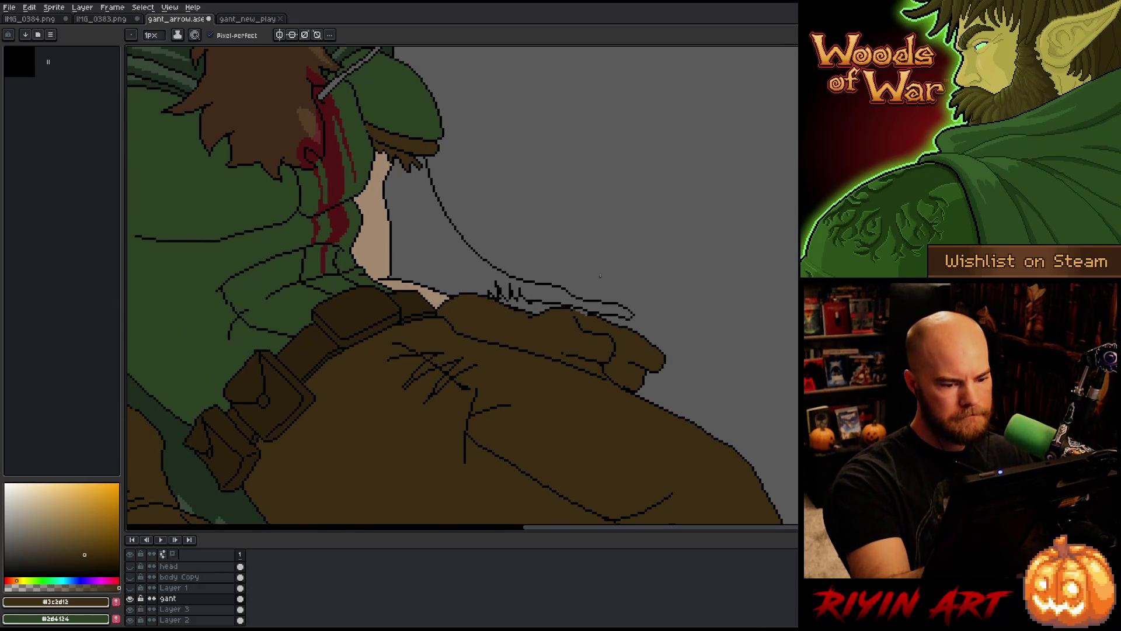
# Frame the belt and hand and sample black and glove brown from the outline
pyautogui.moveTo(592, 273); pyautogui.dragTo(671, 163)
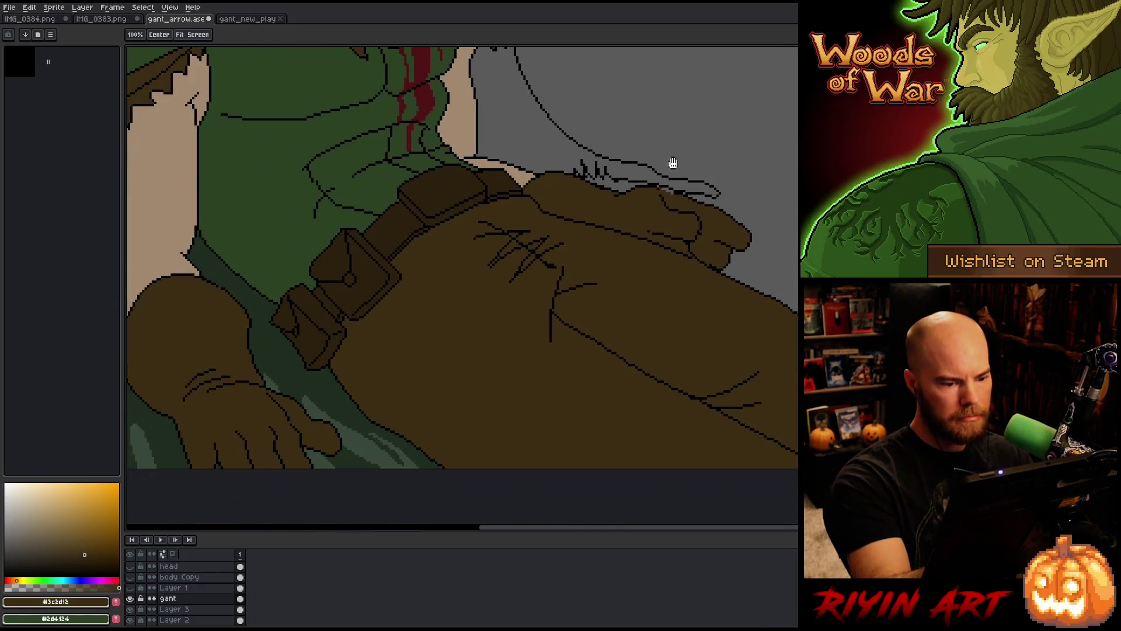
pyautogui.press('b')
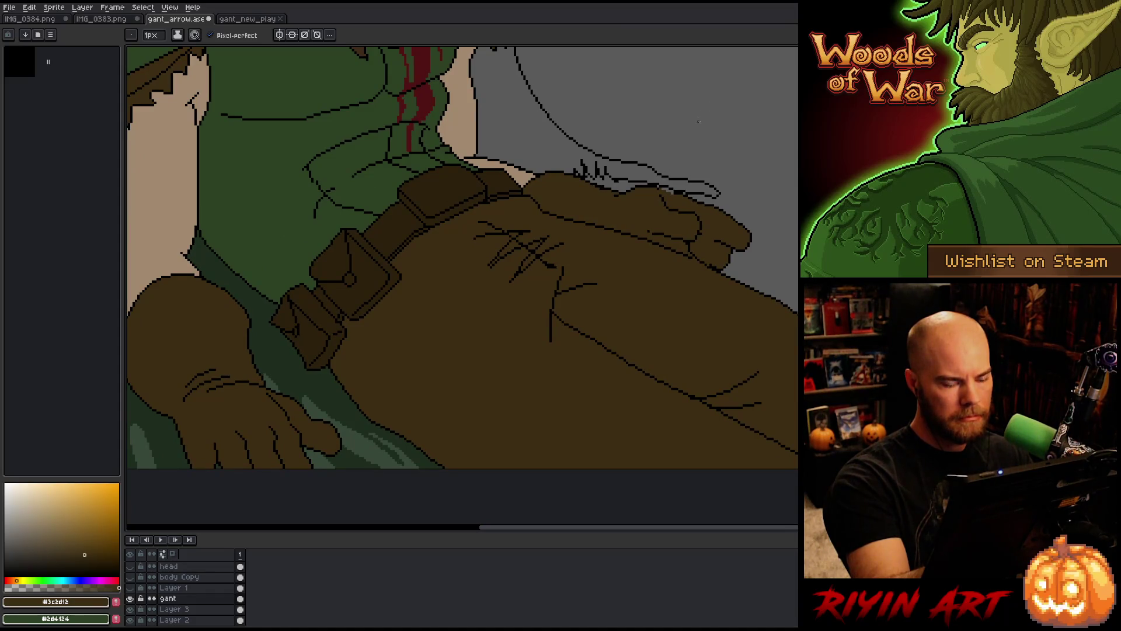
pyautogui.keyDown('alt'); pyautogui.click(660, 232); pyautogui.keyUp('alt')
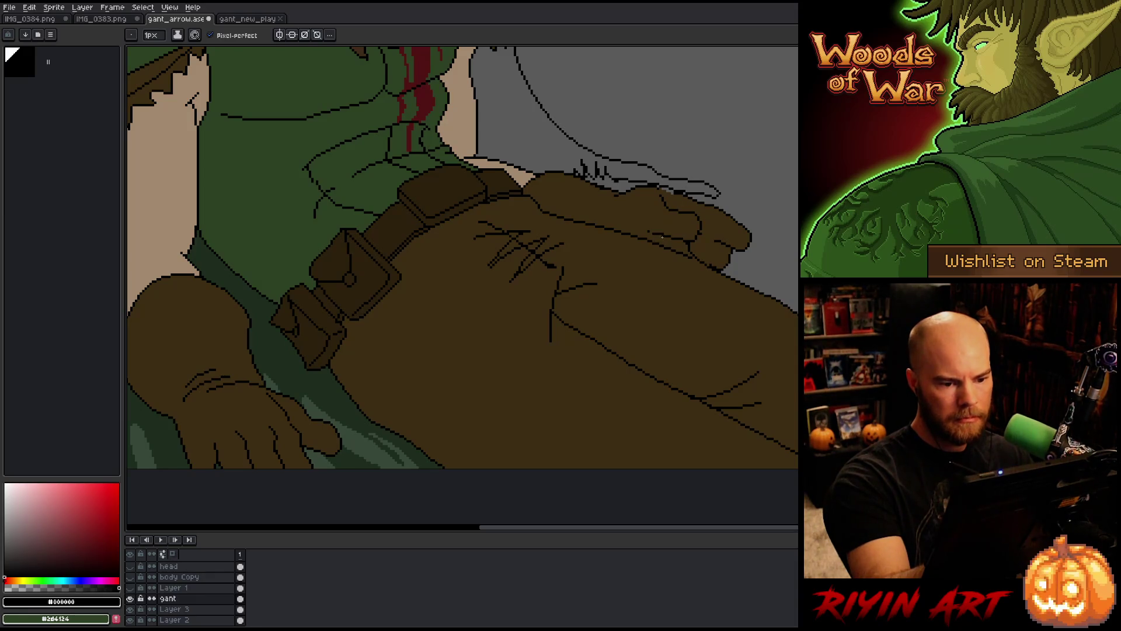
pyautogui.keyDown('alt'); pyautogui.click(655, 234); pyautogui.keyUp('alt')
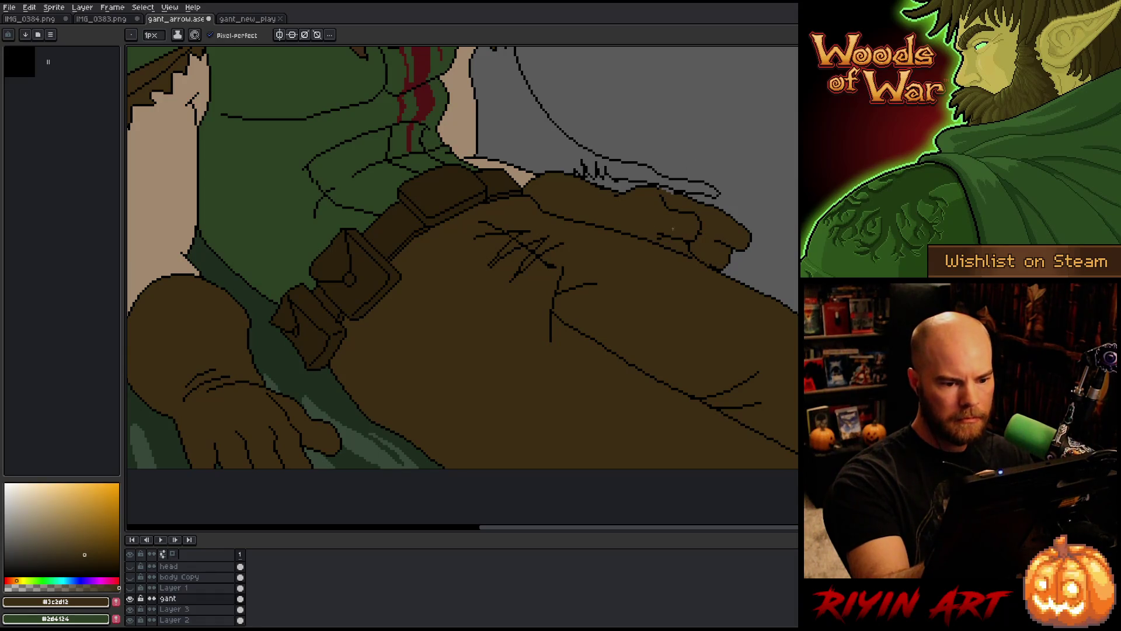
pyautogui.keyDown('alt'); pyautogui.click(663, 234); pyautogui.keyUp('alt')
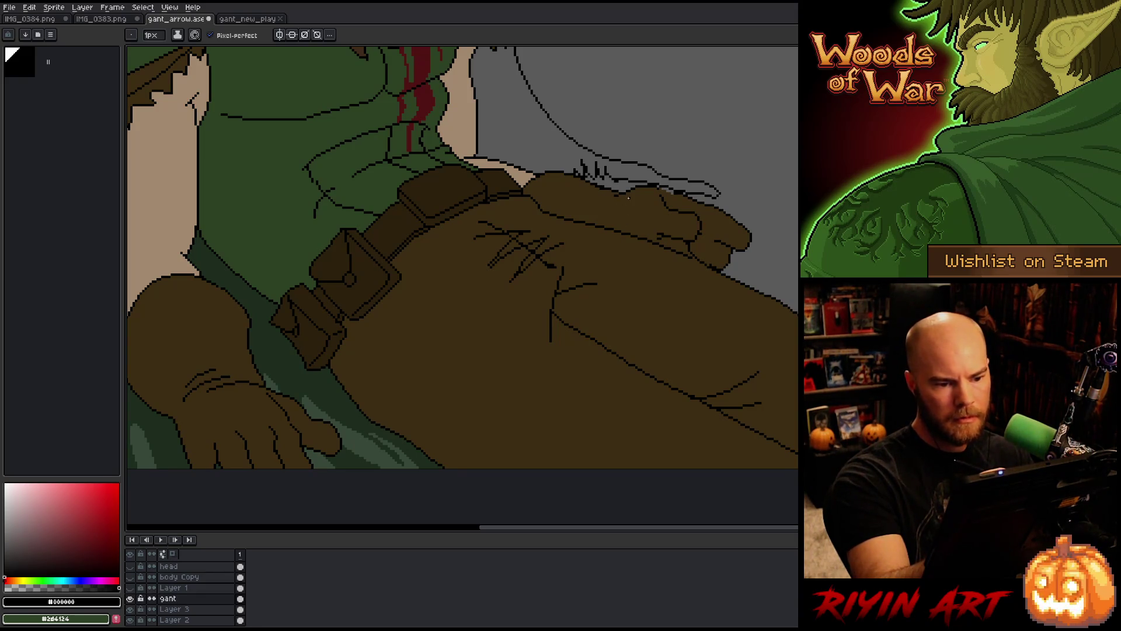
pyautogui.press('e')
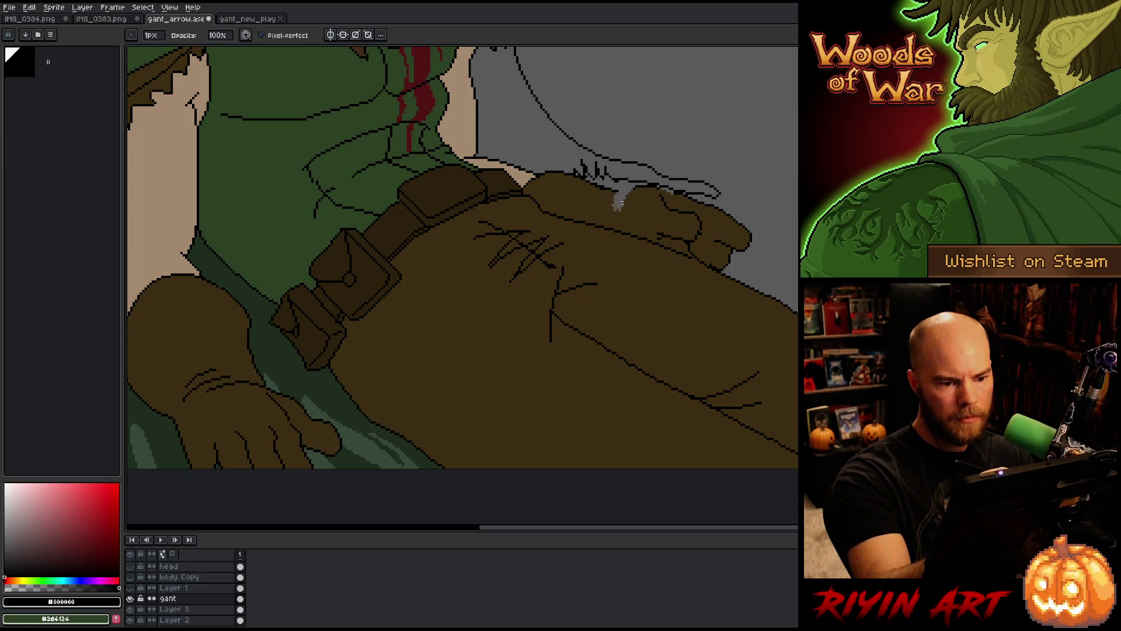
pyautogui.press('b')
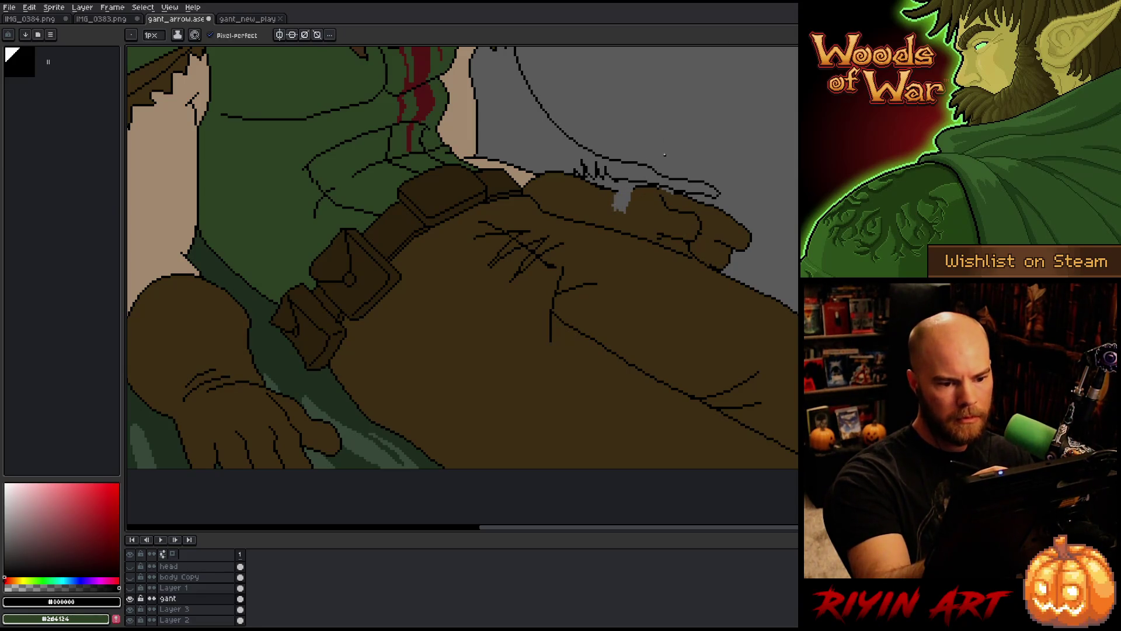
# Draw a short black outline beside the grey gap atop the glove, then undo it to retry
pyautogui.moveTo(686, 156); pyautogui.dragTo(557, 223)
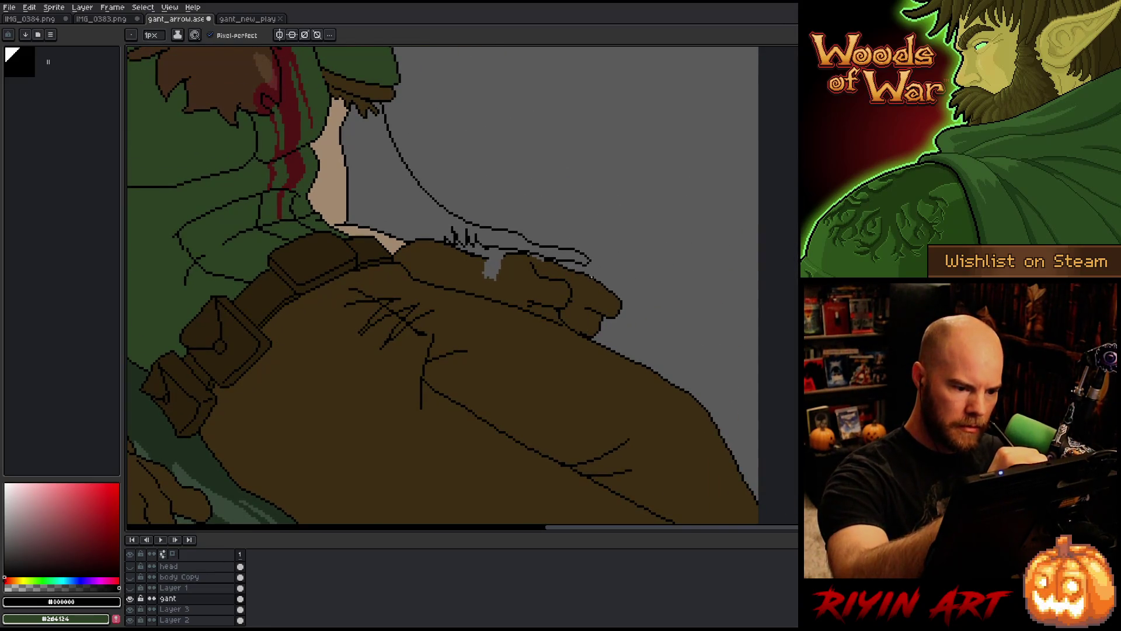
pyautogui.press('i')
pyautogui.press('b')
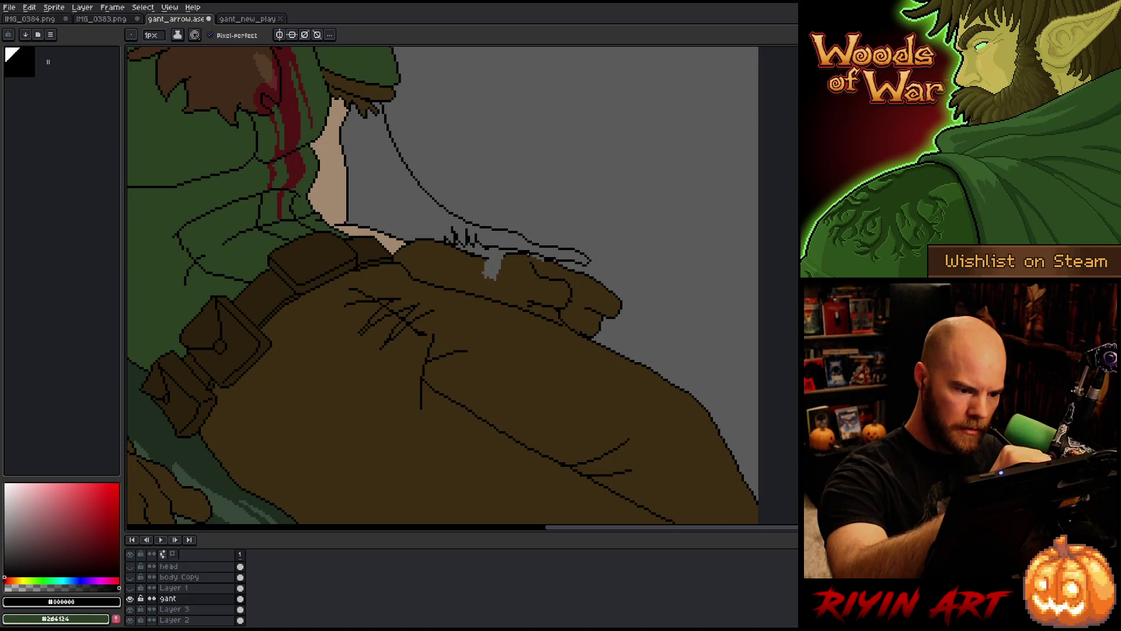
pyautogui.keyDown('alt'); pyautogui.click(566, 264); pyautogui.keyUp('alt')
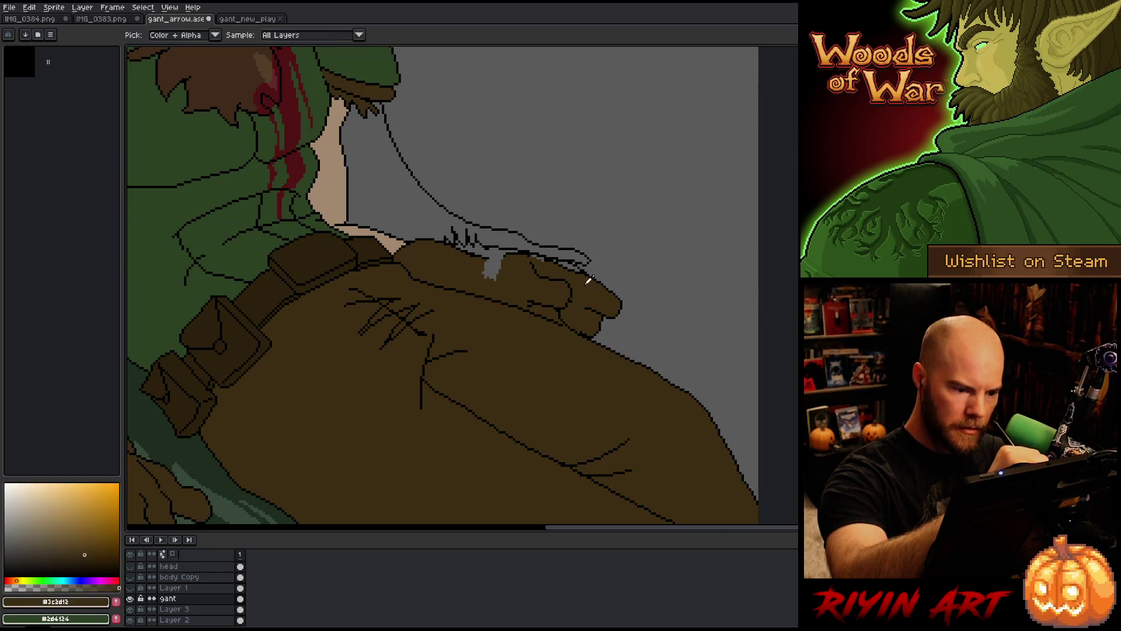
pyautogui.press('b')
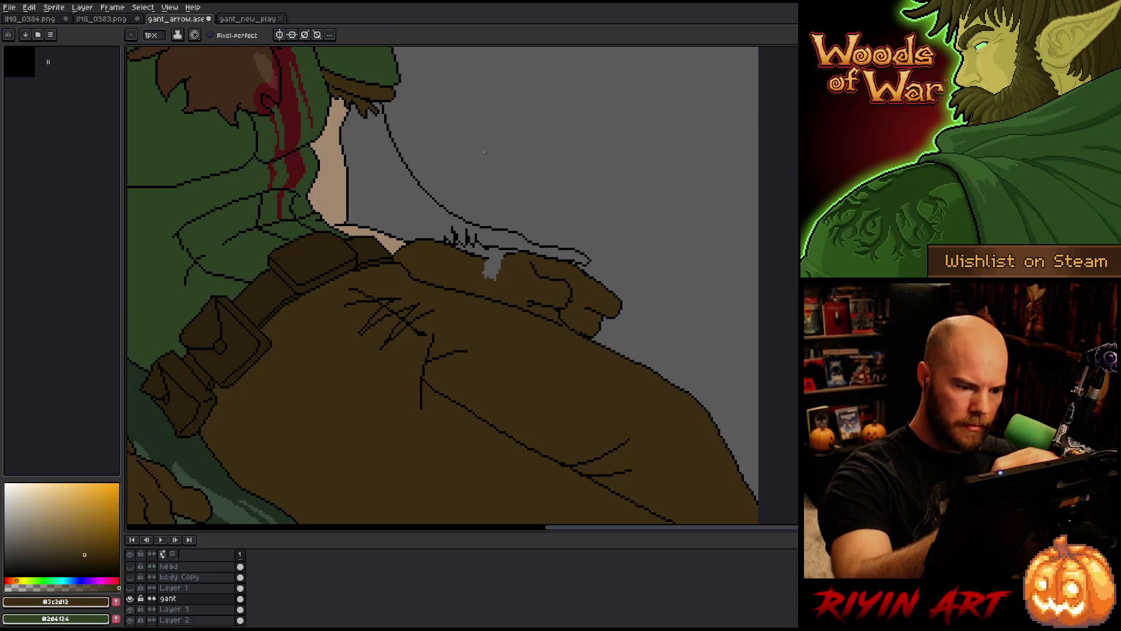
pyautogui.keyDown('alt'); pyautogui.click(516, 253); pyautogui.keyUp('alt')
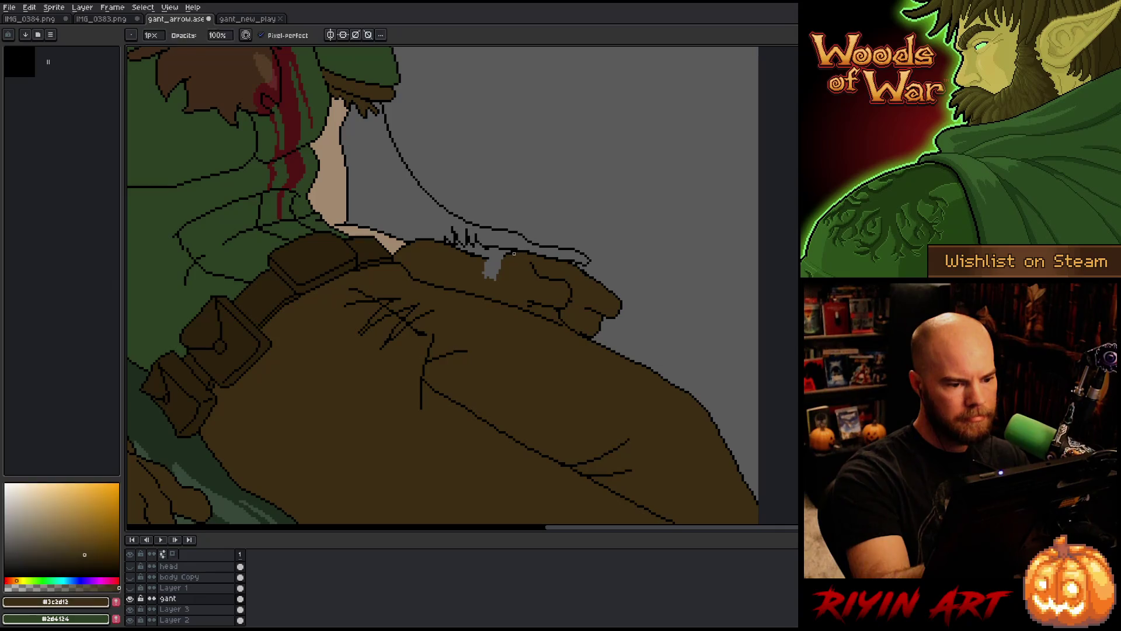
pyautogui.keyDown('alt'); pyautogui.click(524, 220); pyautogui.keyUp('alt')
pyautogui.keyDown('alt'); pyautogui.click(516, 251); pyautogui.keyUp('alt')
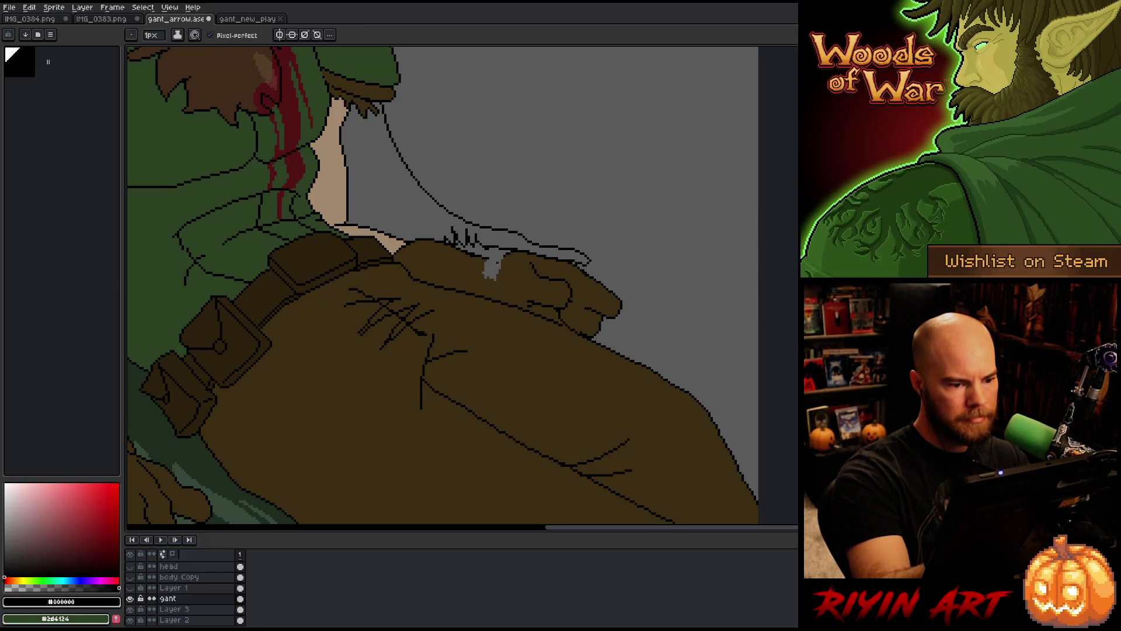
pyautogui.moveTo(502, 256); pyautogui.dragTo(497, 283)
pyautogui.hotkey('ctrl', 'z')
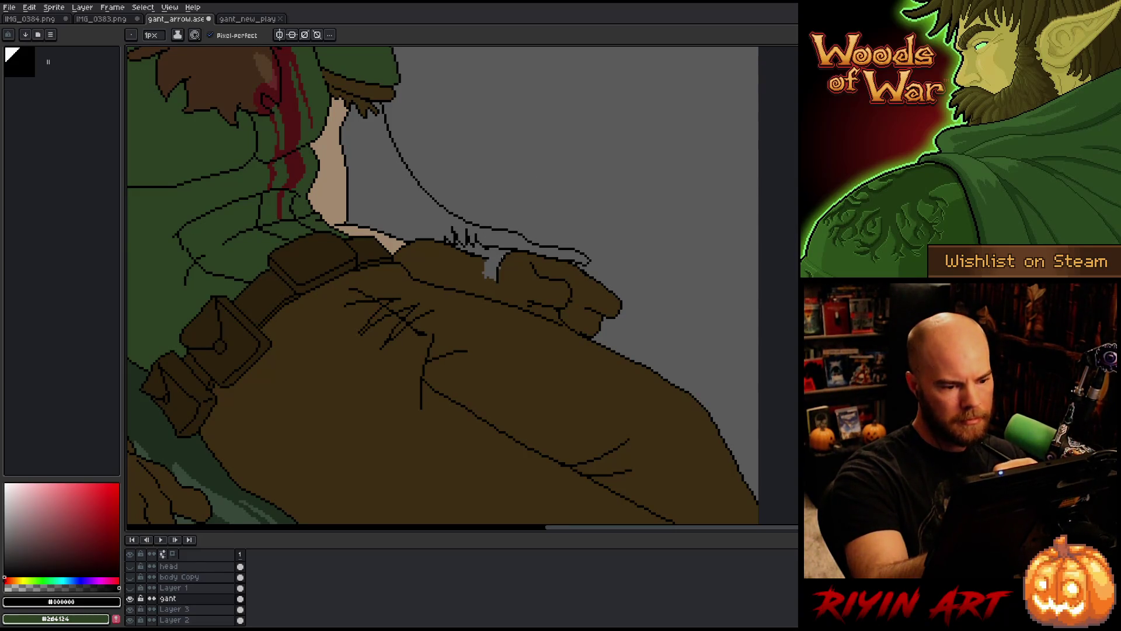
# Lasso the gloved hand, shift it slightly, and commit the moved piece
pyautogui.press('q')
pyautogui.moveTo(639, 321)
pyautogui.mouseDown()
pyautogui.moveTo(594, 273)
pyautogui.moveTo(559, 257)
pyautogui.moveTo(529, 253)
pyautogui.moveTo(495, 294)
pyautogui.moveTo(636, 338)
pyautogui.moveTo(610, 308)
pyautogui.mouseUp()
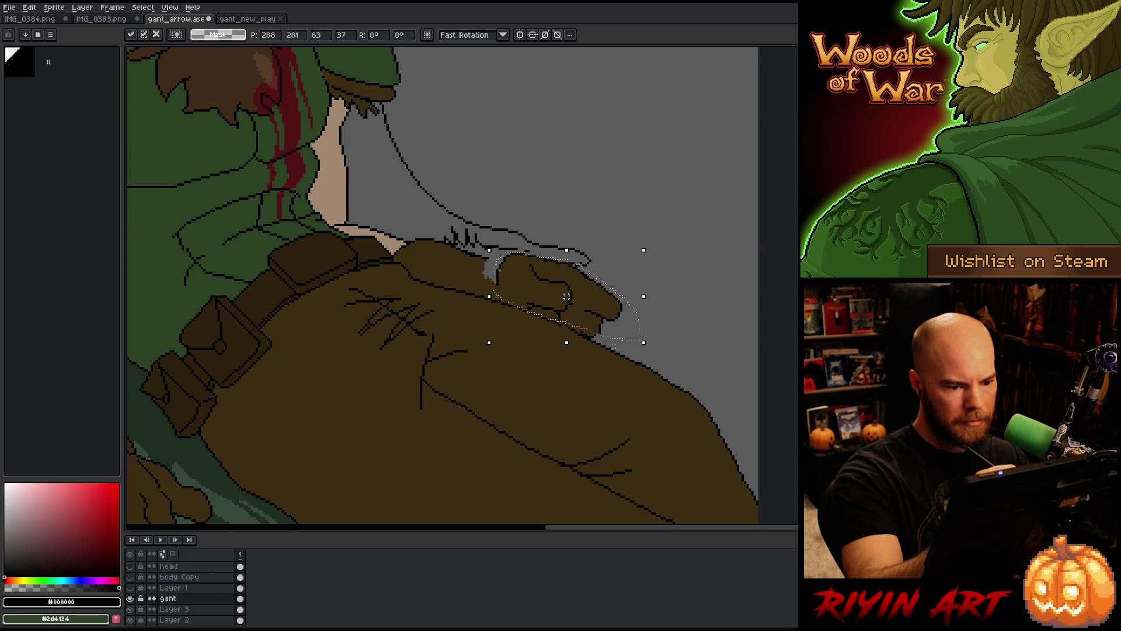
pyautogui.moveTo(608, 327)
pyautogui.mouseDown()
pyautogui.moveTo(614, 339)
pyautogui.moveTo(502, 295)
pyautogui.moveTo(582, 310)
pyautogui.moveTo(517, 292)
pyautogui.moveTo(556, 296)
pyautogui.moveTo(554, 331)
pyautogui.moveTo(493, 289)
pyautogui.mouseUp()
pyautogui.moveTo(585, 305); pyautogui.dragTo(587, 305)
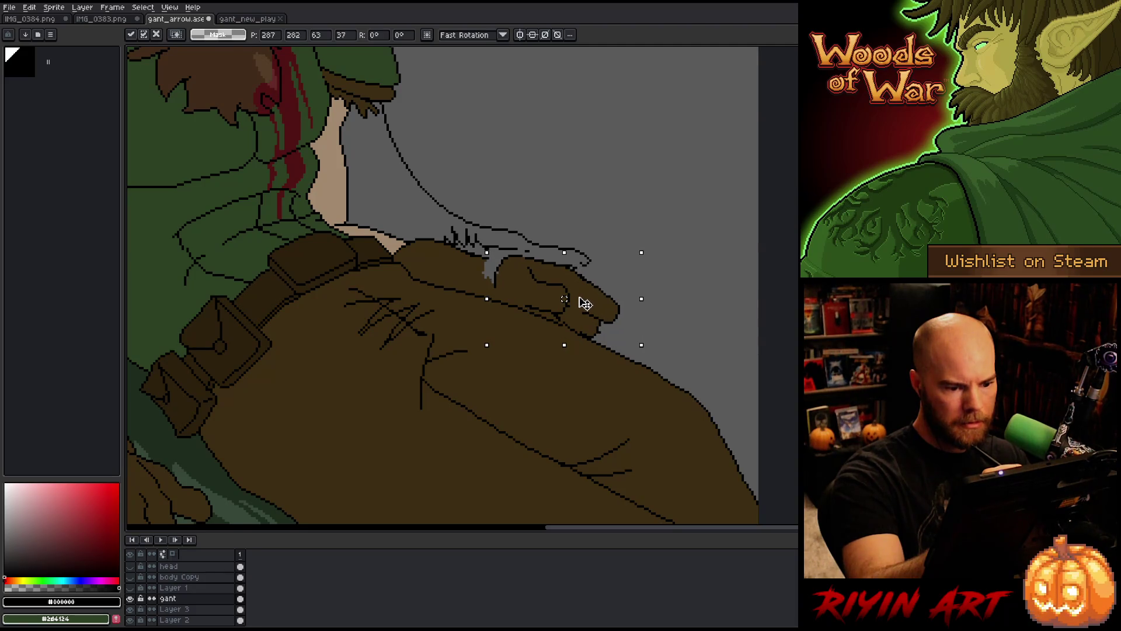
pyautogui.click(561, 208)
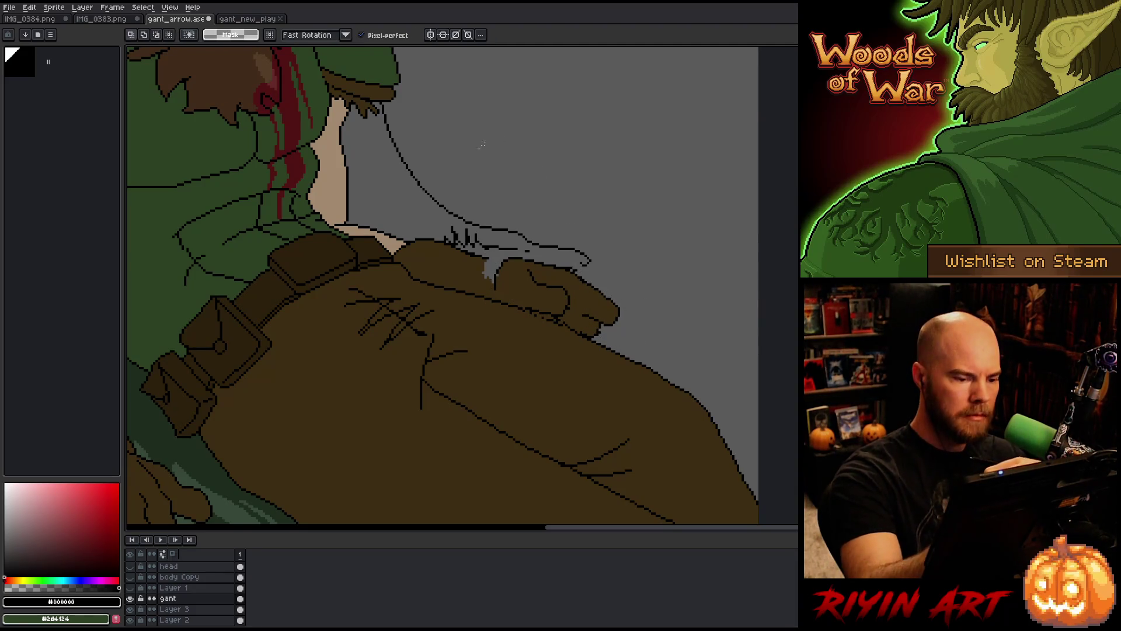
# Tidy the grey gap by the hand with the Pencil, eyedropped black and brown, Magic Wand and Eraser
pyautogui.press('b')
pyautogui.keyDown('alt'); pyautogui.click(561, 208); pyautogui.keyUp('alt')
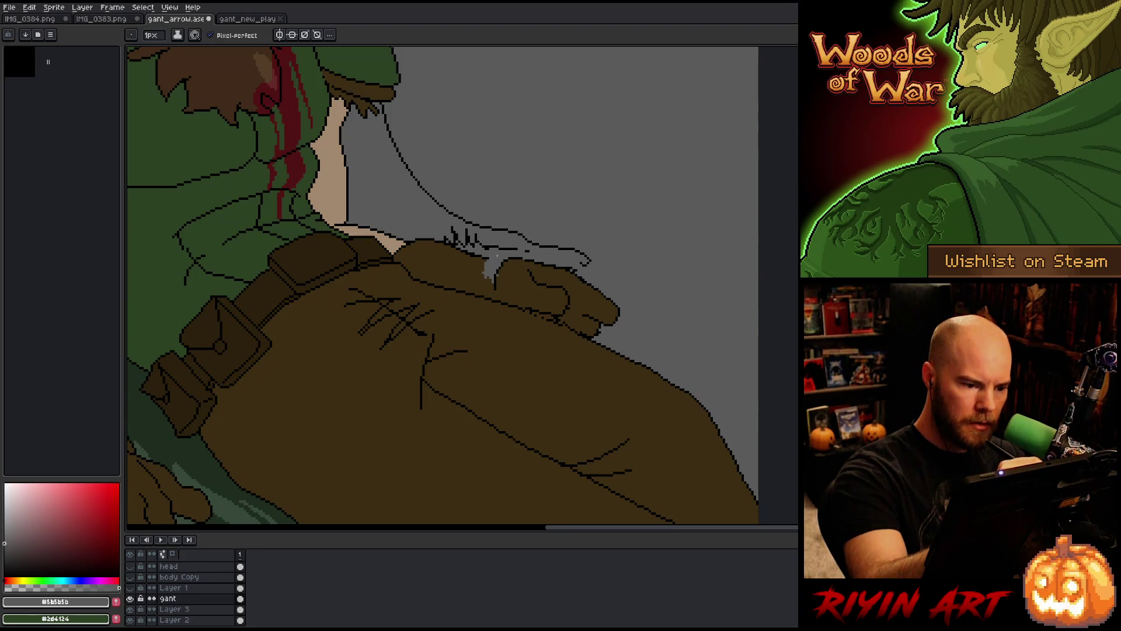
pyautogui.keyDown('alt'); pyautogui.click(496, 256); pyautogui.keyUp('alt')
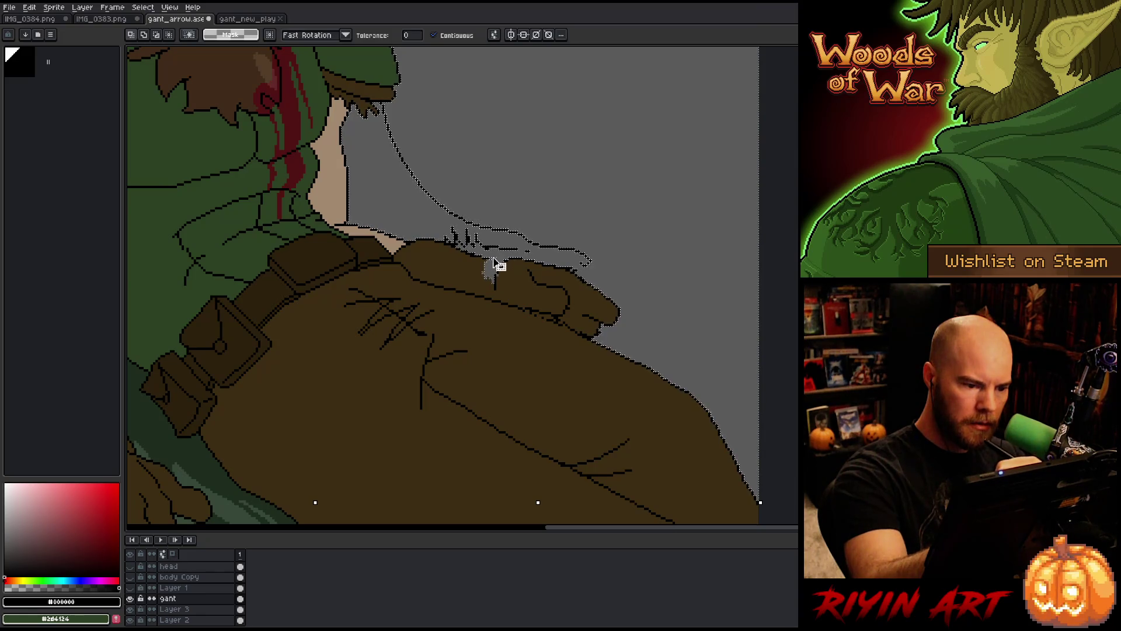
pyautogui.click(508, 271)
pyautogui.hotkey('ctrl', 'd')
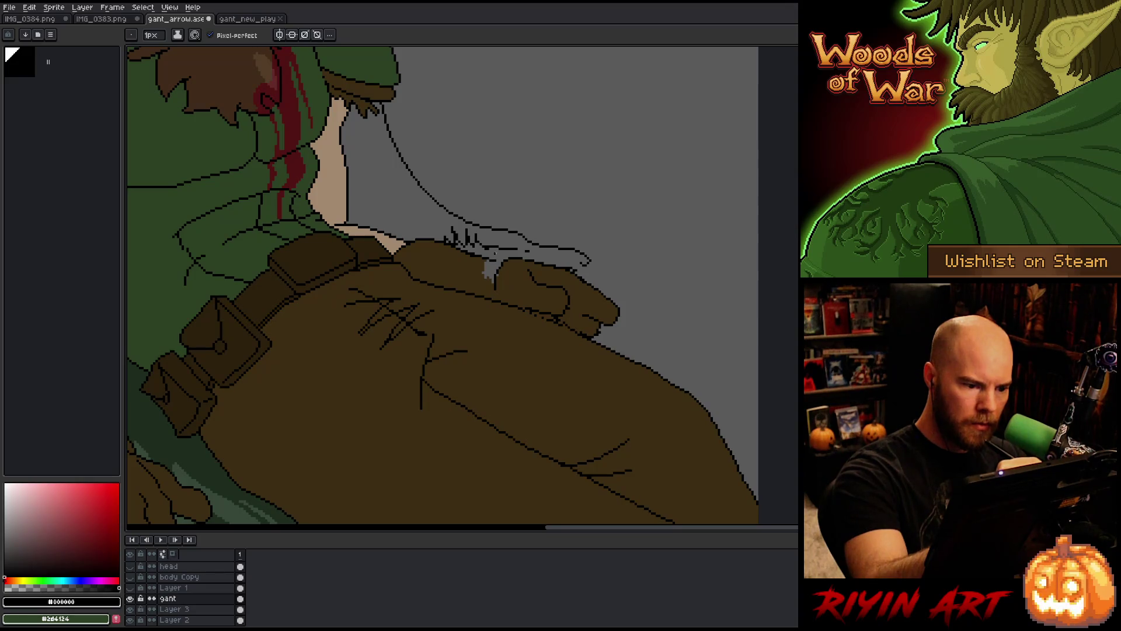
pyautogui.keyDown('alt'); pyautogui.click(500, 272); pyautogui.keyUp('alt')
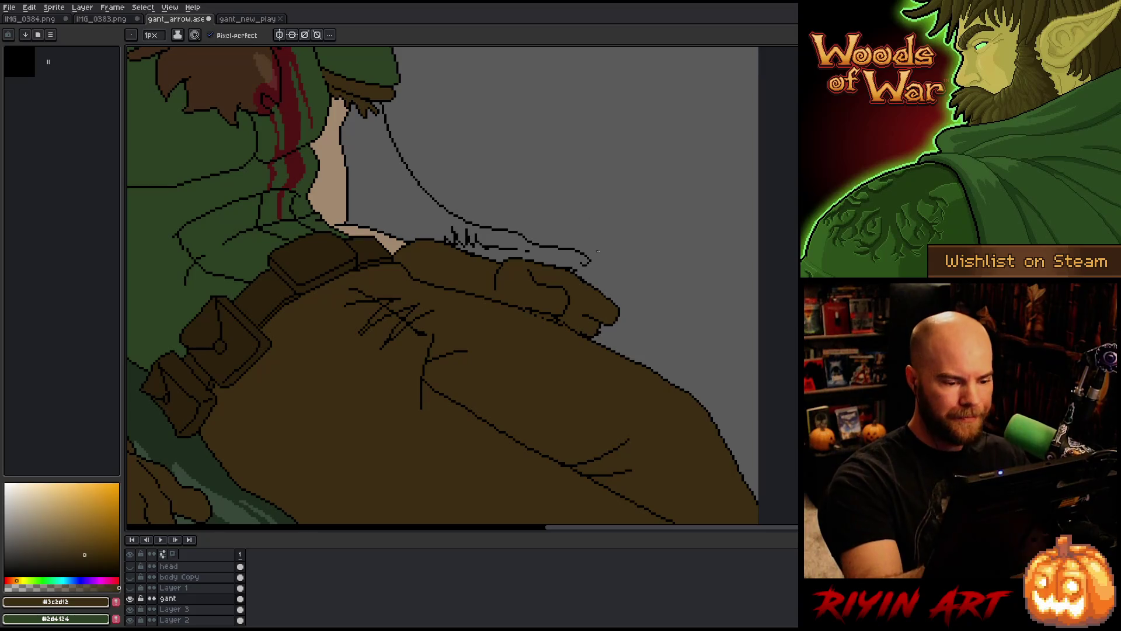
pyautogui.press('e')
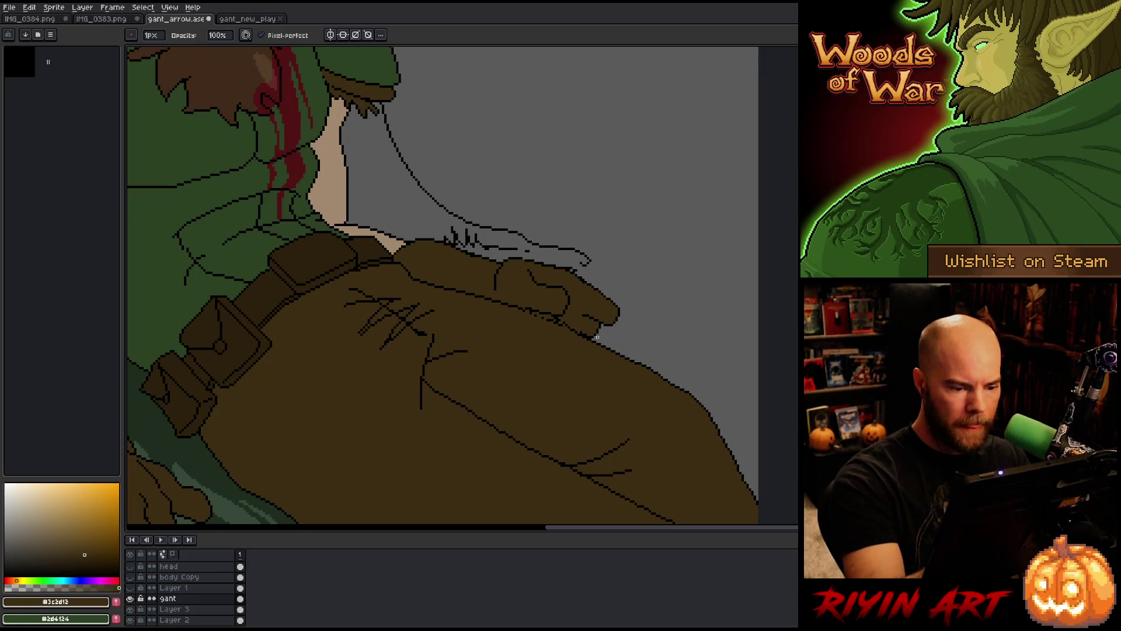
pyautogui.press('b')
pyautogui.keyDown('alt'); pyautogui.click(585, 310); pyautogui.keyUp('alt')
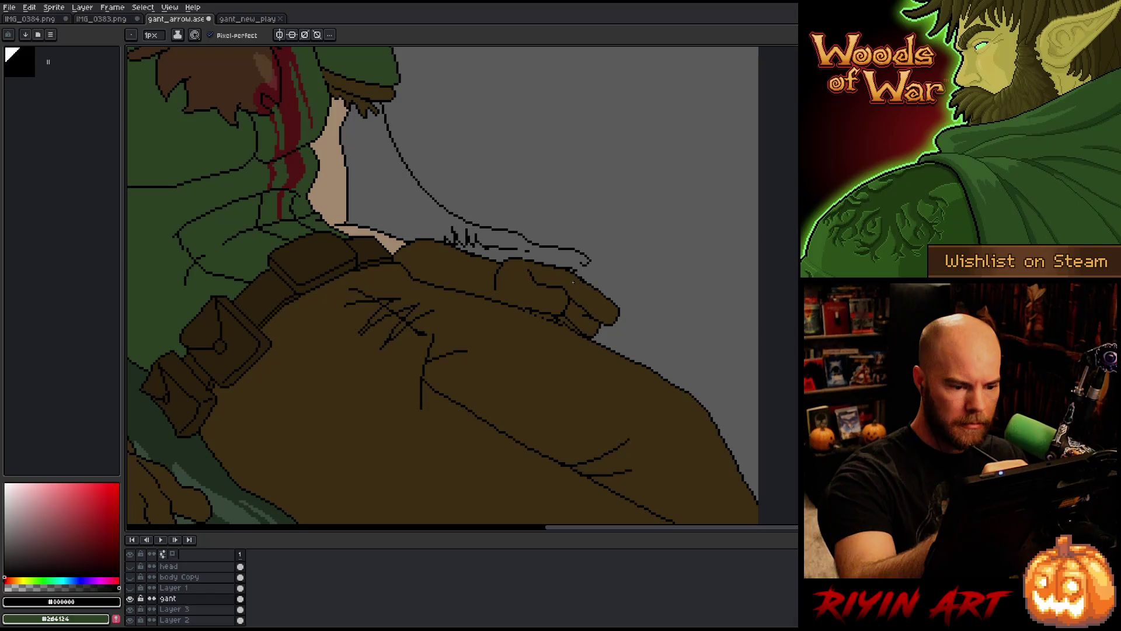
# Lasso the glove's fingertip, move it beside the arrow and commit
pyautogui.press('m')
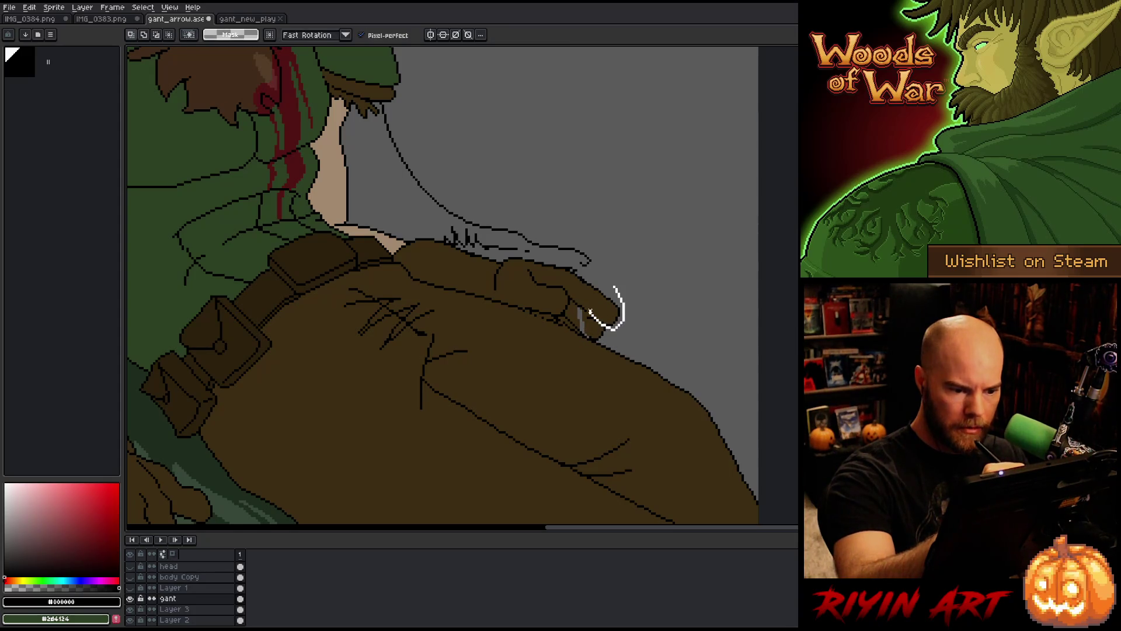
pyautogui.moveTo(590, 311); pyautogui.dragTo(610, 286)
pyautogui.click(610, 303)
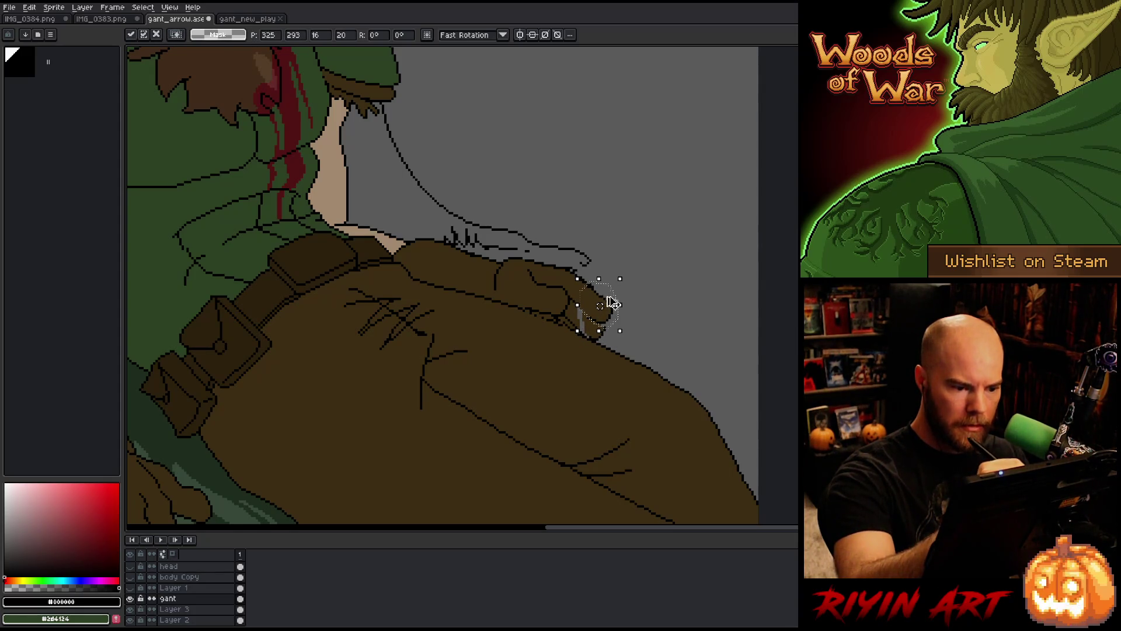
pyautogui.press('Return')
# Pencil-fix the fingertip's outline, alternating eyedropped hand brown and outline black
pyautogui.press('i')
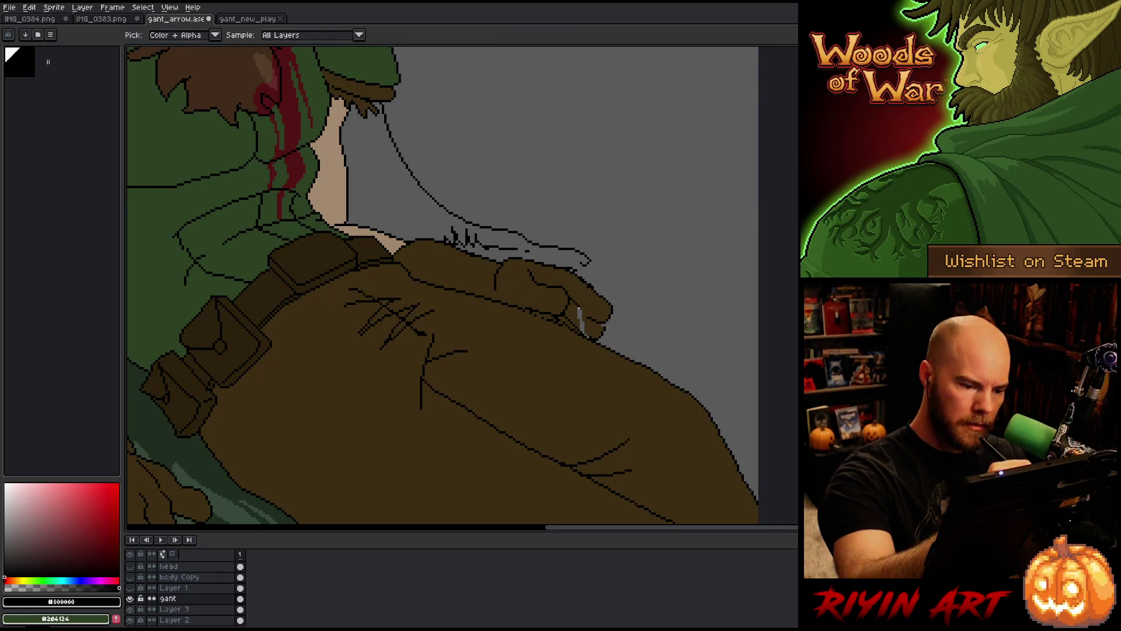
pyautogui.keyDown('alt'); pyautogui.click(558, 281); pyautogui.keyUp('alt')
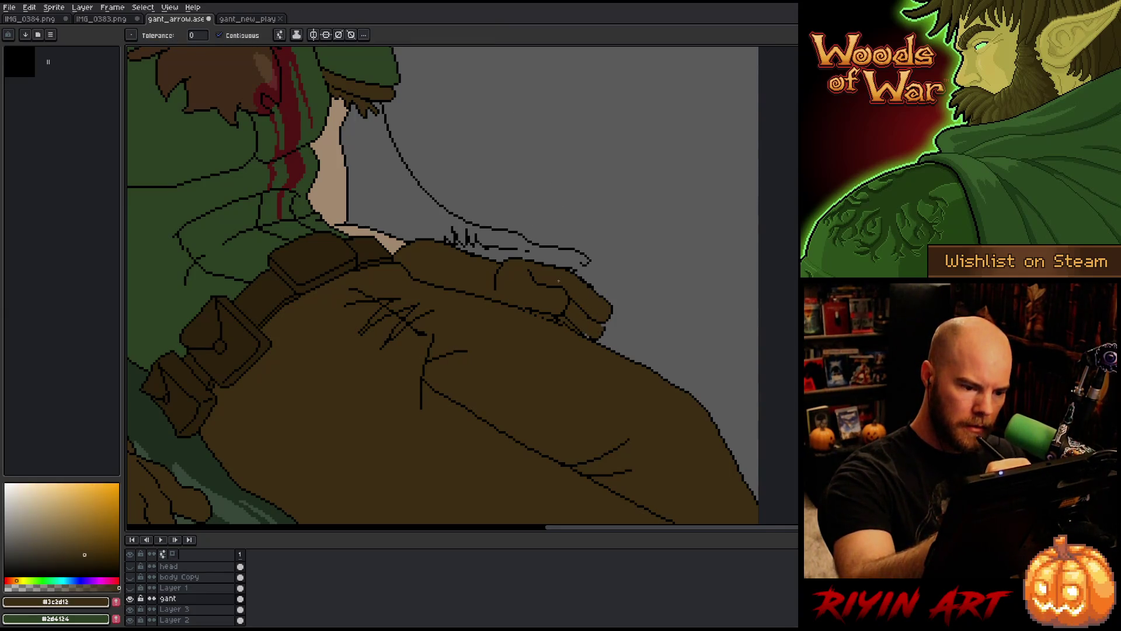
pyautogui.press('b')
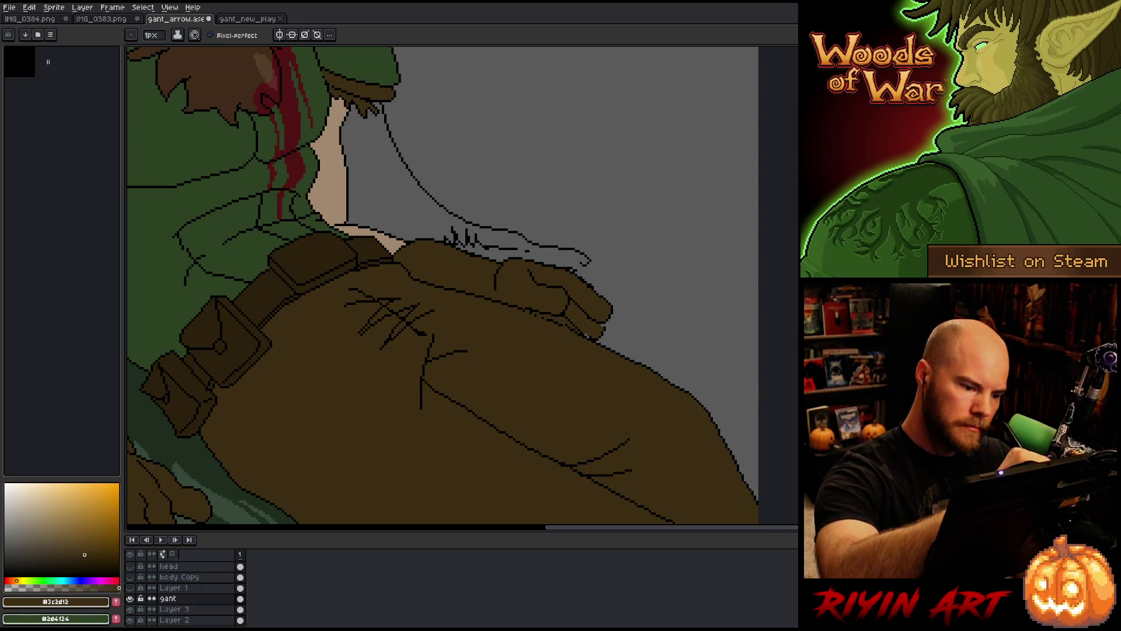
pyautogui.keyDown('alt'); pyautogui.click(544, 317); pyautogui.keyUp('alt')
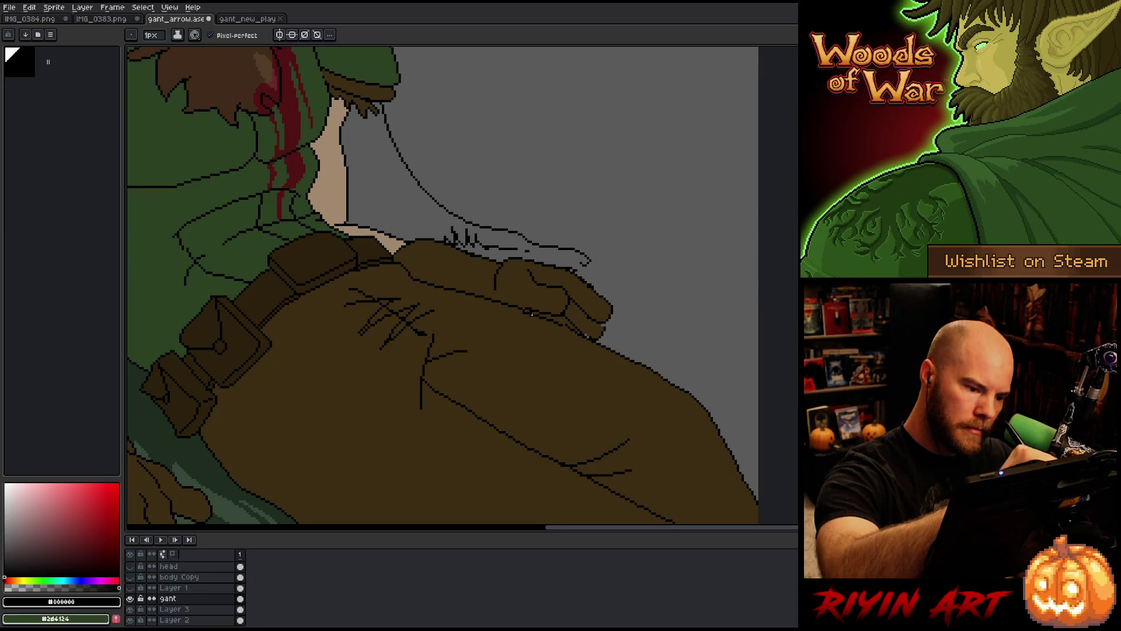
pyautogui.keyDown('alt'); pyautogui.click(526, 313); pyautogui.keyUp('alt')
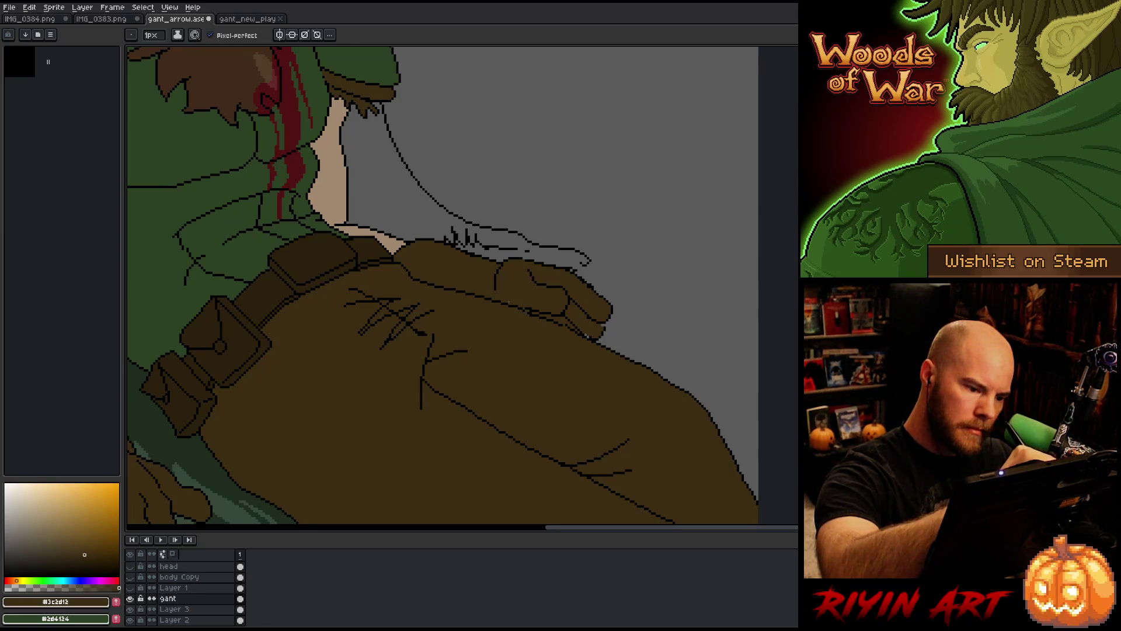
pyautogui.keyDown('alt'); pyautogui.click(529, 308); pyautogui.keyUp('alt')
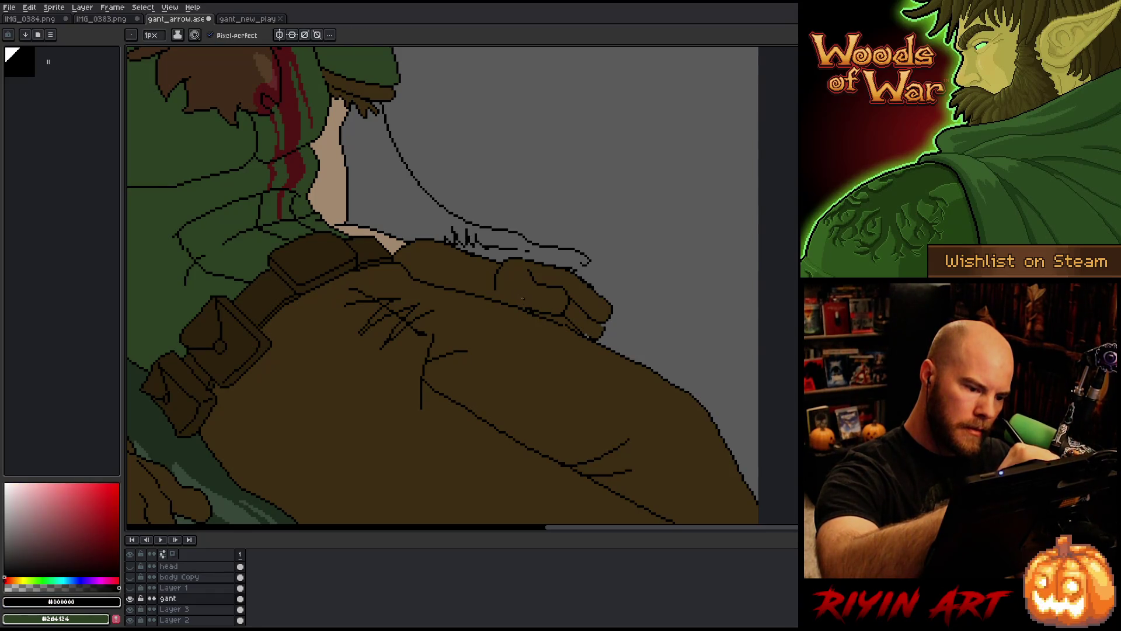
pyautogui.keyDown('alt'); pyautogui.click(540, 321); pyautogui.keyUp('alt')
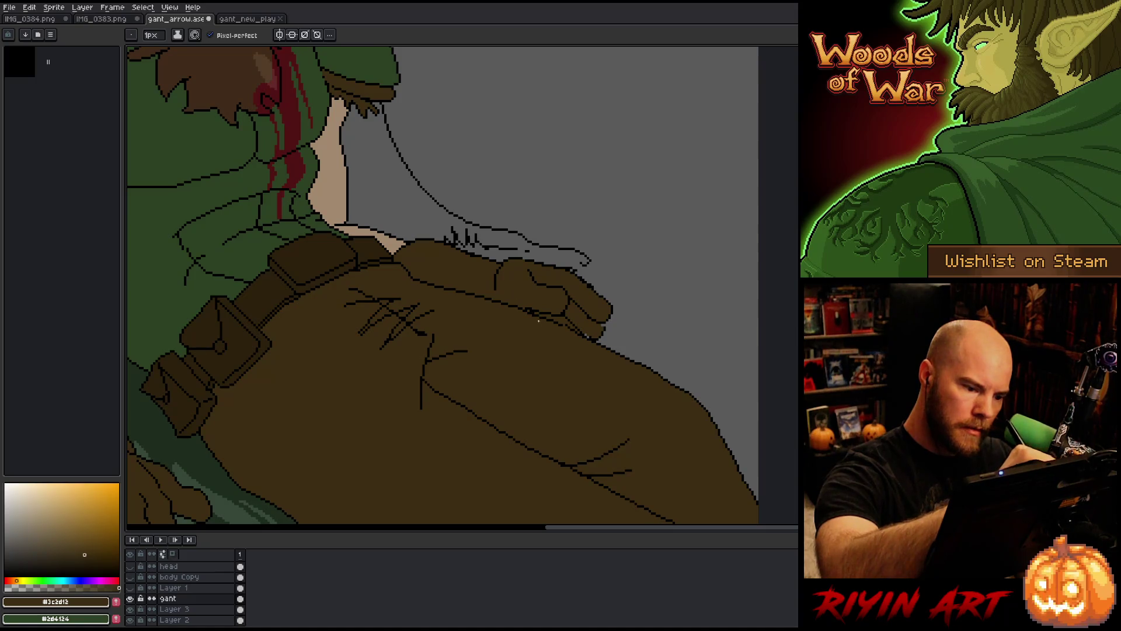
pyautogui.keyDown('alt'); pyautogui.click(557, 316); pyautogui.keyUp('alt')
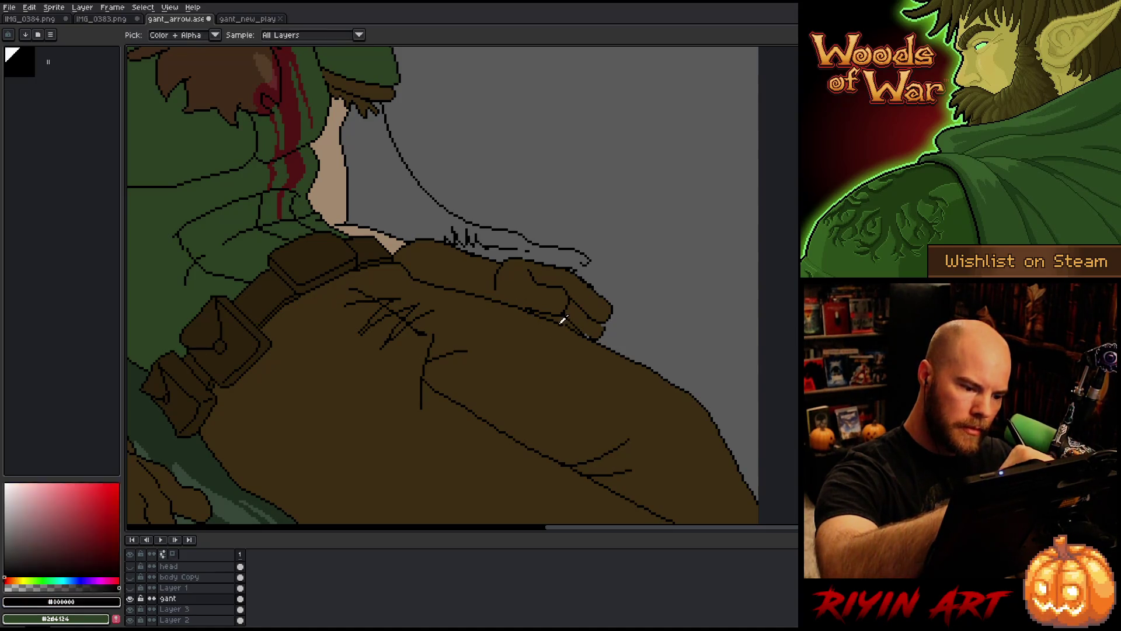
pyautogui.keyDown('alt'); pyautogui.click(564, 326); pyautogui.keyUp('alt')
pyautogui.keyDown('alt'); pyautogui.click(563, 322); pyautogui.keyUp('alt')
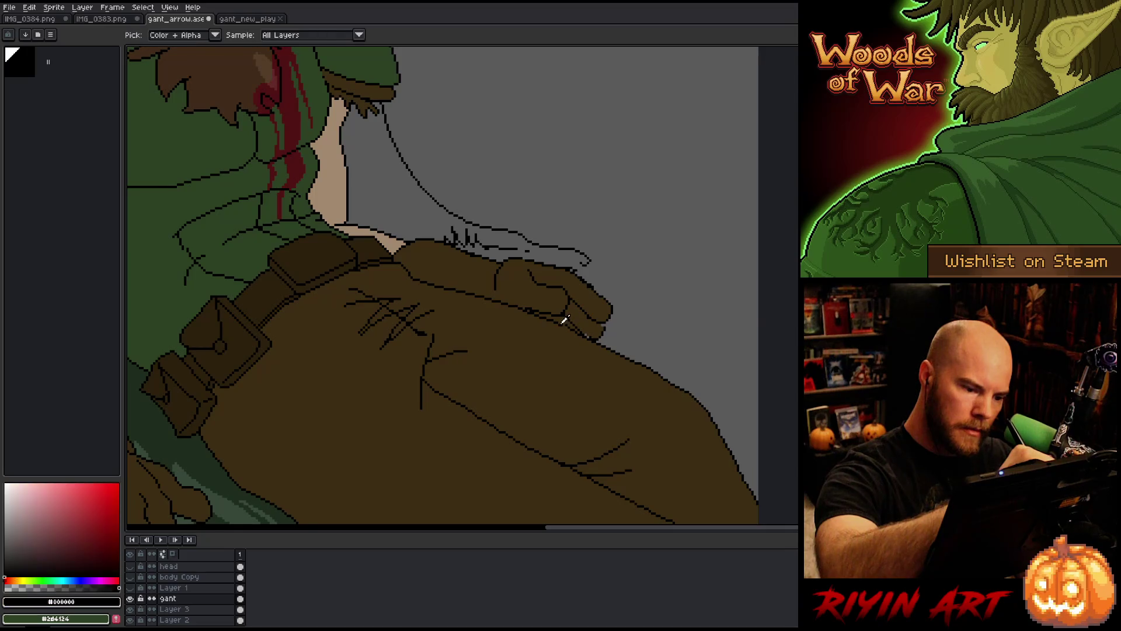
# Zoom in, erase a stray outline pixel, and paint brown over the hand's top outline
pyautogui.scroll(2, 561, 322)
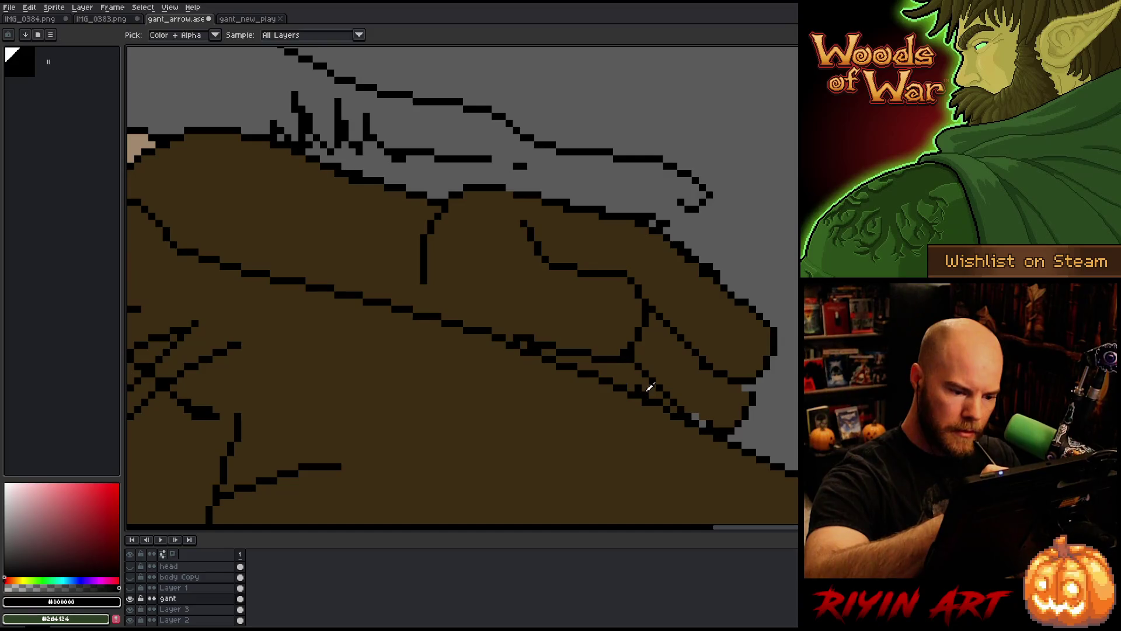
pyautogui.keyDown('alt'); pyautogui.click(637, 387); pyautogui.keyUp('alt')
pyautogui.keyDown('alt'); pyautogui.click(624, 359); pyautogui.keyUp('alt')
pyautogui.keyDown('alt'); pyautogui.click(659, 407); pyautogui.keyUp('alt')
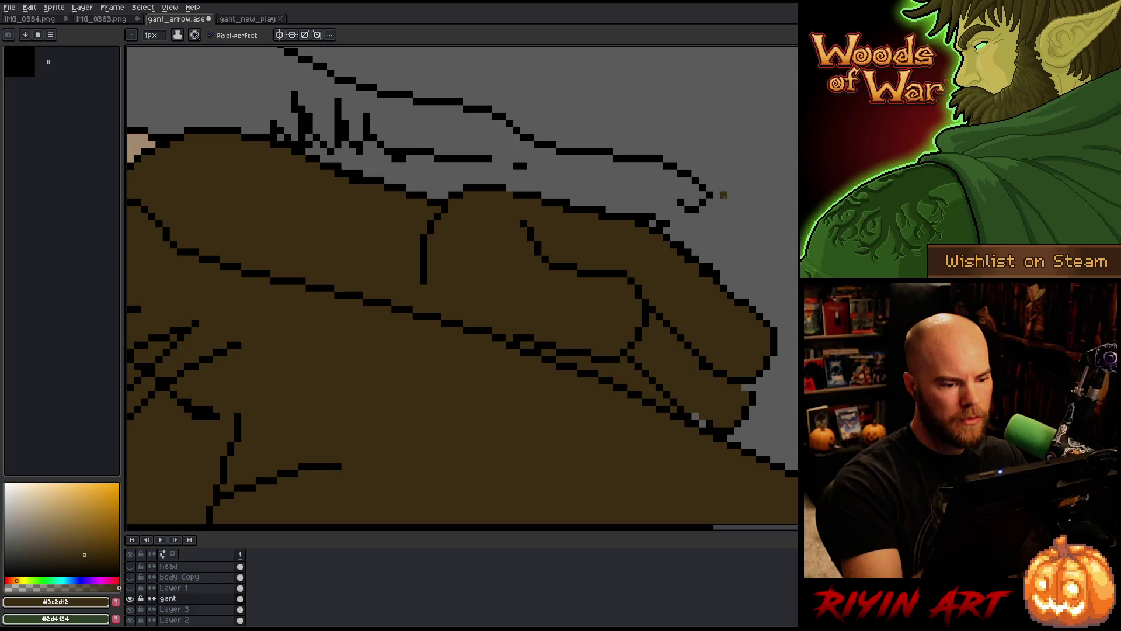
pyautogui.click(703, 278)
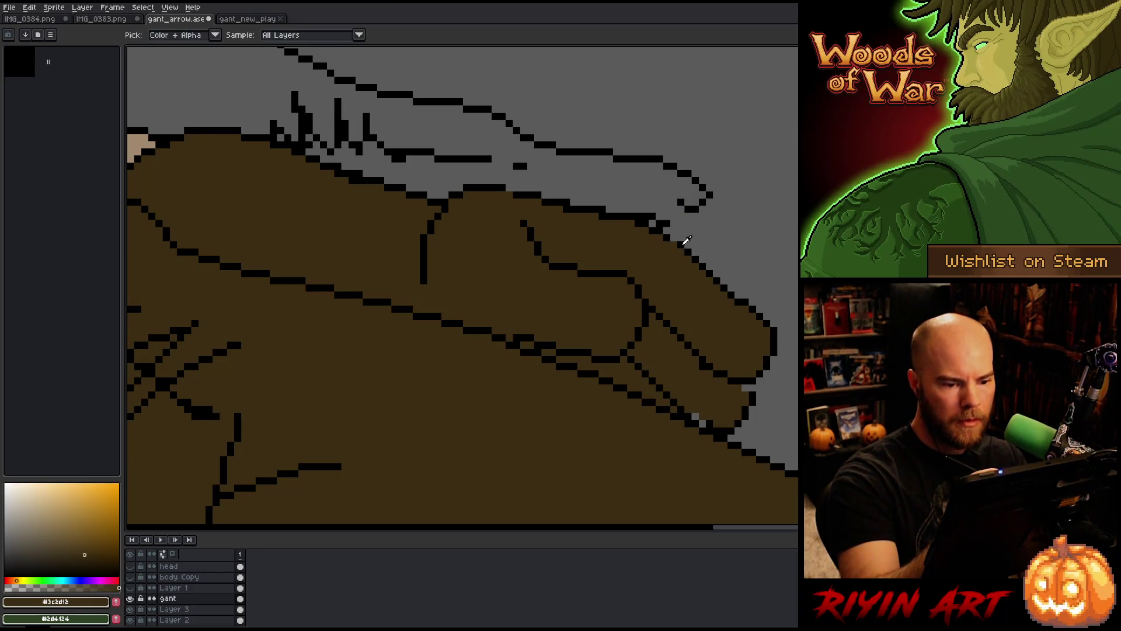
pyautogui.keyDown('alt'); pyautogui.click(691, 403); pyautogui.keyUp('alt')
pyautogui.hotkey('ctrl', 's')
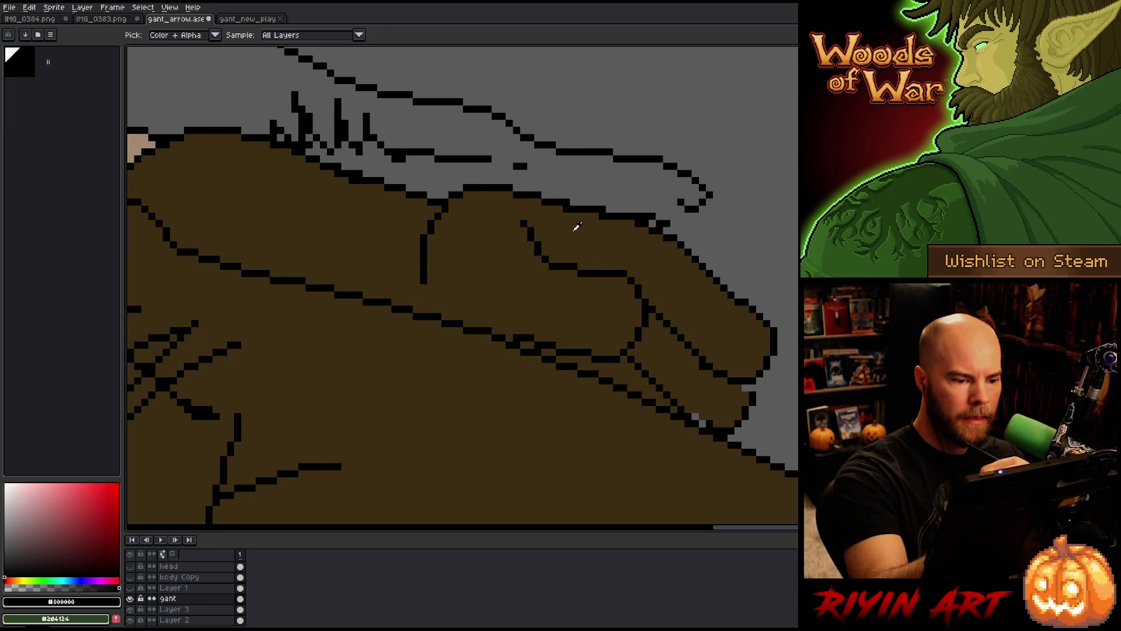
pyautogui.keyDown('alt'); pyautogui.click(573, 225); pyautogui.keyUp('alt')
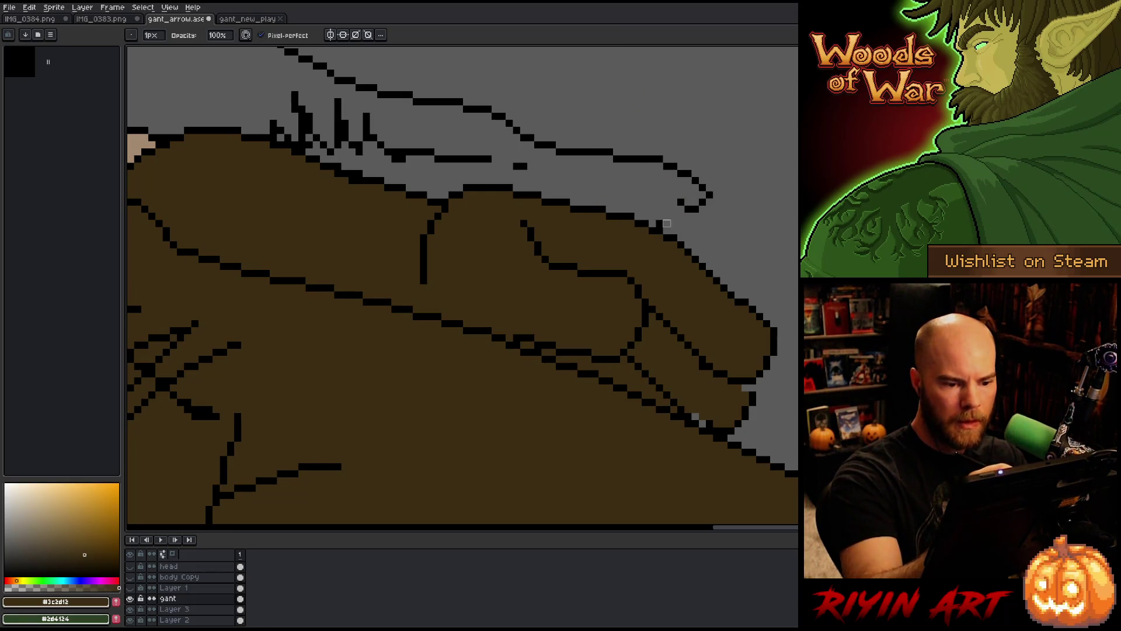
pyautogui.moveTo(680, 202)
pyautogui.mouseDown()
pyautogui.moveTo(636, 188)
pyautogui.moveTo(578, 205)
pyautogui.mouseUp()
# Redraw the black lower outline of the arrow shaft, undoing attempts until it fits
pyautogui.keyDown('alt'); pyautogui.click(678, 178); pyautogui.keyUp('alt')
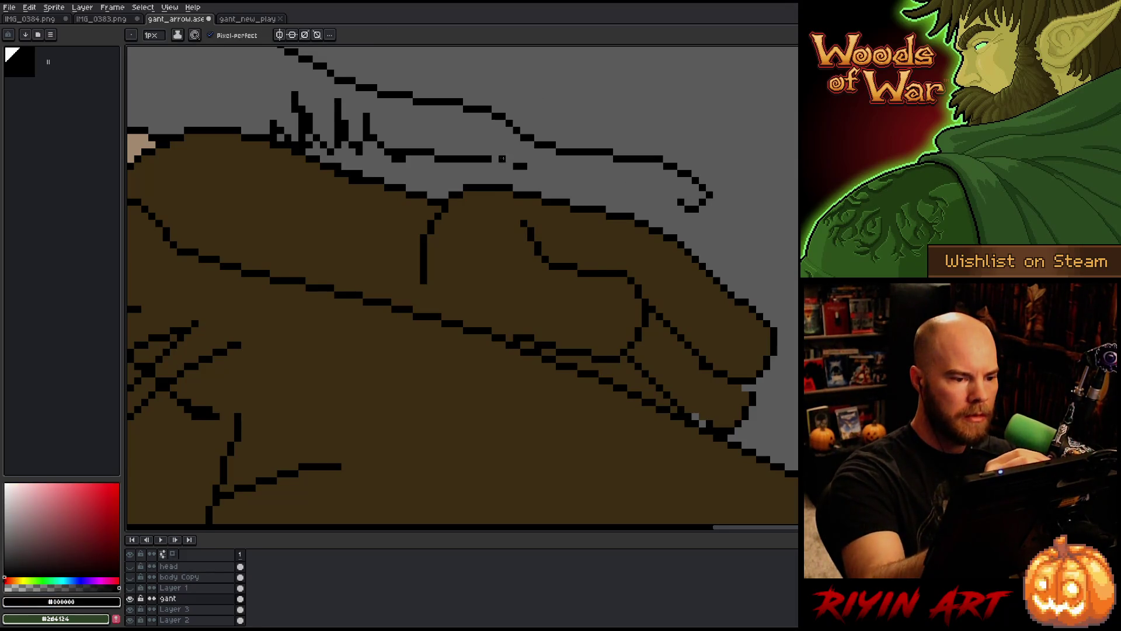
pyautogui.hotkey('ctrl', 'z')
pyautogui.moveTo(499, 158); pyautogui.dragTo(698, 208)
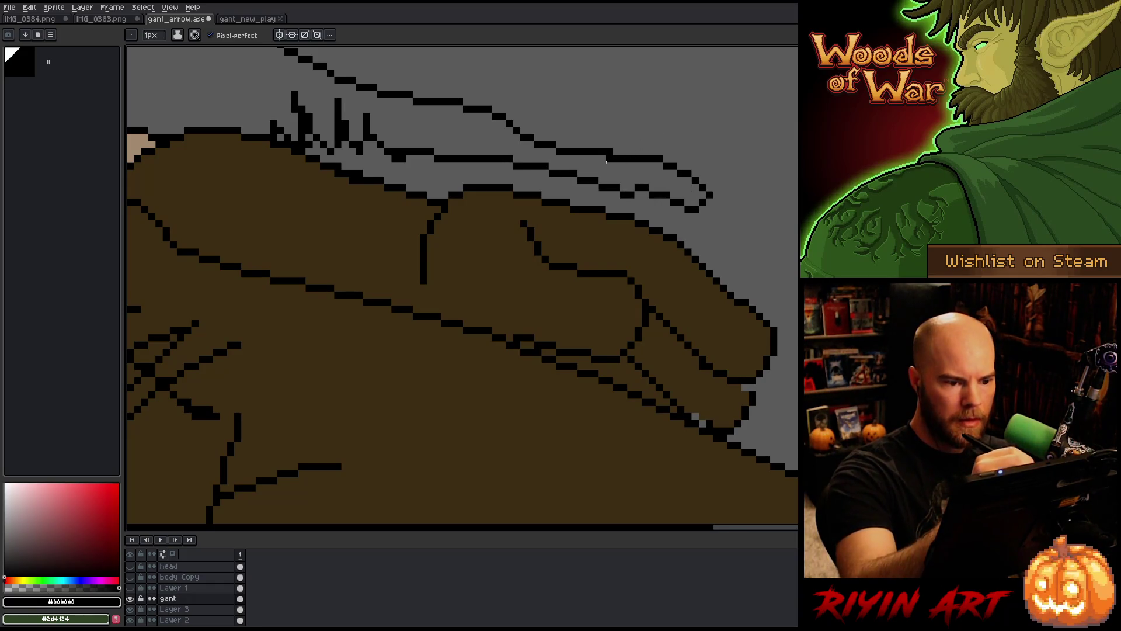
pyautogui.hotkey('ctrl', 'z')
pyautogui.moveTo(528, 165)
pyautogui.mouseDown()
pyautogui.moveTo(613, 175)
pyautogui.moveTo(680, 201)
pyautogui.mouseUp()
pyautogui.hotkey('ctrl', 'z')
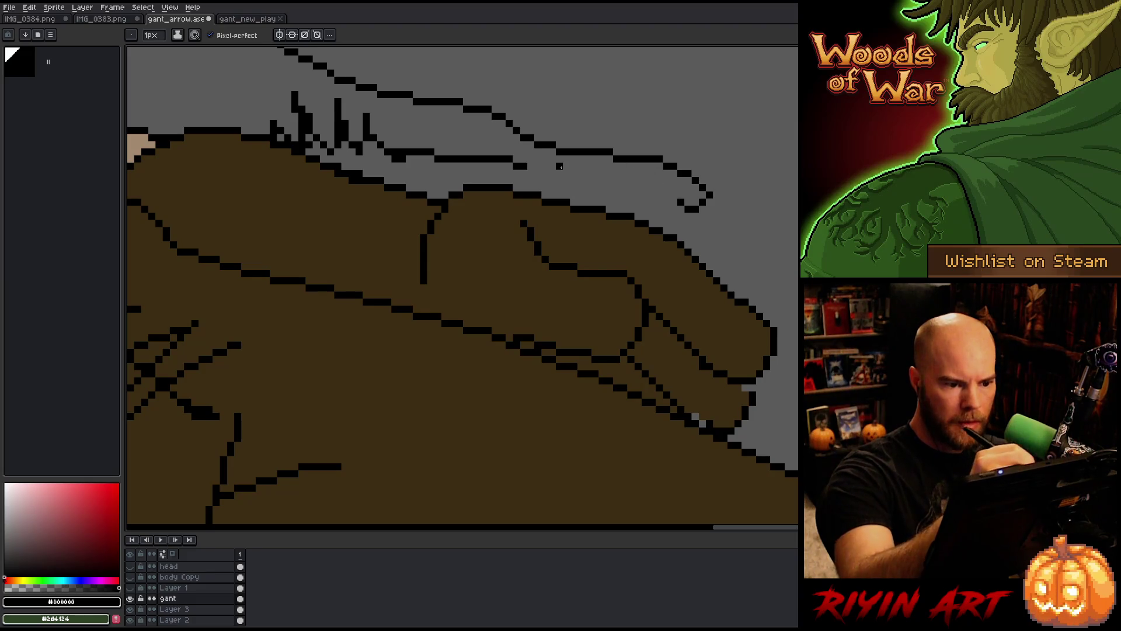
pyautogui.moveTo(531, 167); pyautogui.dragTo(681, 200)
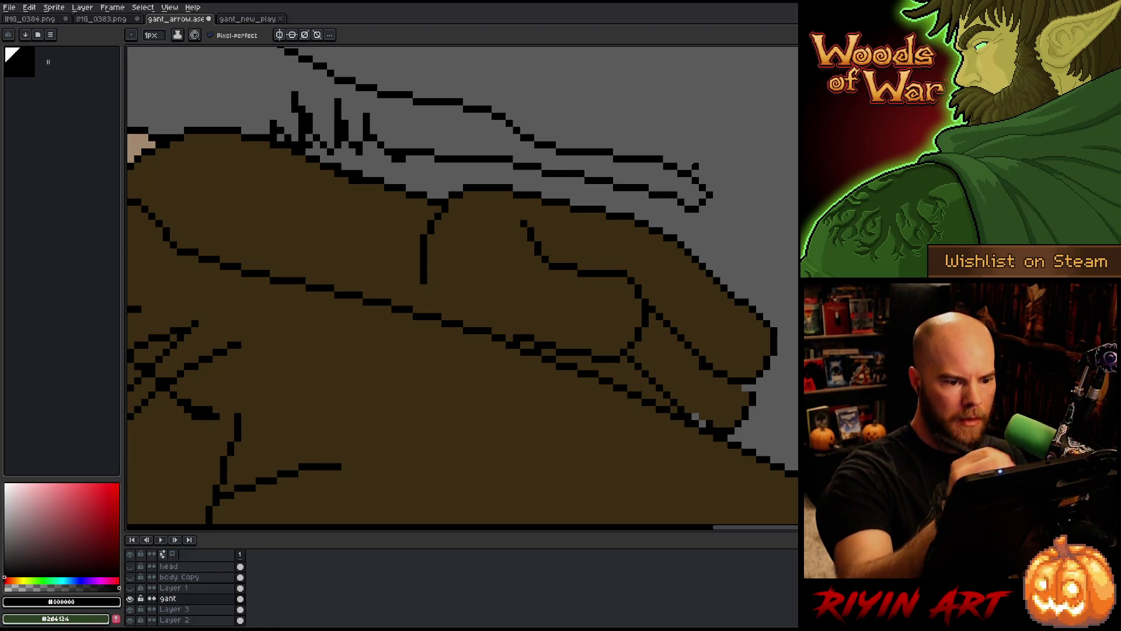
# Blacken the pale fingertip spot and pencil in black and brown knuckle pixels
pyautogui.scroll(-2, 527, 258)
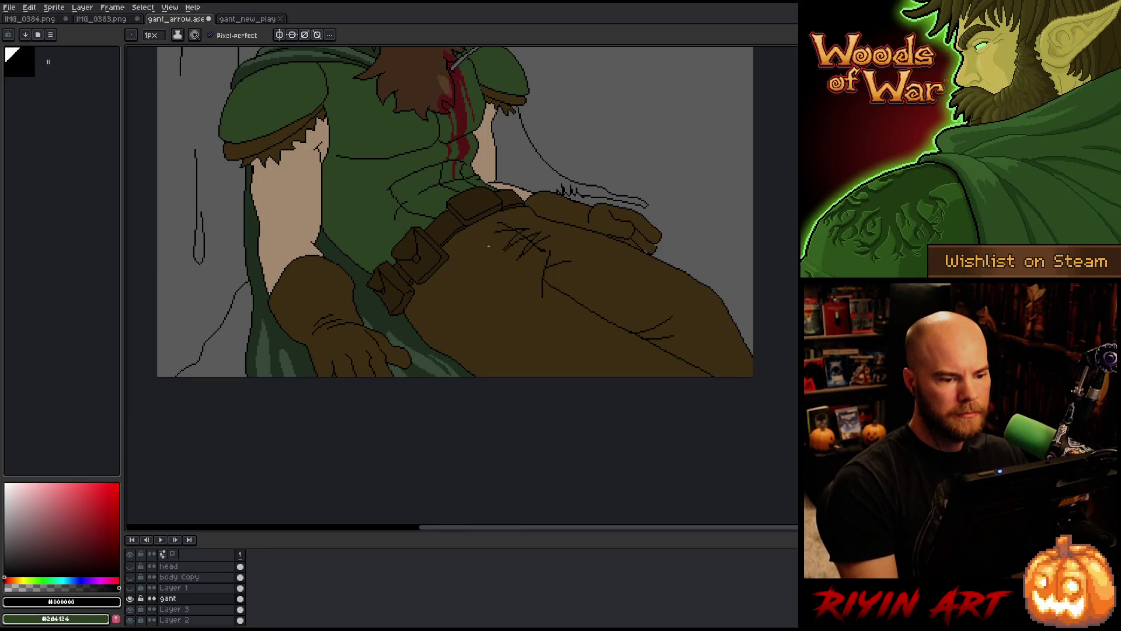
pyautogui.scroll(2, 650, 245)
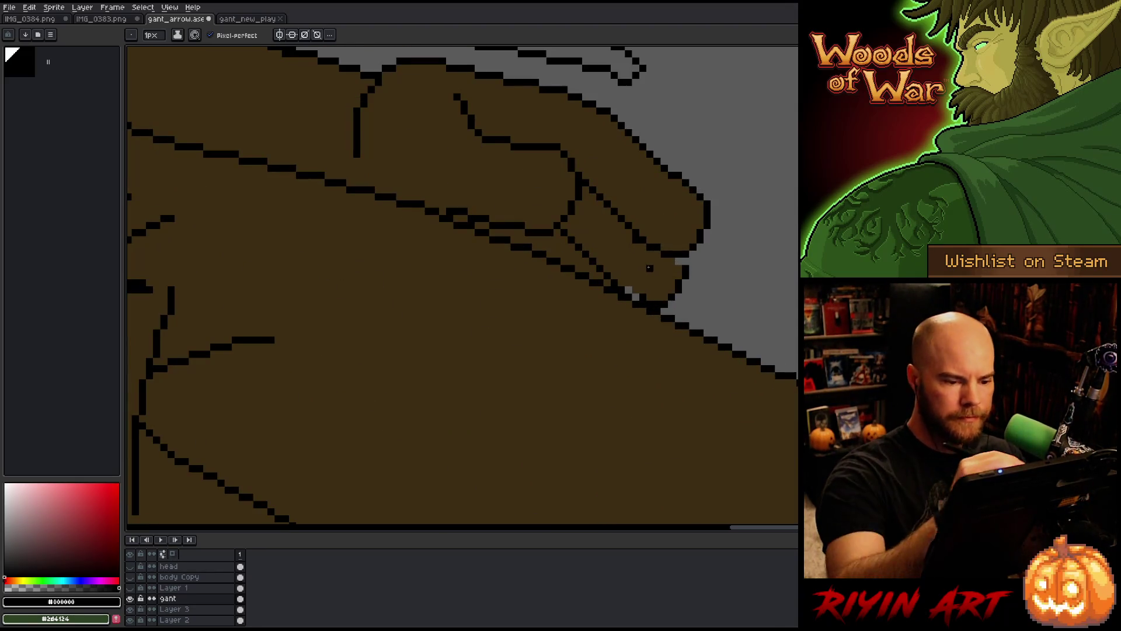
pyautogui.keyDown('alt'); pyautogui.click(634, 244); pyautogui.keyUp('alt')
pyautogui.keyDown('alt'); pyautogui.click(672, 254); pyautogui.keyUp('alt')
pyautogui.click(678, 261)
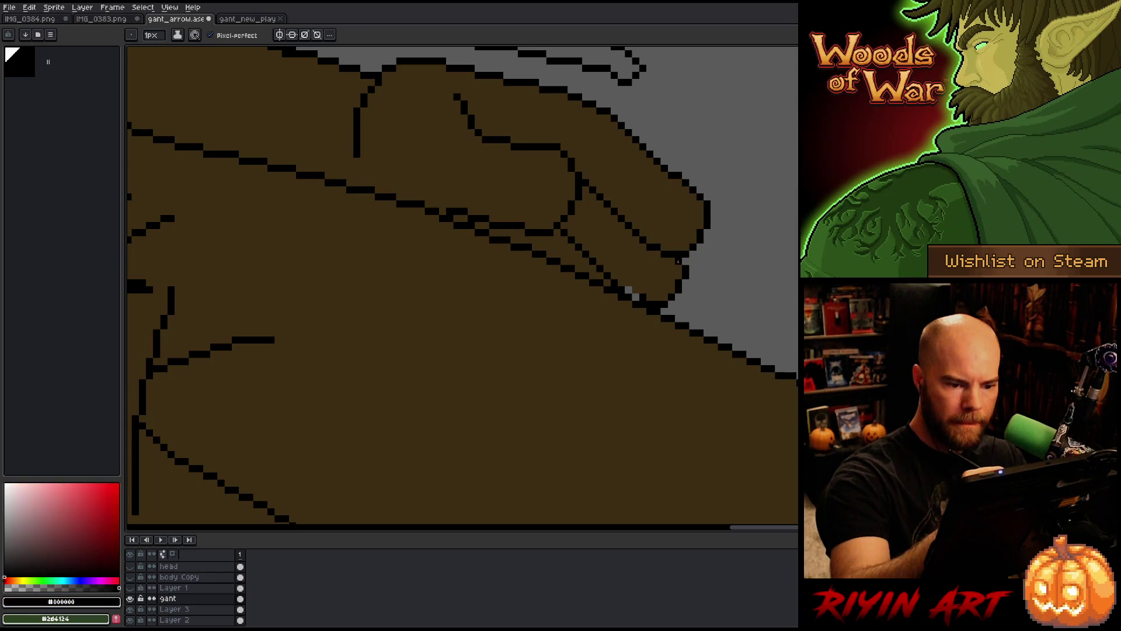
pyautogui.keyDown('alt'); pyautogui.click(643, 292); pyautogui.keyUp('alt')
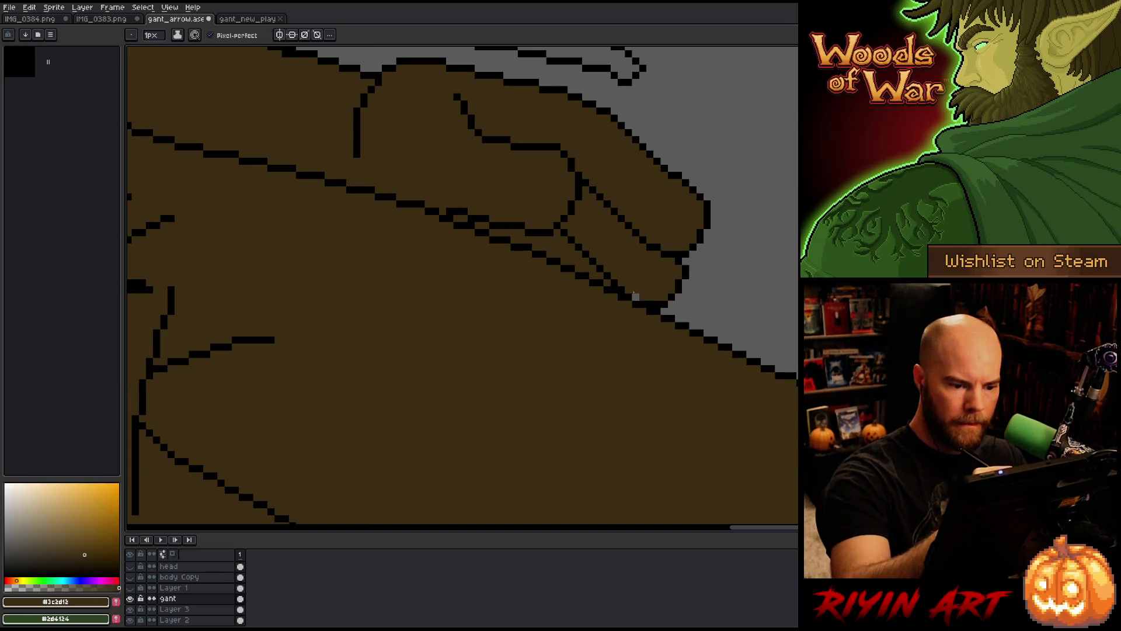
pyautogui.click(565, 233)
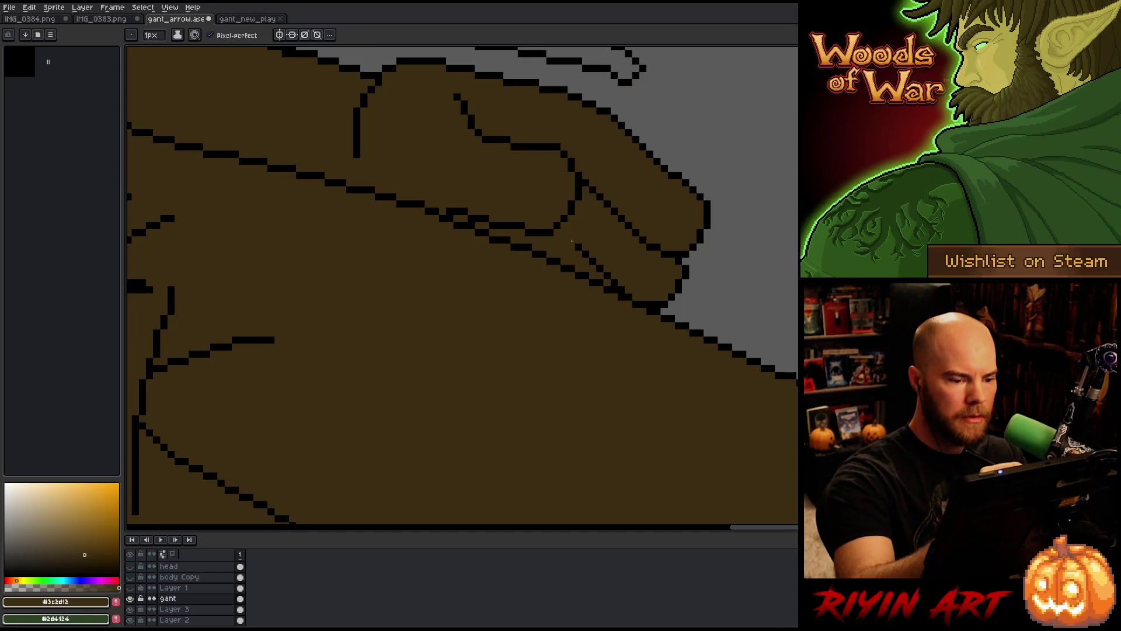
pyautogui.keyDown('alt'); pyautogui.click(568, 242); pyautogui.keyUp('alt')
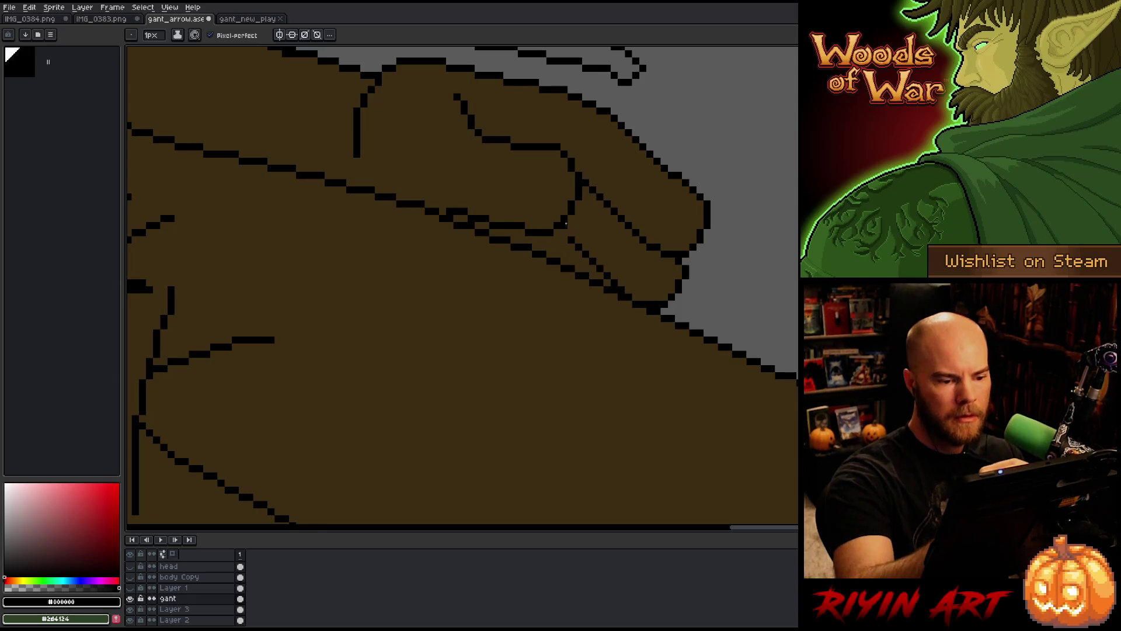
pyautogui.click(564, 229)
pyautogui.click(550, 249)
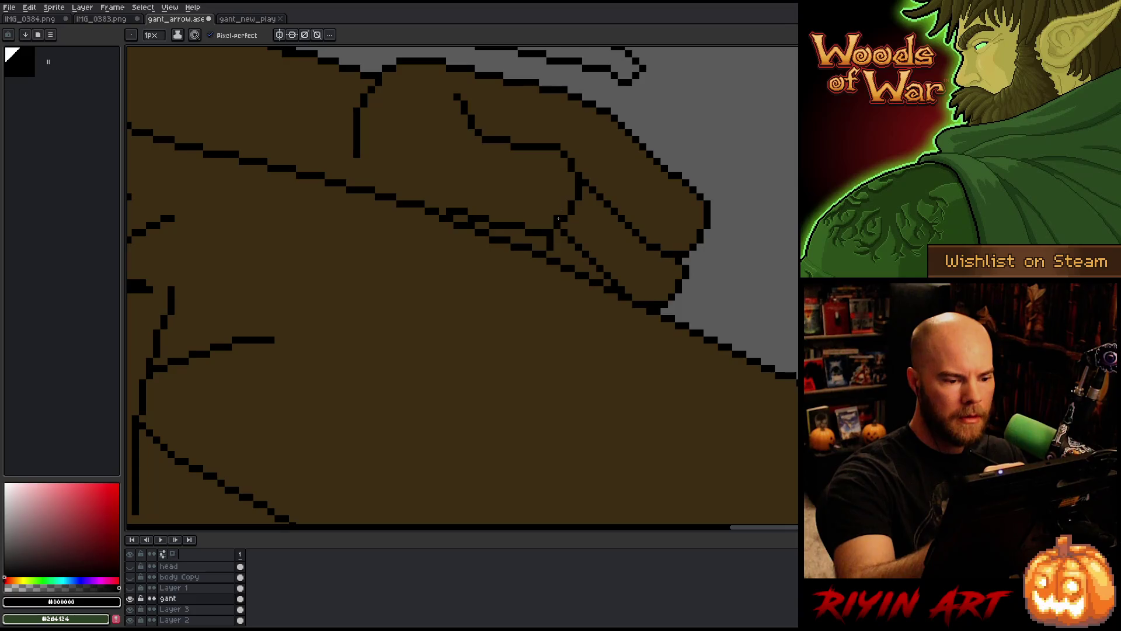
# Lasso the finger lines and nudge them right with arrow keys, committing each move
pyautogui.scroll(-5, 588, 151)
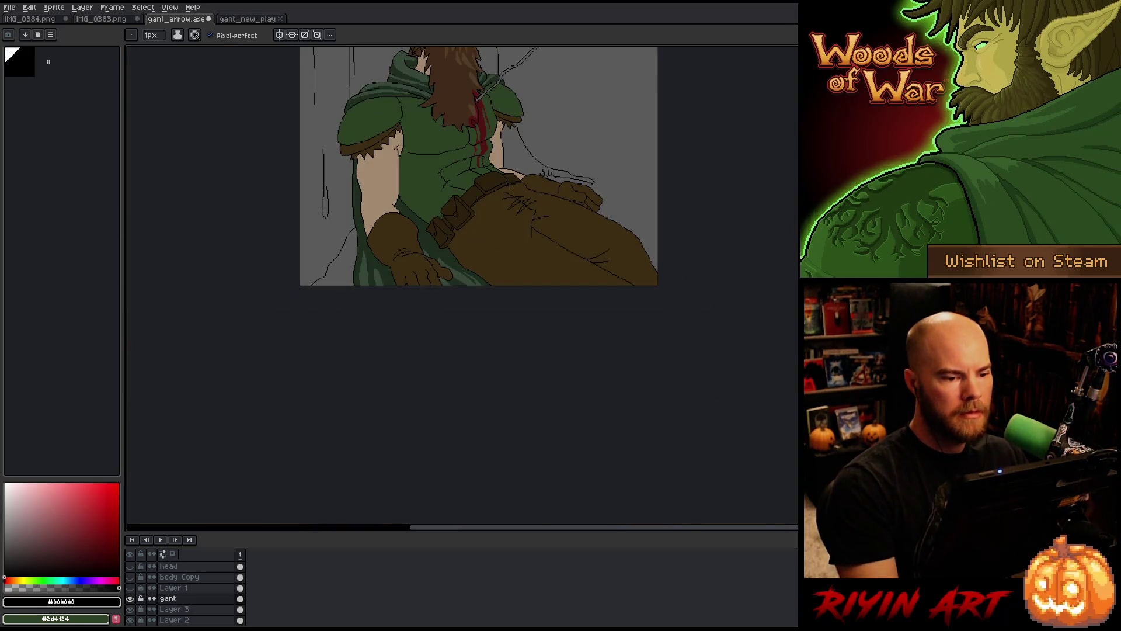
pyautogui.scroll(1, 545, 174)
pyautogui.scroll(5, 546, 174)
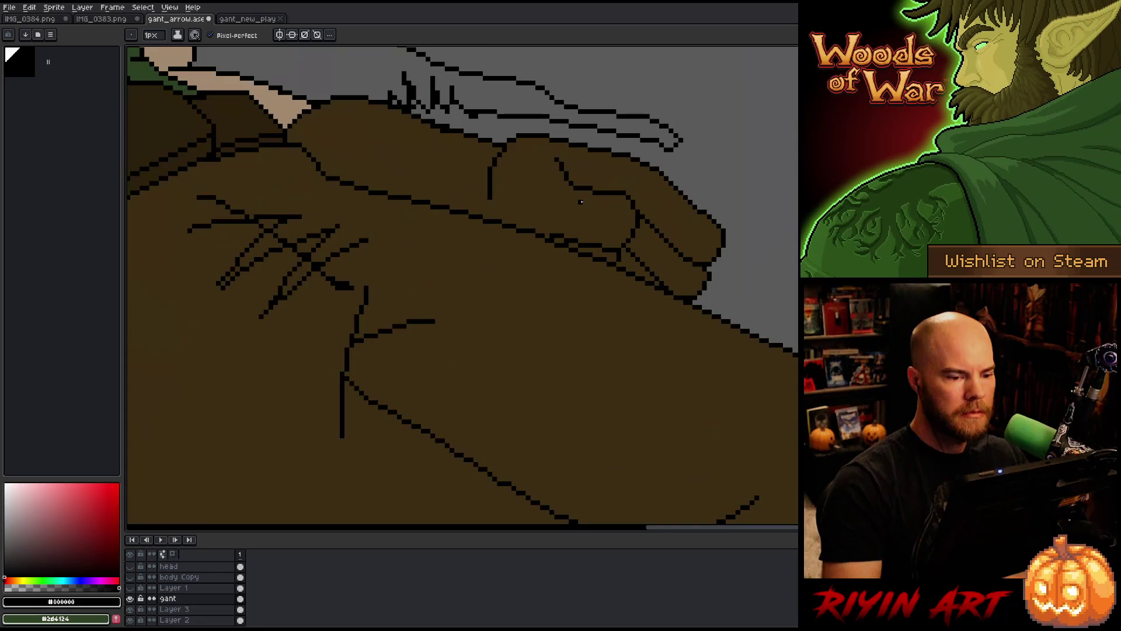
pyautogui.press('m')
pyautogui.moveTo(547, 150)
pyautogui.mouseDown()
pyautogui.moveTo(584, 172)
pyautogui.moveTo(561, 202)
pyautogui.mouseUp()
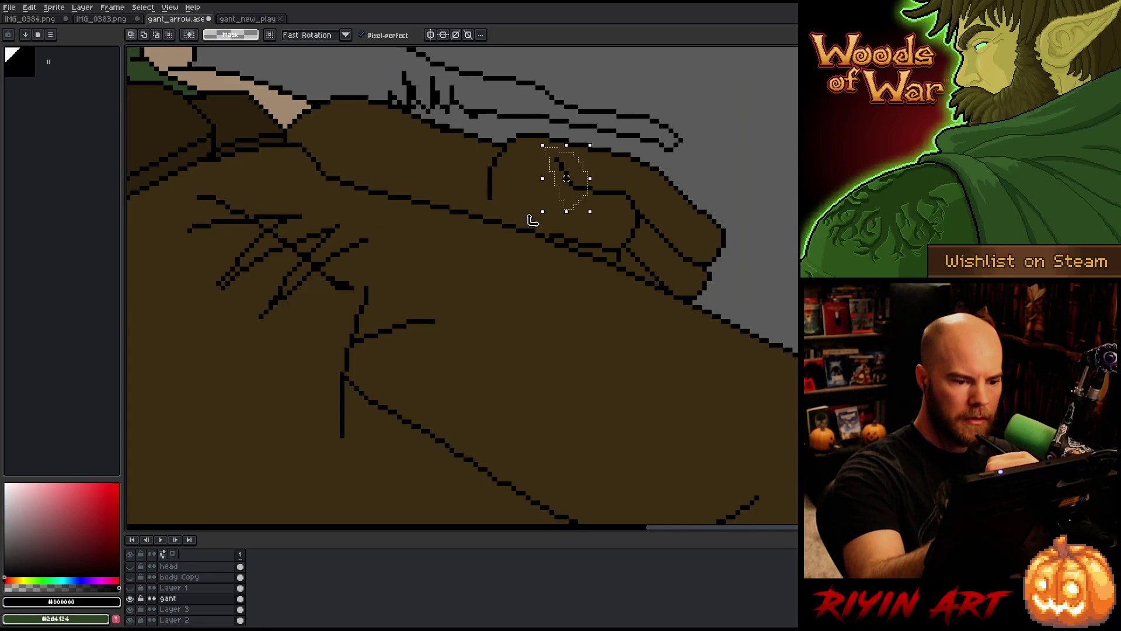
pyautogui.press('Right')
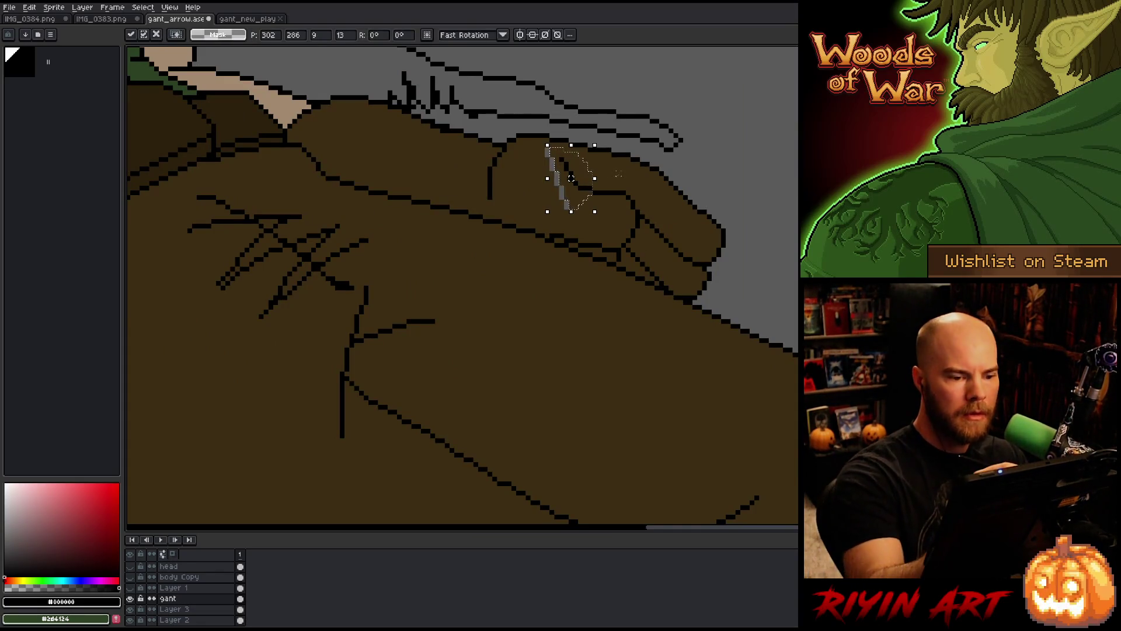
pyautogui.press('Return')
pyautogui.moveTo(581, 175); pyautogui.dragTo(578, 207)
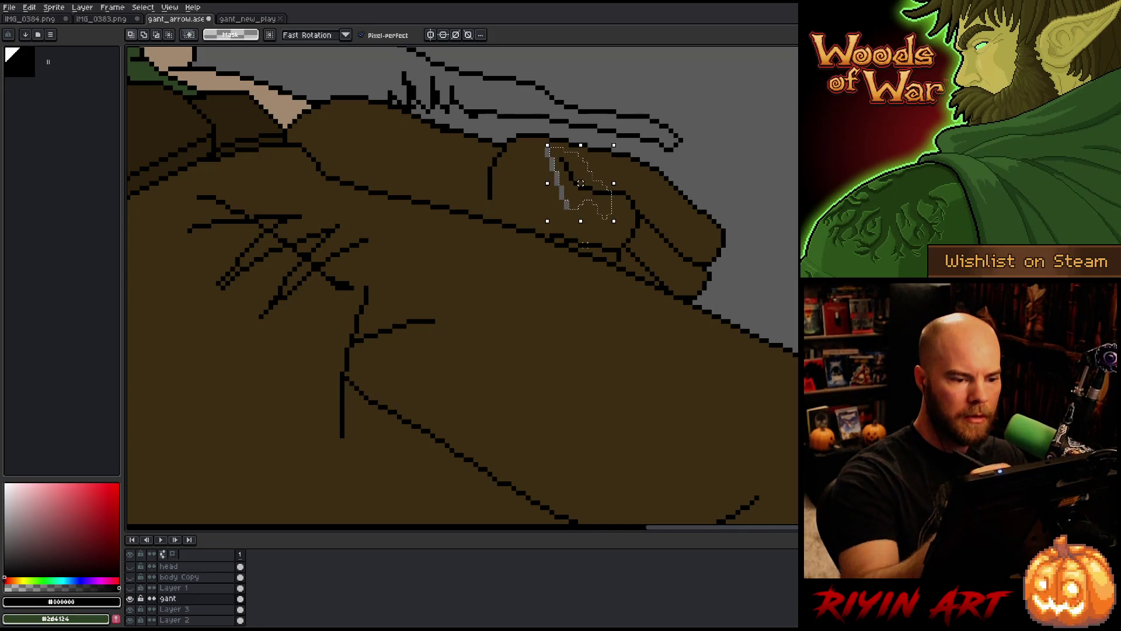
pyautogui.press('Right')
pyautogui.press('Right')
pyautogui.press('Return')
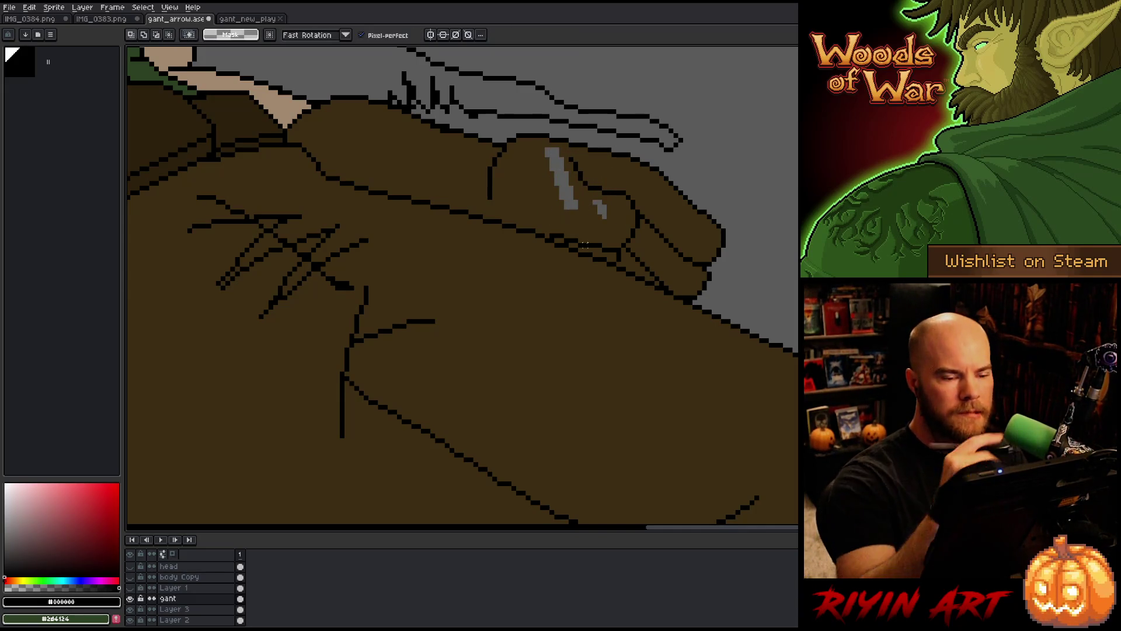
# Bucket-fill the leftover grey gap in the glove with brown
pyautogui.press('i')
pyautogui.click(595, 208)
pyautogui.press('g')
pyautogui.click(598, 216)
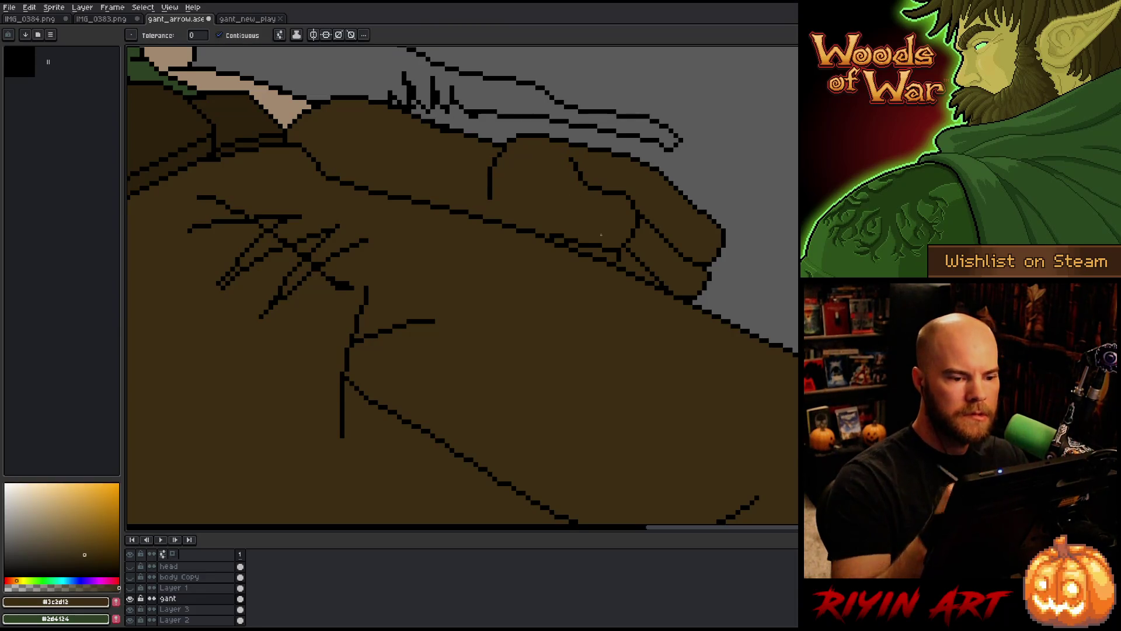
# Frame the upper body and sample the skin tone from the gant_new_play reference elf
pyautogui.scroll(-4, 601, 235)
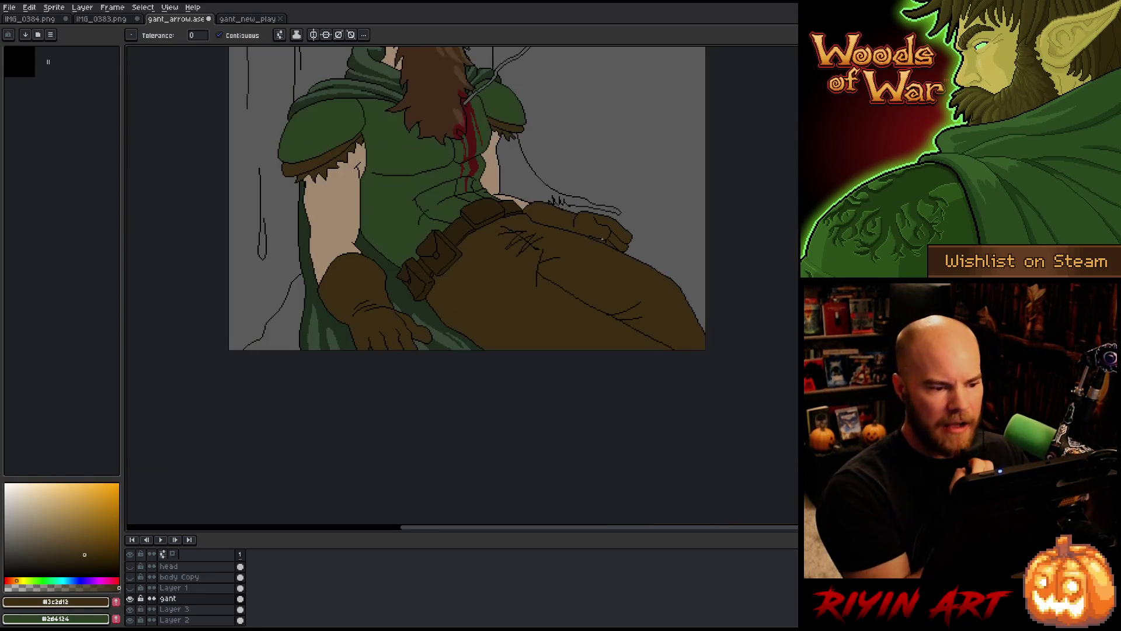
pyautogui.scroll(-2, 530, 259)
pyautogui.scroll(1, 466, 98)
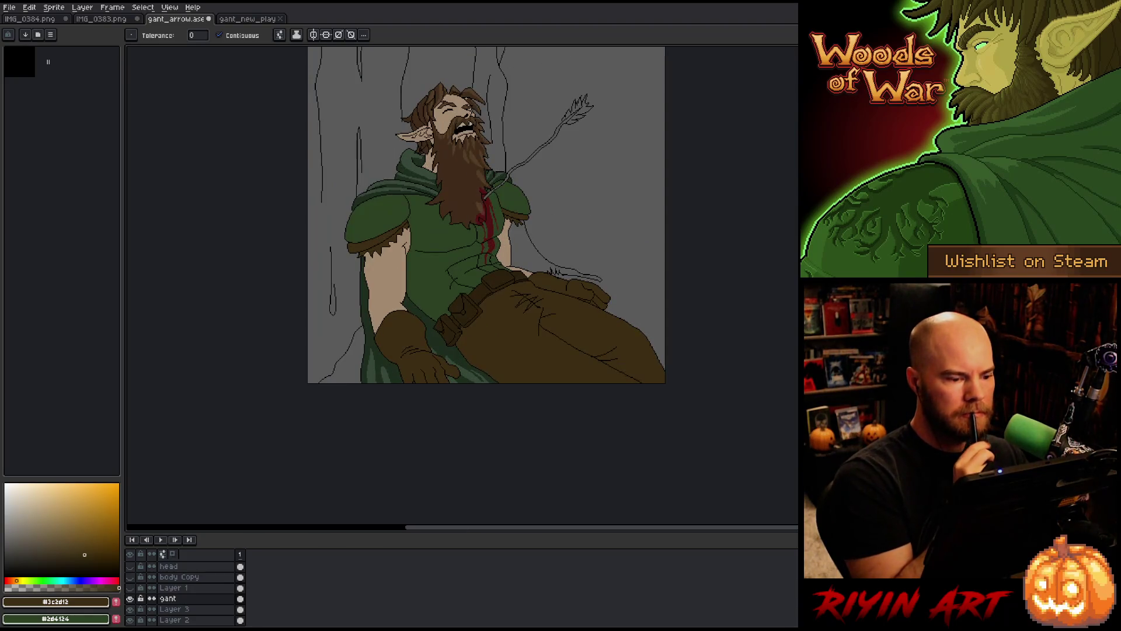
pyautogui.press('space')
pyautogui.moveTo(466, 98); pyautogui.dragTo(426, 151)
pyautogui.press('w')
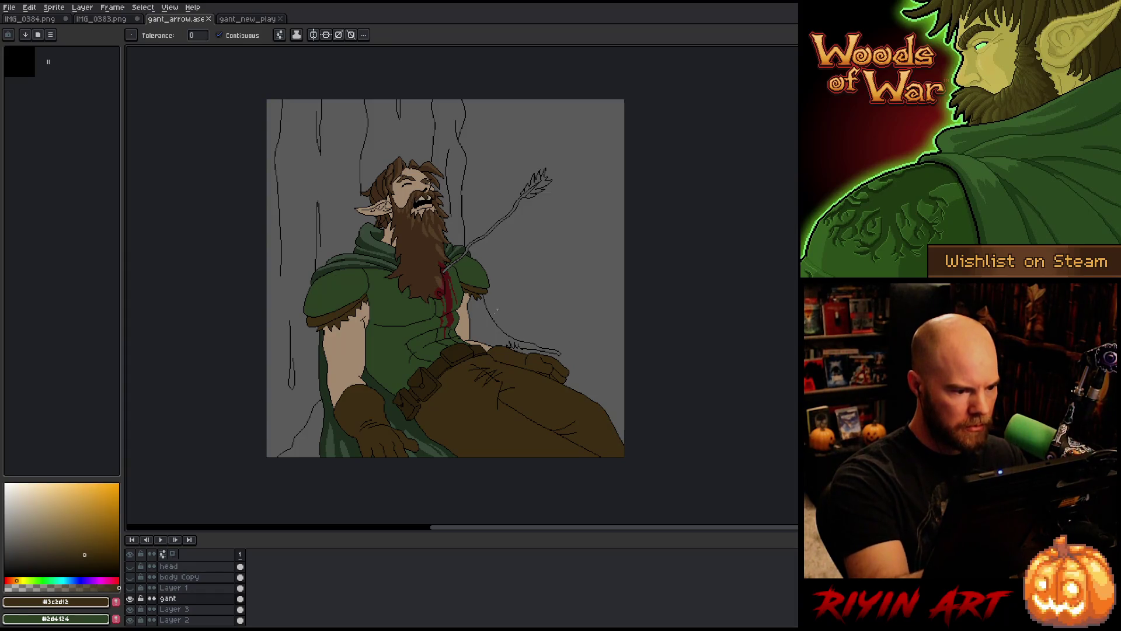
pyautogui.hotkey('ctrl', 'Tab')
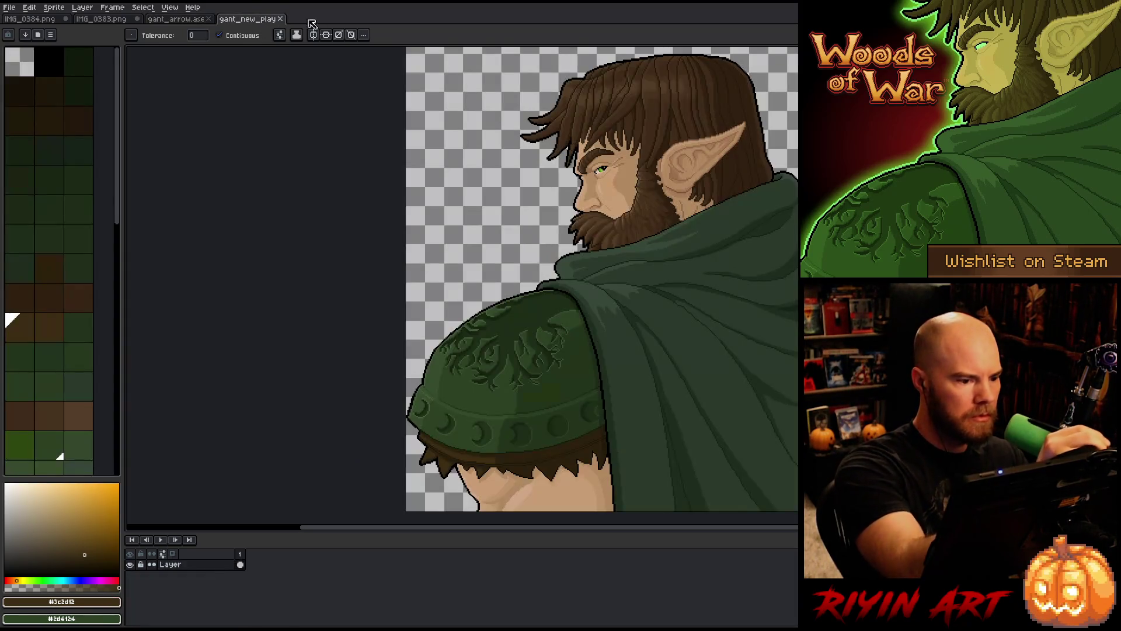
pyautogui.press('i')
pyautogui.click(517, 488)
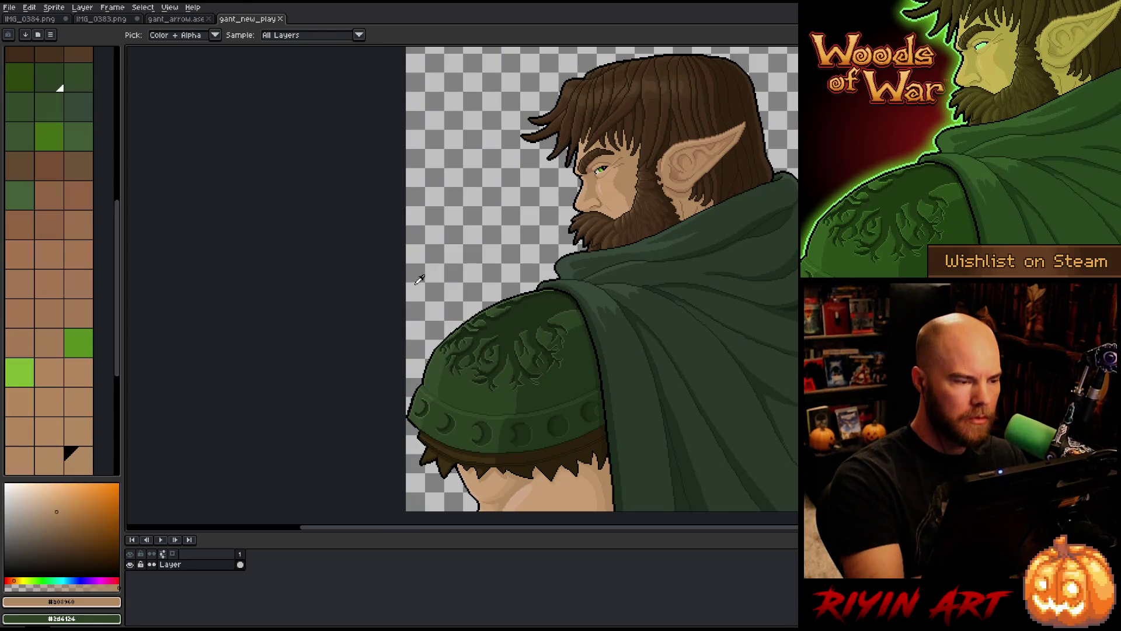
# Back on gant_arrow, sample the arm's skin and pick a slightly darker tan
pyautogui.press('b')
pyautogui.hotkey('ctrl', 'shift', 'Tab')
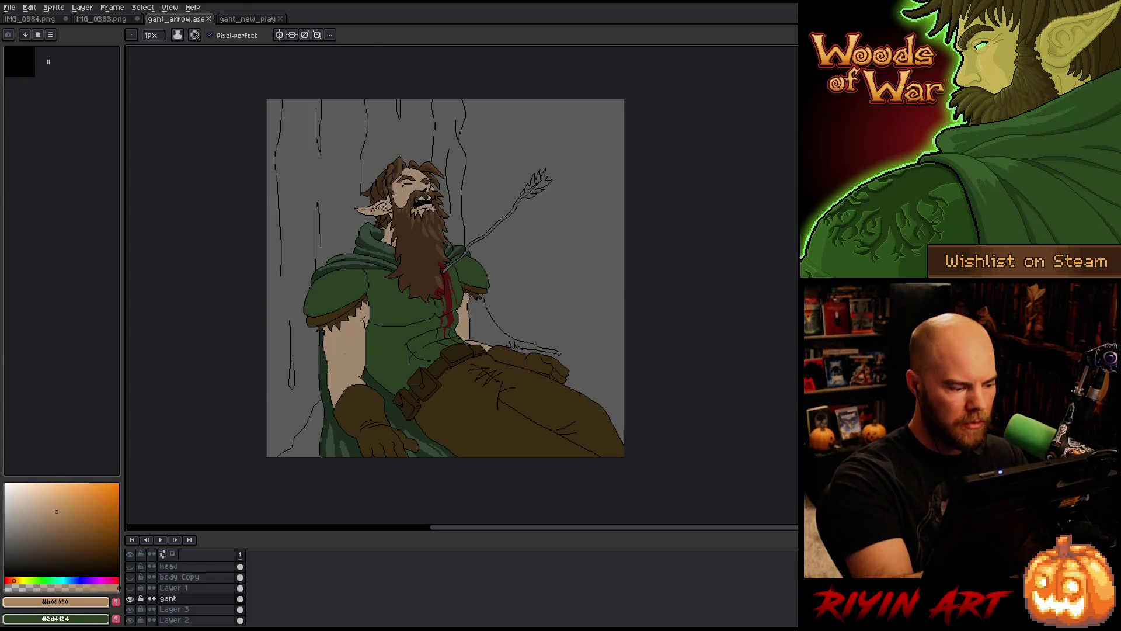
pyautogui.press('i')
pyautogui.click(339, 340)
pyautogui.click(47, 523)
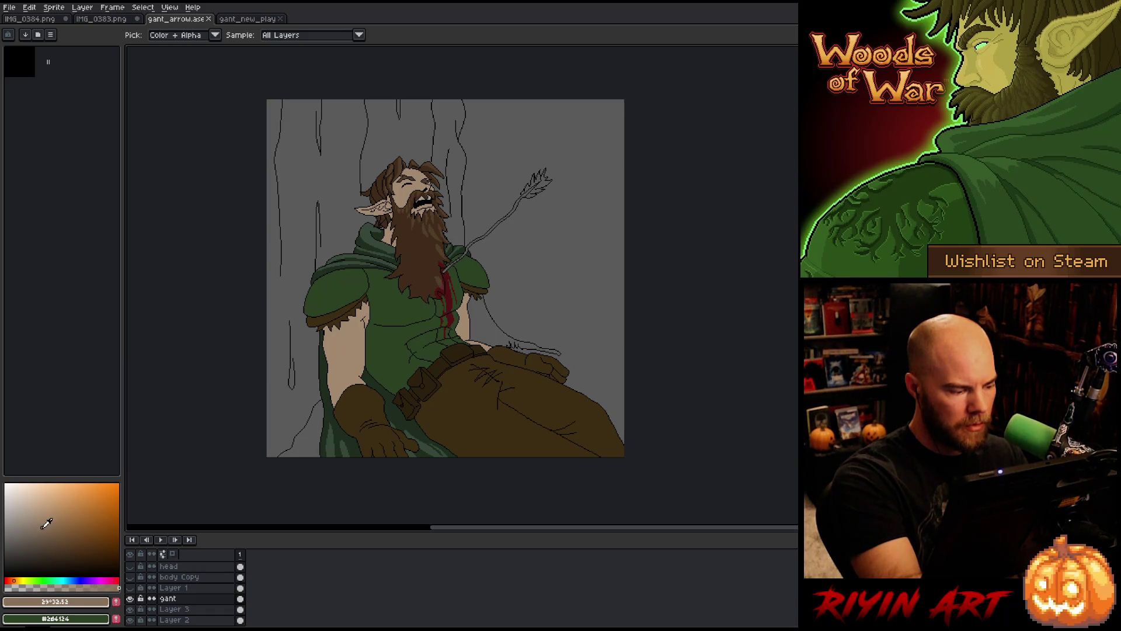
# Magic-wand select the skin patch beside the chest
pyautogui.press('w')
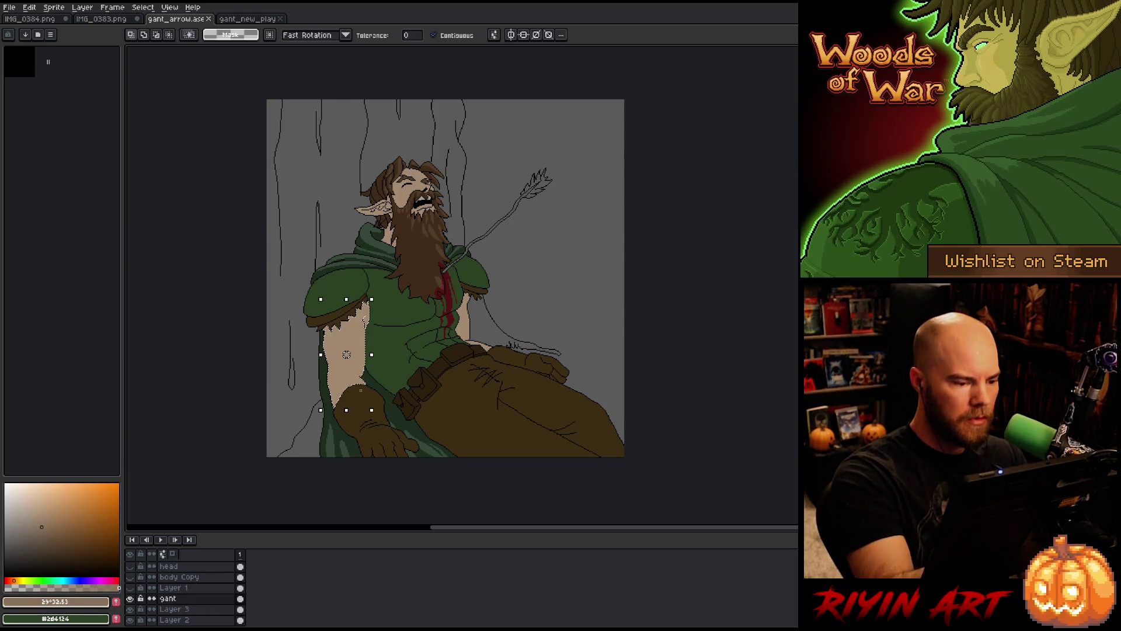
pyautogui.press('b')
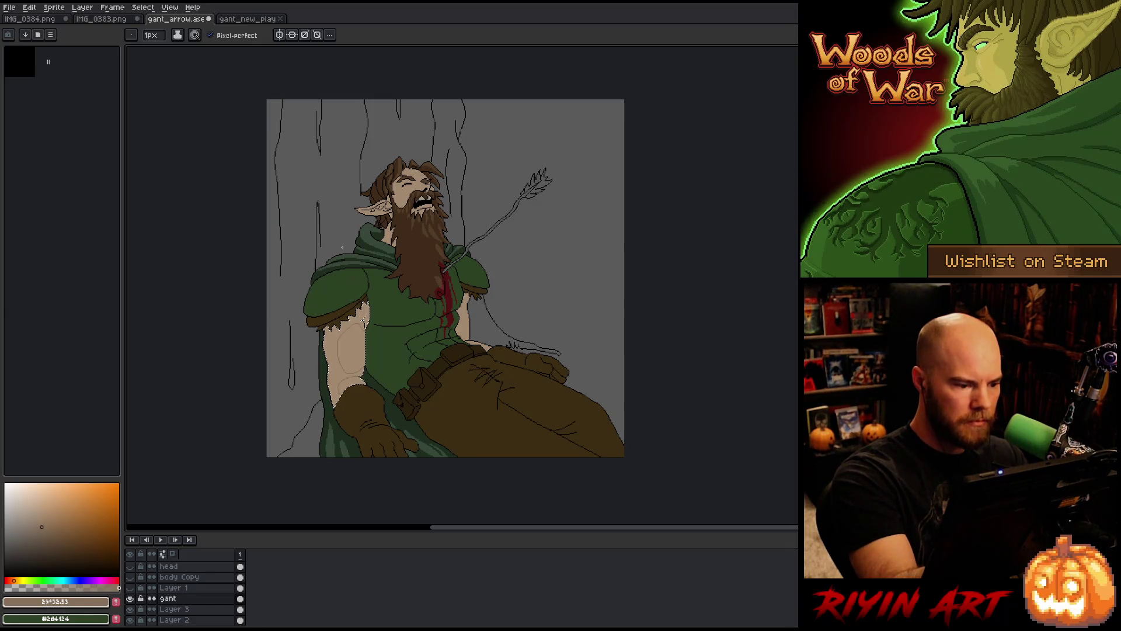
pyautogui.press('g')
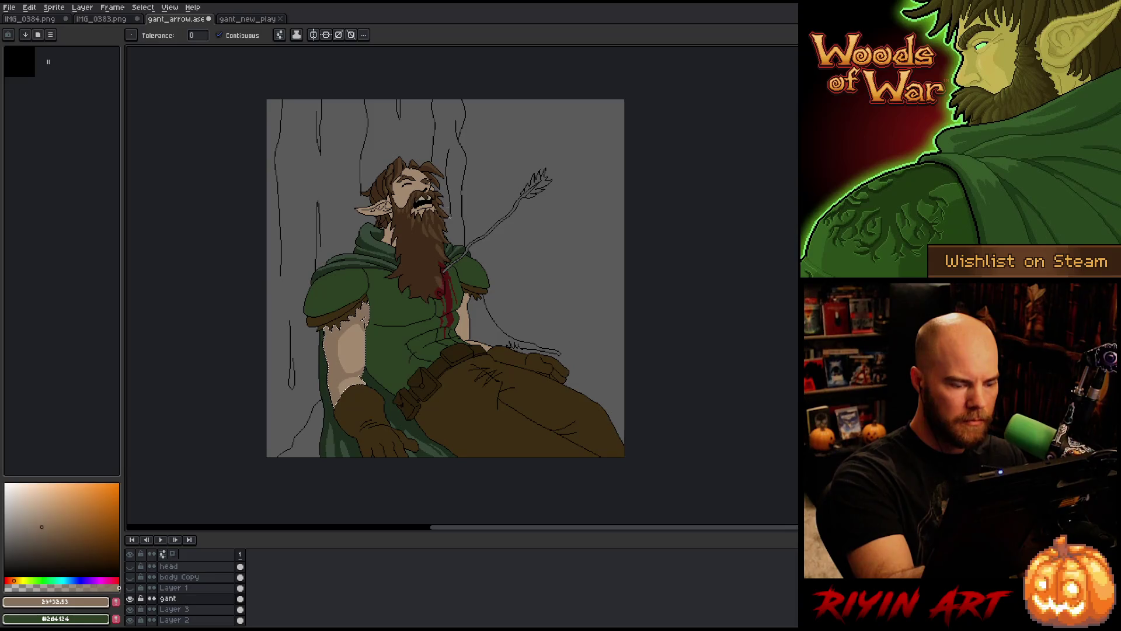
pyautogui.press('w')
pyautogui.click(462, 315)
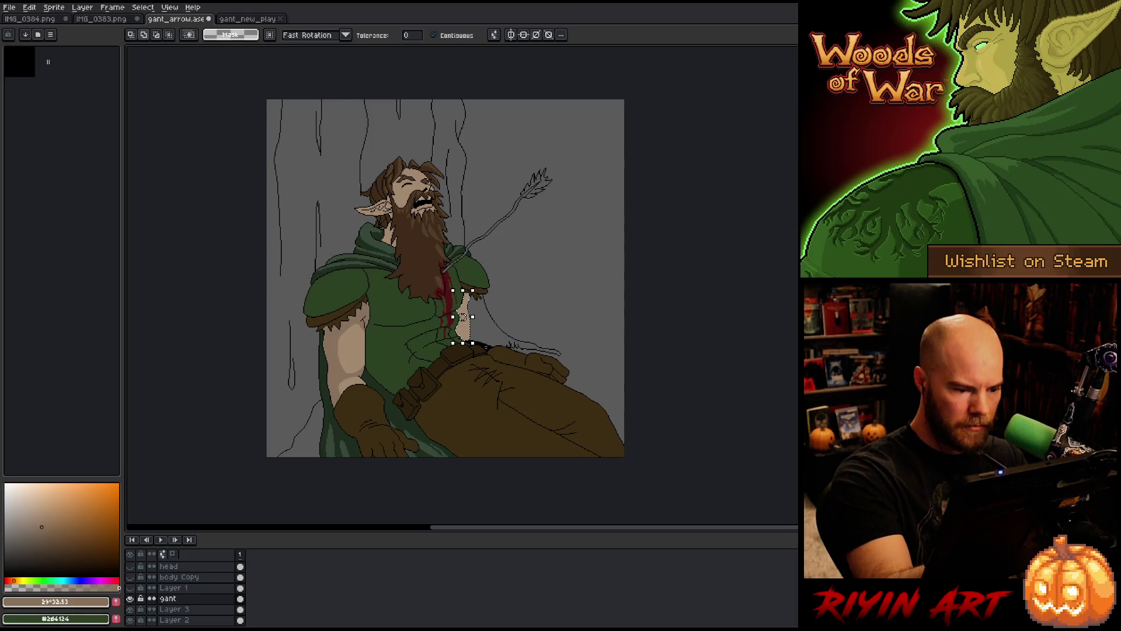
# Pencil darker tan shadow lines along the patch's left edge, fill the enclosed area, and deselect
pyautogui.scroll(3, 478, 313)
pyautogui.press('b')
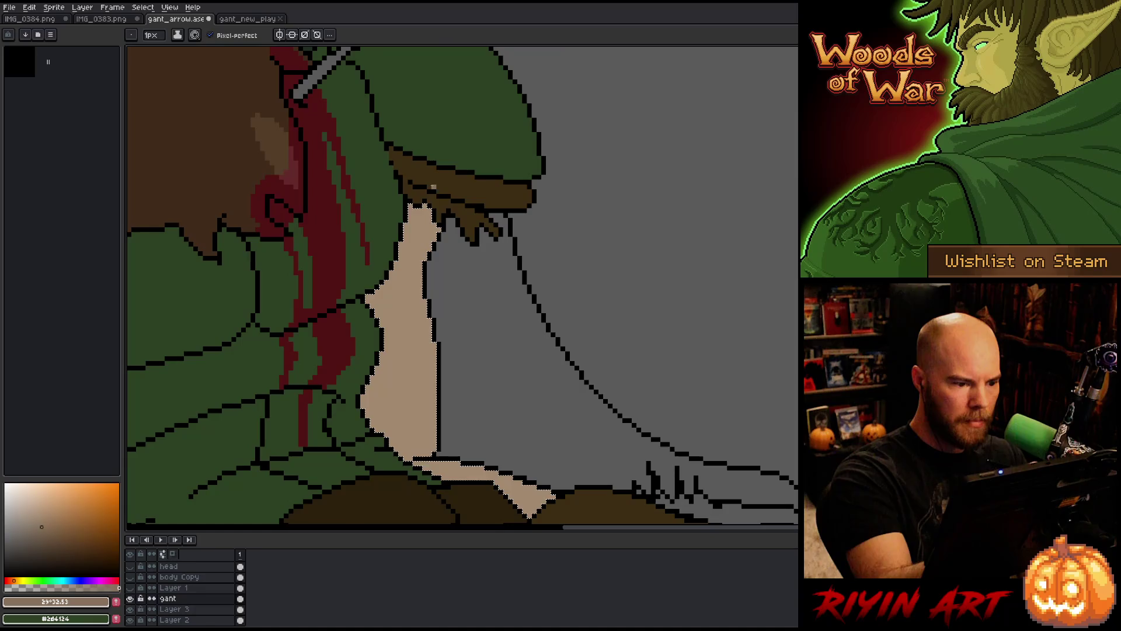
pyautogui.moveTo(419, 278); pyautogui.dragTo(391, 311)
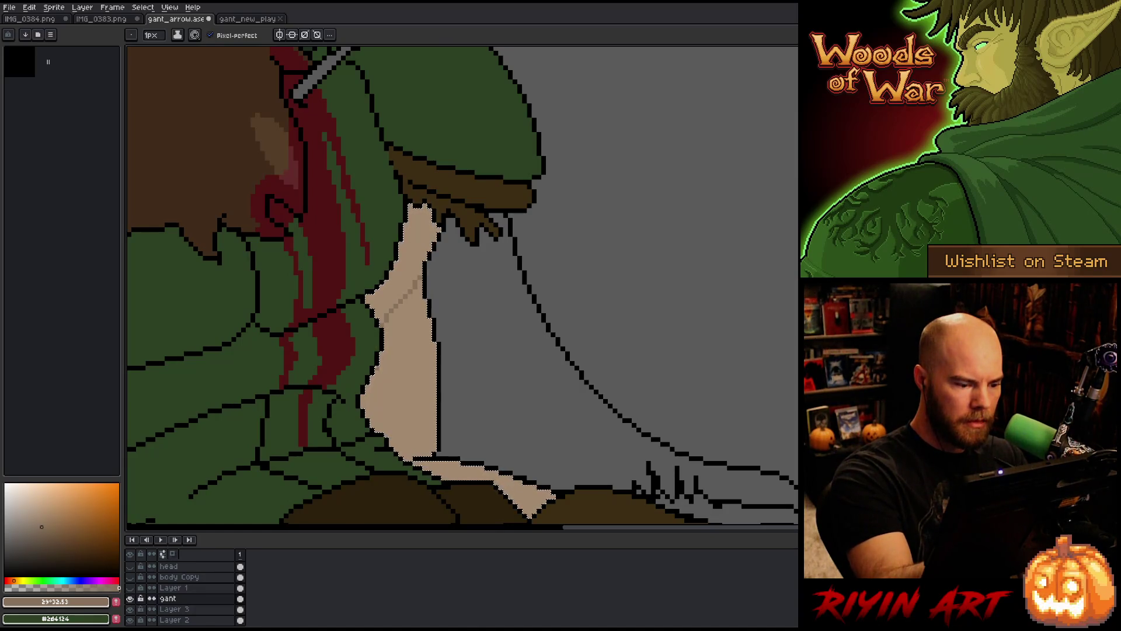
pyautogui.moveTo(374, 370)
pyautogui.mouseDown()
pyautogui.moveTo(390, 437)
pyautogui.moveTo(437, 446)
pyautogui.moveTo(440, 435)
pyautogui.mouseUp()
pyautogui.press('w')
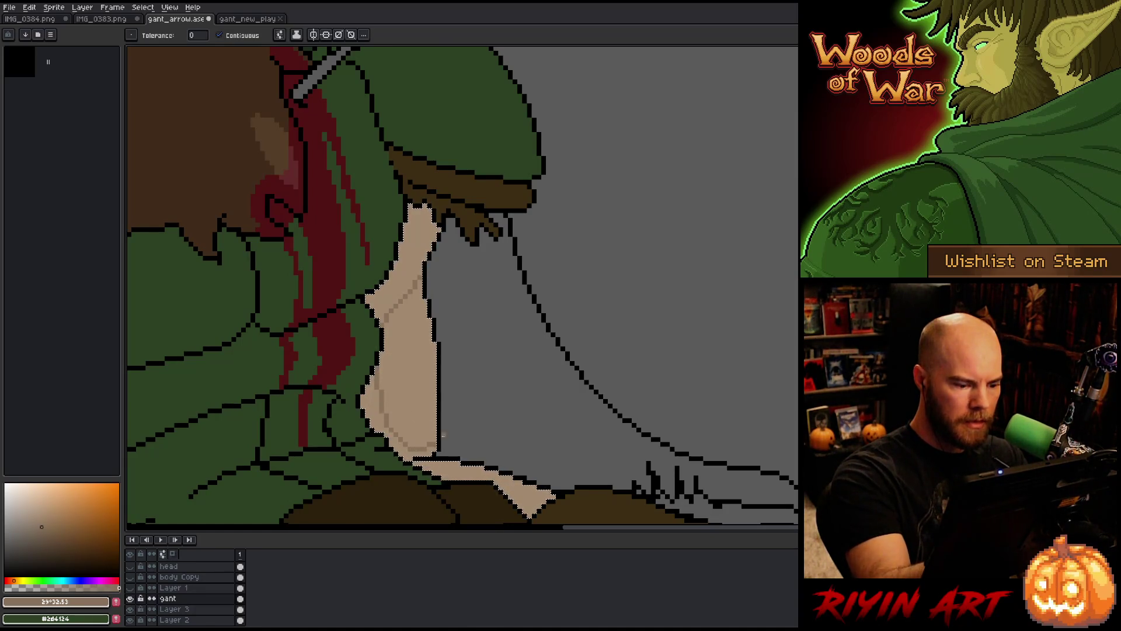
pyautogui.click(409, 450)
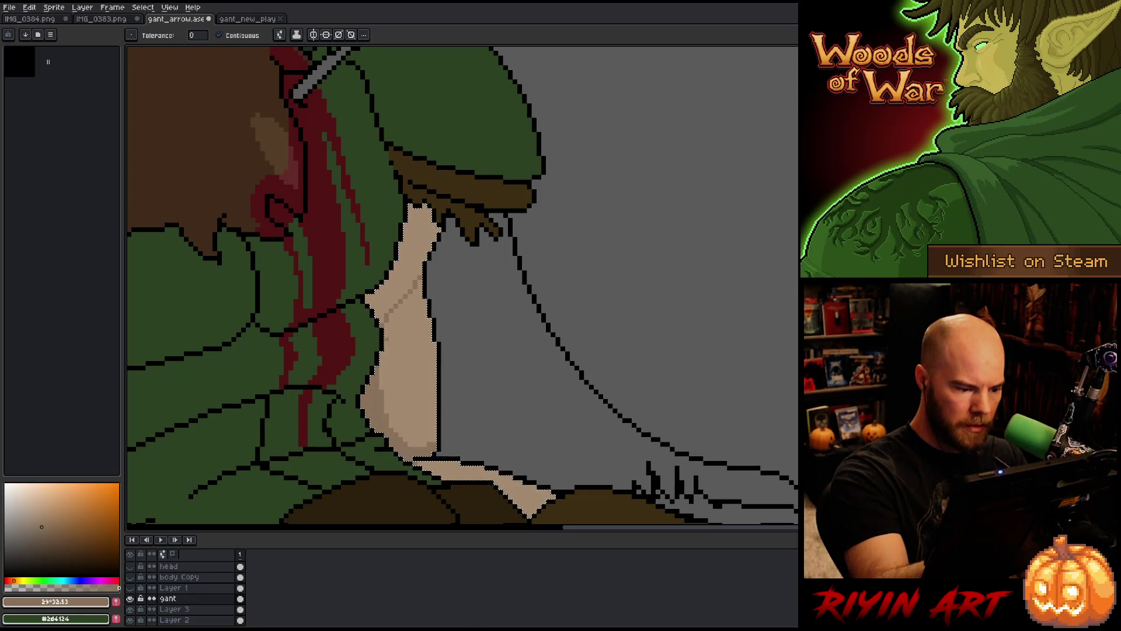
pyautogui.press('b')
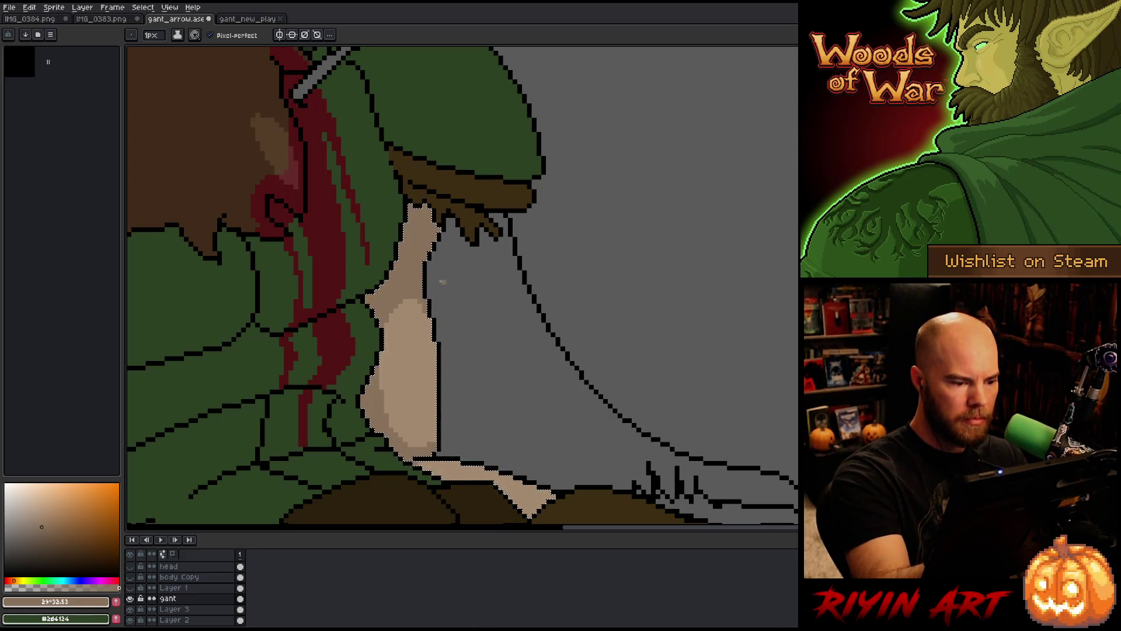
pyautogui.hotkey('ctrl', 'd')
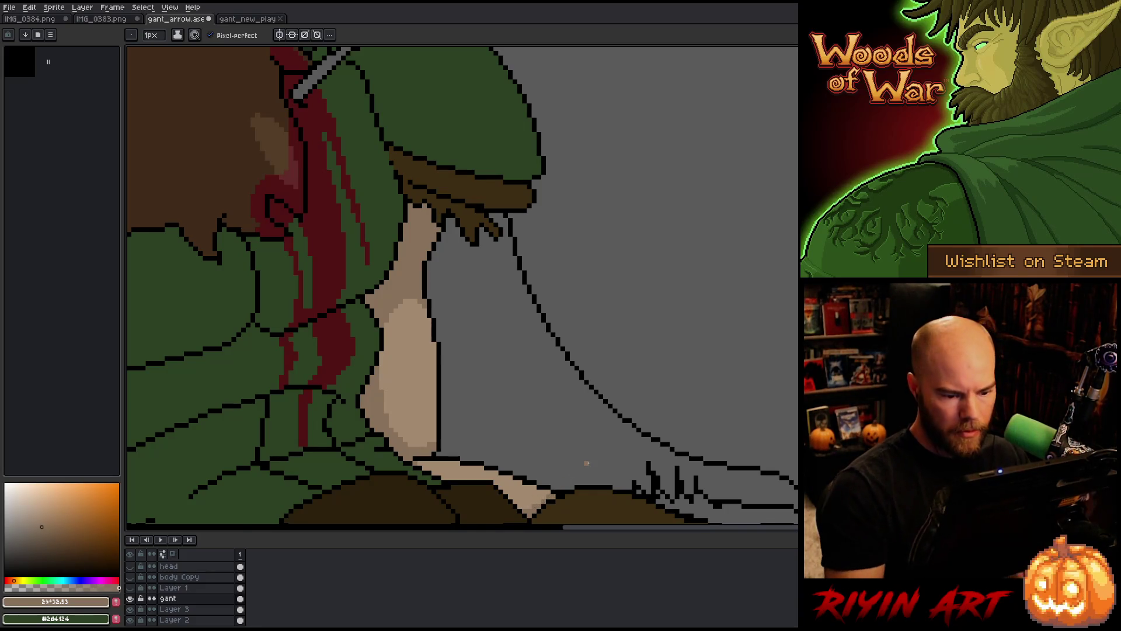
pyautogui.scroll(-5, 583, 463)
# Draw a darker shadow line down the arm and pick the lighter skin tone
pyautogui.moveTo(508, 476); pyautogui.dragTo(501, 363)
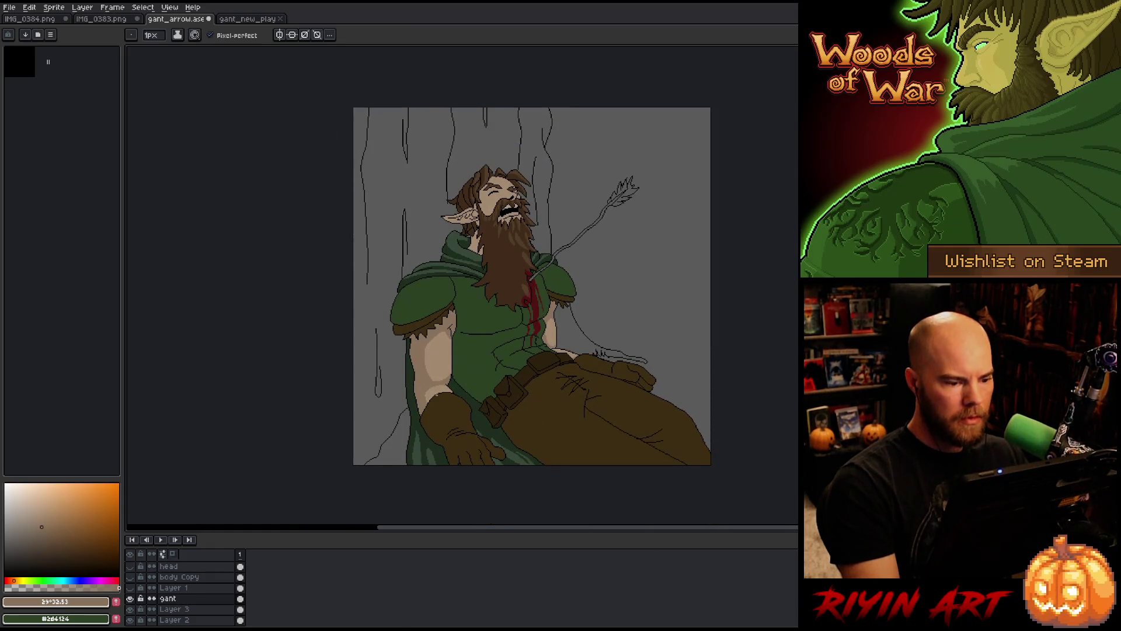
pyautogui.scroll(1, 407, 375)
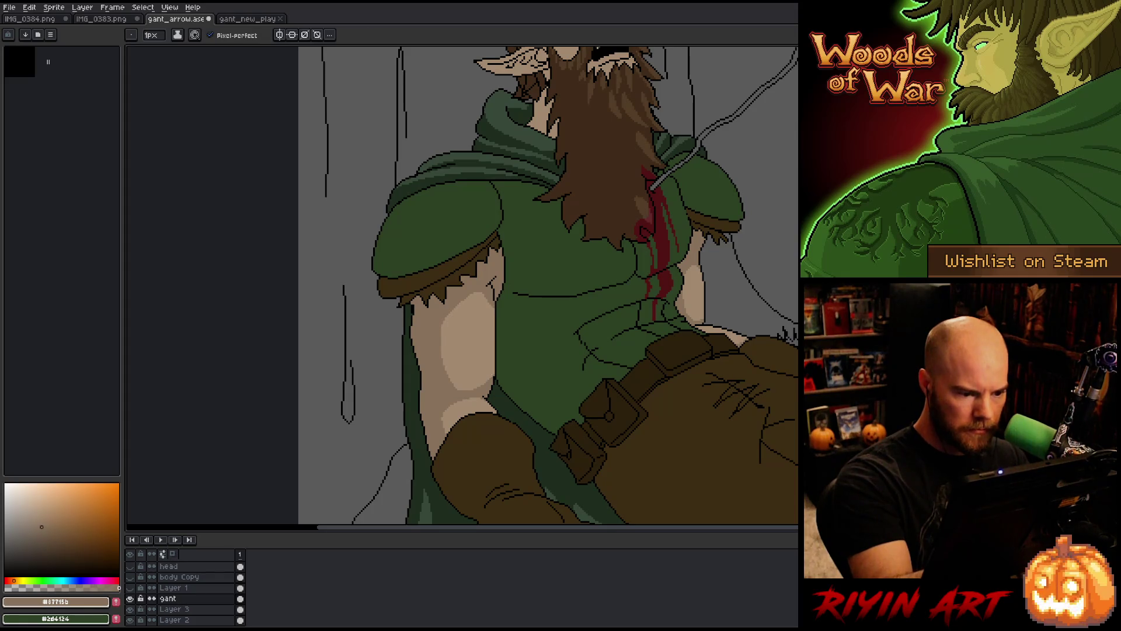
pyautogui.moveTo(495, 309); pyautogui.dragTo(493, 373)
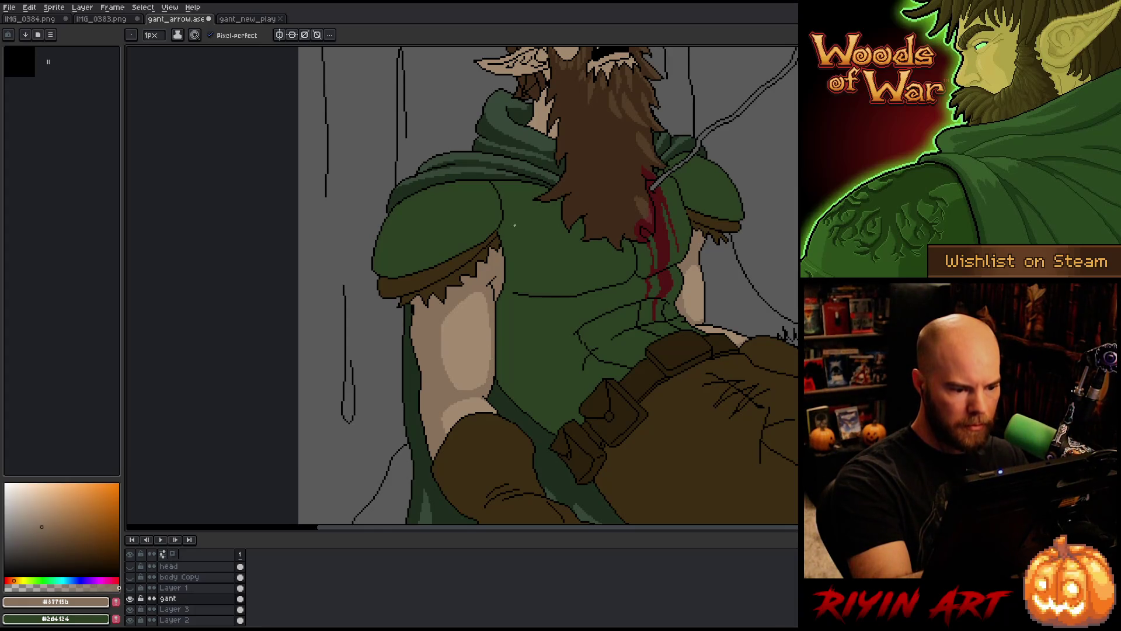
pyautogui.keyDown('alt'); pyautogui.click(429, 325); pyautogui.keyUp('alt')
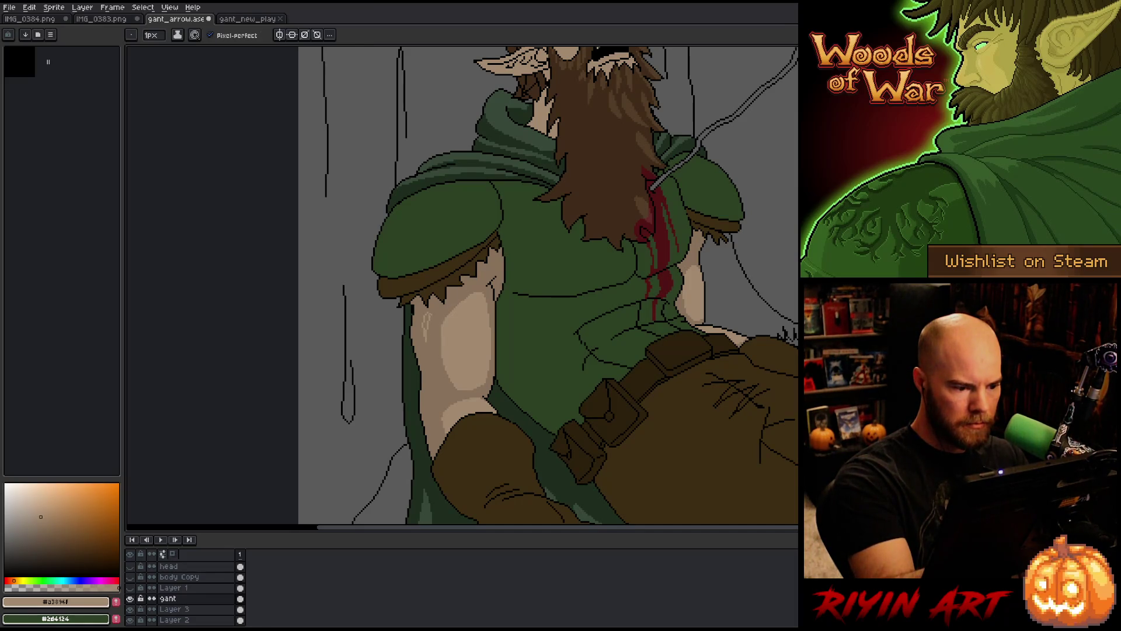
# Sample the darker skin tone #87715b from the arm and pan up to the head
pyautogui.press('g')
pyautogui.press('b')
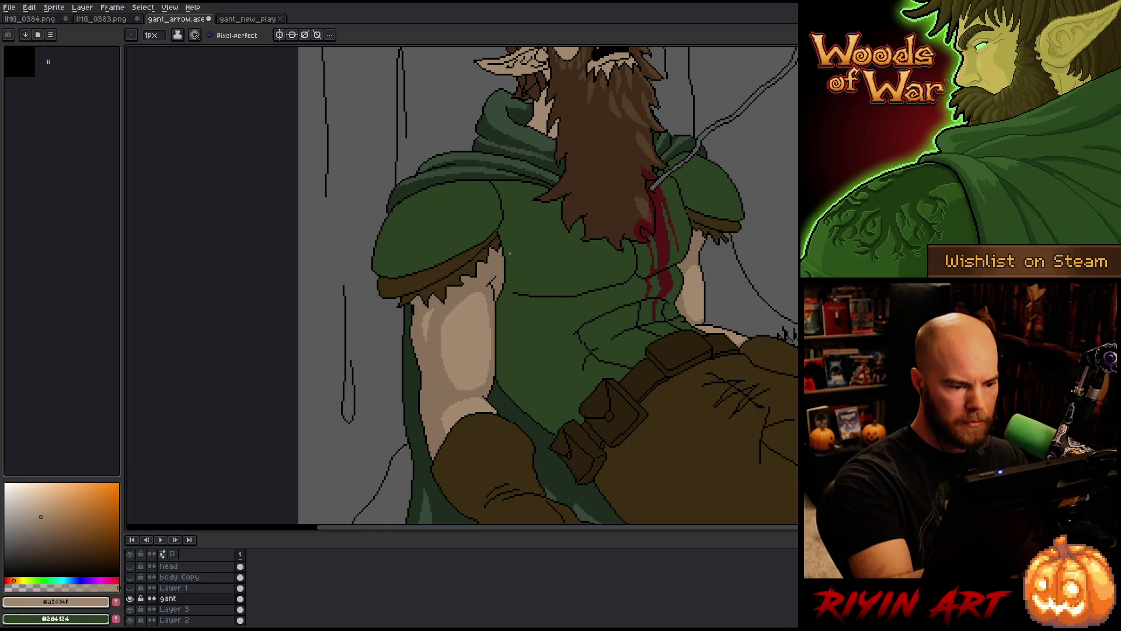
pyautogui.keyDown('alt'); pyautogui.click(444, 429); pyautogui.keyUp('alt')
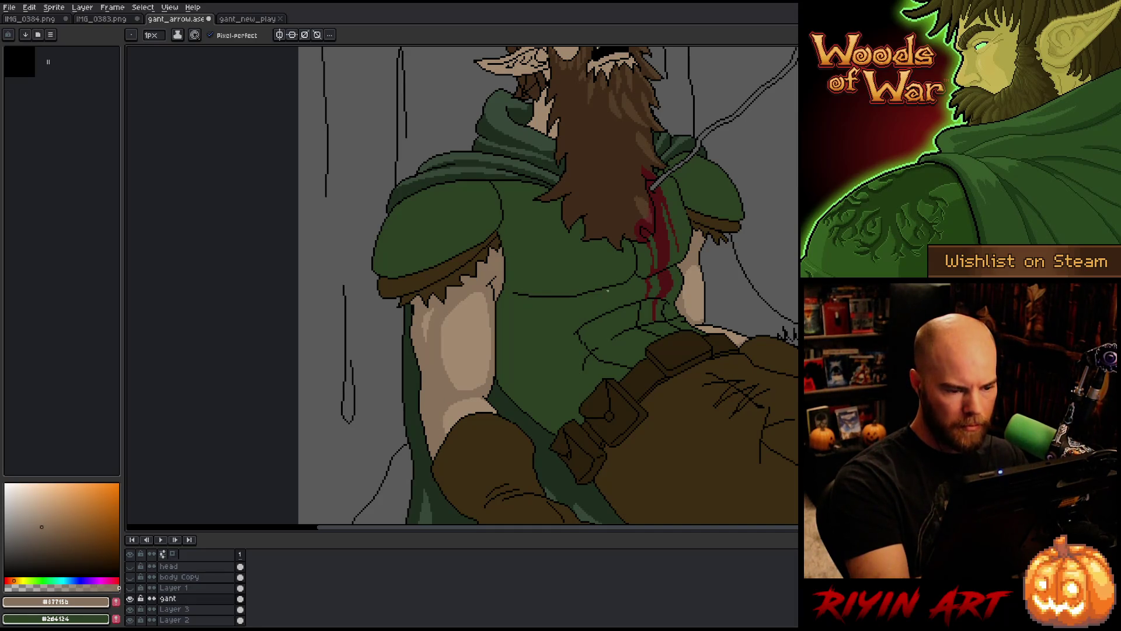
pyautogui.moveTo(607, 290); pyautogui.dragTo(523, 378)
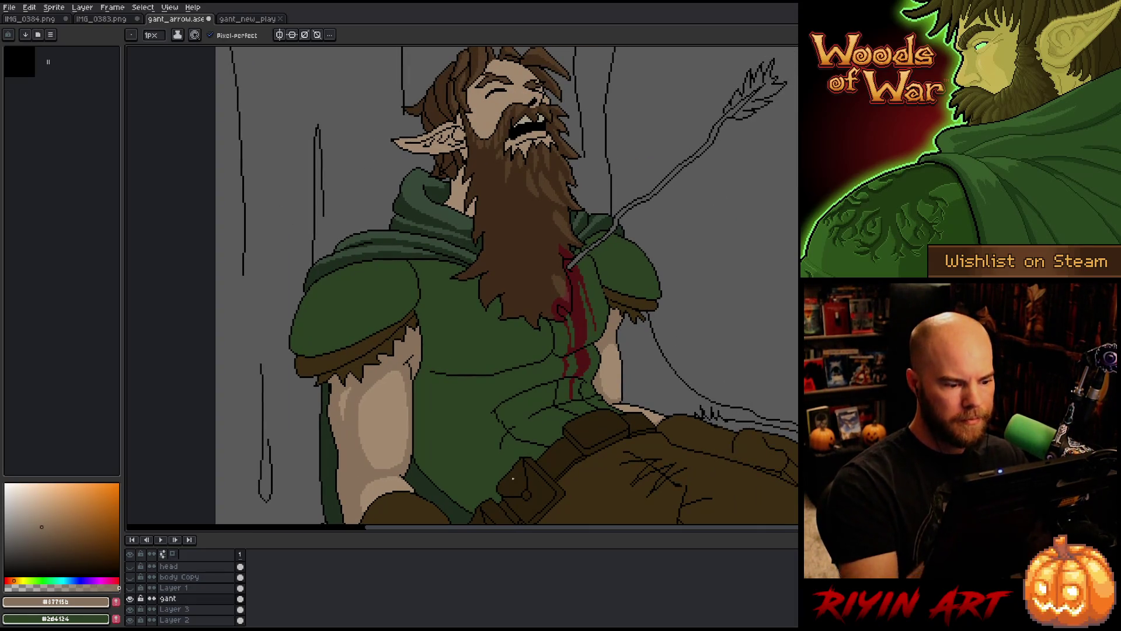
# Frame the whole elf, compare with the gant_new_play reference, and return to gant_arrow
pyautogui.scroll(-2, 513, 479)
pyautogui.moveTo(513, 479)
pyautogui.mouseDown()
pyautogui.moveTo(501, 380)
pyautogui.moveTo(489, 389)
pyautogui.mouseUp()
pyautogui.scroll(1, 501, 376)
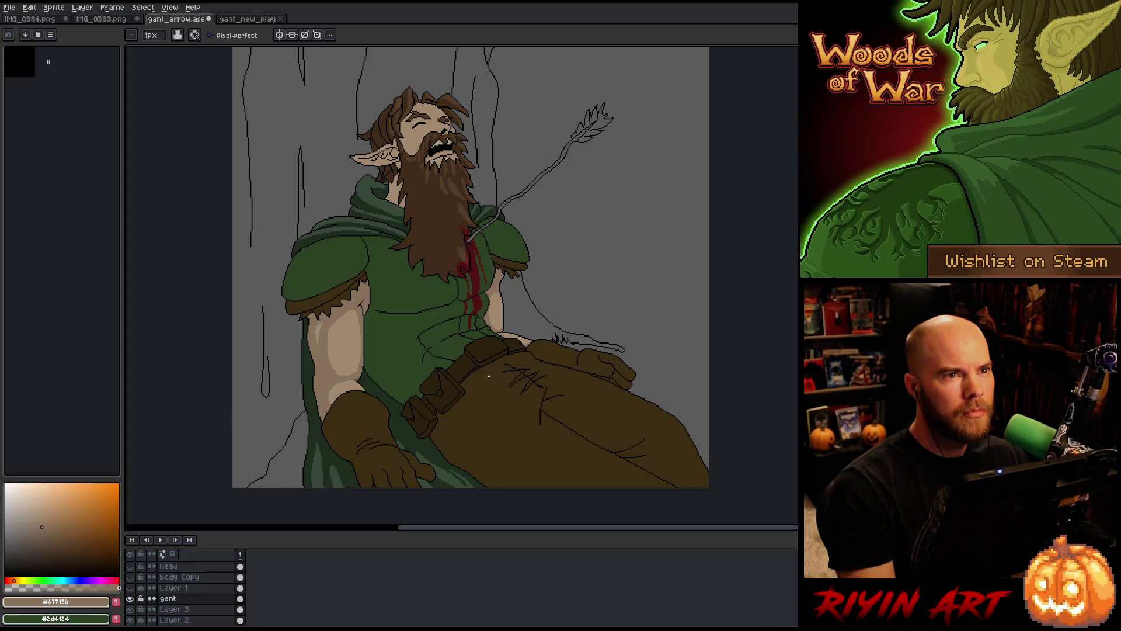
pyautogui.moveTo(488, 377); pyautogui.dragTo(480, 368)
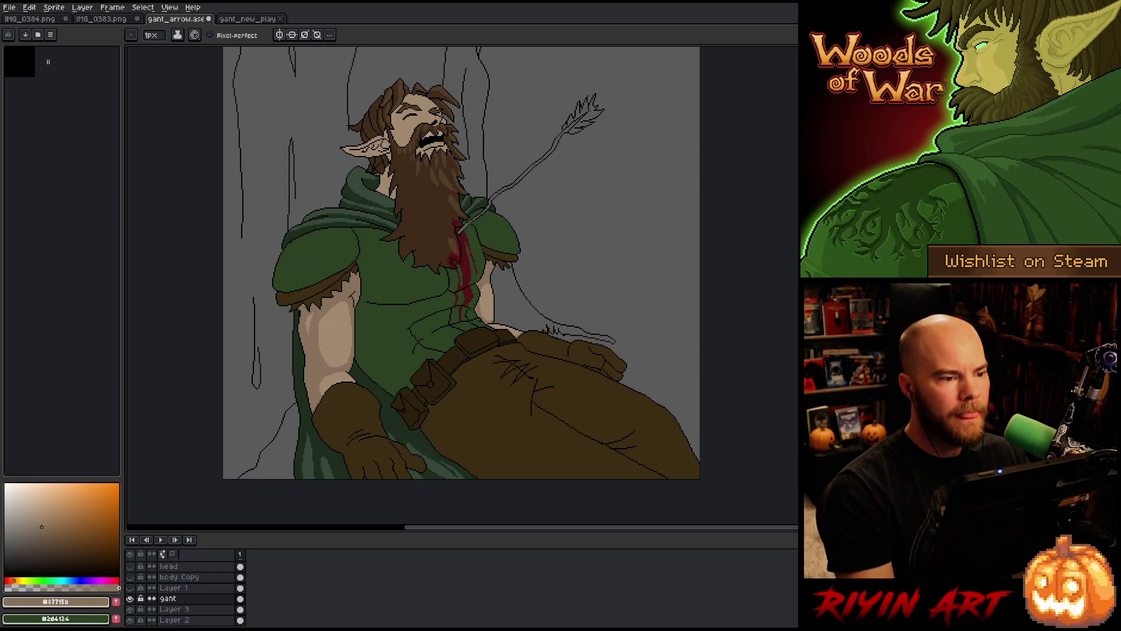
pyautogui.moveTo(471, 292)
pyautogui.mouseDown()
pyautogui.moveTo(484, 312)
pyautogui.moveTo(491, 304)
pyautogui.mouseUp()
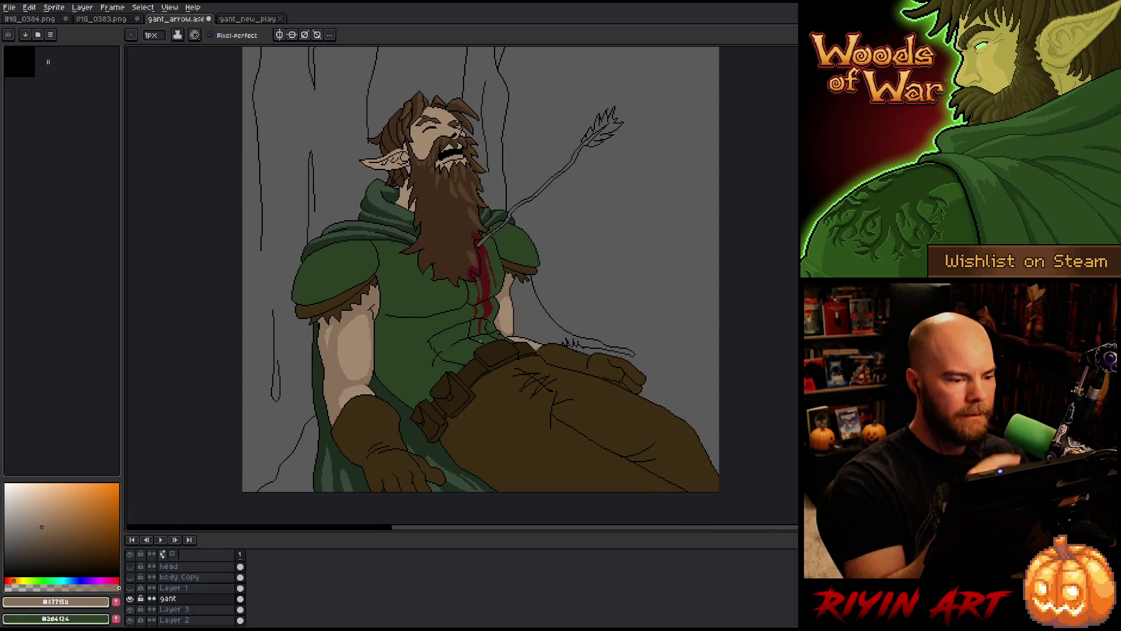
pyautogui.press('b')
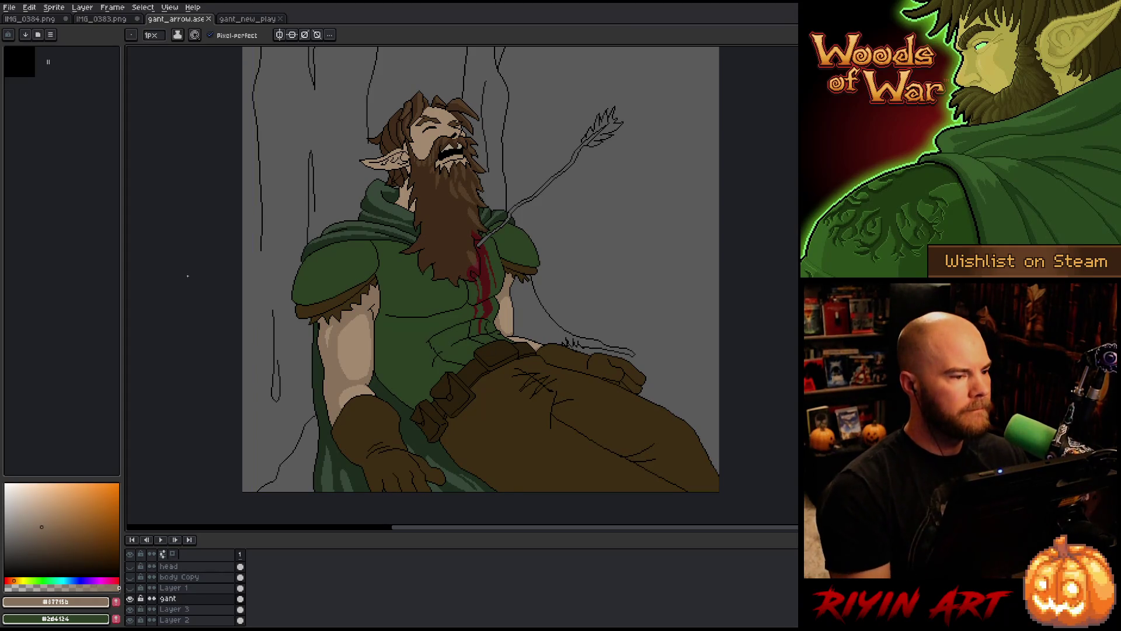
pyautogui.click(244, 21)
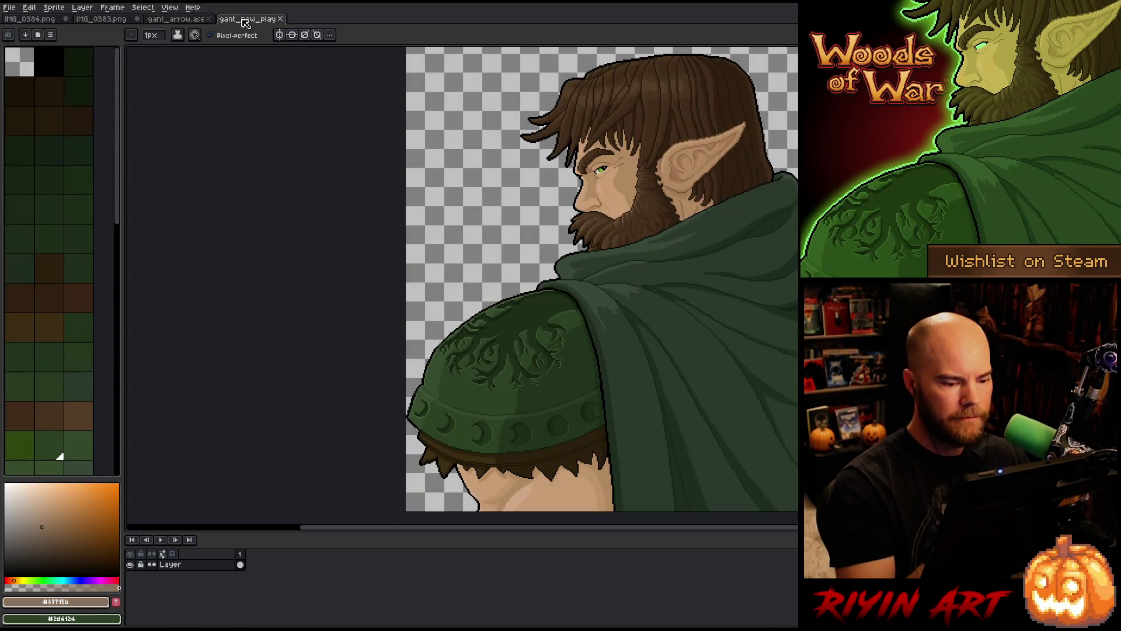
pyautogui.hotkey('ctrl', 'shift', 'Tab')
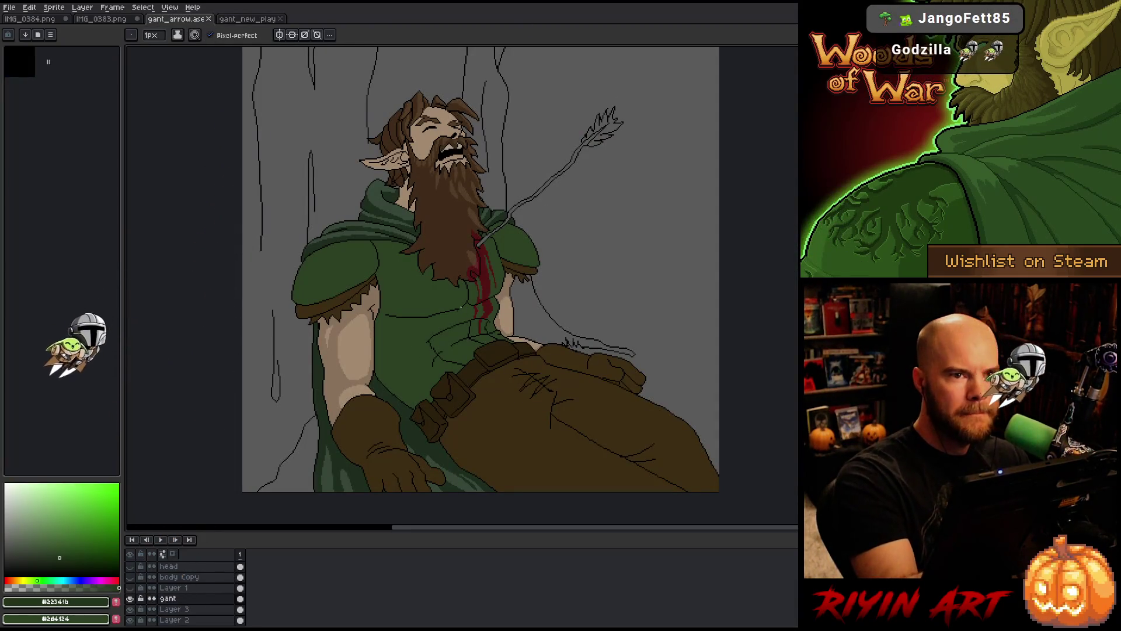
# Select all tunic-green pixels with Color Range
pyautogui.moveTo(495, 334); pyautogui.dragTo(495, 367)
pyautogui.press('w')
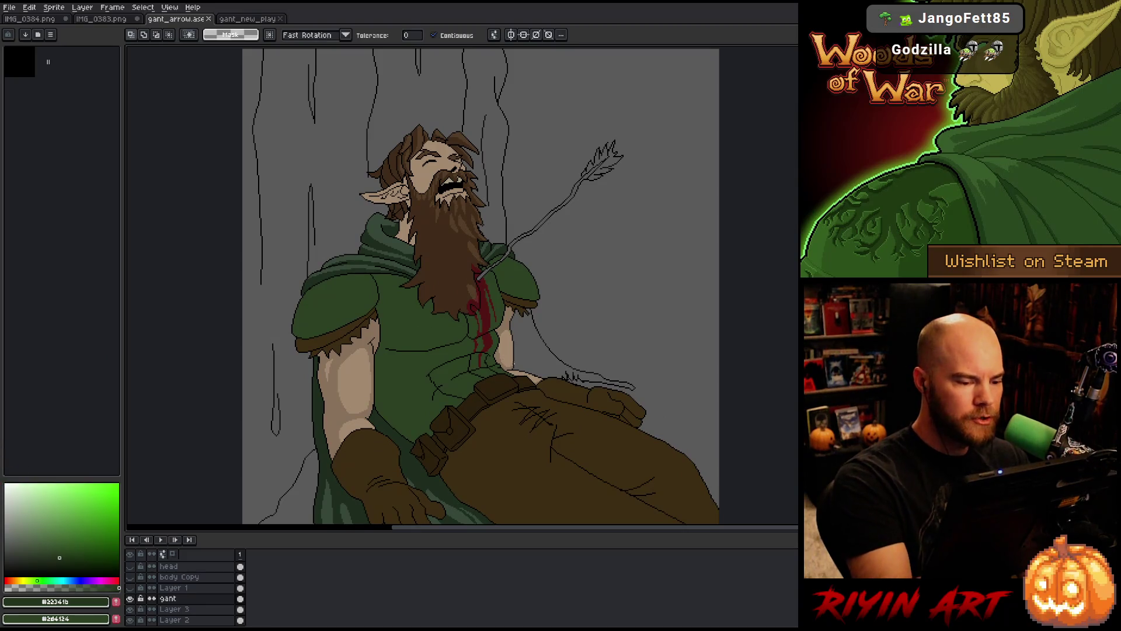
pyautogui.hotkey('shift', 'c')
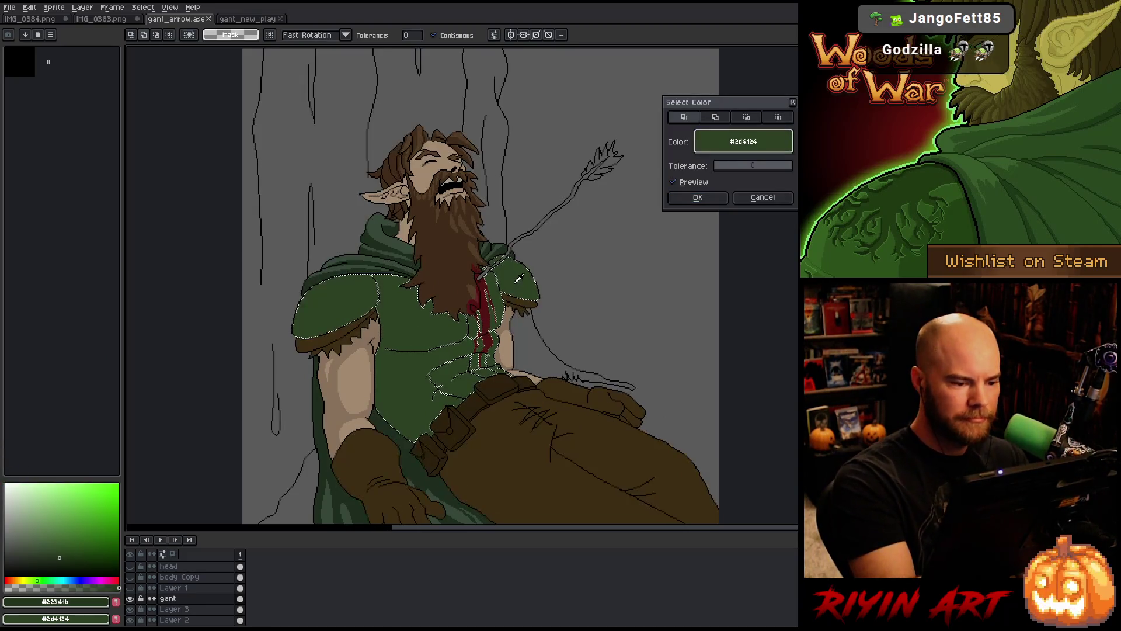
pyautogui.click(710, 198)
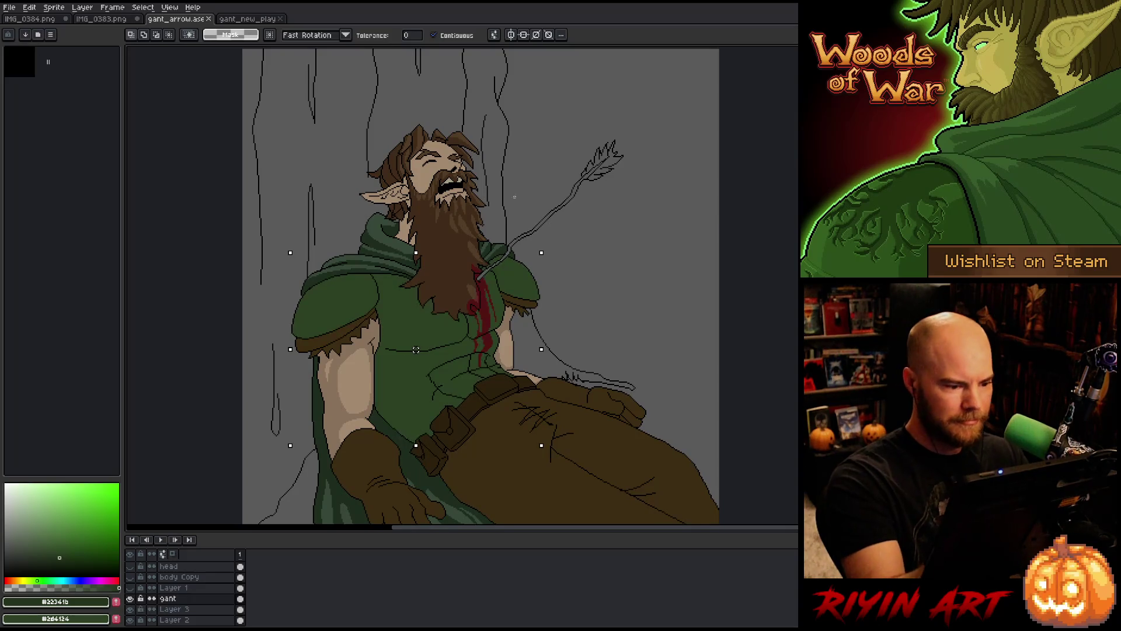
pyautogui.press('b')
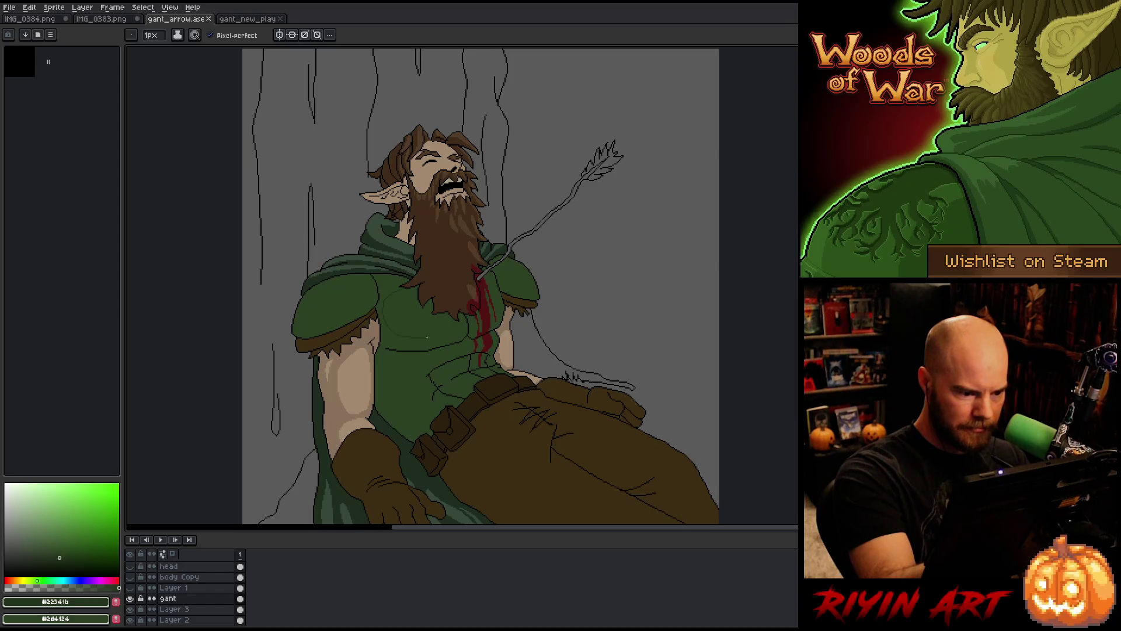
# Outline shadow shapes across the chest and fill them and the left shoulder pad darker green
pyautogui.moveTo(385, 321); pyautogui.dragTo(470, 289)
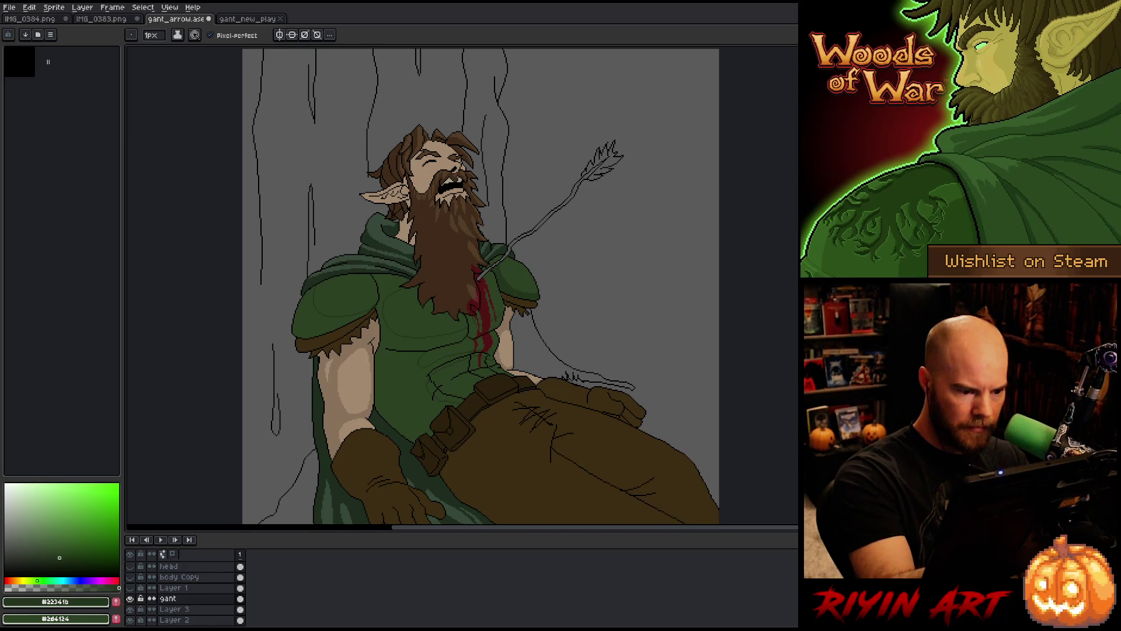
pyautogui.press('g')
pyautogui.click(476, 320)
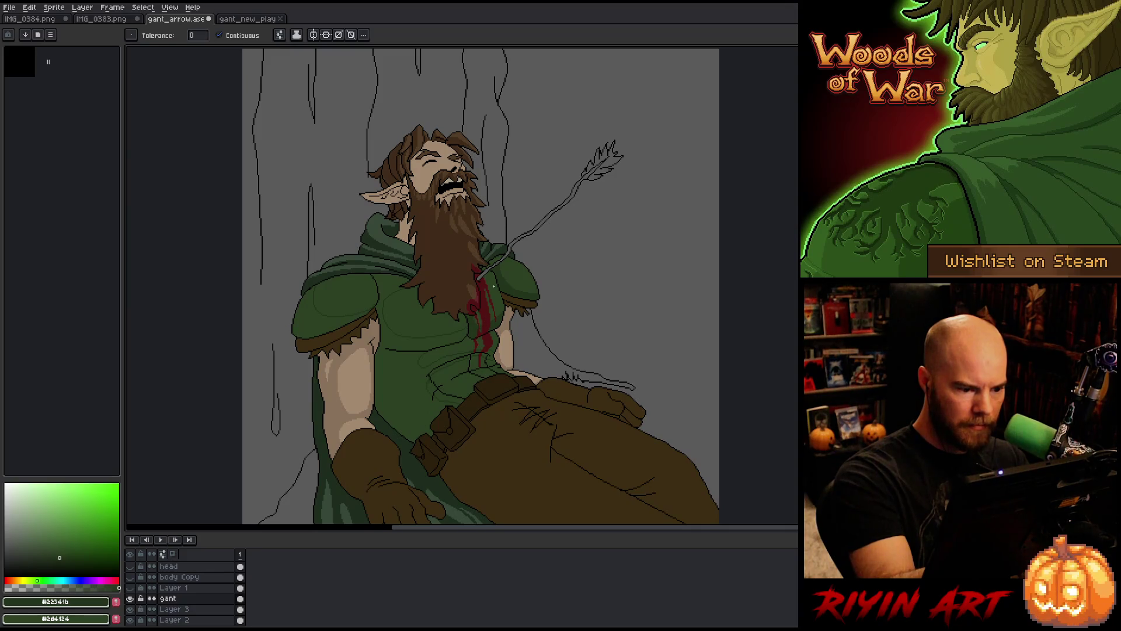
pyautogui.click(438, 384)
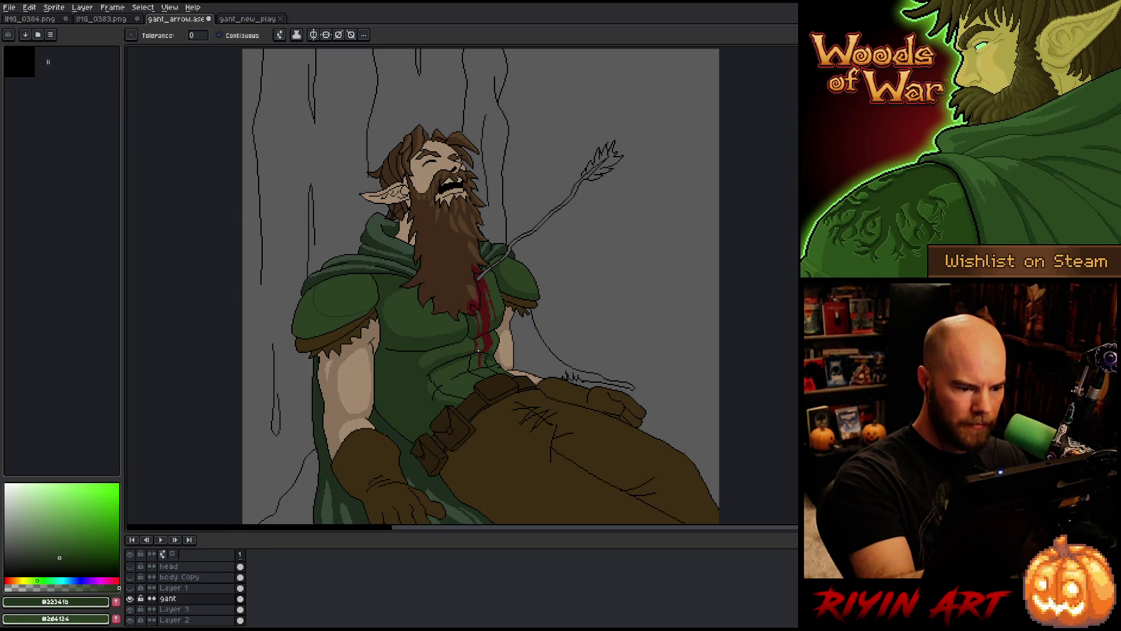
pyautogui.click(320, 314)
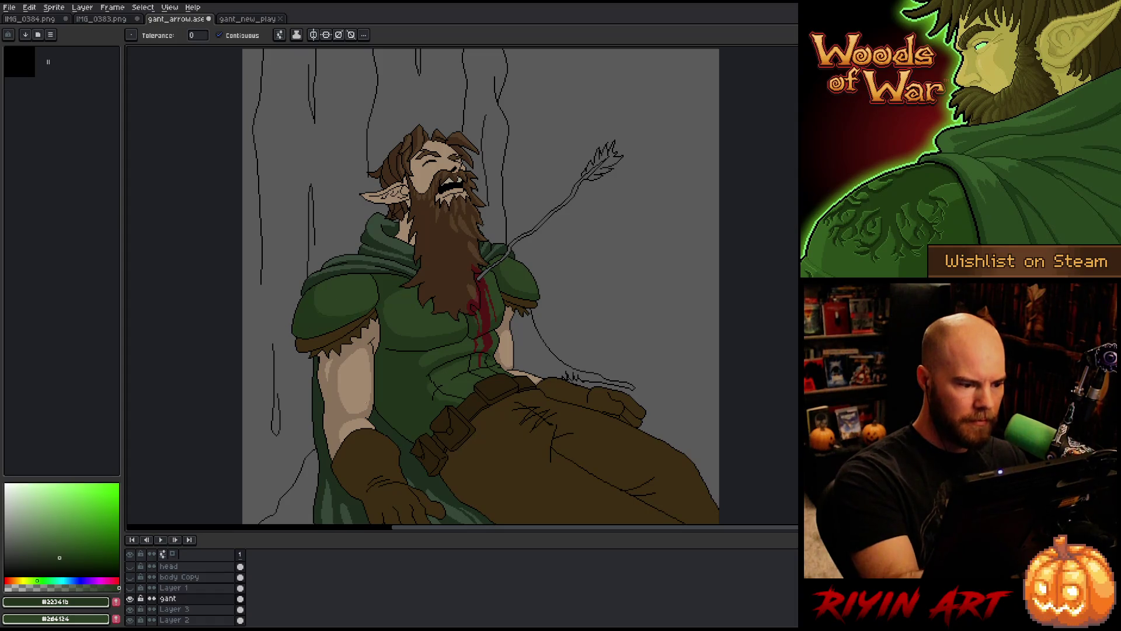
pyautogui.press('b')
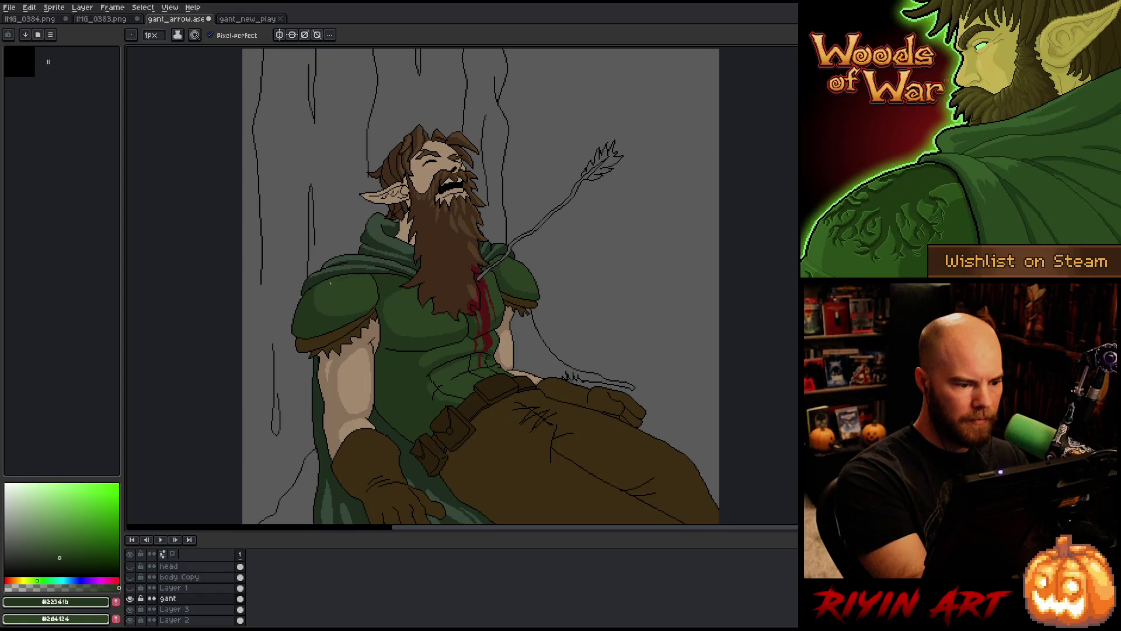
pyautogui.press('g')
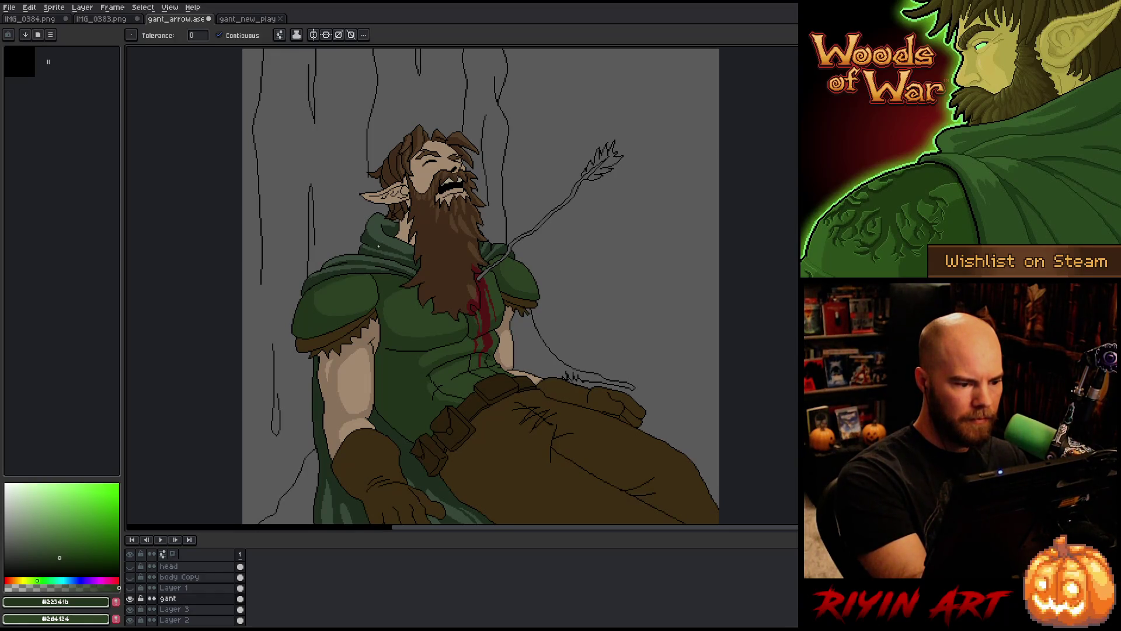
pyautogui.press('b')
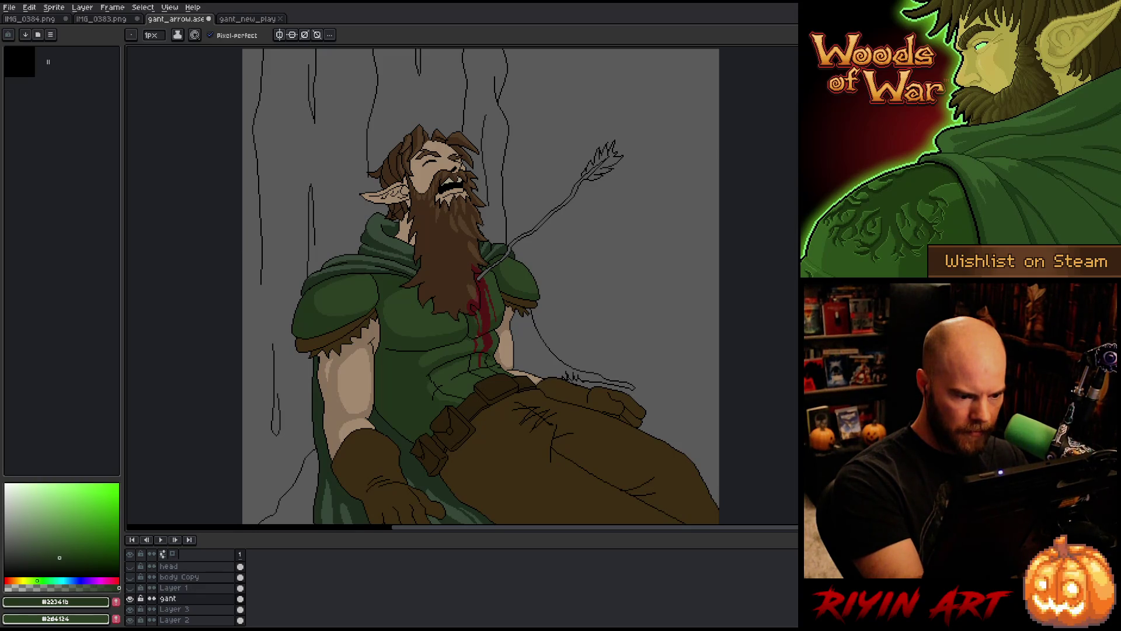
pyautogui.keyDown('alt'); pyautogui.click(471, 341); pyautogui.keyUp('alt')
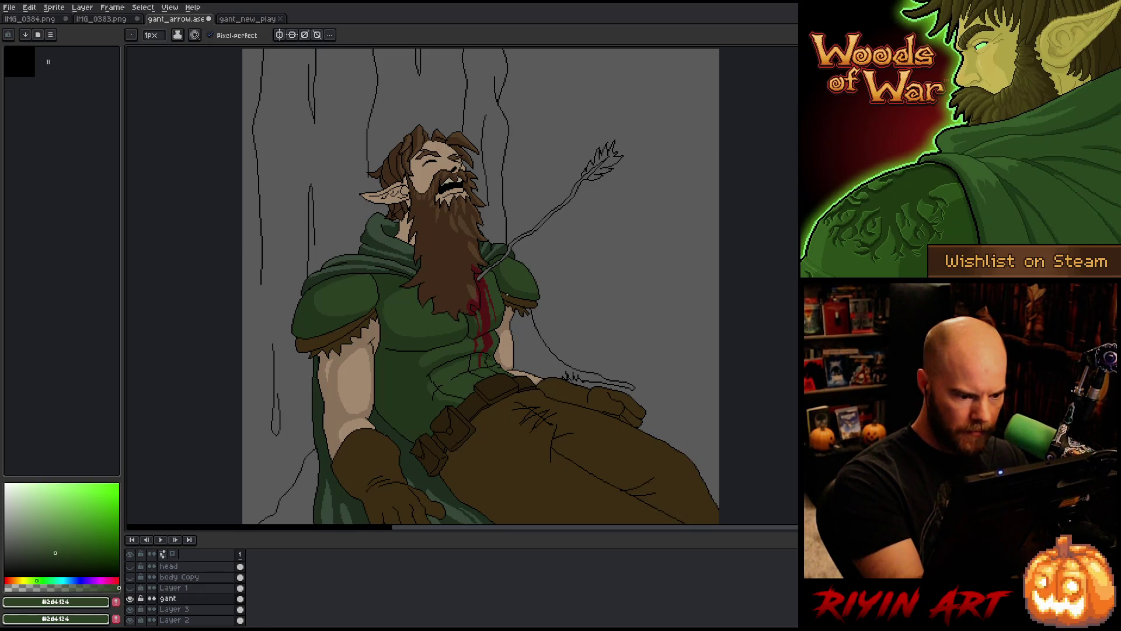
pyautogui.keyDown('alt'); pyautogui.click(444, 373); pyautogui.keyUp('alt')
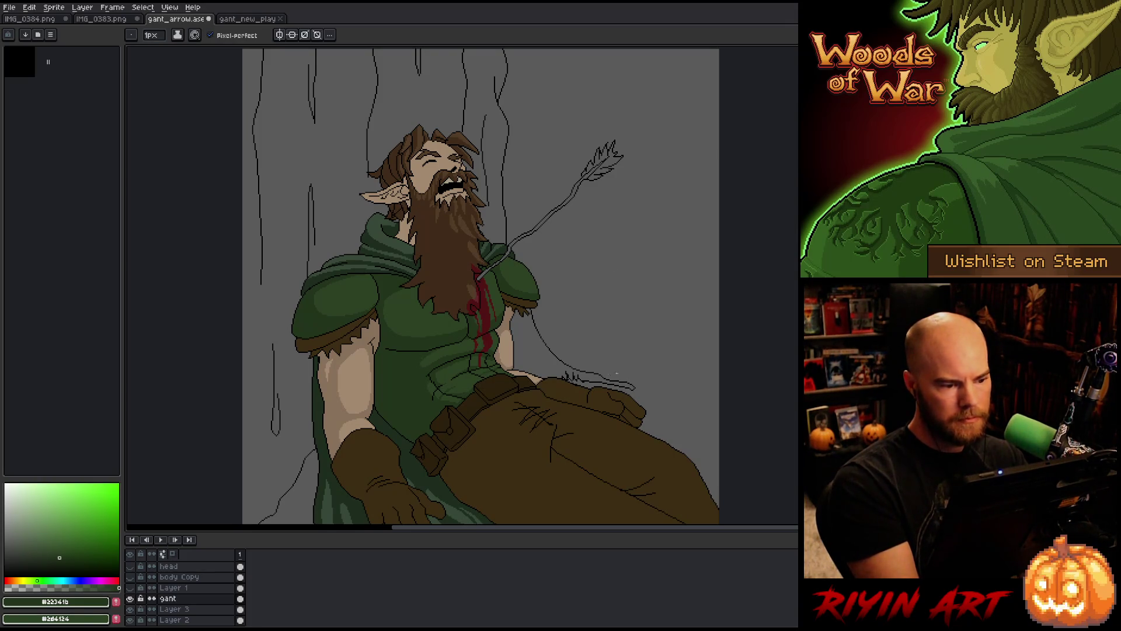
pyautogui.press('alt')
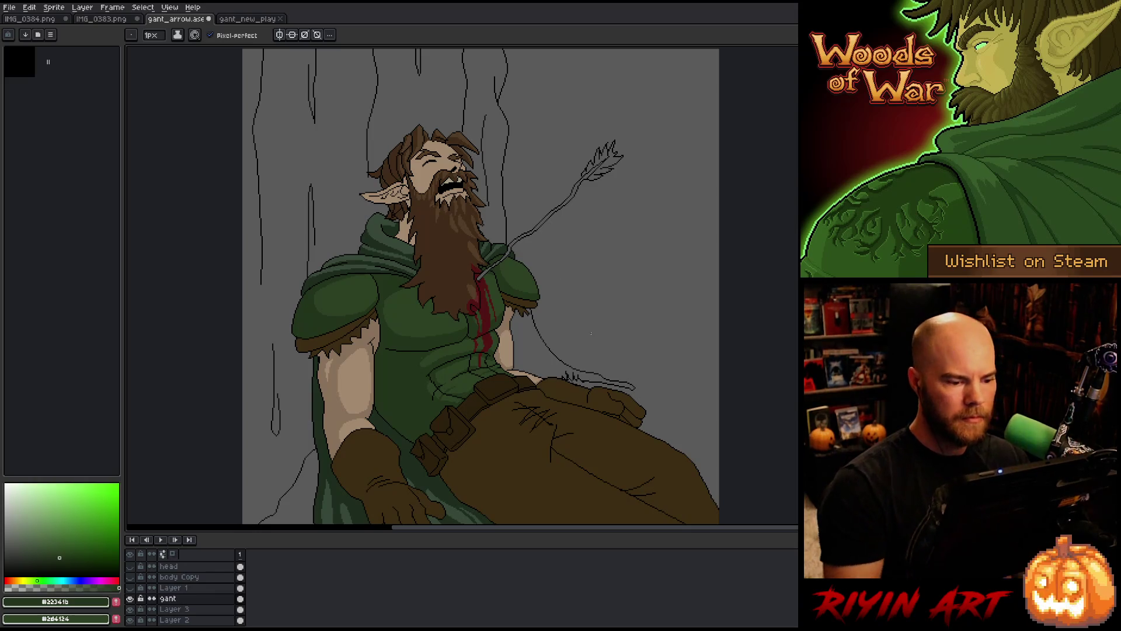
# Sample black, tunic greens and strap browns around the shoulder while touching up shading
pyautogui.scroll(2, 532, 366)
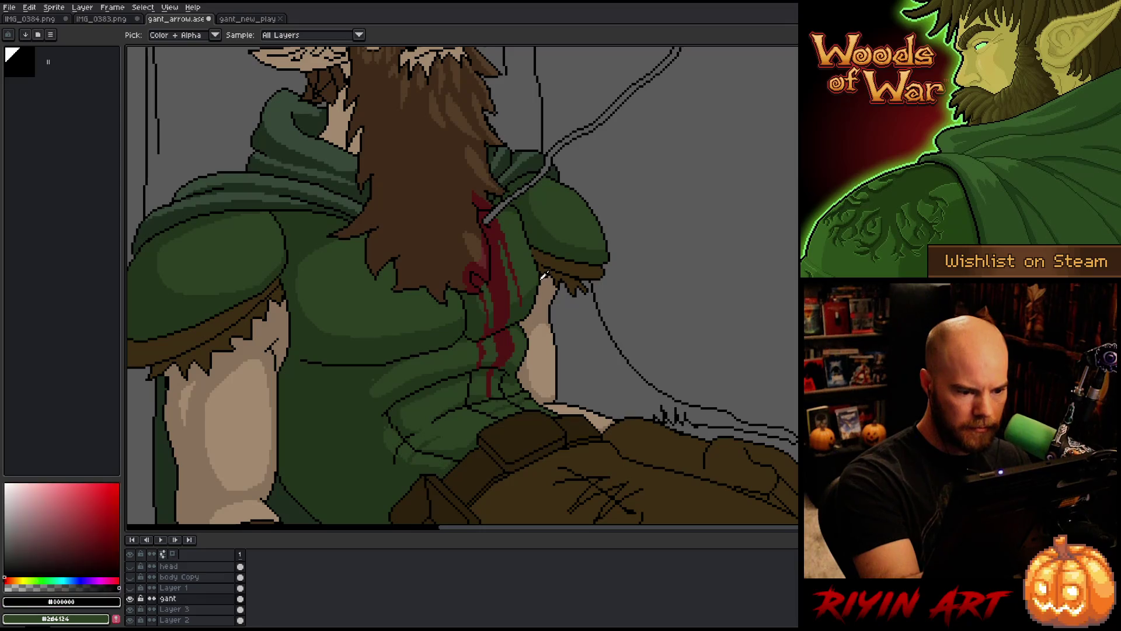
pyautogui.keyDown('alt'); pyautogui.click(531, 317); pyautogui.keyUp('alt')
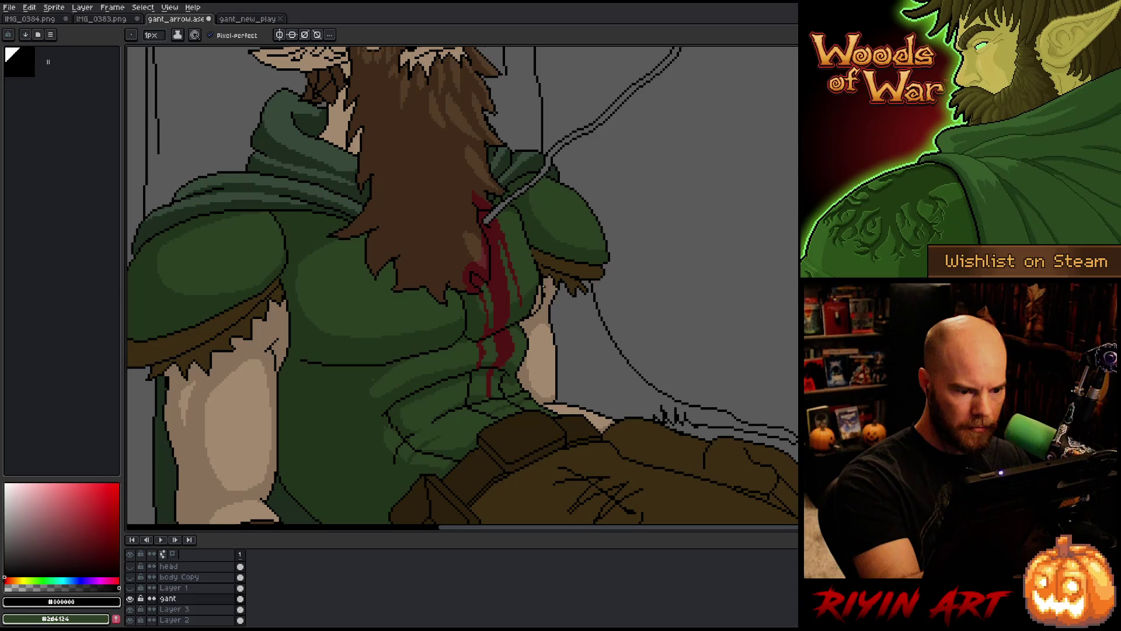
pyautogui.keyDown('alt'); pyautogui.click(542, 287); pyautogui.keyUp('alt')
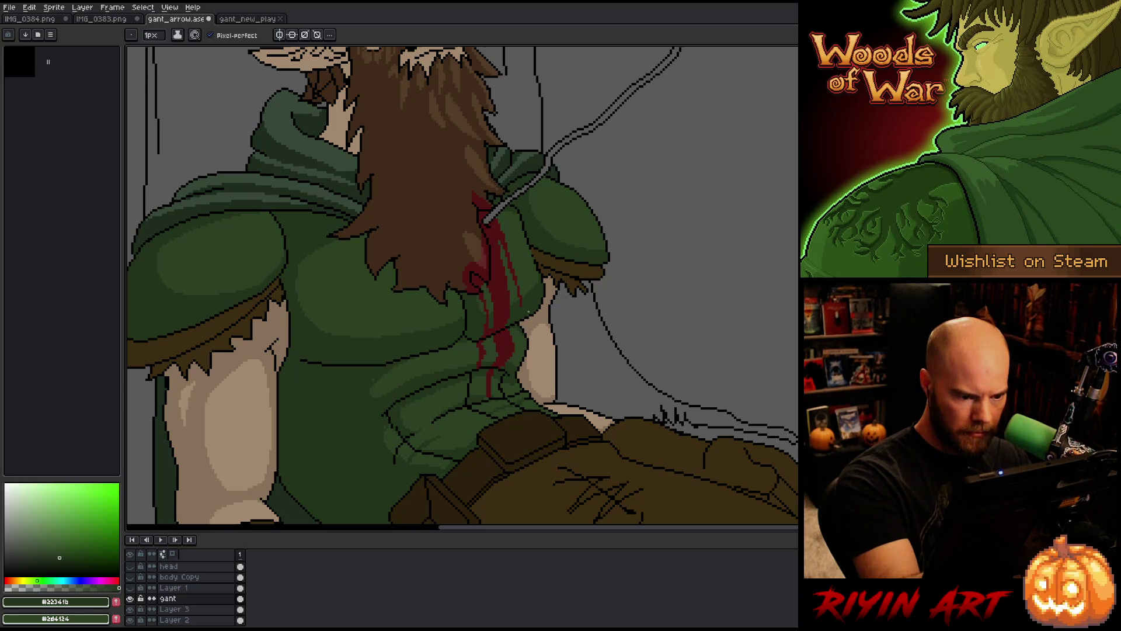
pyautogui.press('i')
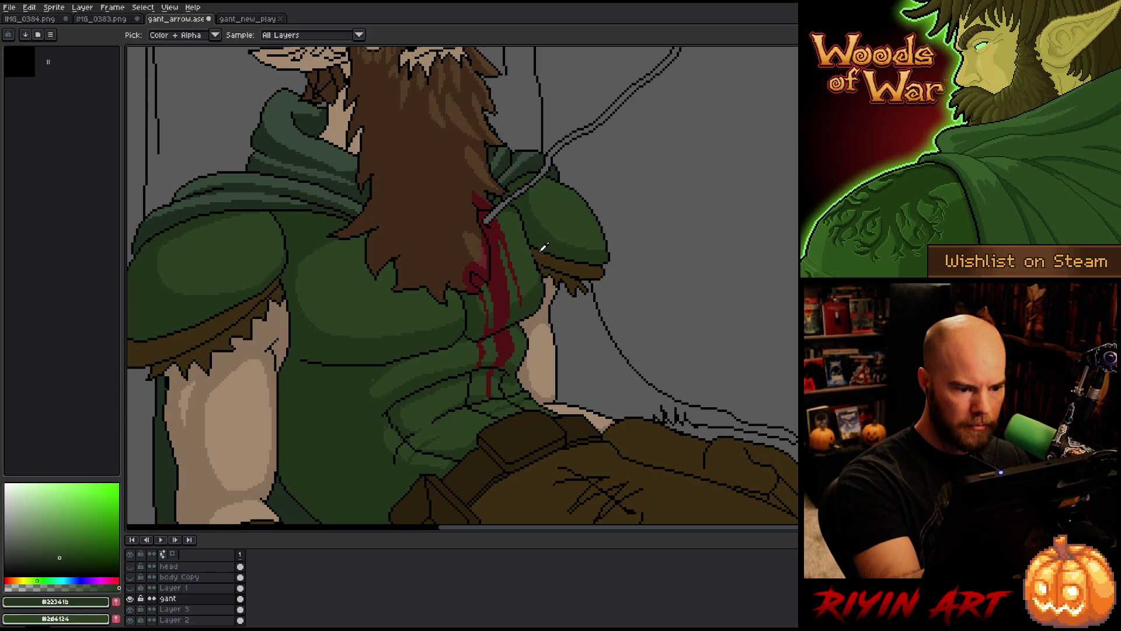
pyautogui.keyDown('alt'); pyautogui.click(544, 283); pyautogui.keyUp('alt')
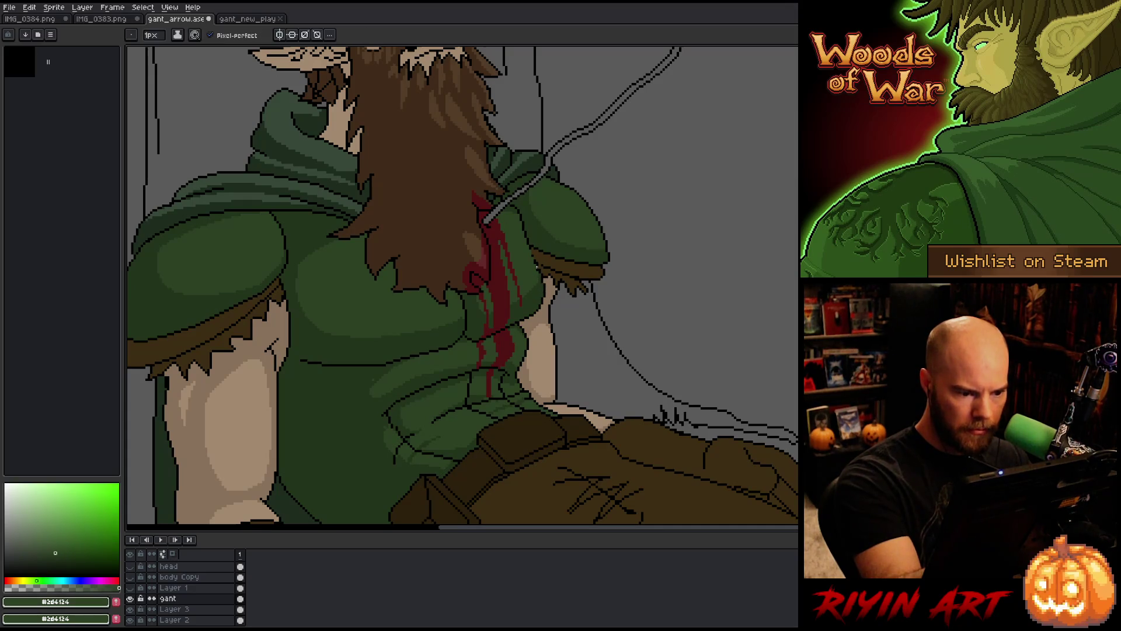
pyautogui.keyDown('alt'); pyautogui.click(541, 261); pyautogui.keyUp('alt')
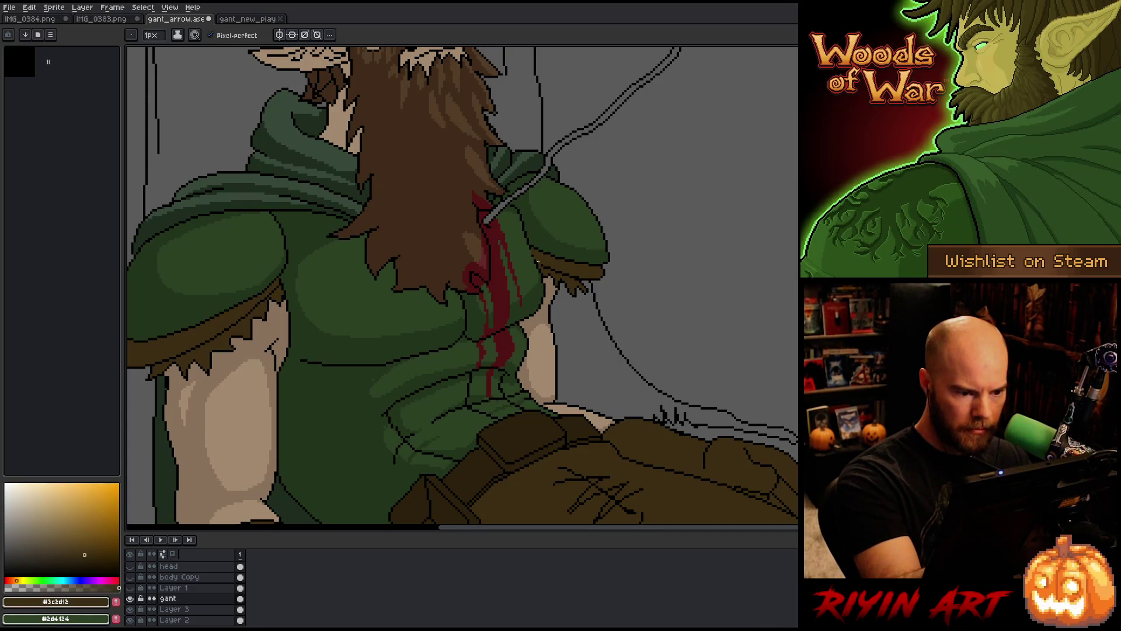
pyautogui.keyDown('alt'); pyautogui.click(533, 257); pyautogui.keyUp('alt')
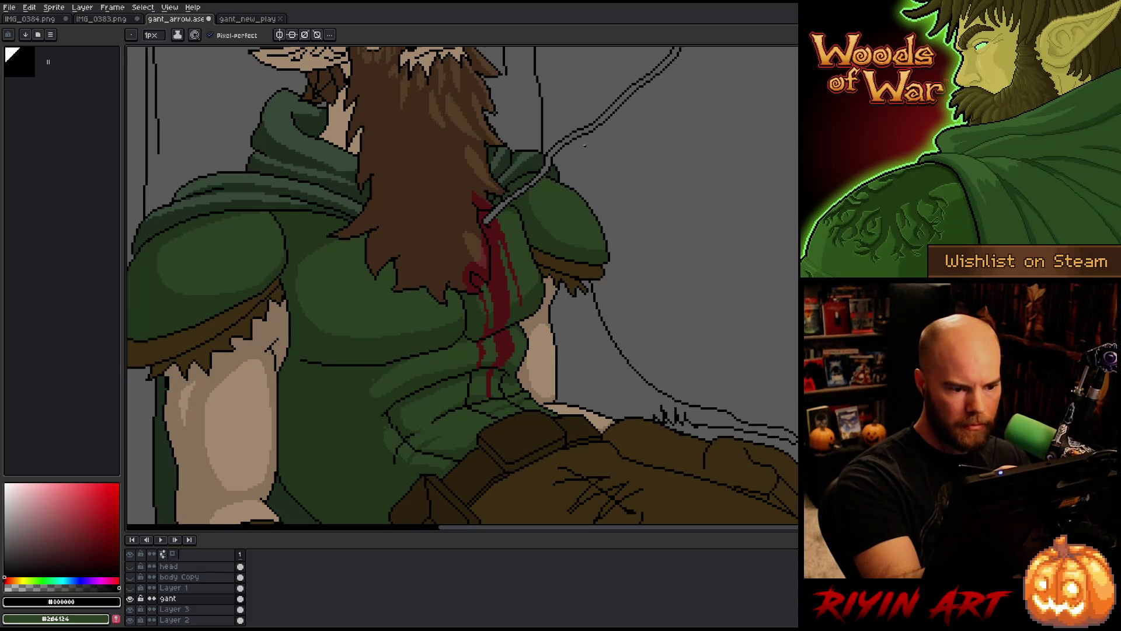
pyautogui.keyDown('alt'); pyautogui.click(575, 281); pyautogui.keyUp('alt')
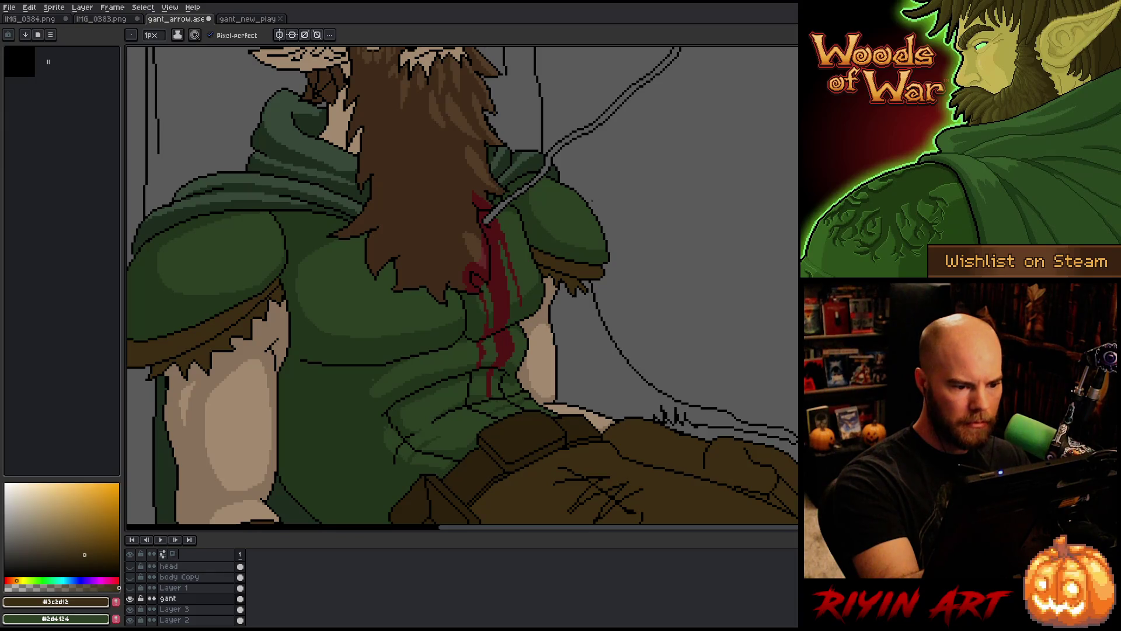
pyautogui.keyDown('alt'); pyautogui.click(503, 201); pyautogui.keyUp('alt')
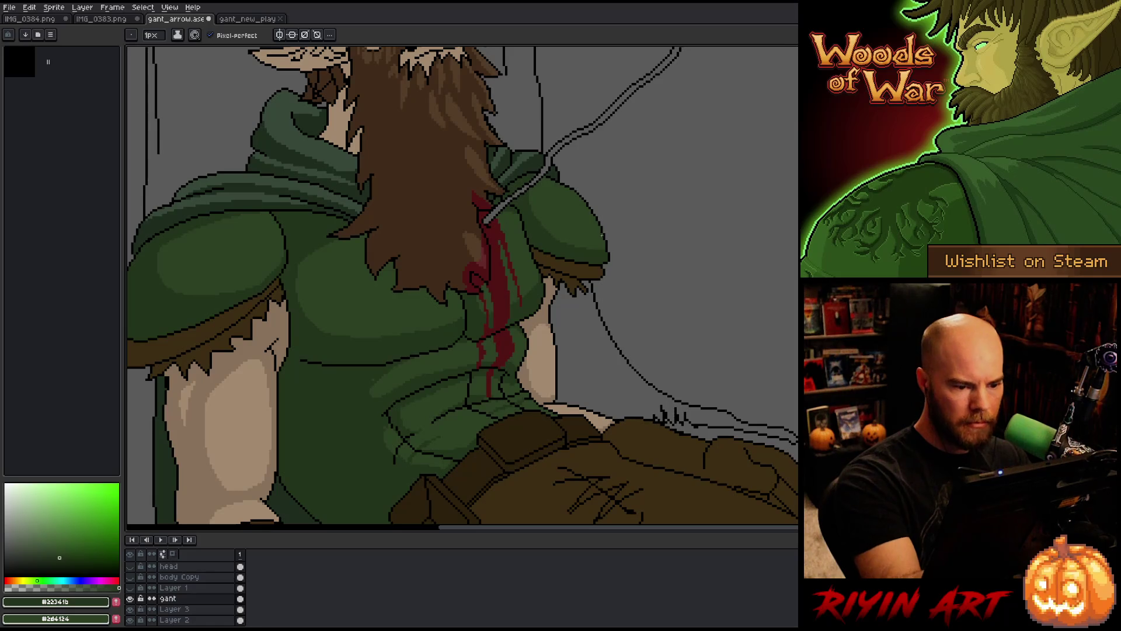
# Pan up to the head and arrow and pick the dark beard brown #2d210d
pyautogui.moveTo(604, 300)
pyautogui.mouseDown()
pyautogui.moveTo(633, 359)
pyautogui.moveTo(663, 358)
pyautogui.mouseUp()
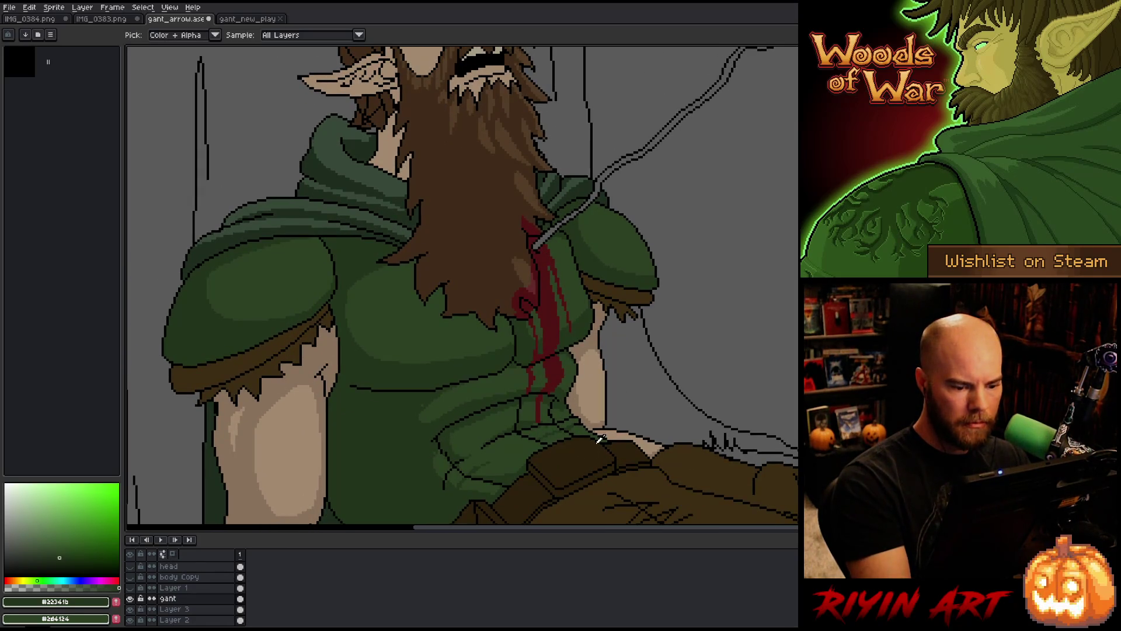
pyautogui.click(577, 455)
pyautogui.press('space')
pyautogui.moveTo(615, 311); pyautogui.dragTo(565, 475)
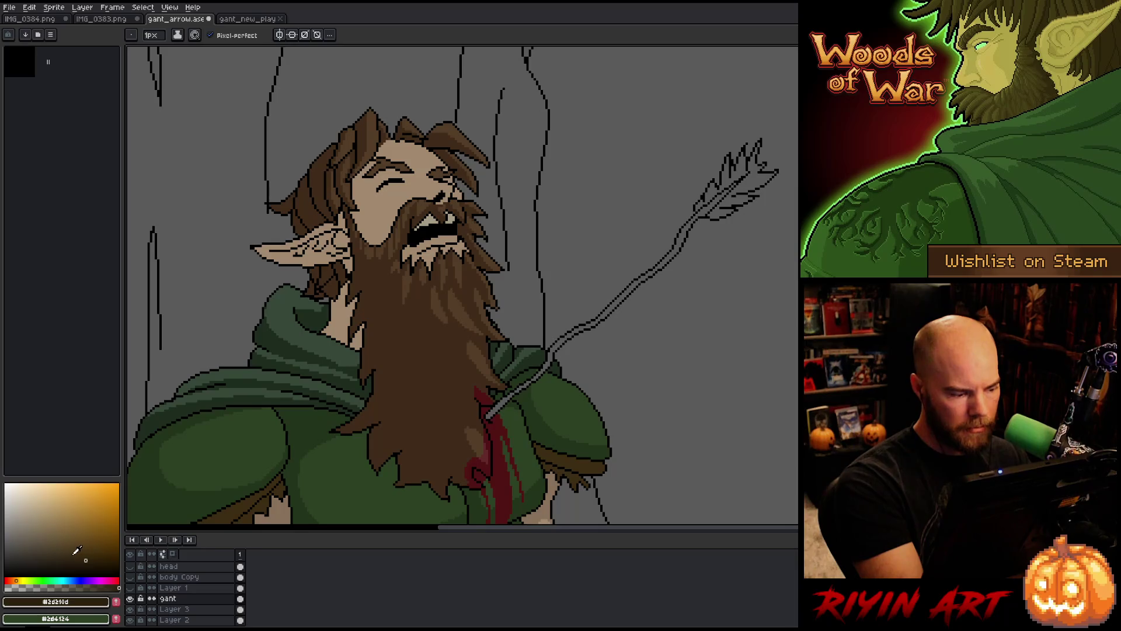
# Bucket-fill the three arrow shaft sections with dark purple
pyautogui.click(99, 580)
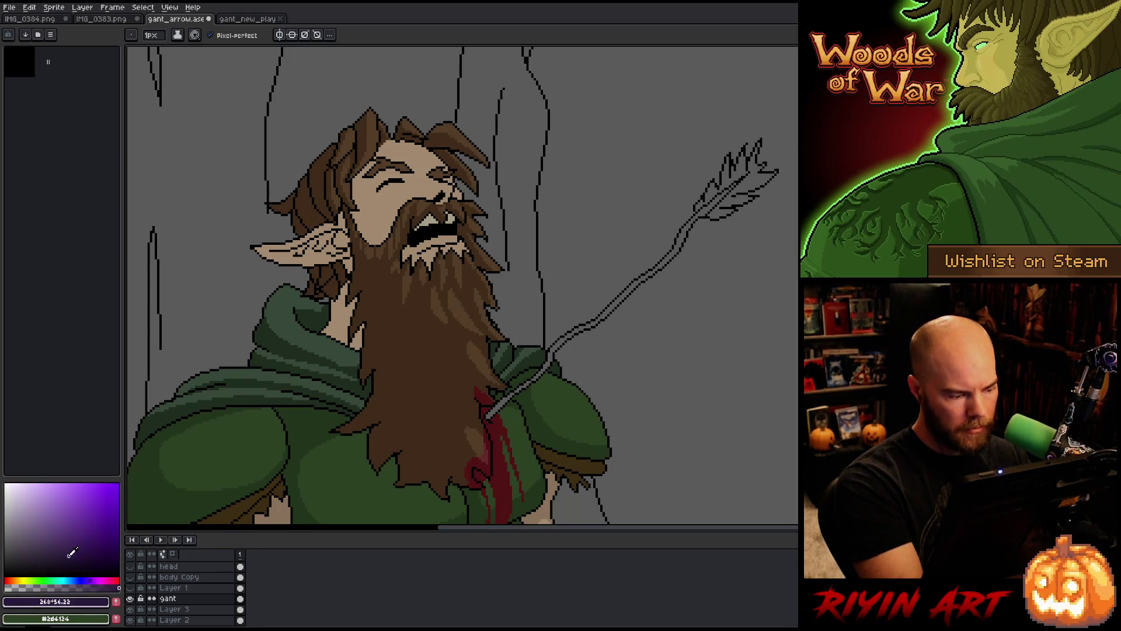
pyautogui.moveTo(73, 549); pyautogui.dragTo(53, 559)
pyautogui.press('g')
pyautogui.click(500, 406)
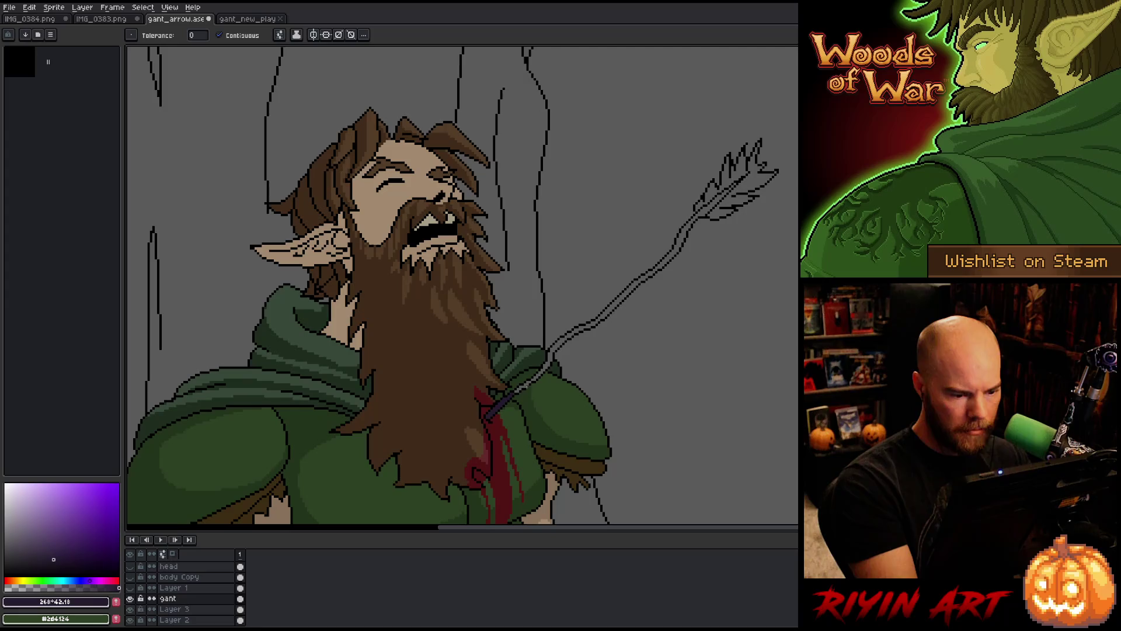
pyautogui.click(522, 387)
pyautogui.click(558, 346)
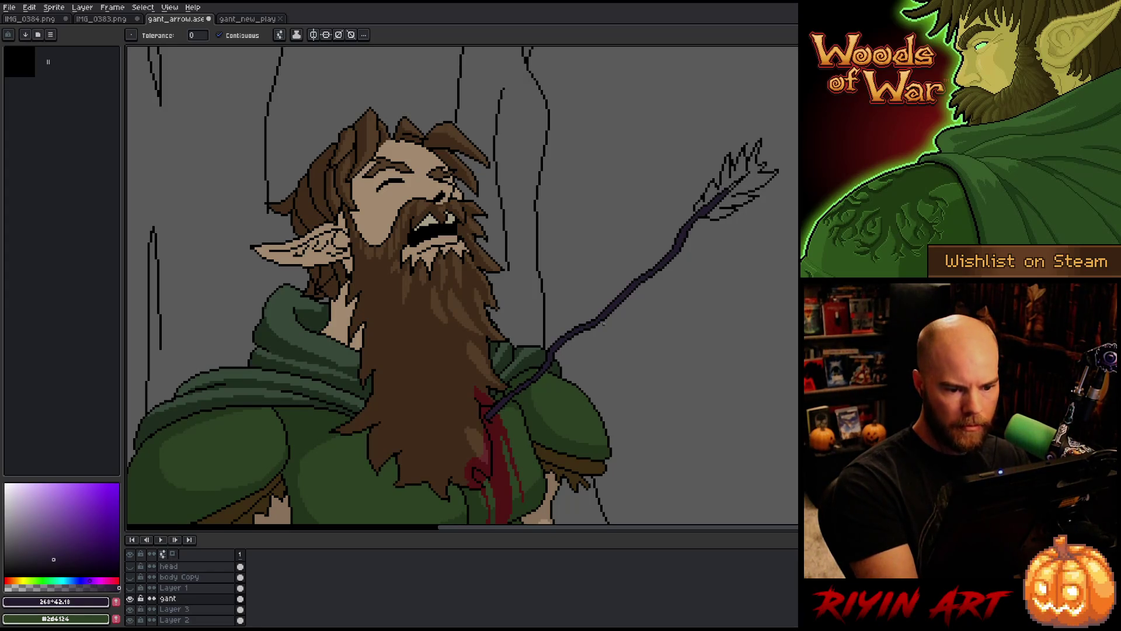
pyautogui.press('b')
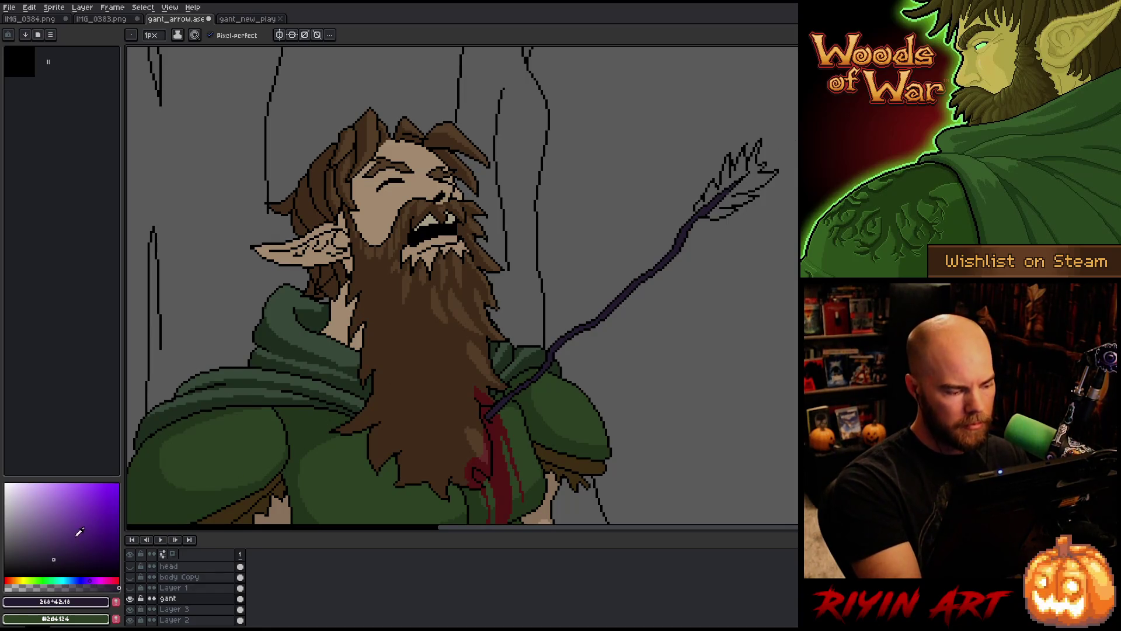
# Fill both halves of the outlined fletching with a lighter purple
pyautogui.moveTo(54, 555); pyautogui.dragTo(37, 551)
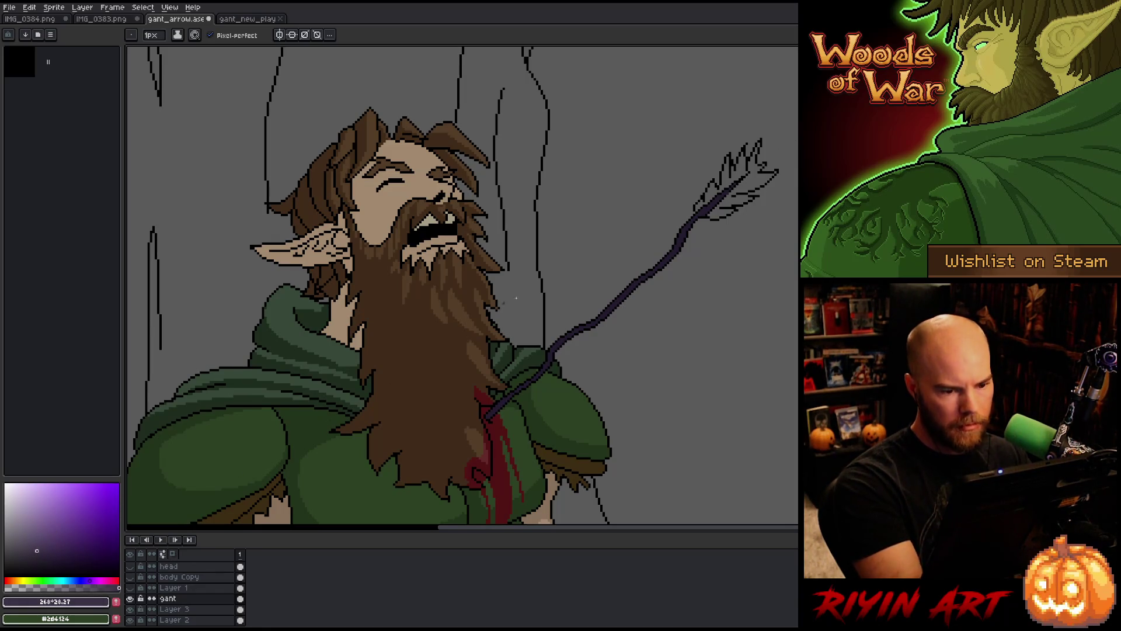
pyautogui.press('g')
pyautogui.click(753, 182)
pyautogui.click(722, 195)
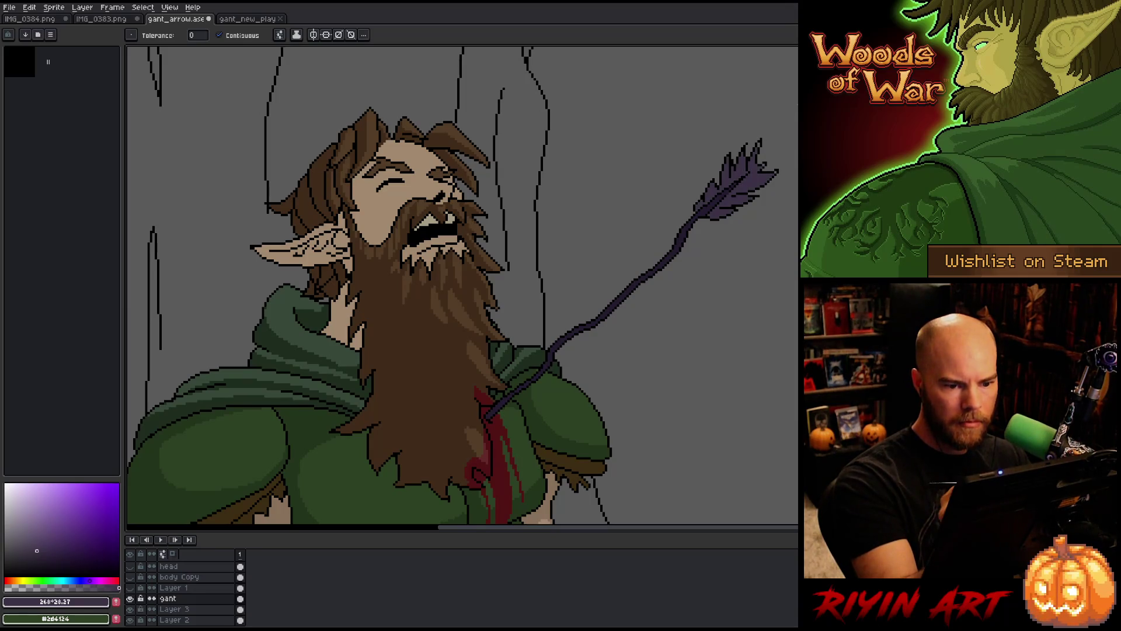
pyautogui.press('b')
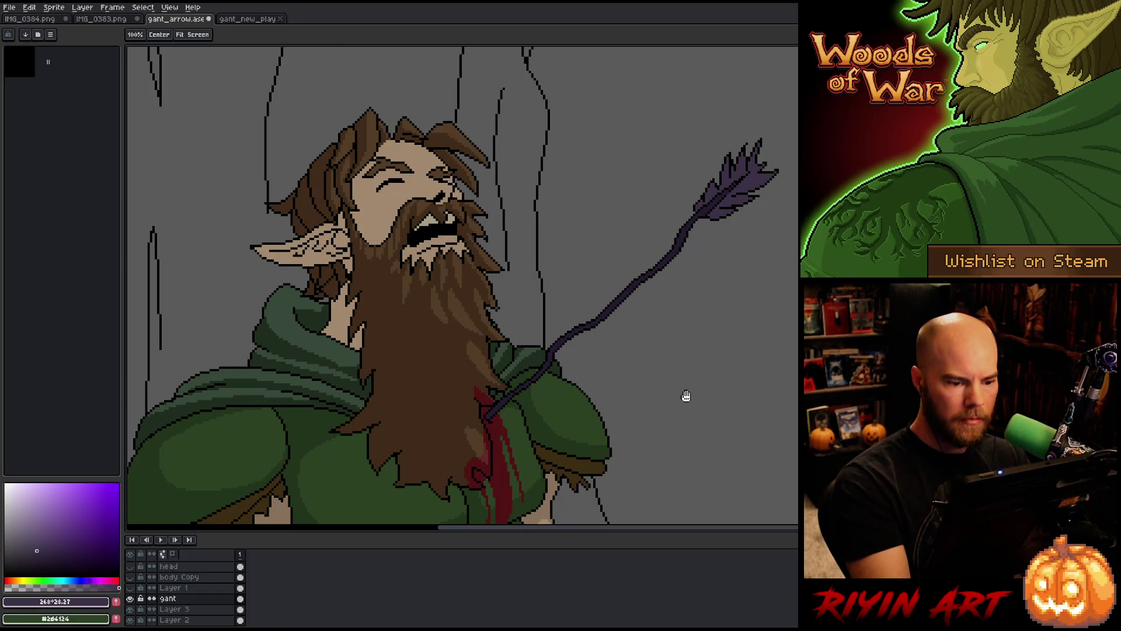
pyautogui.moveTo(683, 393)
pyautogui.mouseDown()
pyautogui.moveTo(741, 317)
pyautogui.moveTo(717, 345)
pyautogui.mouseUp()
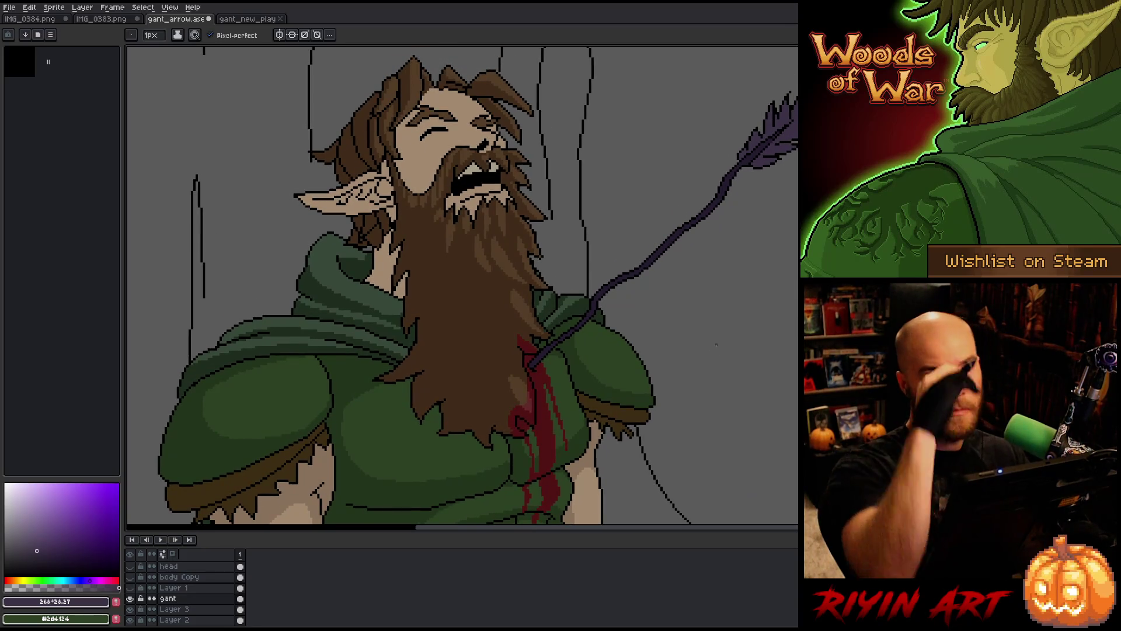
# Sample skin tone #87715b from the figure and select all its pixels via Color Range
pyautogui.scroll(-4, 651, 348)
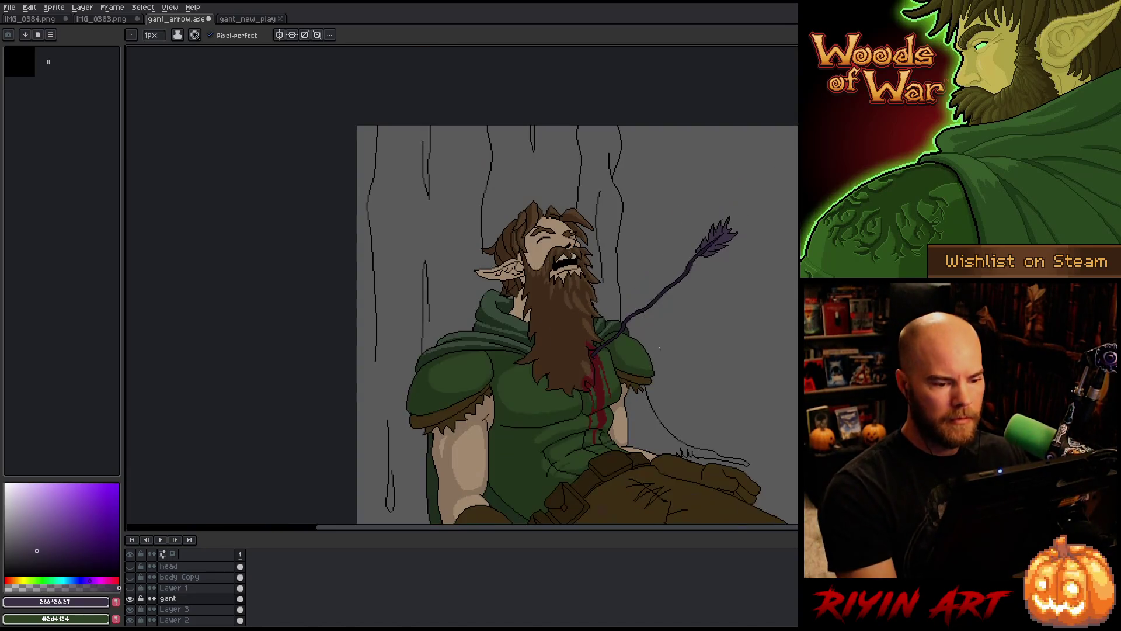
pyautogui.moveTo(651, 348)
pyautogui.mouseDown()
pyautogui.moveTo(543, 315)
pyautogui.moveTo(520, 322)
pyautogui.moveTo(517, 301)
pyautogui.mouseUp()
pyautogui.scroll(3, 543, 315)
pyautogui.scroll(-2, 517, 301)
pyautogui.scroll(1, 521, 298)
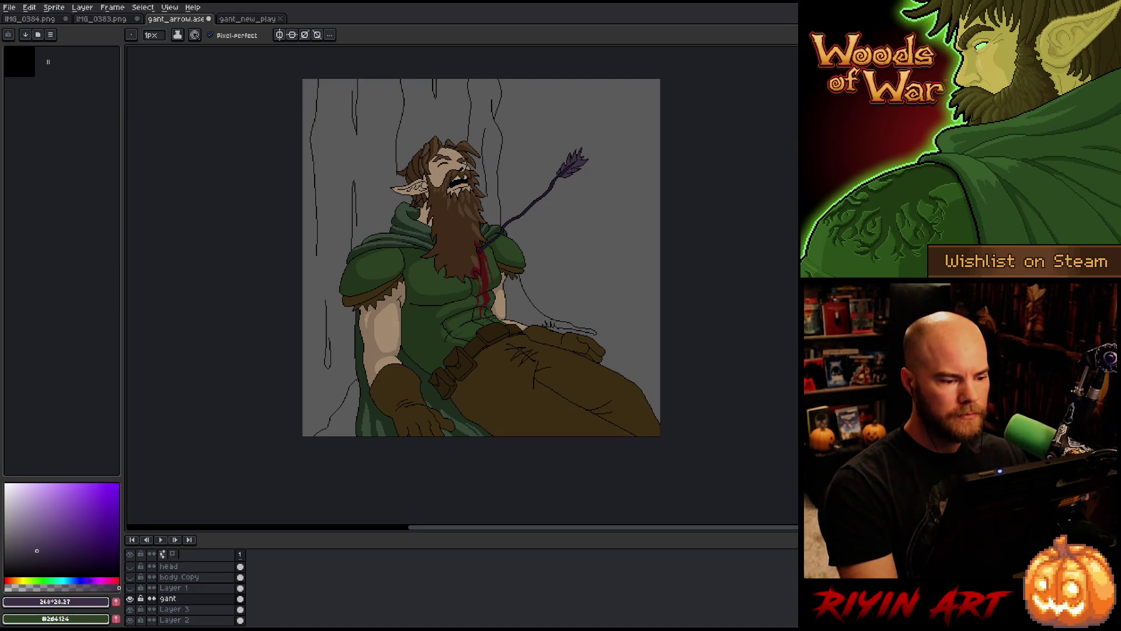
pyautogui.keyDown('alt'); pyautogui.click(373, 350); pyautogui.keyUp('alt')
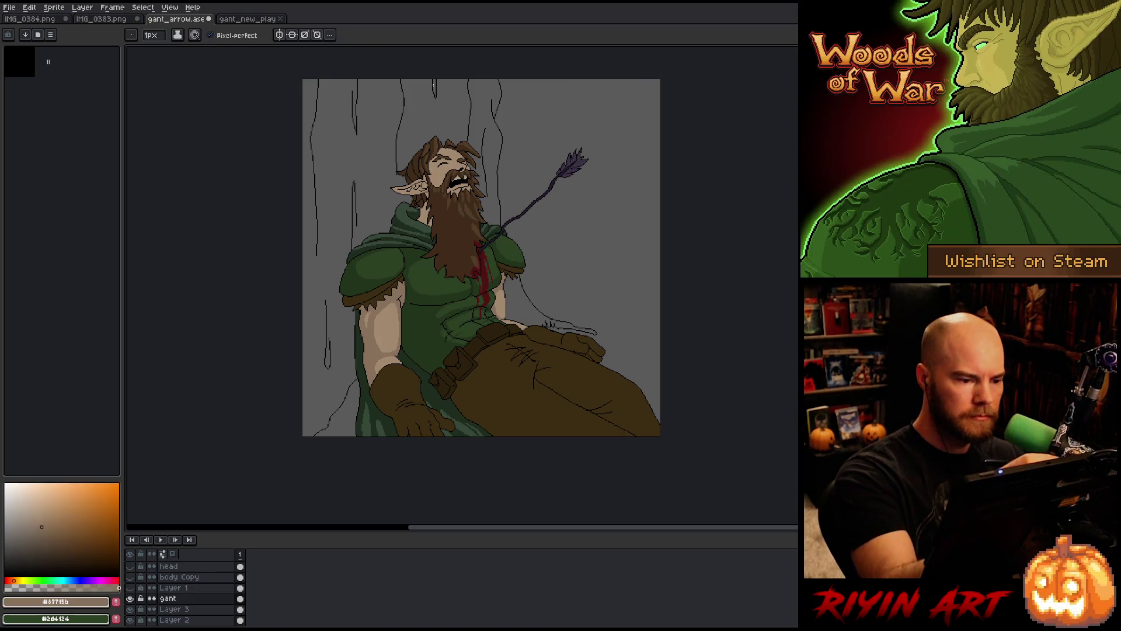
pyautogui.hotkey('shift', 'c')
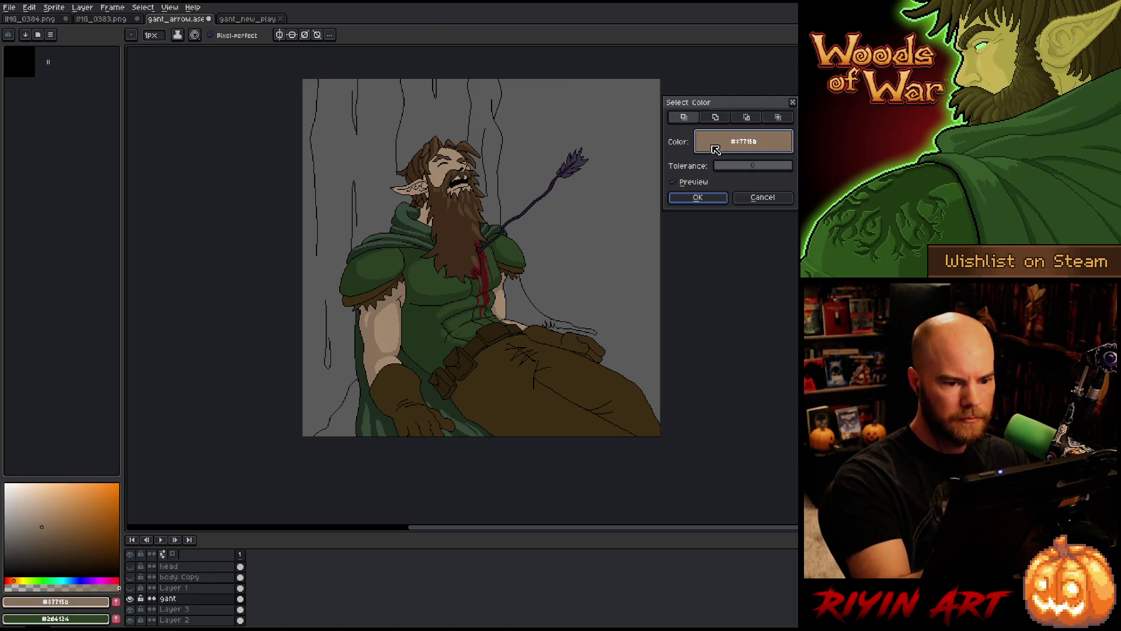
pyautogui.click(698, 197)
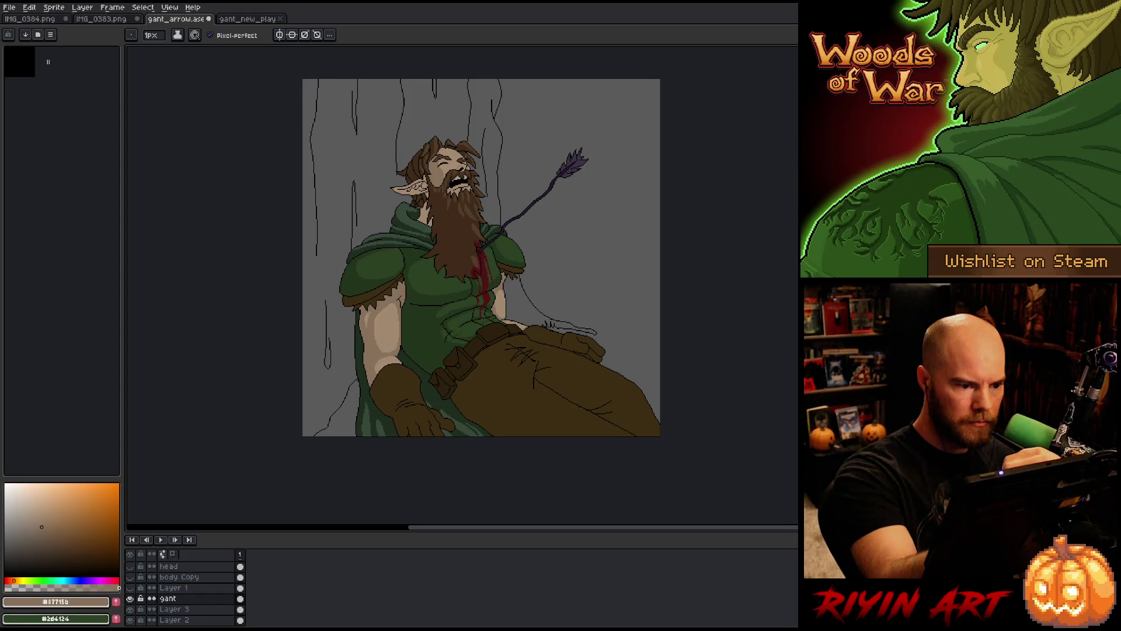
# Darken a few pixels on the nose bridge with the darker skin tone #87715b
pyautogui.scroll(1, 464, 172)
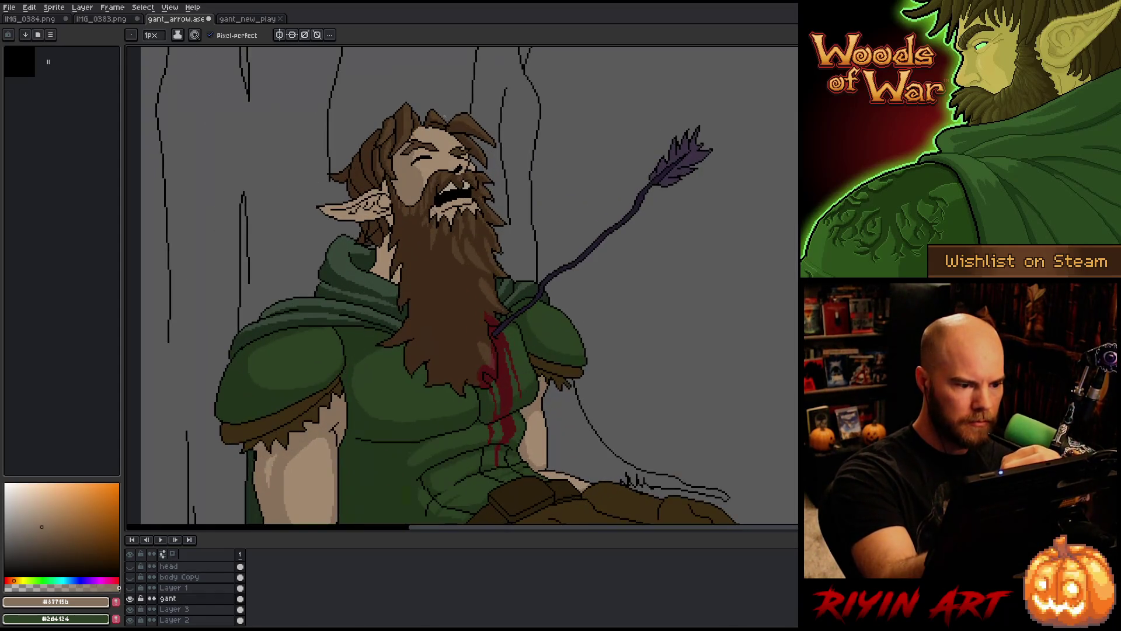
pyautogui.scroll(1, 465, 163)
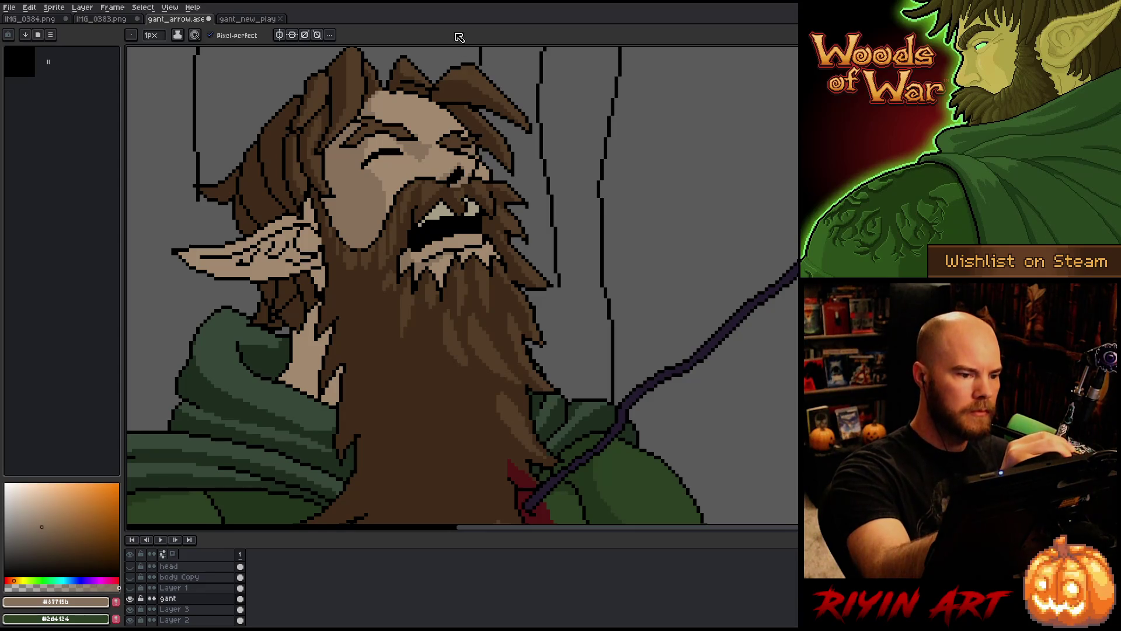
pyautogui.moveTo(433, 368); pyautogui.dragTo(445, 381)
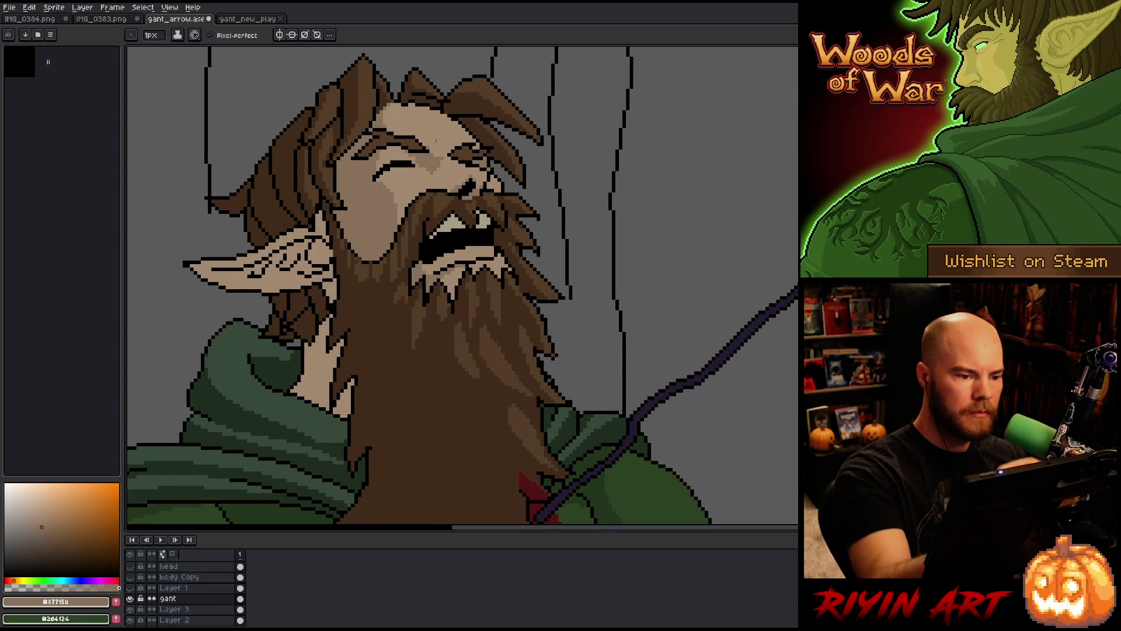
pyautogui.keyDown('alt'); pyautogui.click(445, 163); pyautogui.keyUp('alt')
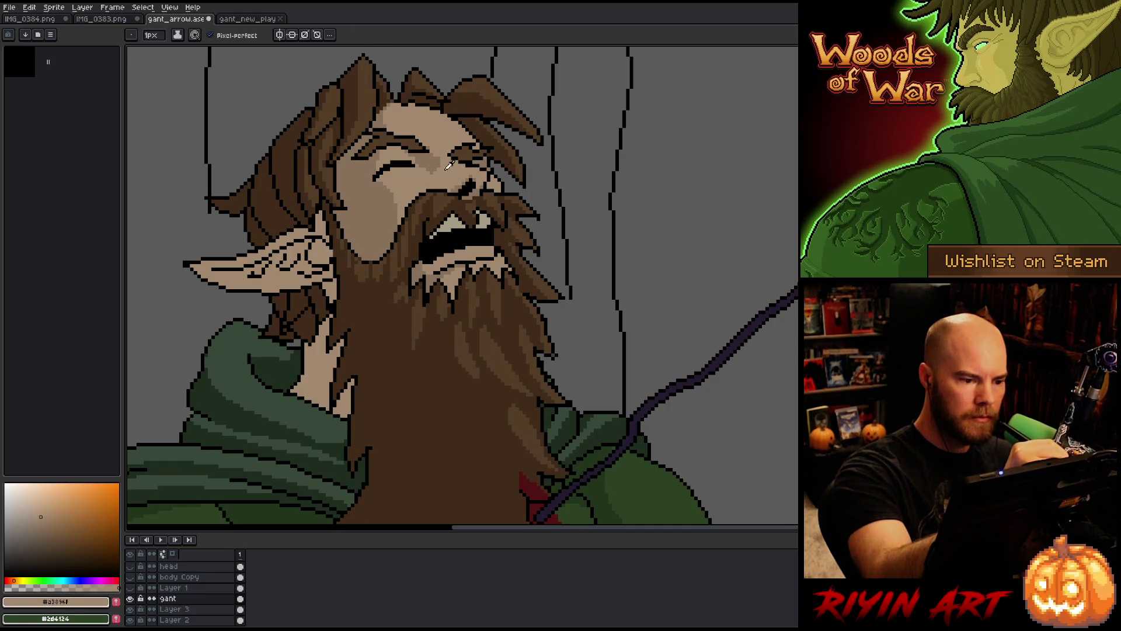
pyautogui.keyDown('alt'); pyautogui.click(440, 165); pyautogui.keyUp('alt')
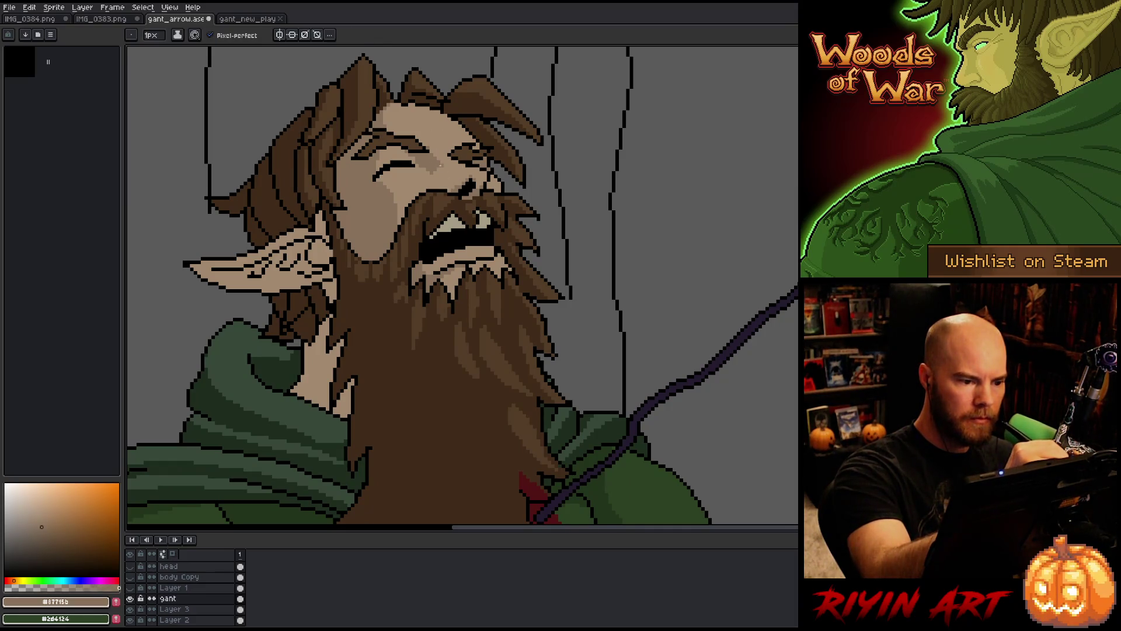
pyautogui.moveTo(436, 170)
pyautogui.mouseDown()
pyautogui.moveTo(446, 180)
pyautogui.moveTo(434, 173)
pyautogui.mouseUp()
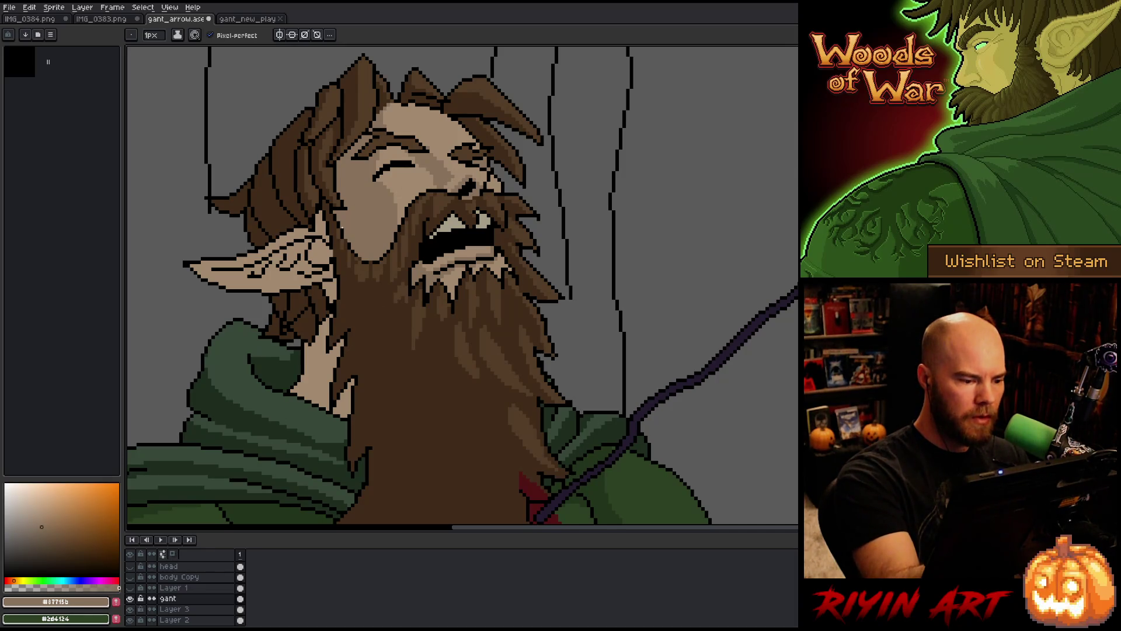
# Shade the pointed ear, front part and lower edge, with darker skin pixels
pyautogui.press('g')
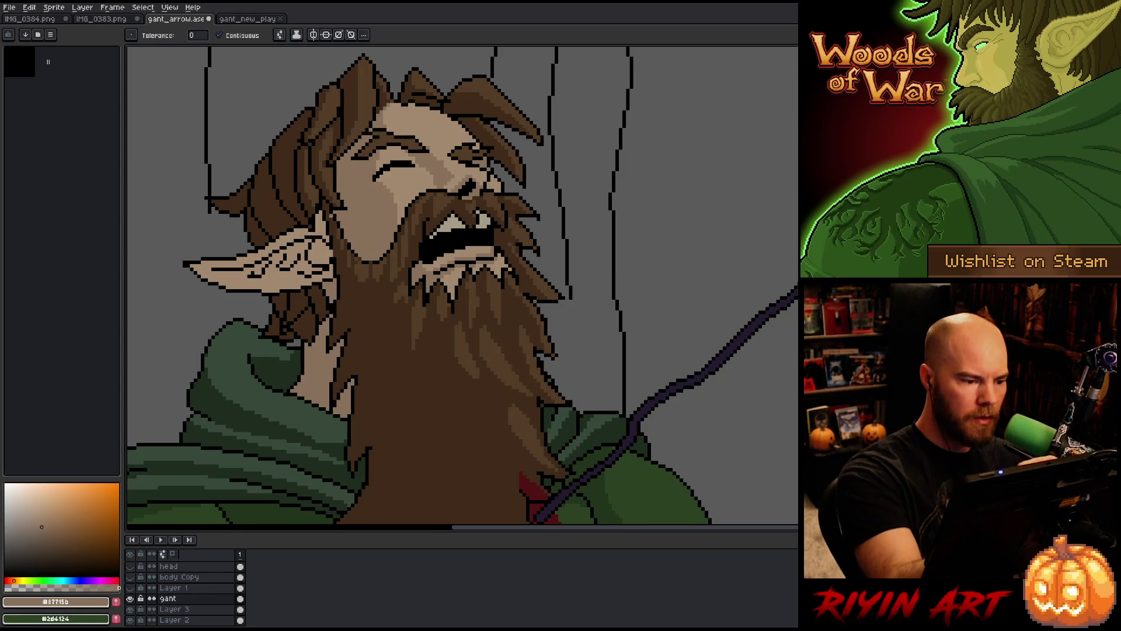
pyautogui.press('b')
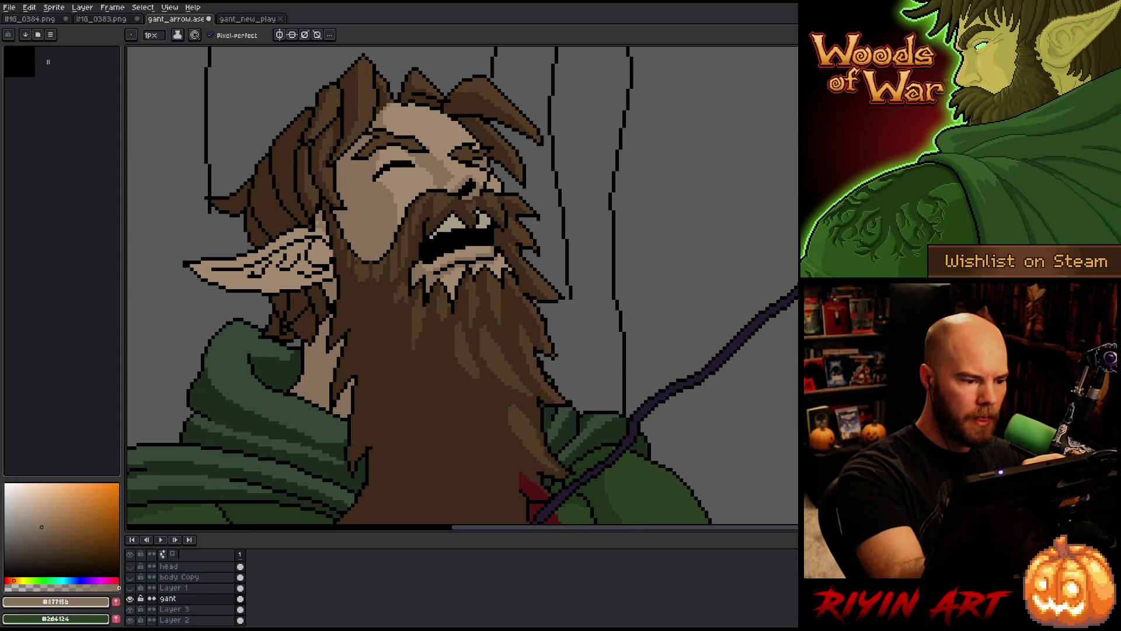
pyautogui.moveTo(330, 241); pyautogui.dragTo(309, 263)
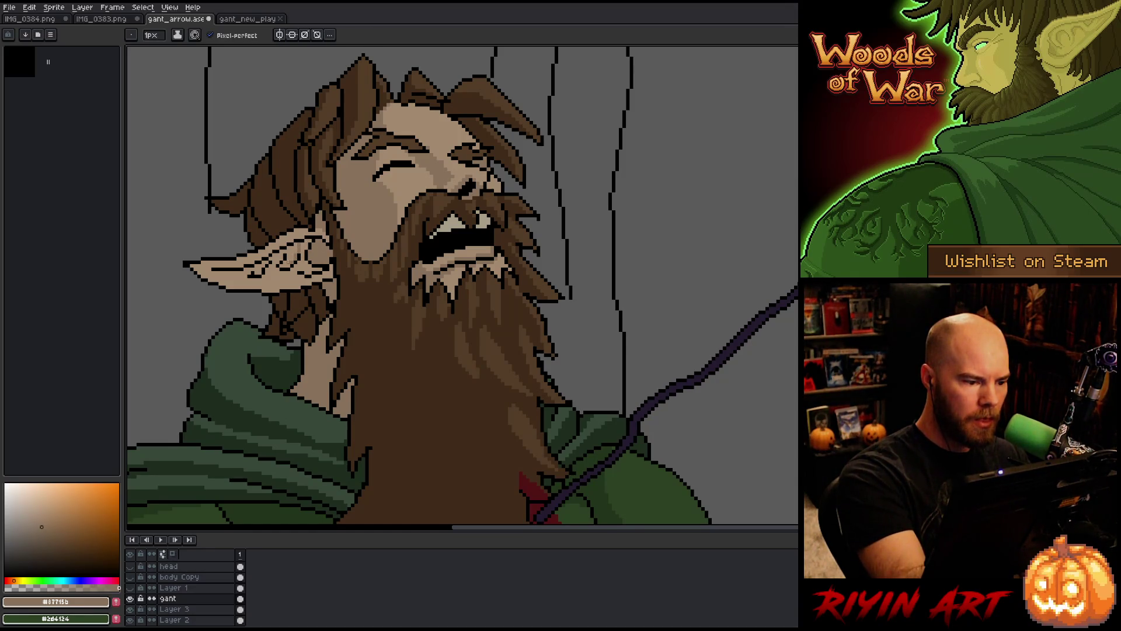
pyautogui.moveTo(298, 243); pyautogui.dragTo(281, 268)
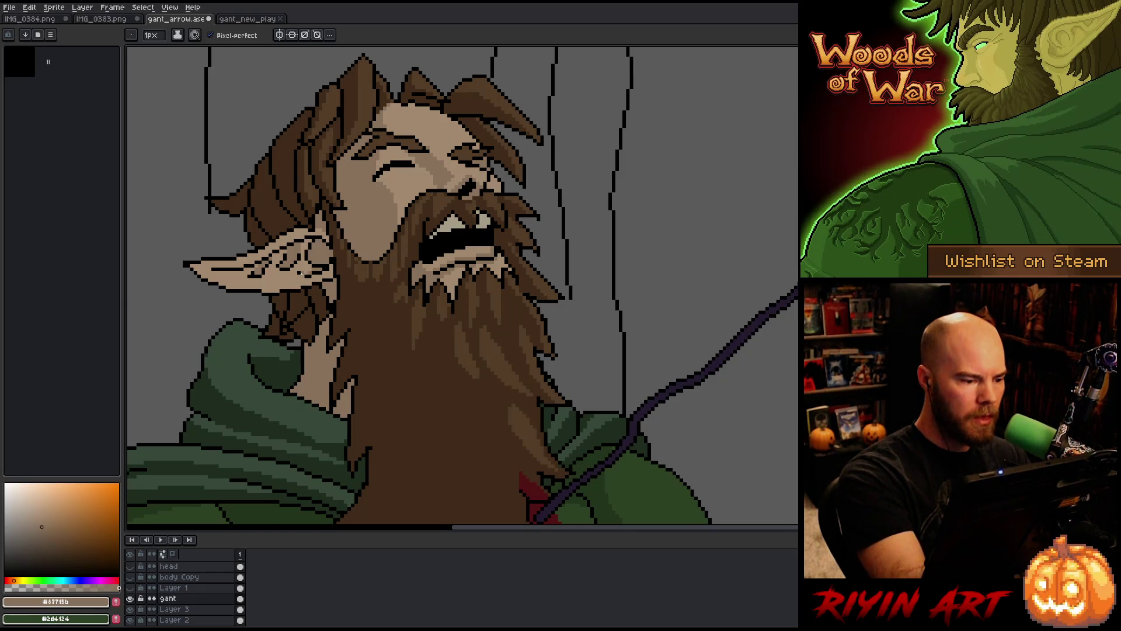
pyautogui.moveTo(288, 275); pyautogui.dragTo(273, 280)
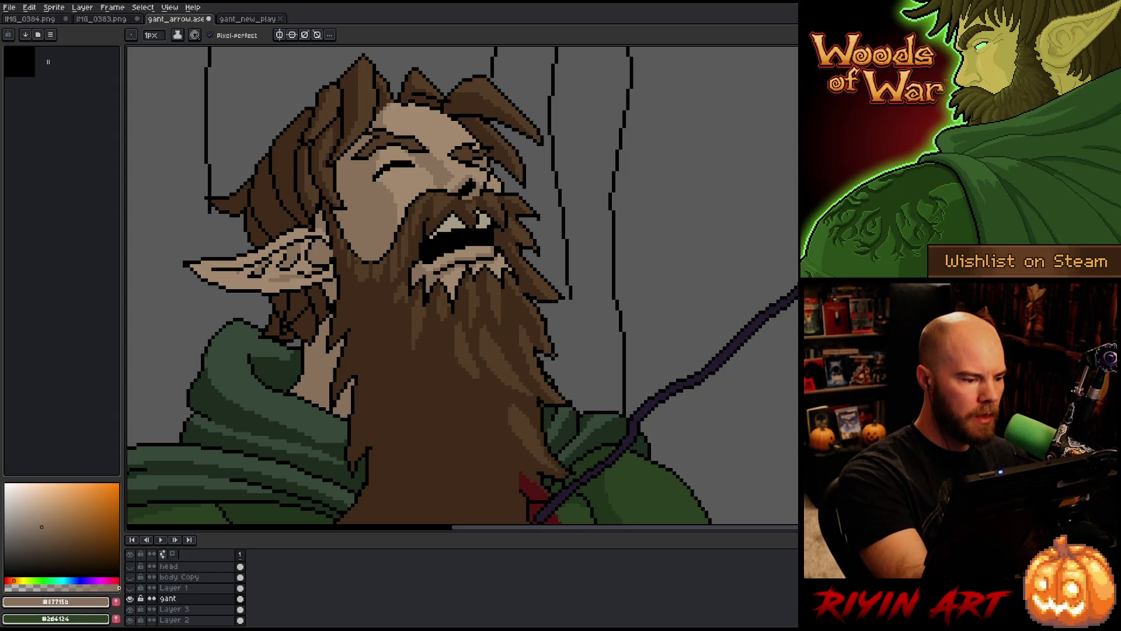
pyautogui.moveTo(236, 273); pyautogui.dragTo(226, 277)
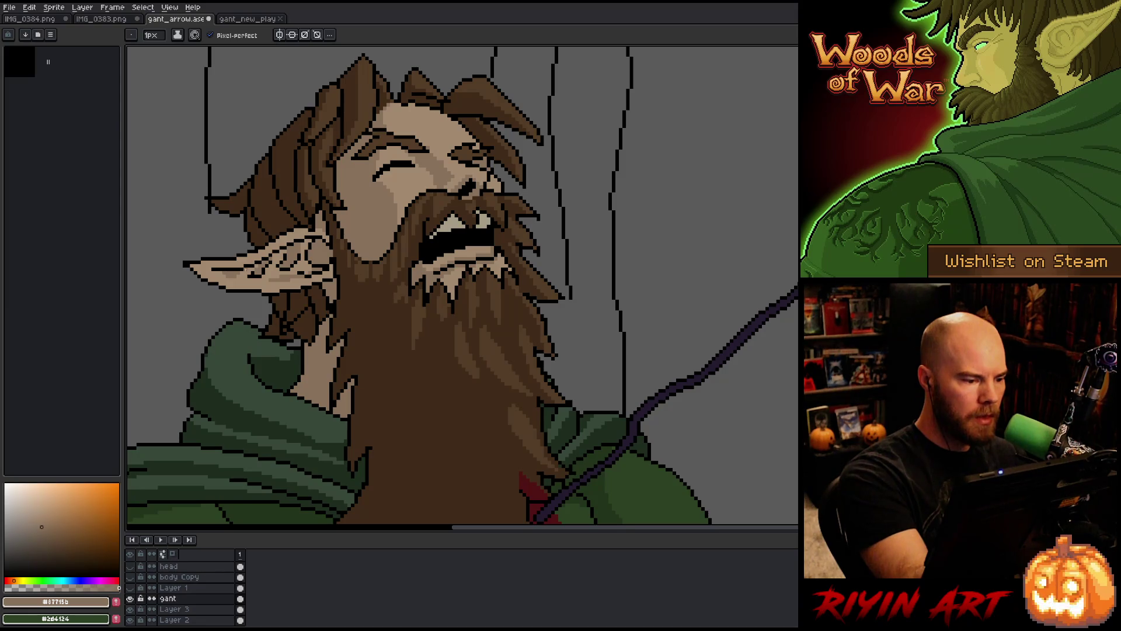
pyautogui.moveTo(284, 250)
pyautogui.mouseDown()
pyautogui.moveTo(272, 257)
pyautogui.moveTo(302, 244)
pyautogui.moveTo(209, 268)
pyautogui.moveTo(226, 267)
pyautogui.mouseUp()
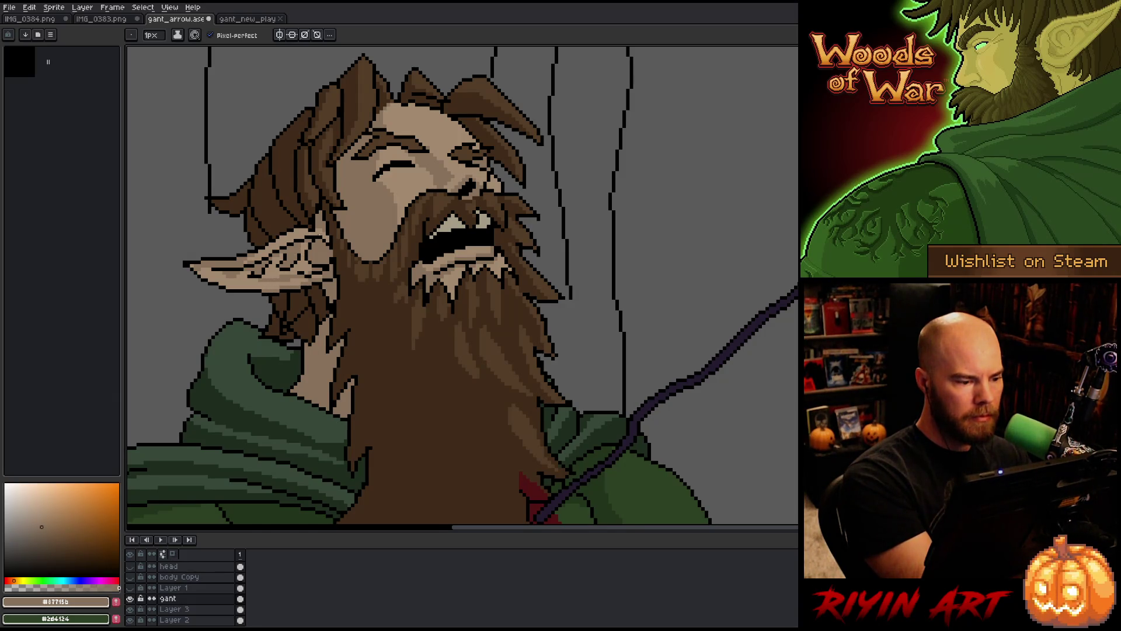
pyautogui.moveTo(254, 287); pyautogui.dragTo(227, 286)
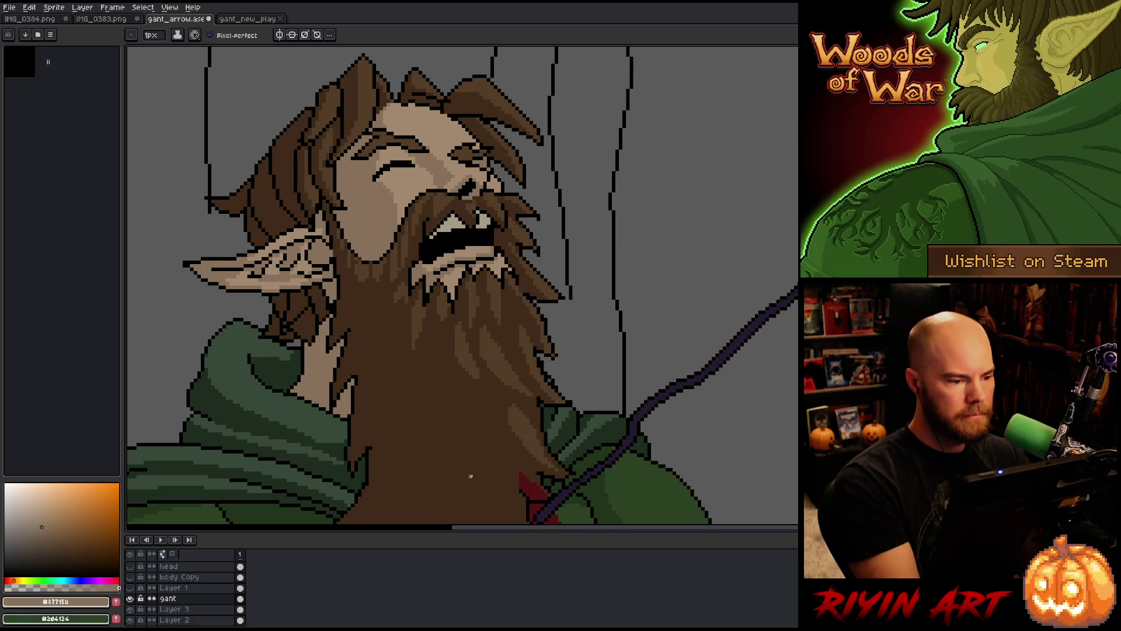
# Paint beard strands alternating between sampled dark and lighter beard browns
pyautogui.keyDown('alt'); pyautogui.click(369, 259); pyautogui.keyUp('alt')
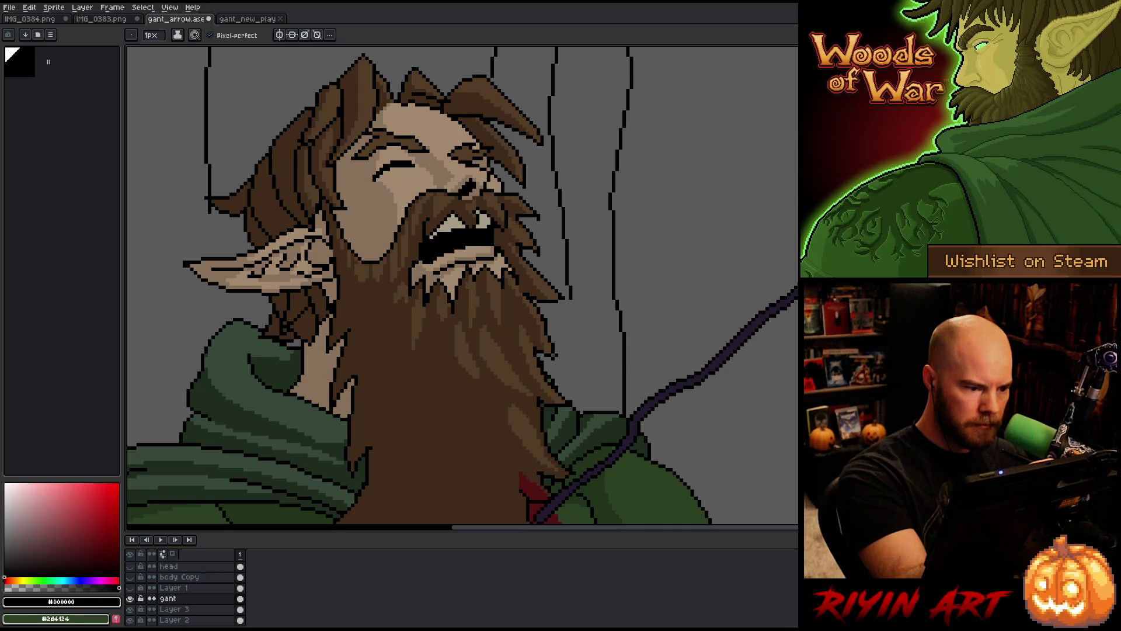
pyautogui.keyDown('alt'); pyautogui.click(345, 223); pyautogui.keyUp('alt')
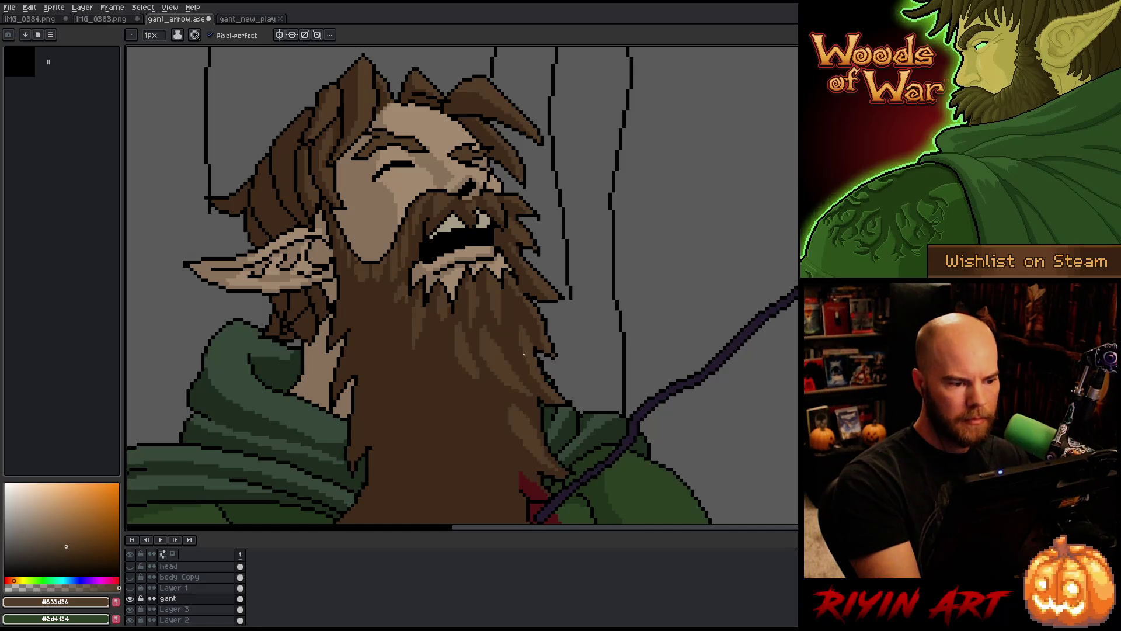
pyautogui.keyDown('alt'); pyautogui.click(413, 194); pyautogui.keyUp('alt')
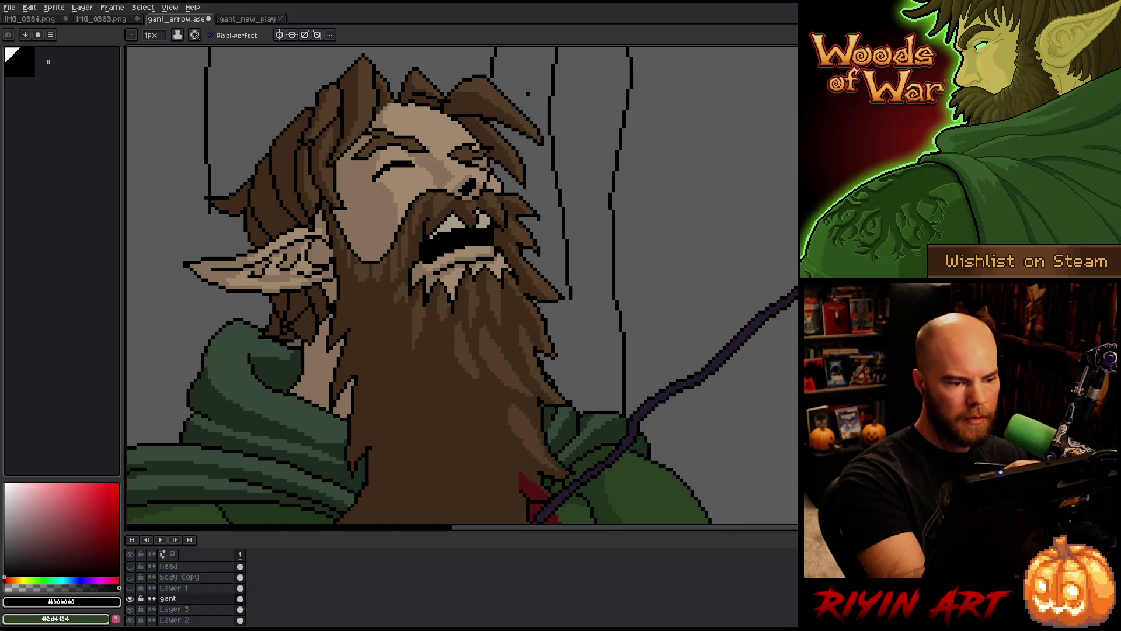
pyautogui.keyDown('alt'); pyautogui.click(484, 185); pyautogui.keyUp('alt')
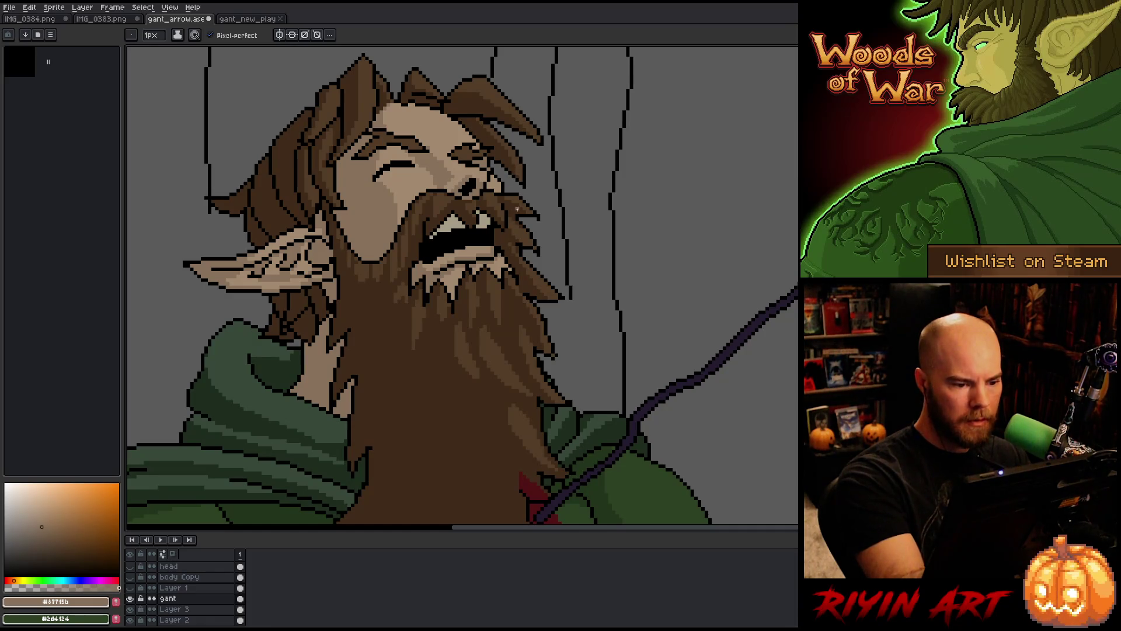
pyautogui.keyDown('alt'); pyautogui.click(500, 250); pyautogui.keyUp('alt')
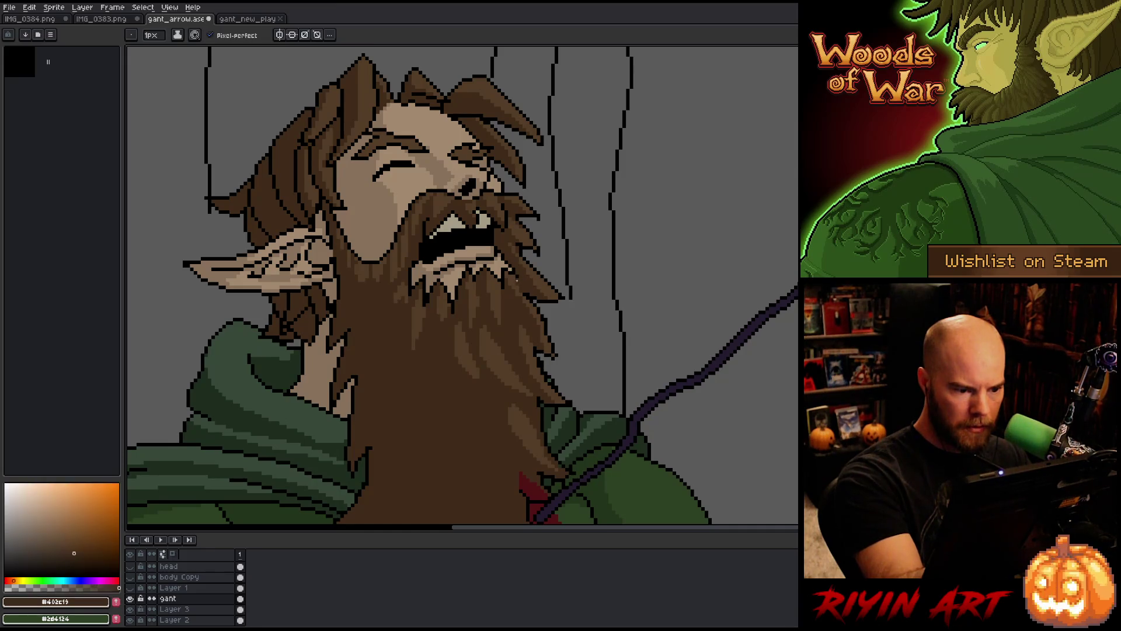
pyautogui.keyDown('alt'); pyautogui.click(459, 323); pyautogui.keyUp('alt')
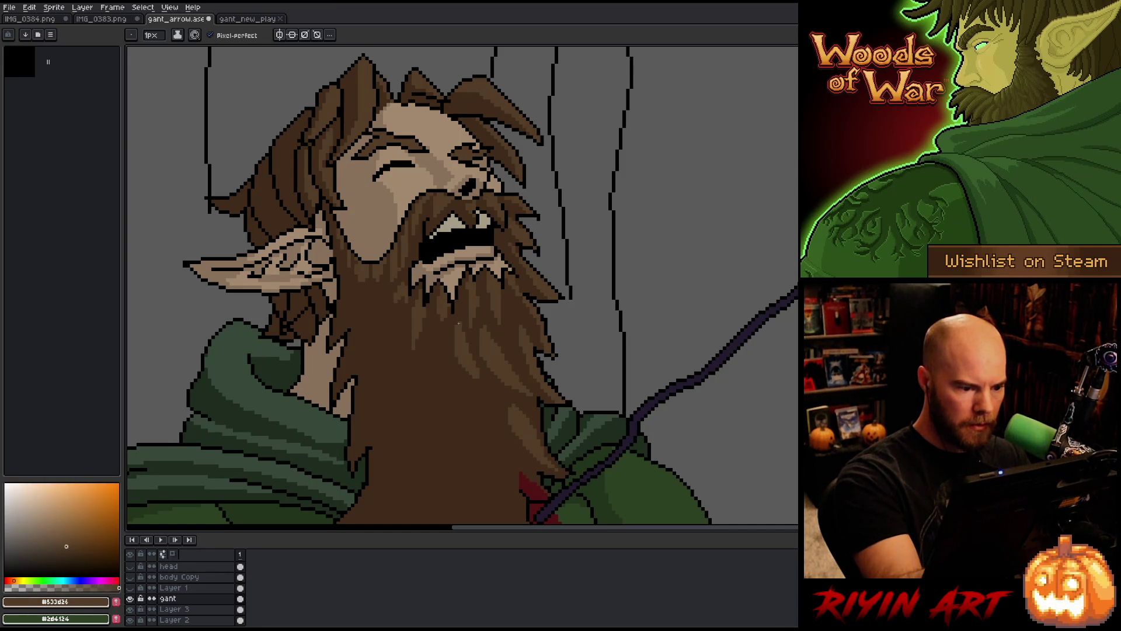
pyautogui.keyDown('alt'); pyautogui.click(452, 311); pyautogui.keyUp('alt')
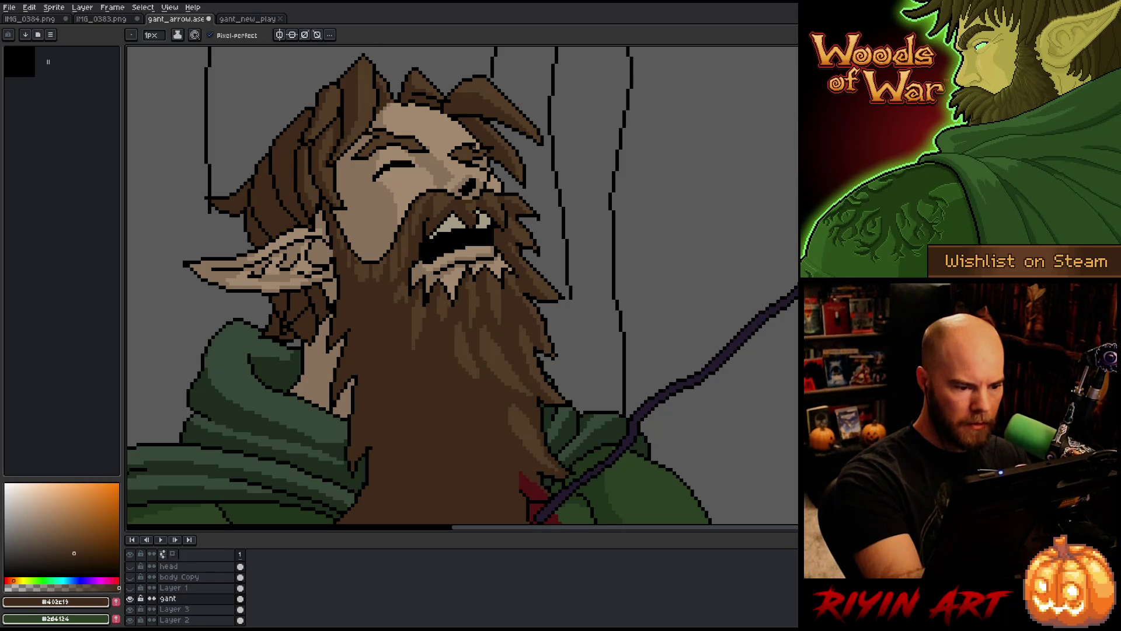
pyautogui.keyDown('alt'); pyautogui.click(424, 310); pyautogui.keyUp('alt')
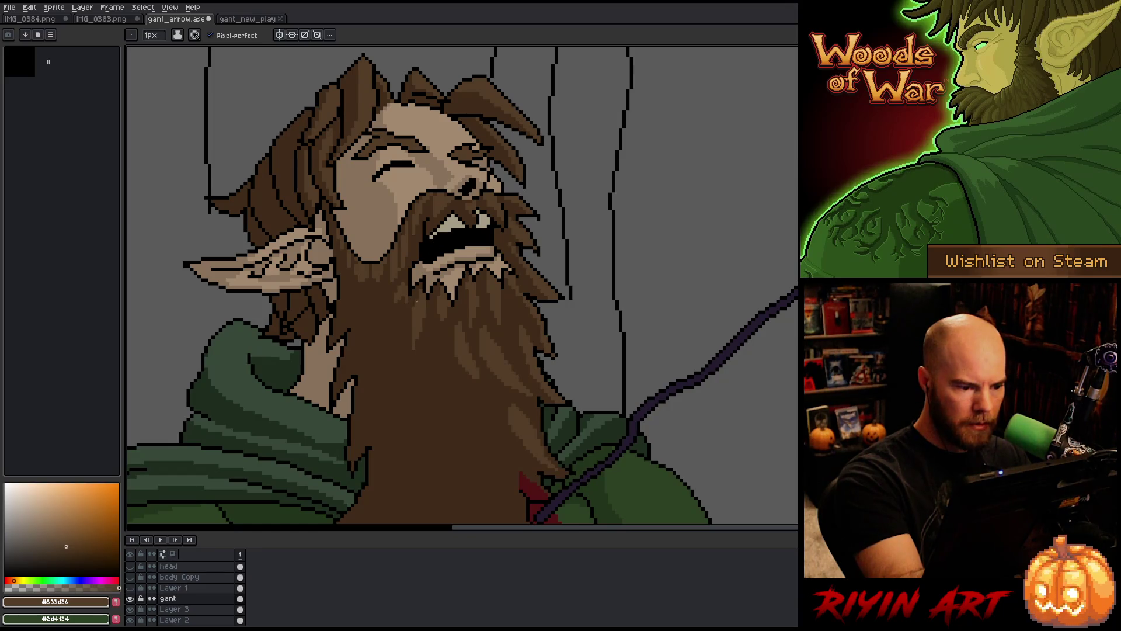
pyautogui.keyDown('alt'); pyautogui.click(411, 299); pyautogui.keyUp('alt')
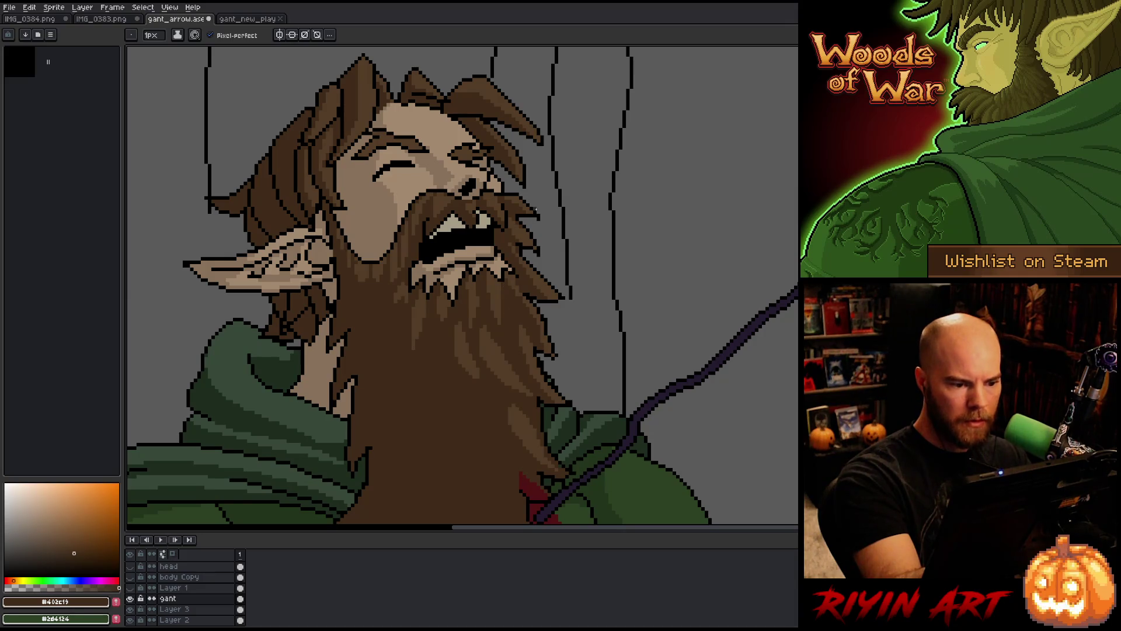
# Choose lighter brown highlight tones from the palette and save the artwork
pyautogui.click(41, 527)
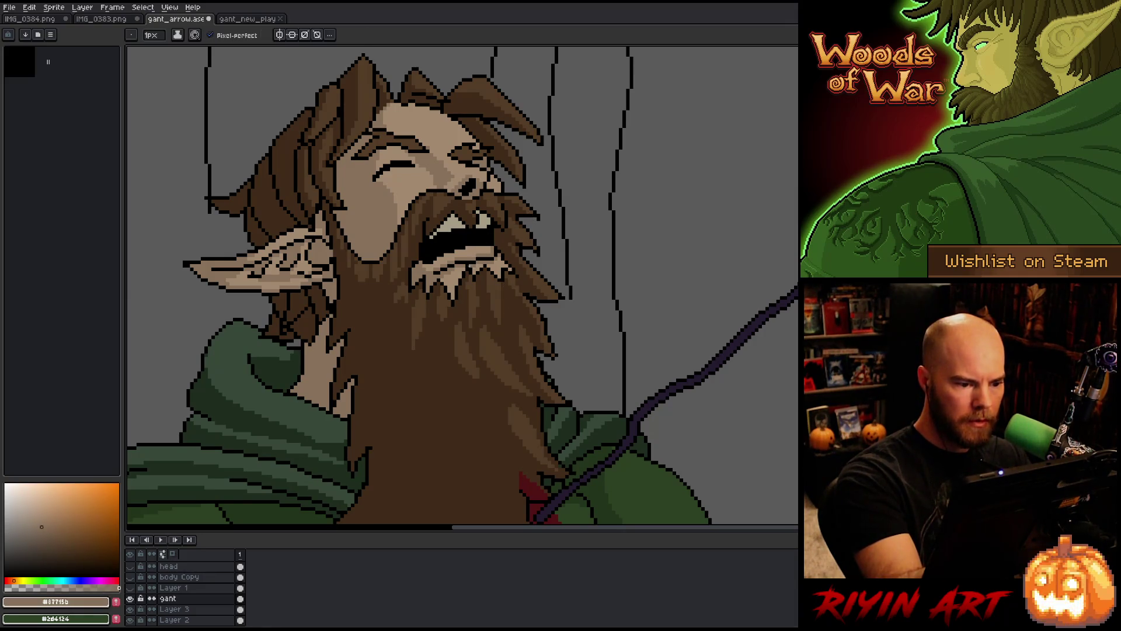
pyautogui.click(41, 517)
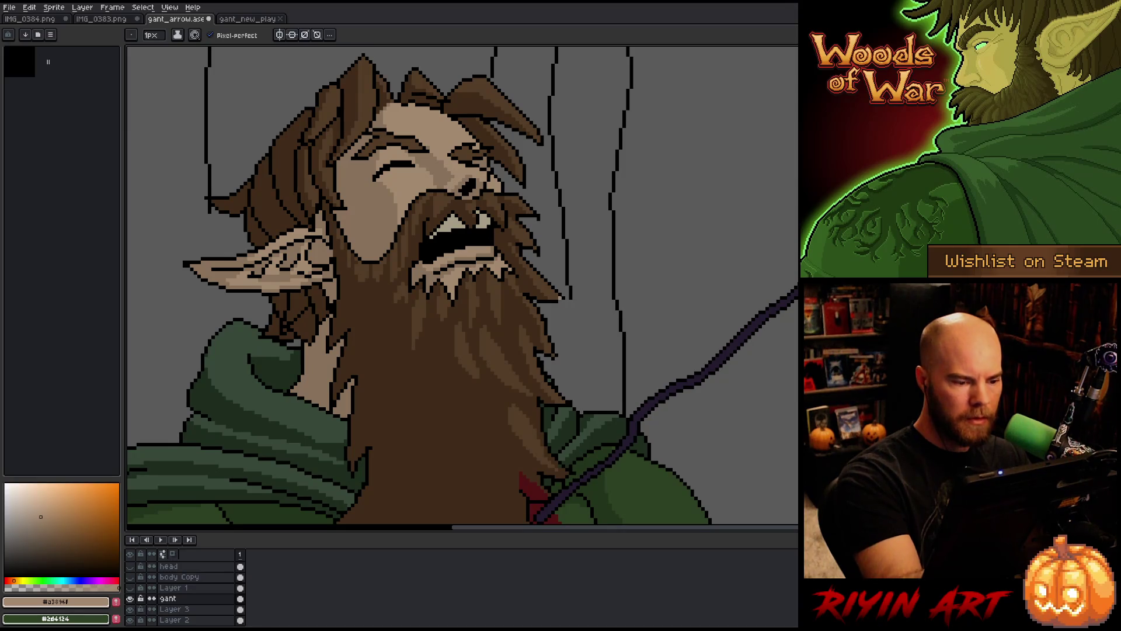
pyautogui.rightClick(544, 284)
pyautogui.hotkey('ctrl', 's')
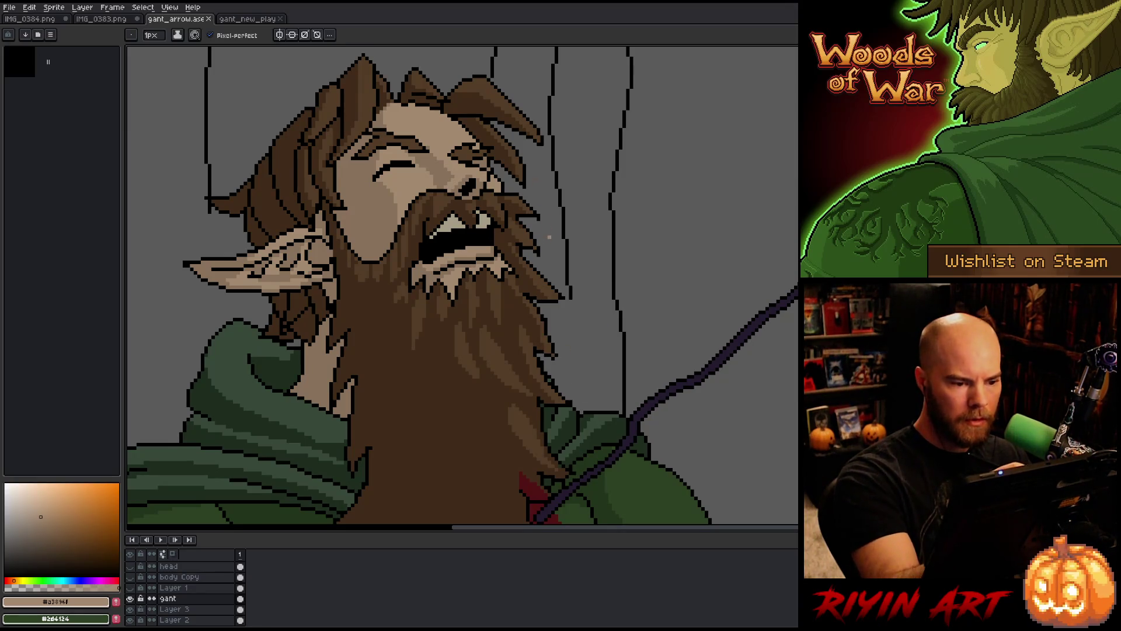
# Recolour brow pixels using sampled dark beard brown, black and hair brown, then save
pyautogui.scroll(-3, 545, 162)
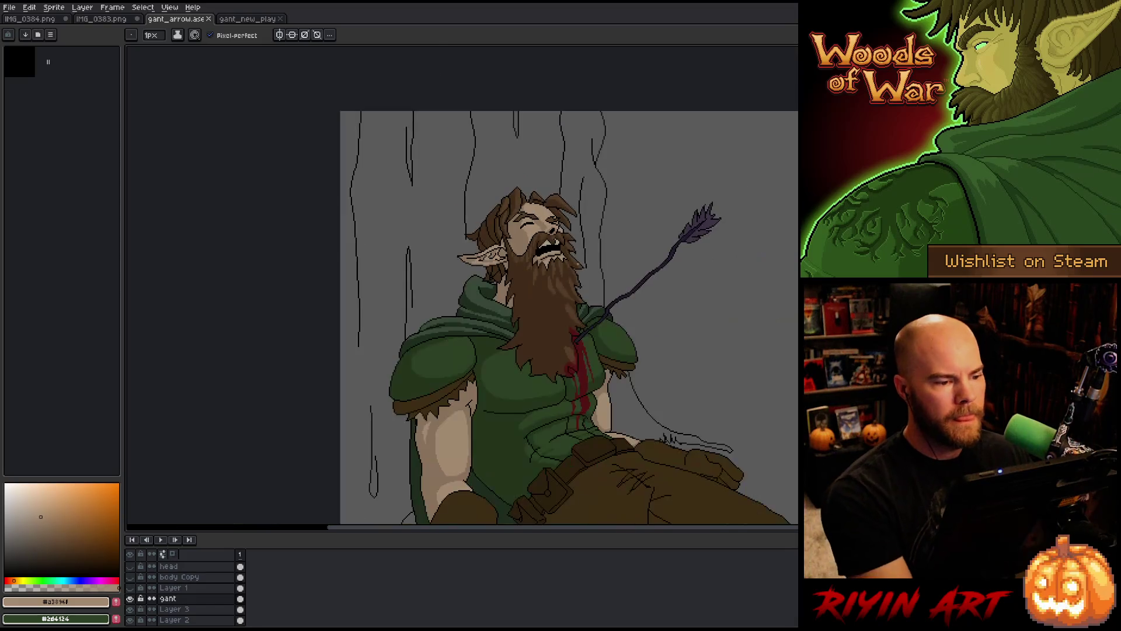
pyautogui.scroll(3, 541, 241)
pyautogui.press('g')
pyautogui.keyDown('alt'); pyautogui.click(541, 241); pyautogui.keyUp('alt')
pyautogui.click(540, 241)
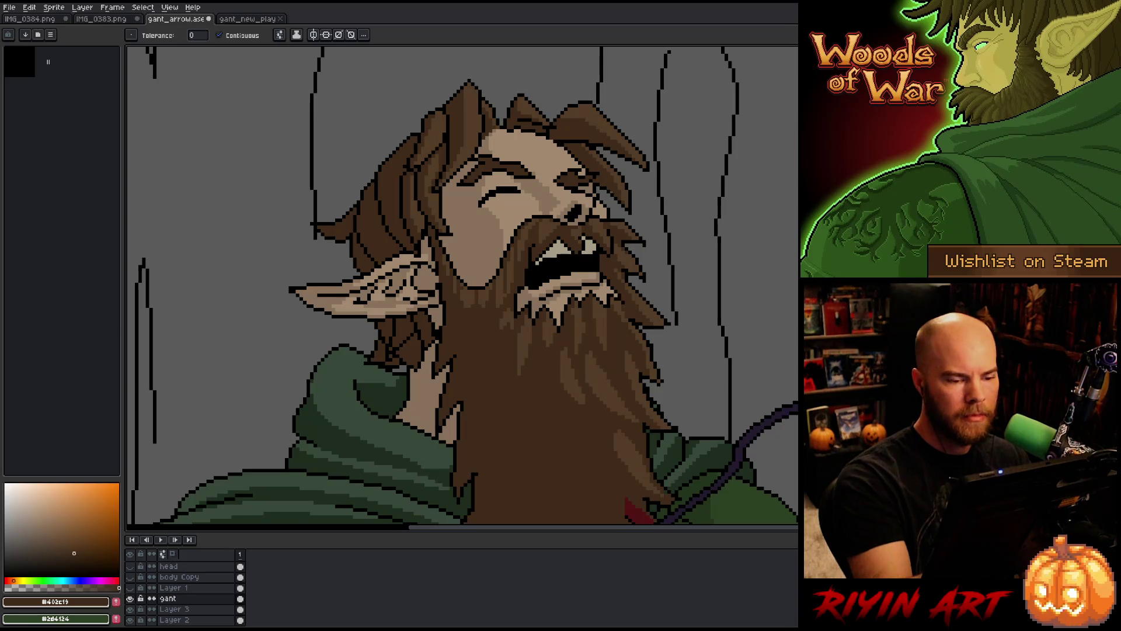
pyautogui.press('i')
pyautogui.press('b')
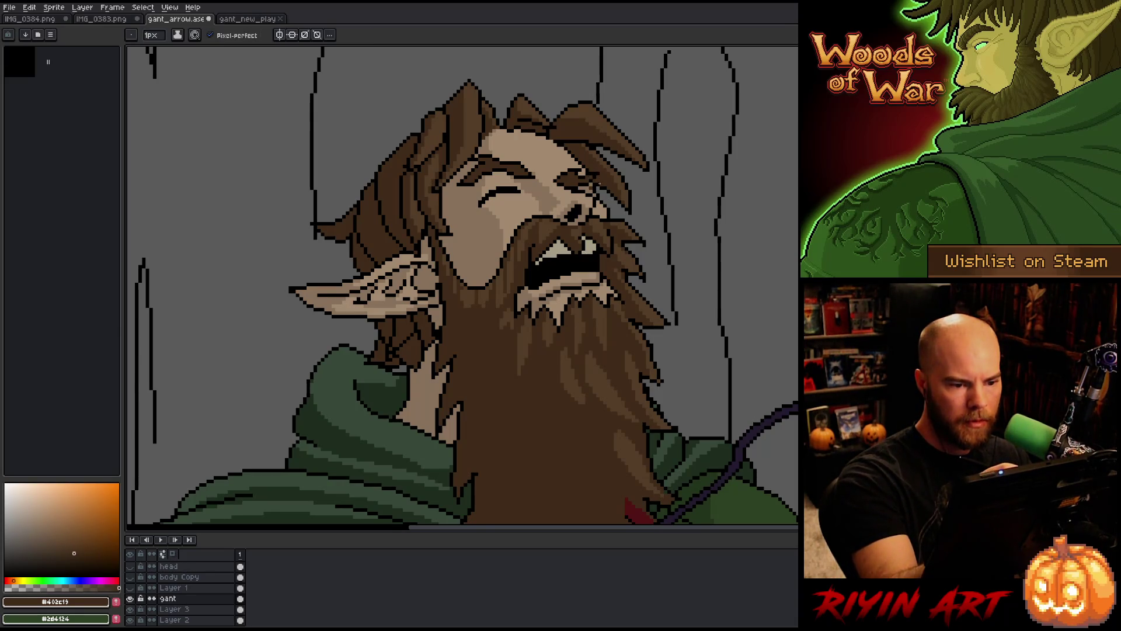
pyautogui.keyDown('alt'); pyautogui.click(591, 183); pyautogui.keyUp('alt')
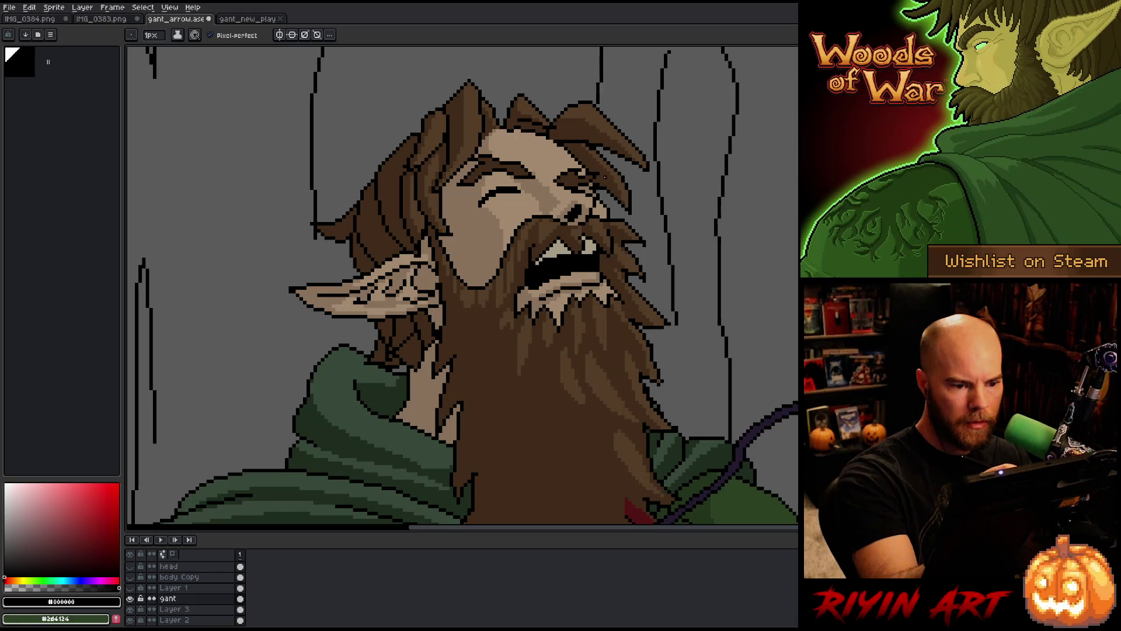
pyautogui.keyDown('alt'); pyautogui.click(591, 184); pyautogui.keyUp('alt')
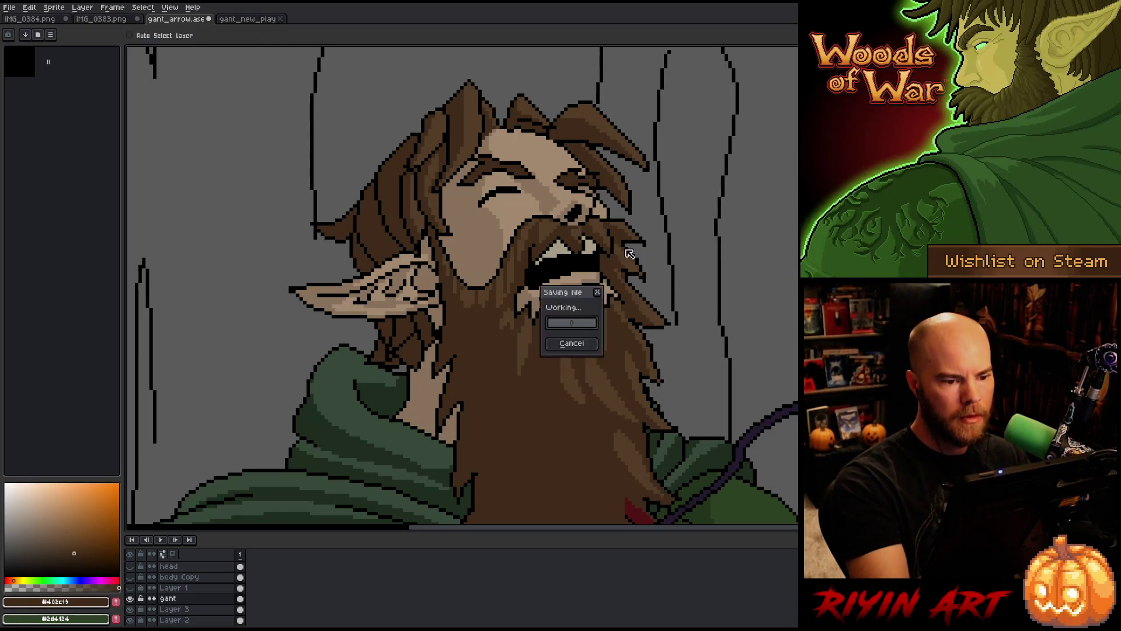
pyautogui.hotkey('ctrl', 's')
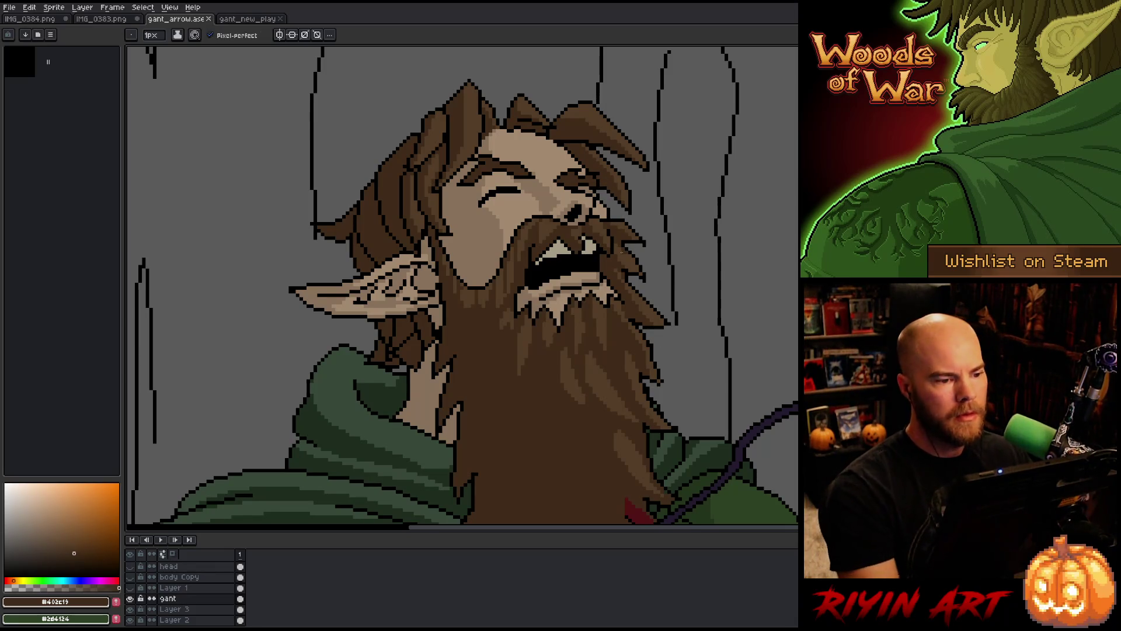
# Lighten a forehead pixel and darken a pixel along the hairline
pyautogui.keyDown('alt'); pyautogui.click(513, 135); pyautogui.keyUp('alt')
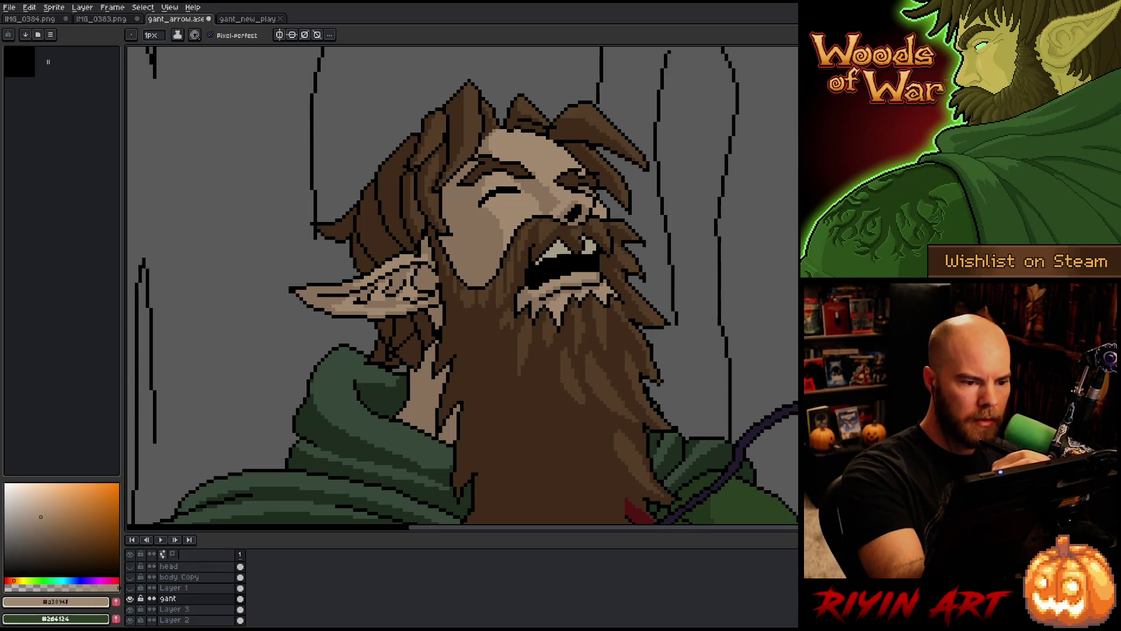
pyautogui.click(510, 131)
pyautogui.keyDown('alt'); pyautogui.click(502, 124); pyautogui.keyUp('alt')
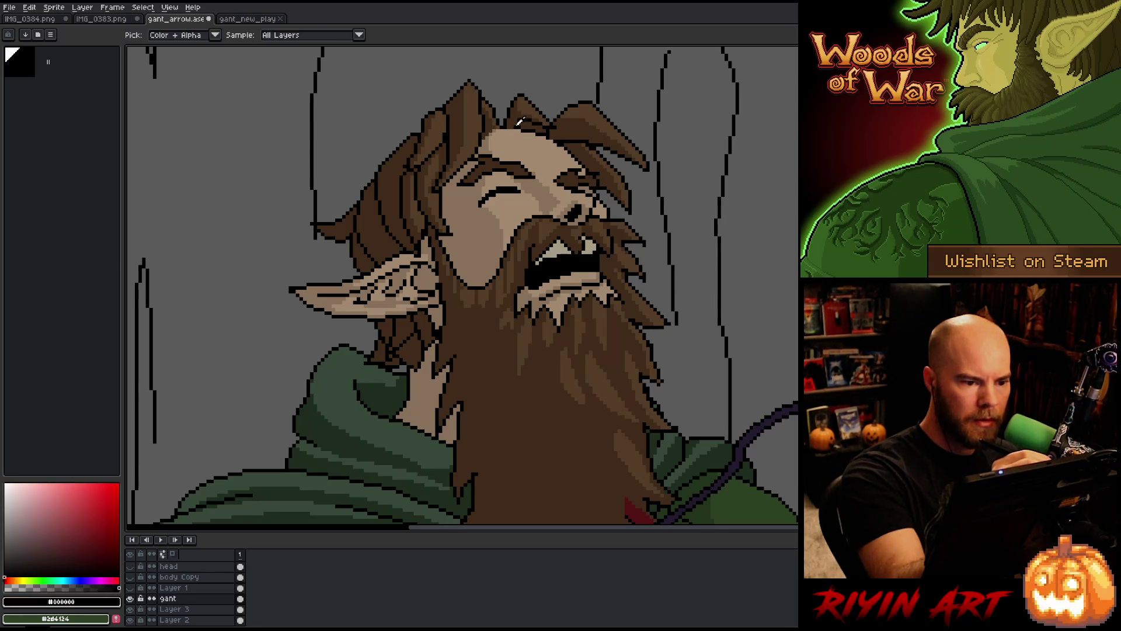
pyautogui.click(506, 126)
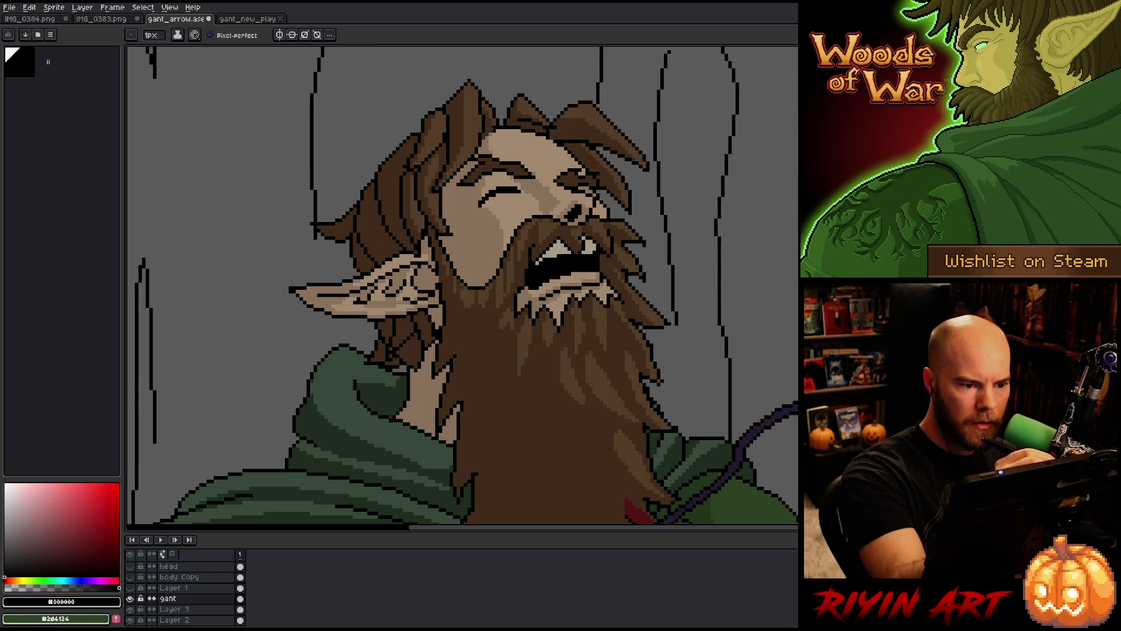
pyautogui.keyDown('alt'); pyautogui.click(489, 136); pyautogui.keyUp('alt')
pyautogui.scroll(-2, 482, 138)
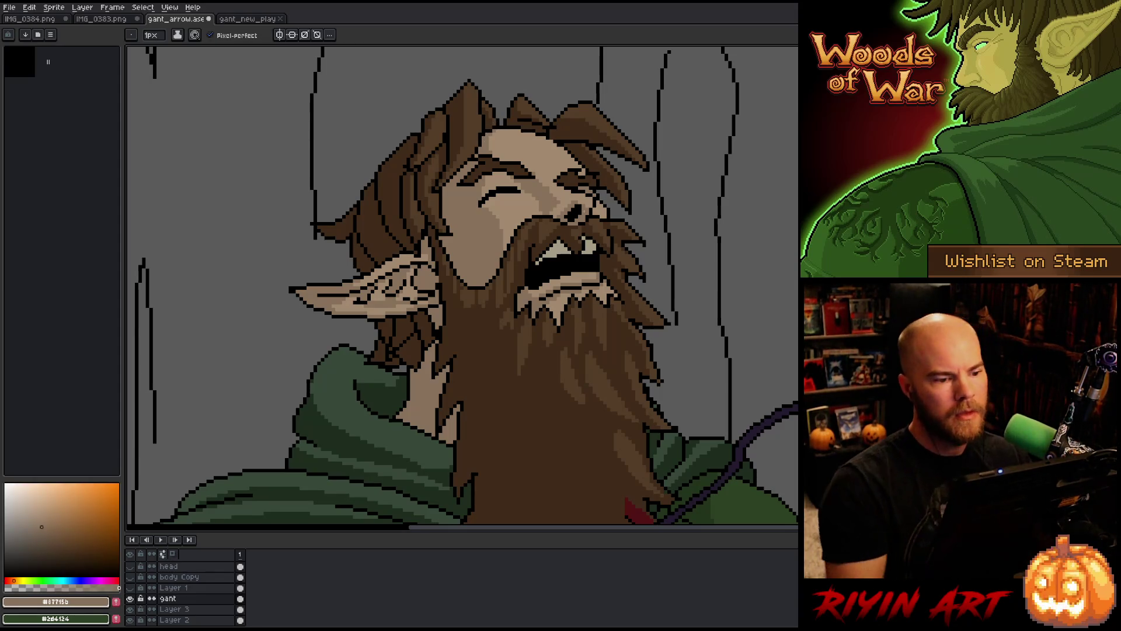
pyautogui.scroll(-3, 608, 280)
# Repaint the face shading around the closed eyes, alternating skin tones #a3896f and #87715b
pyautogui.scroll(3, 605, 325)
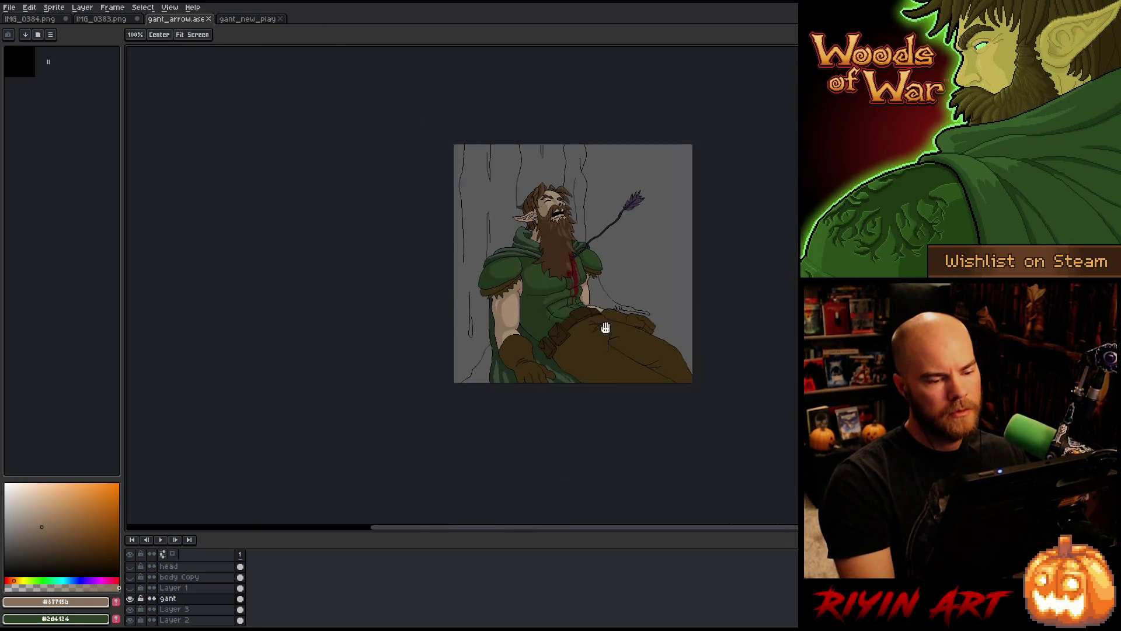
pyautogui.scroll(-2, 520, 259)
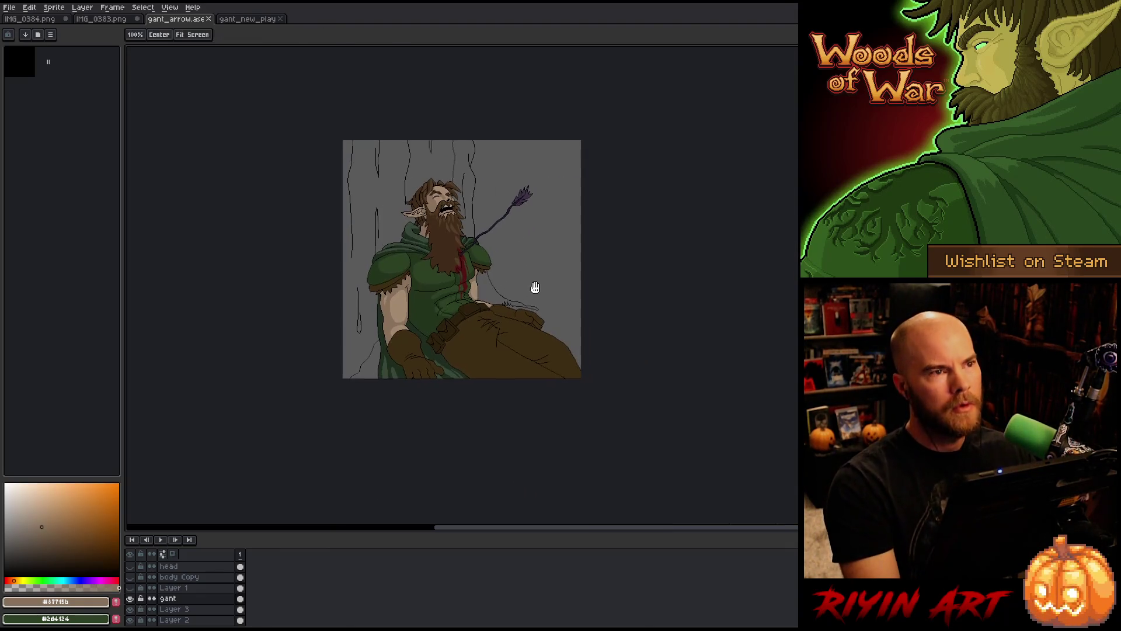
pyautogui.scroll(3, 533, 288)
pyautogui.scroll(-1, 488, 291)
pyautogui.press('b')
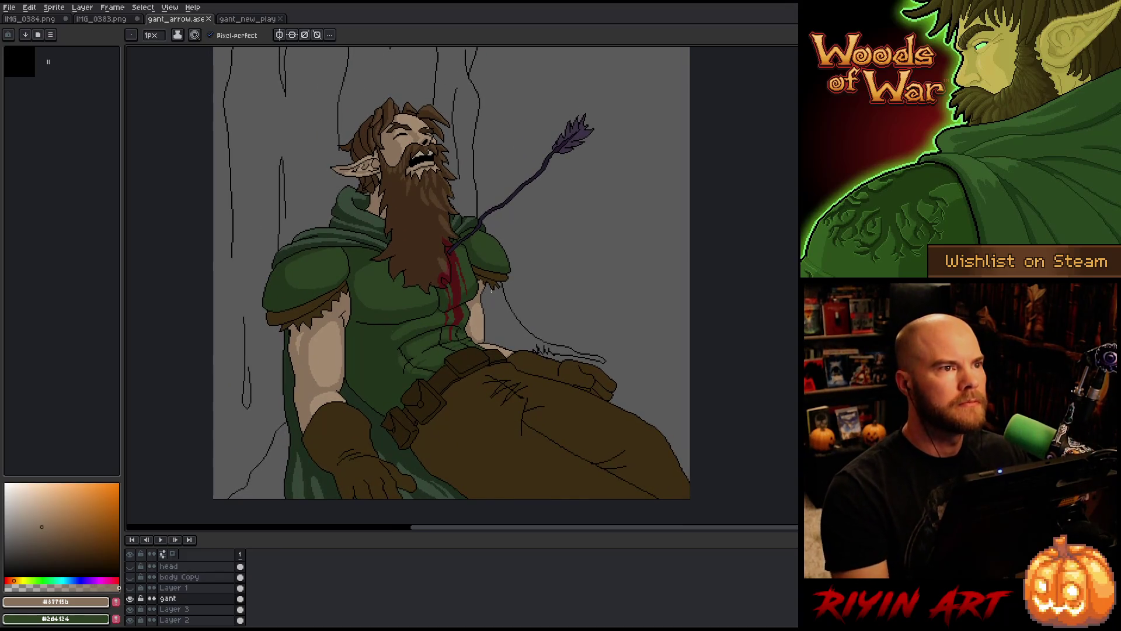
pyautogui.scroll(3, 409, 137)
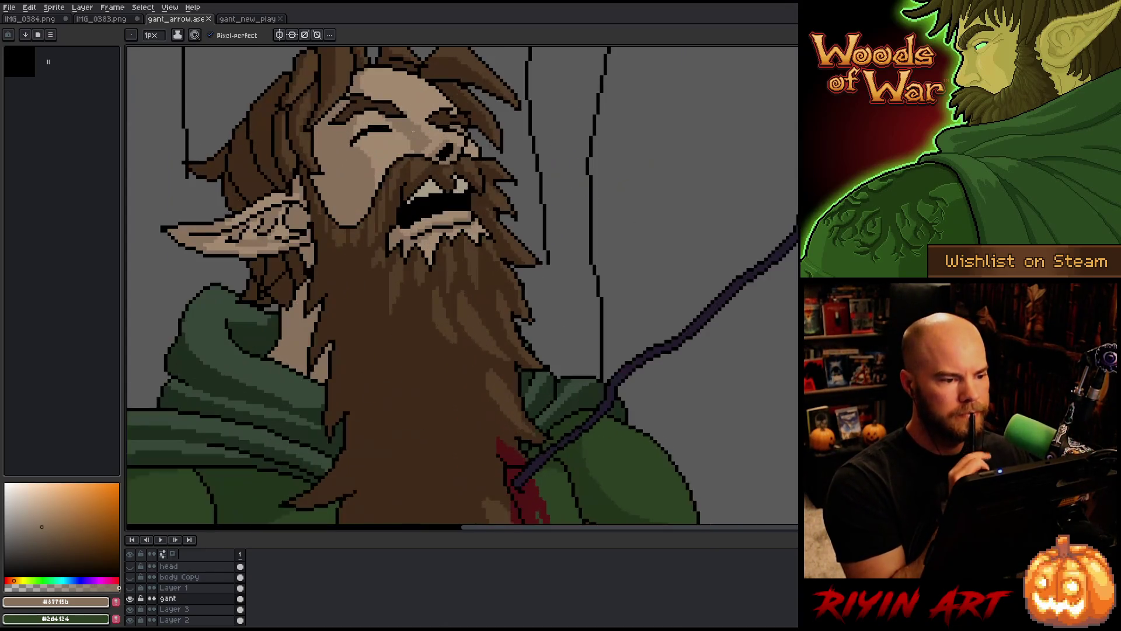
pyautogui.press('alt')
pyautogui.keyDown('alt'); pyautogui.click(395, 136); pyautogui.keyUp('alt')
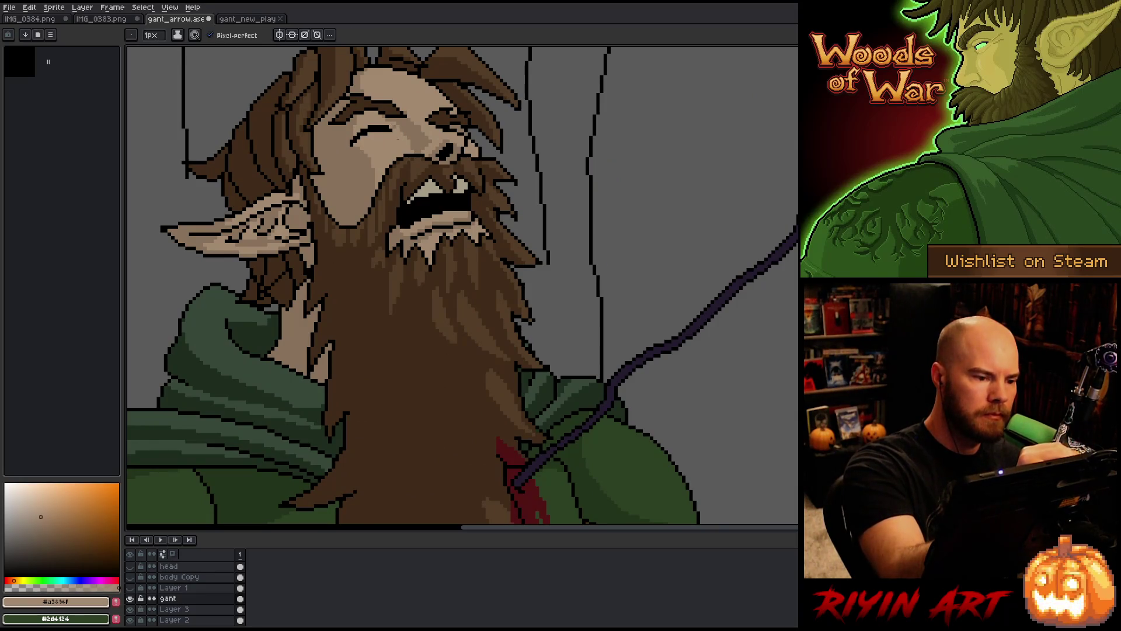
pyautogui.press('alt')
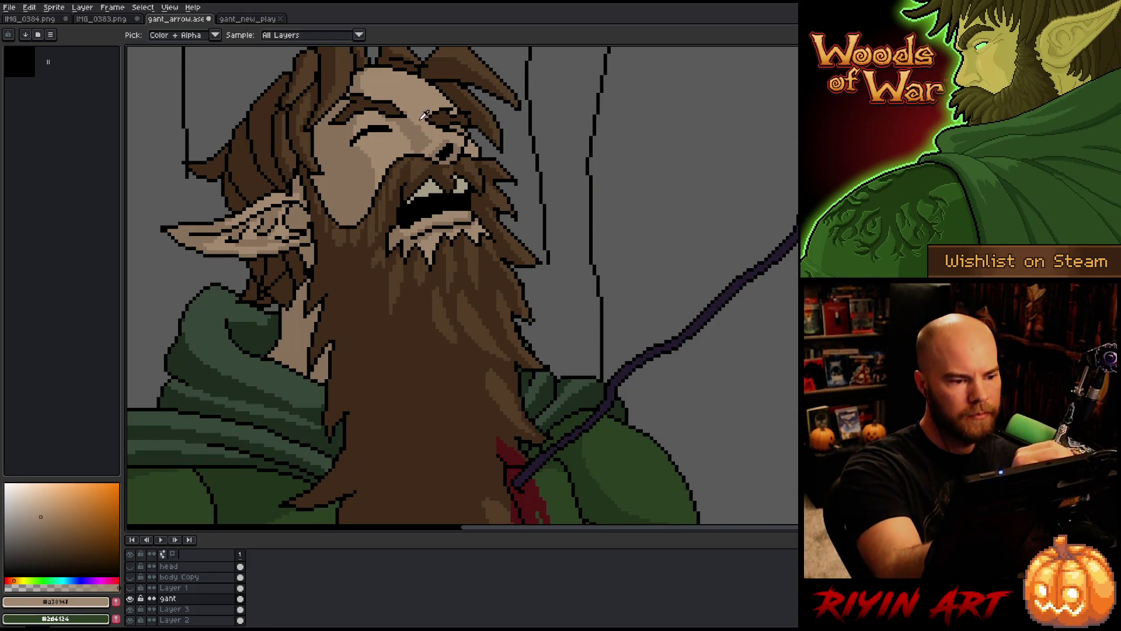
pyautogui.keyDown('alt'); pyautogui.click(362, 175); pyautogui.keyUp('alt')
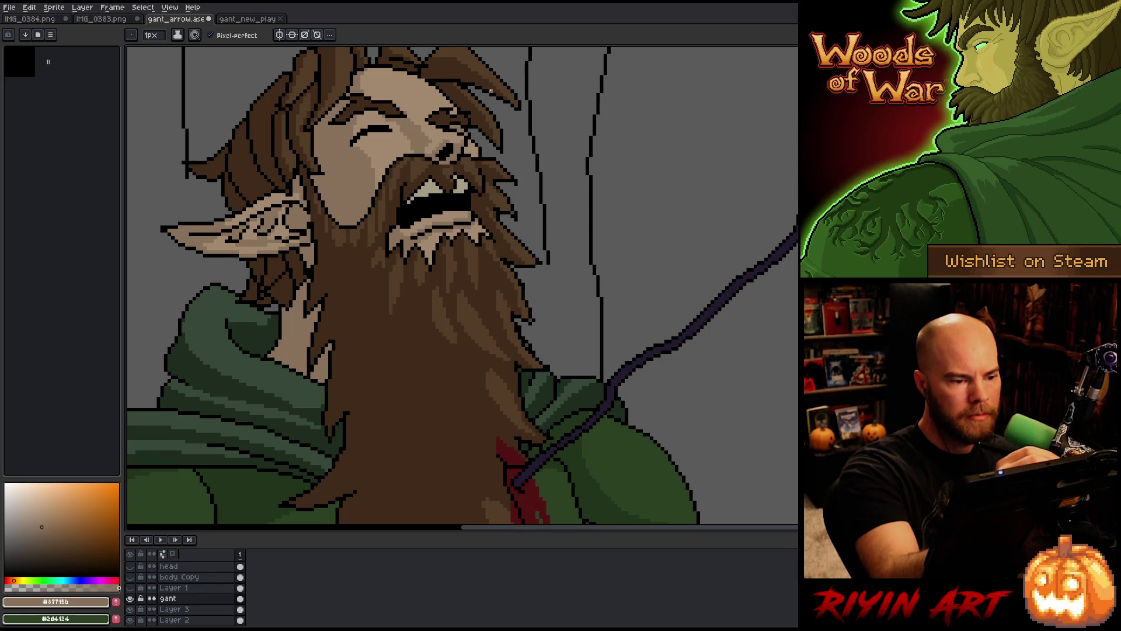
pyautogui.keyDown('alt'); pyautogui.click(408, 100); pyautogui.keyUp('alt')
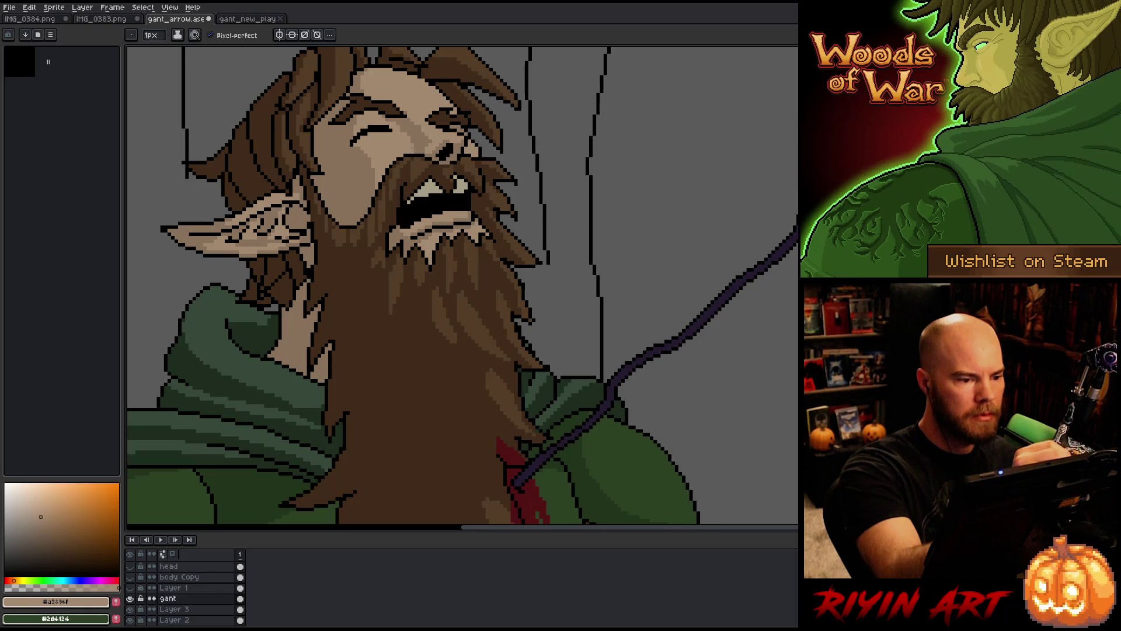
pyautogui.keyDown('alt'); pyautogui.click(443, 293); pyautogui.keyUp('alt')
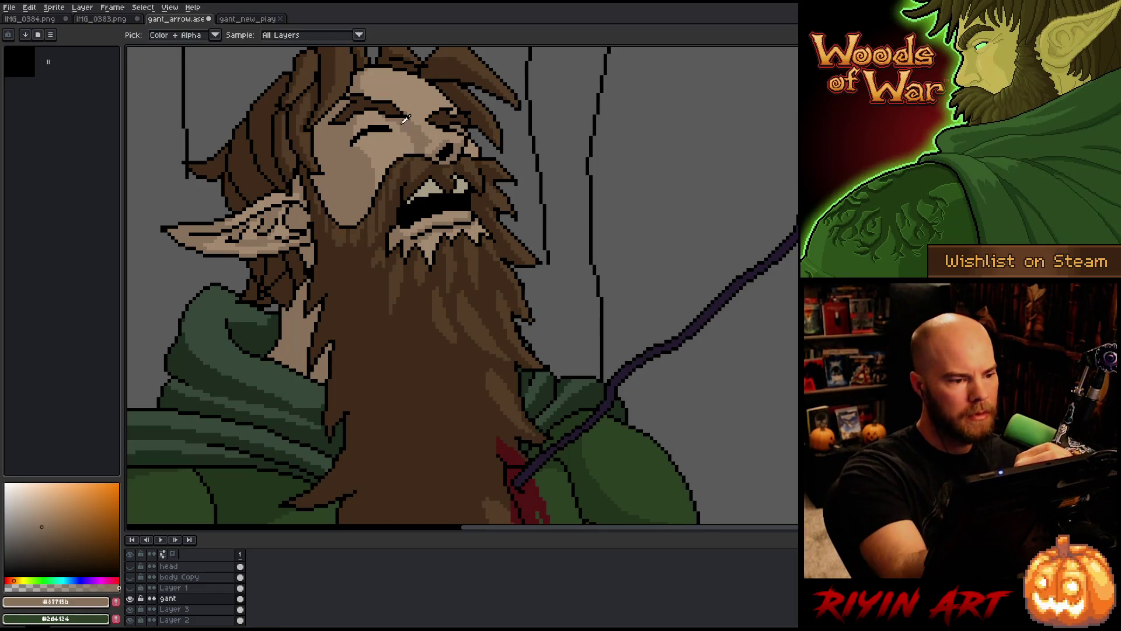
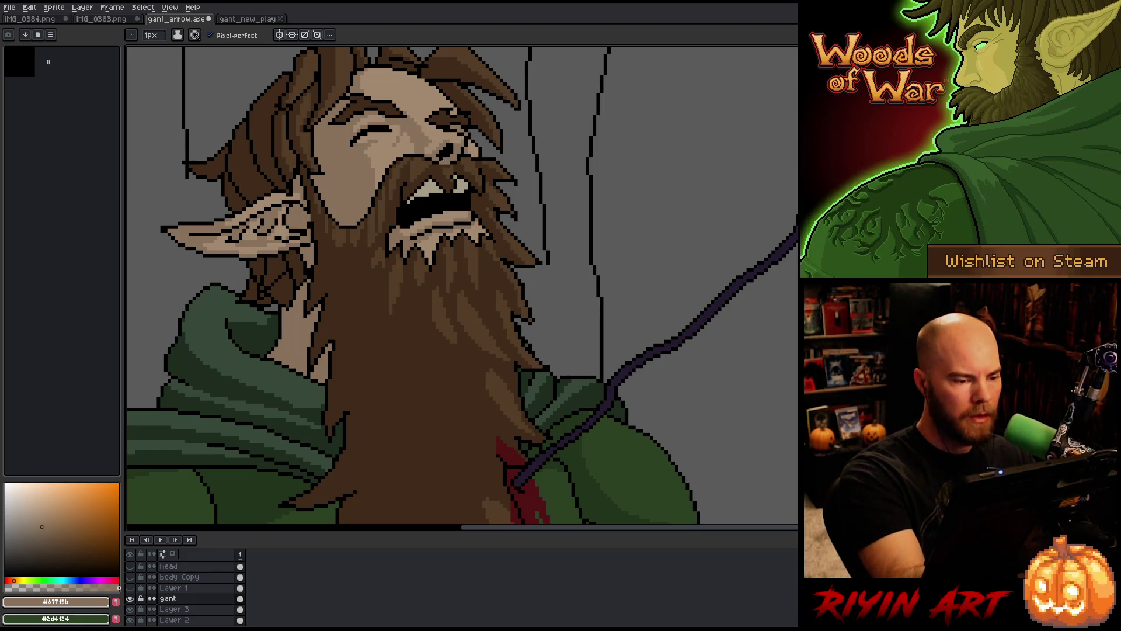
# Fill the elf's light teeth with a slightly darker yellow-orange shade
pyautogui.click(17, 580)
pyautogui.click(28, 527)
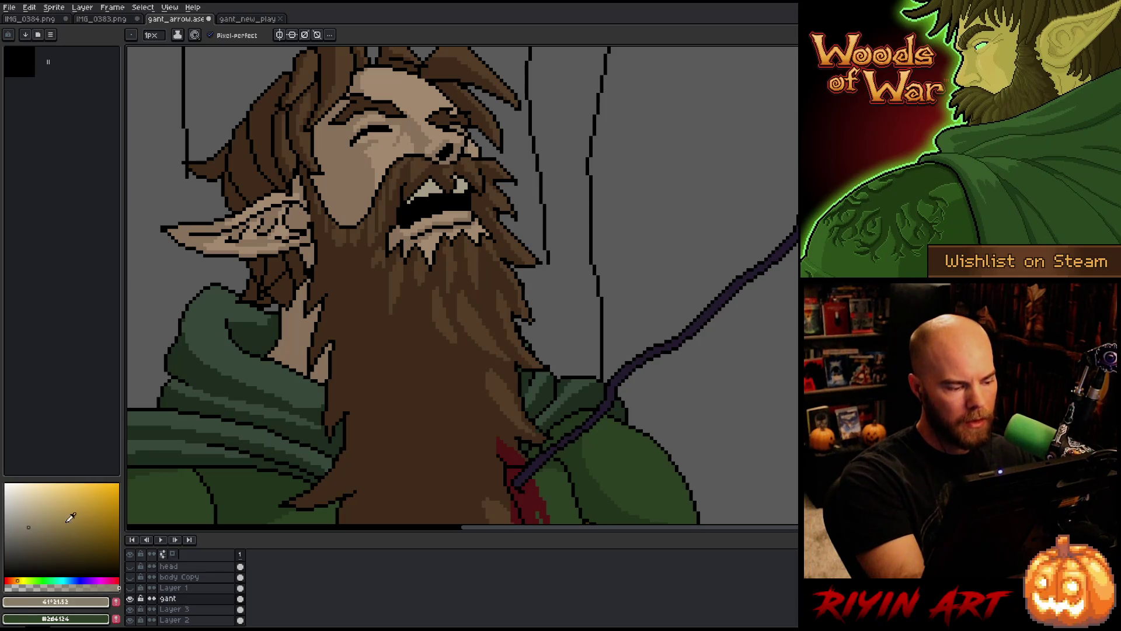
pyautogui.press('g')
pyautogui.click(429, 187)
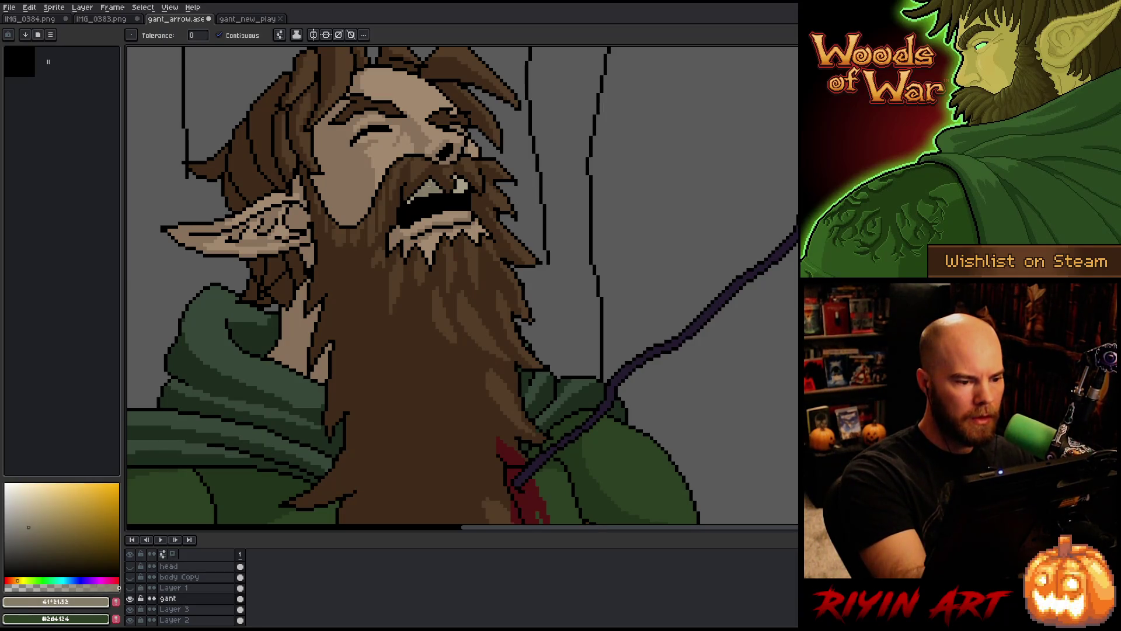
pyautogui.press('b')
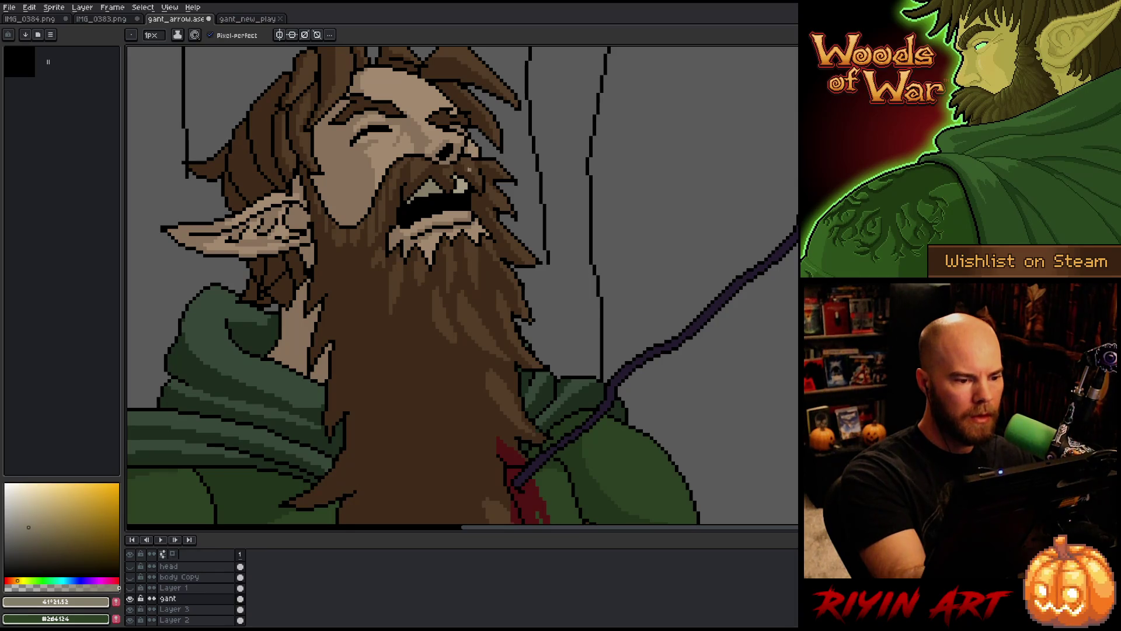
# Lighten the chosen yellow-orange colour slightly and return to the Pencil
pyautogui.press('g')
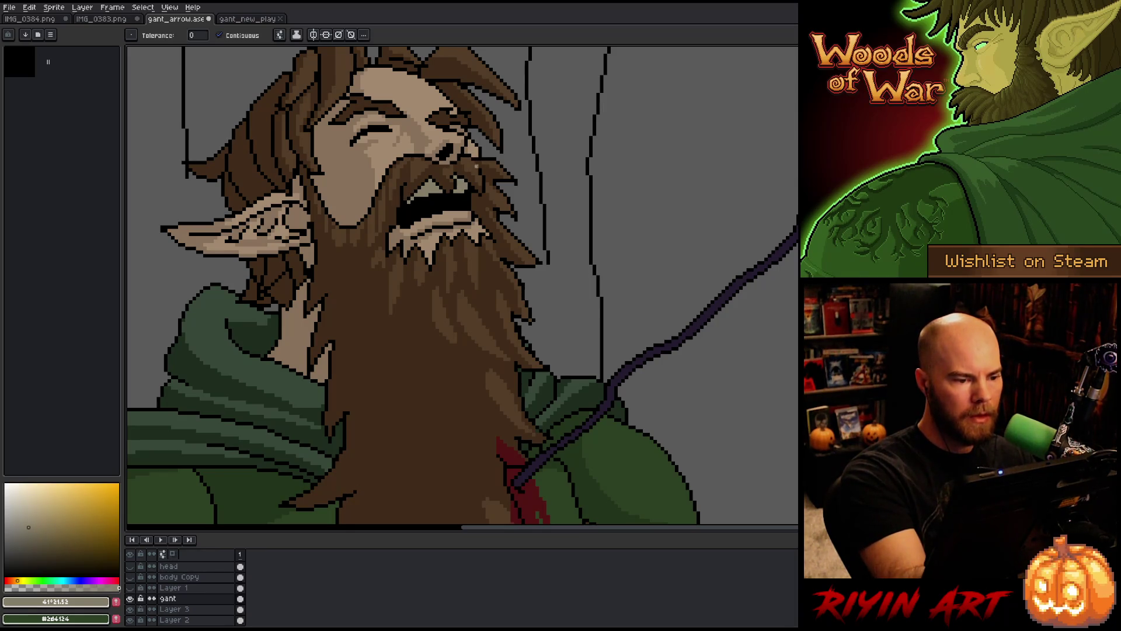
pyautogui.scroll(-2, 470, 368)
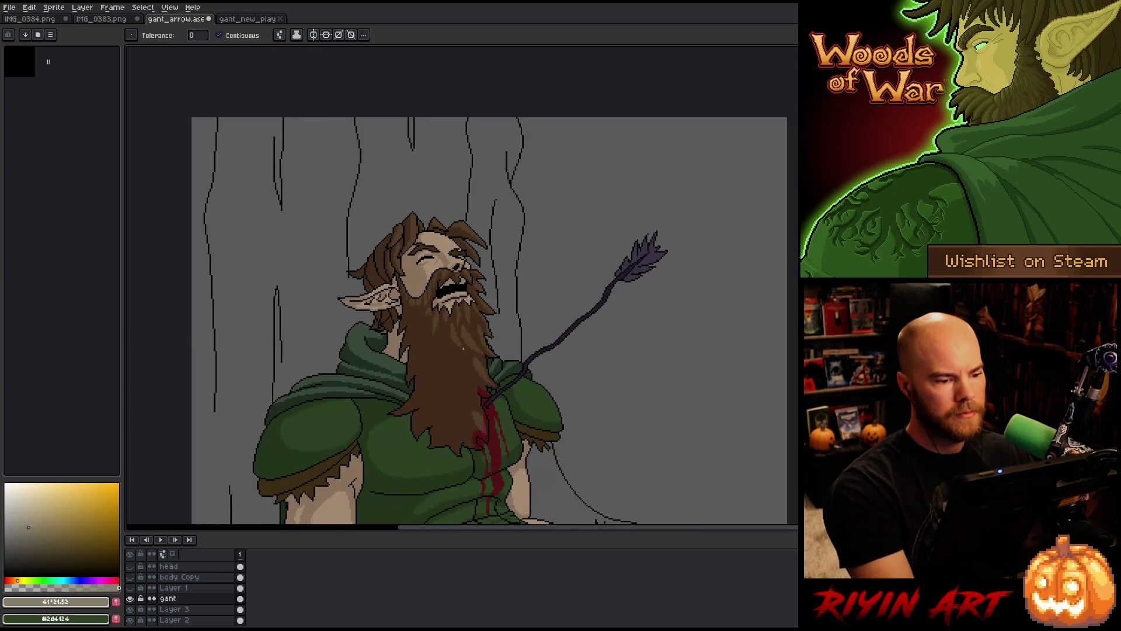
pyautogui.scroll(2, 458, 308)
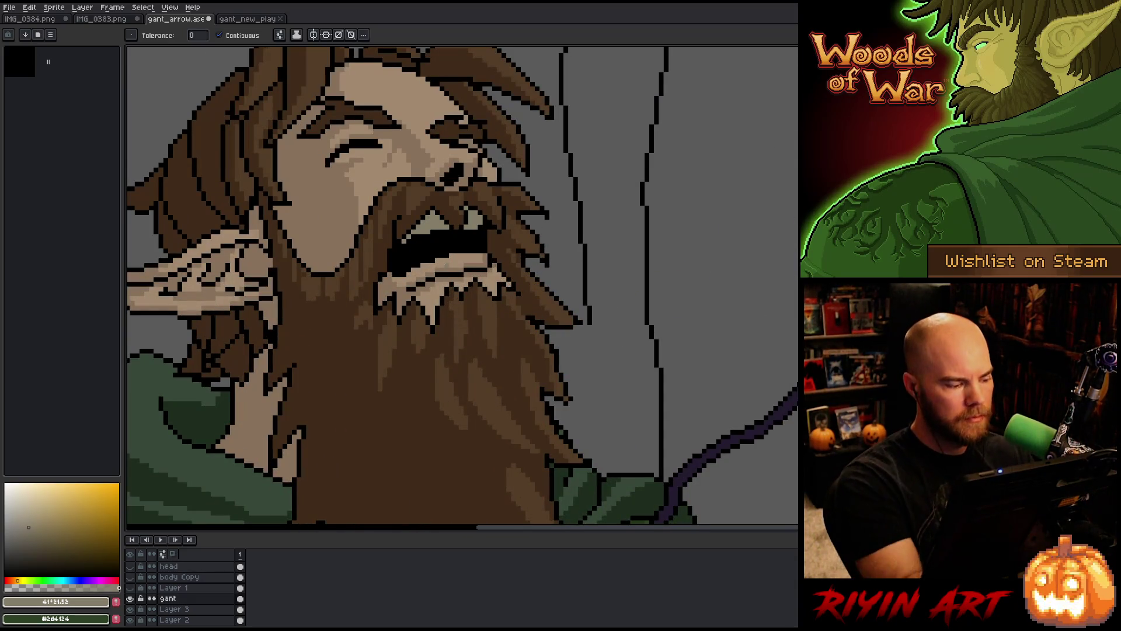
pyautogui.moveTo(28, 527)
pyautogui.mouseDown()
pyautogui.moveTo(34, 504)
pyautogui.moveTo(29, 515)
pyautogui.mouseUp()
pyautogui.press('b')
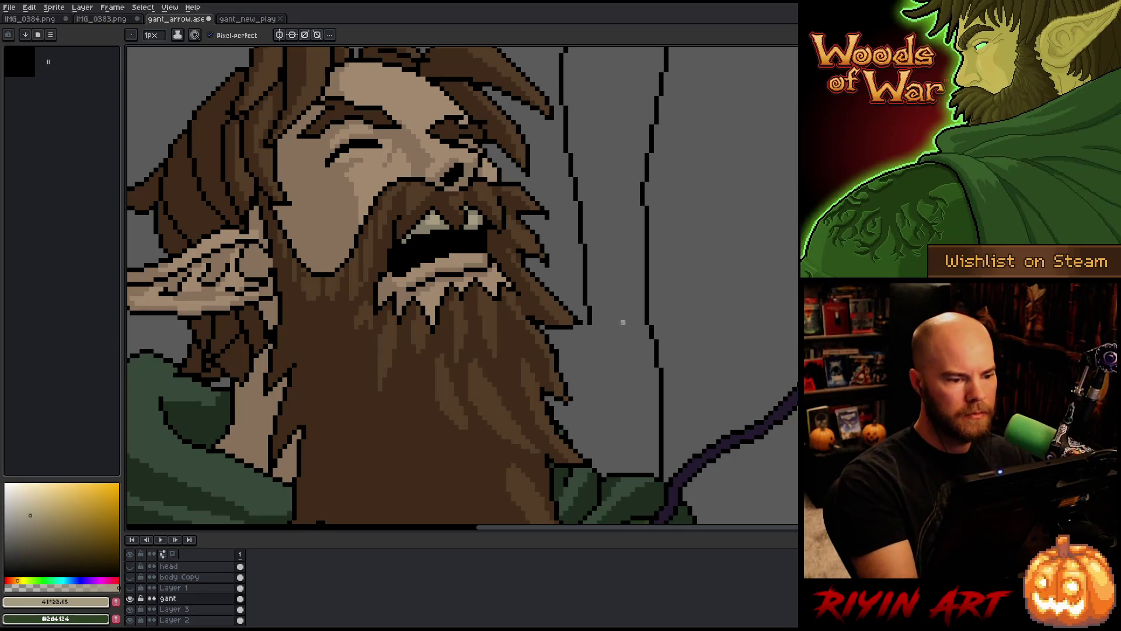
pyautogui.scroll(-3, 599, 360)
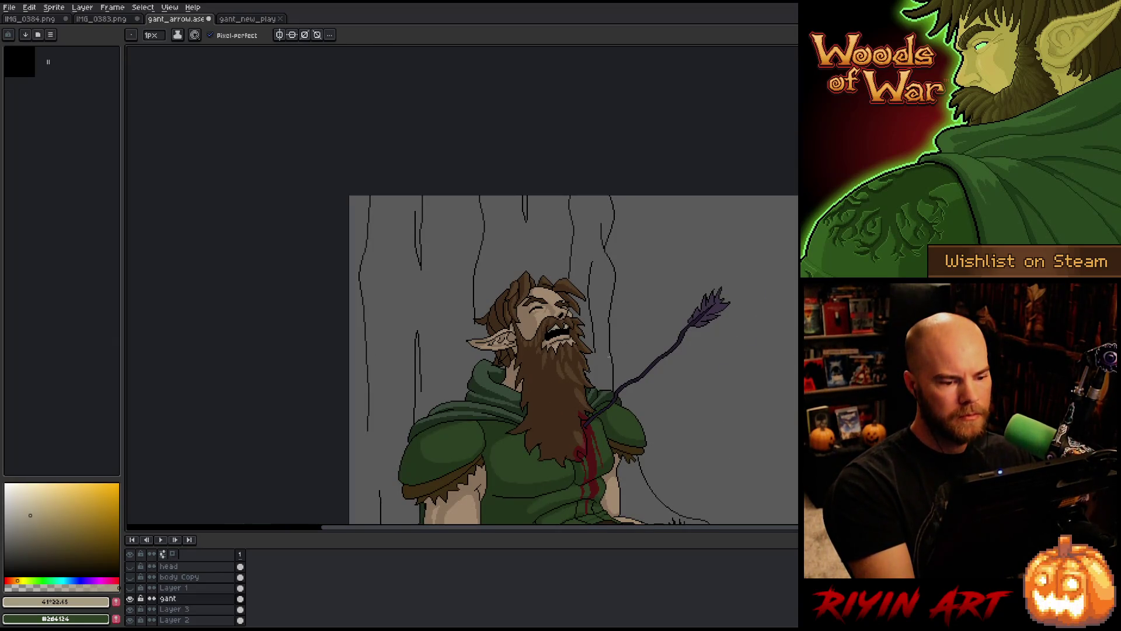
pyautogui.scroll(-1, 604, 347)
pyautogui.scroll(1, 649, 333)
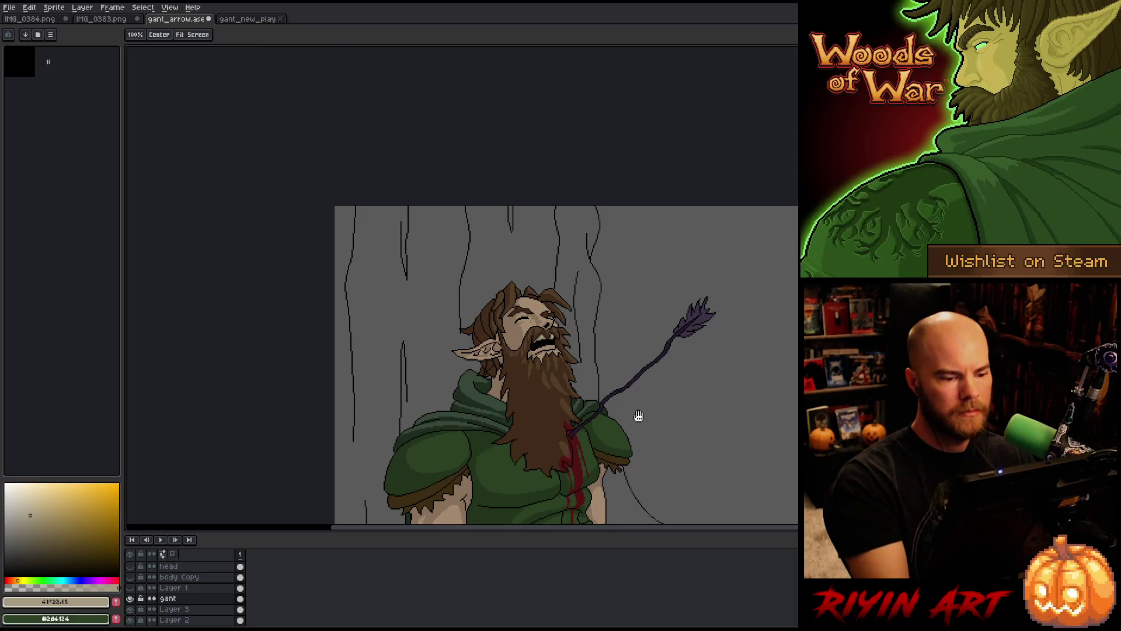
pyautogui.moveTo(638, 418); pyautogui.dragTo(609, 291)
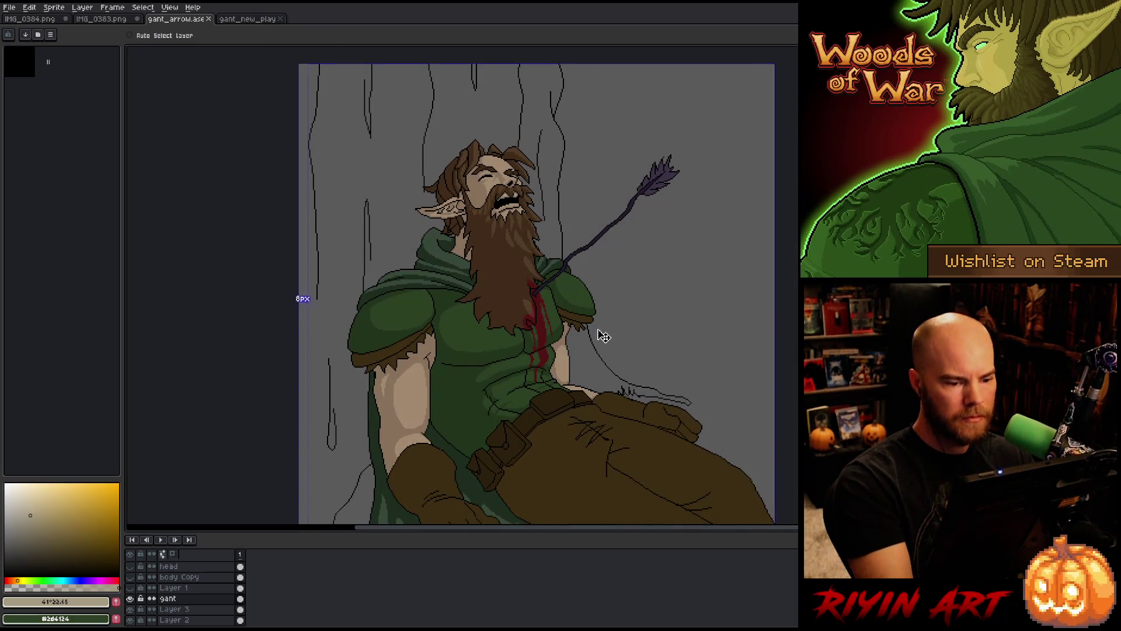
pyautogui.moveTo(609, 416)
pyautogui.mouseDown()
pyautogui.moveTo(566, 371)
pyautogui.moveTo(574, 401)
pyautogui.mouseUp()
pyautogui.scroll(2, 497, 187)
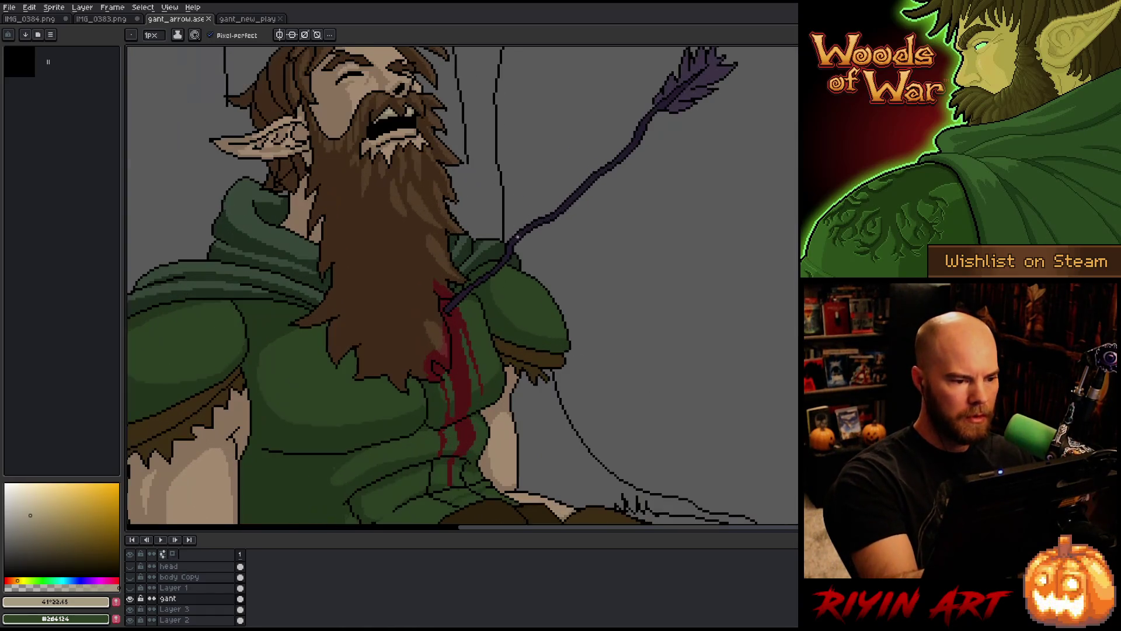
pyautogui.scroll(2, 517, 399)
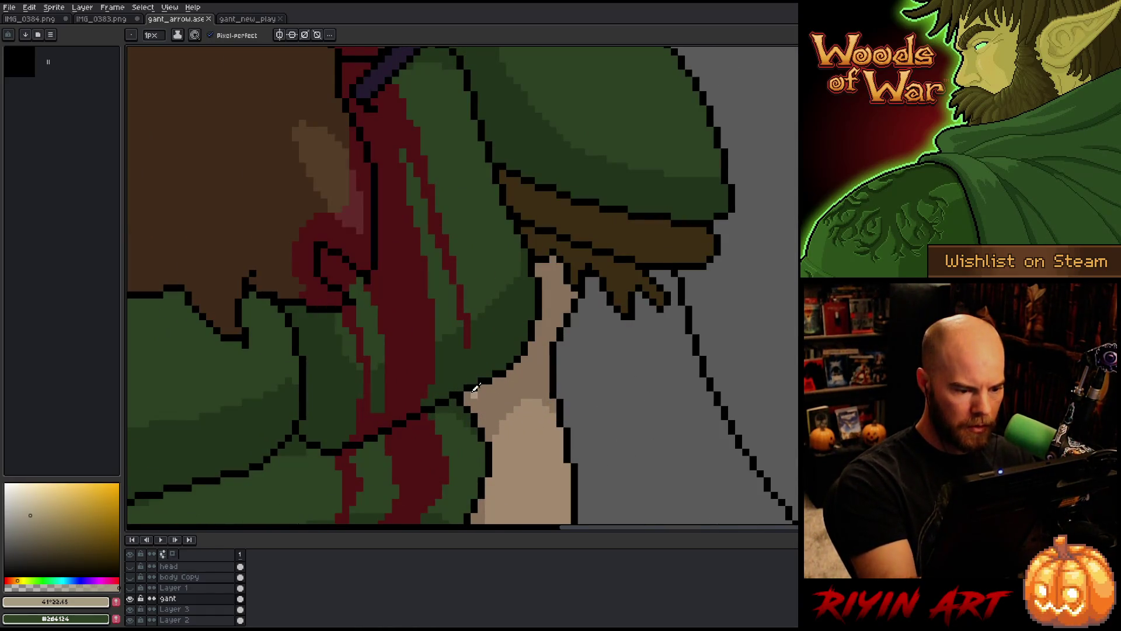
# Add black outline pixels along the shoulder edge and cover one stray pixel in skin tone
pyautogui.keyDown('alt'); pyautogui.click(477, 383); pyautogui.keyUp('alt')
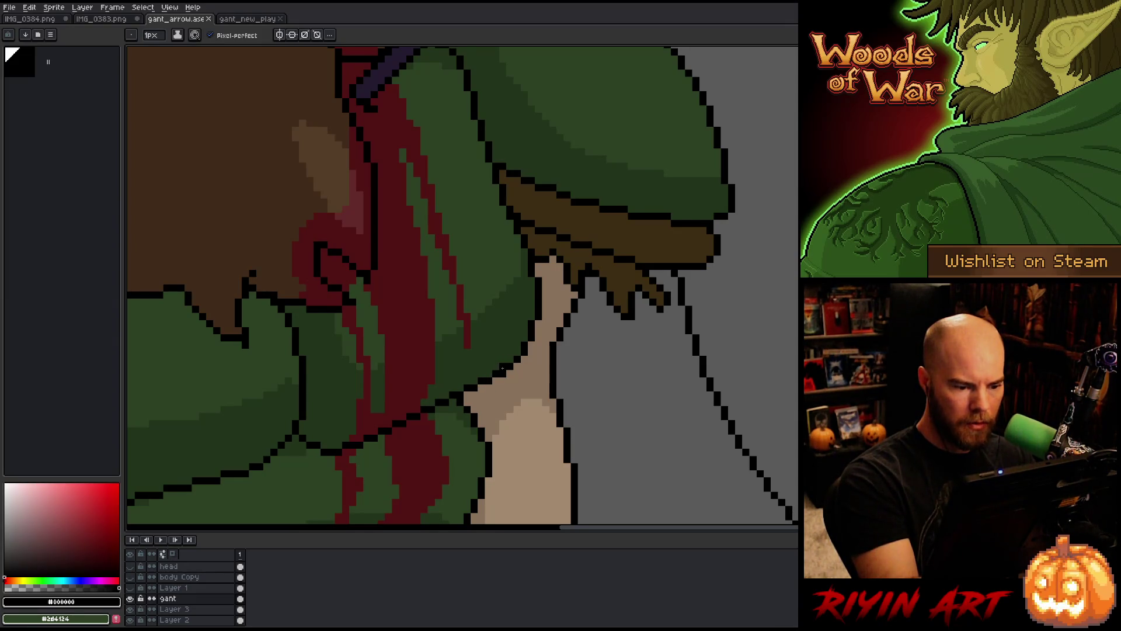
pyautogui.click(489, 374)
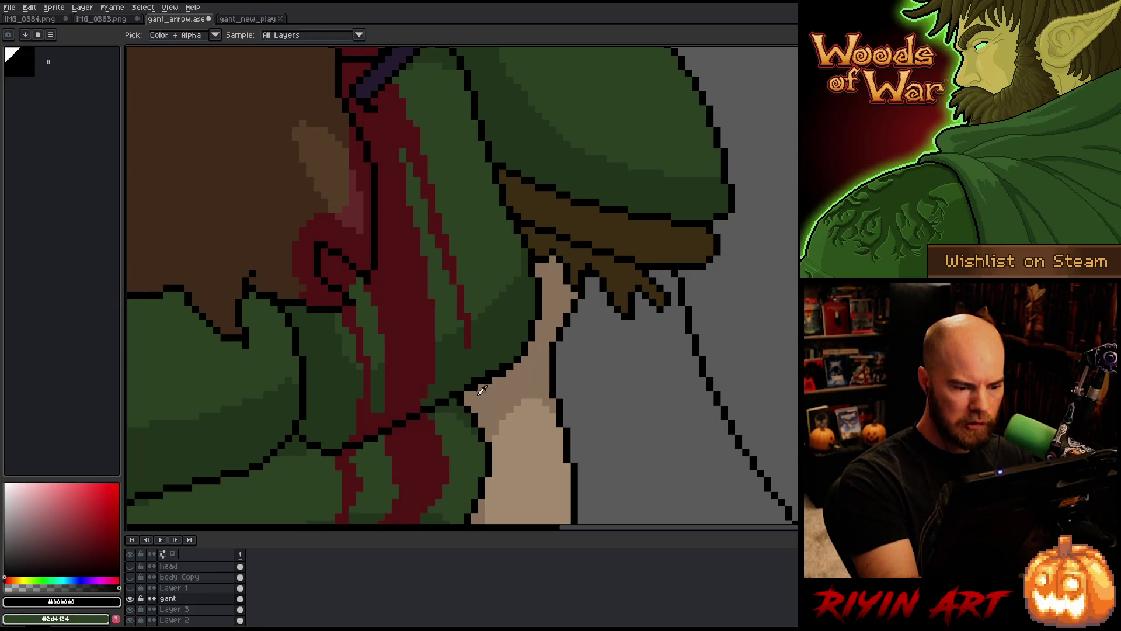
pyautogui.keyDown('alt'); pyautogui.click(487, 381); pyautogui.keyUp('alt')
pyautogui.click(503, 375)
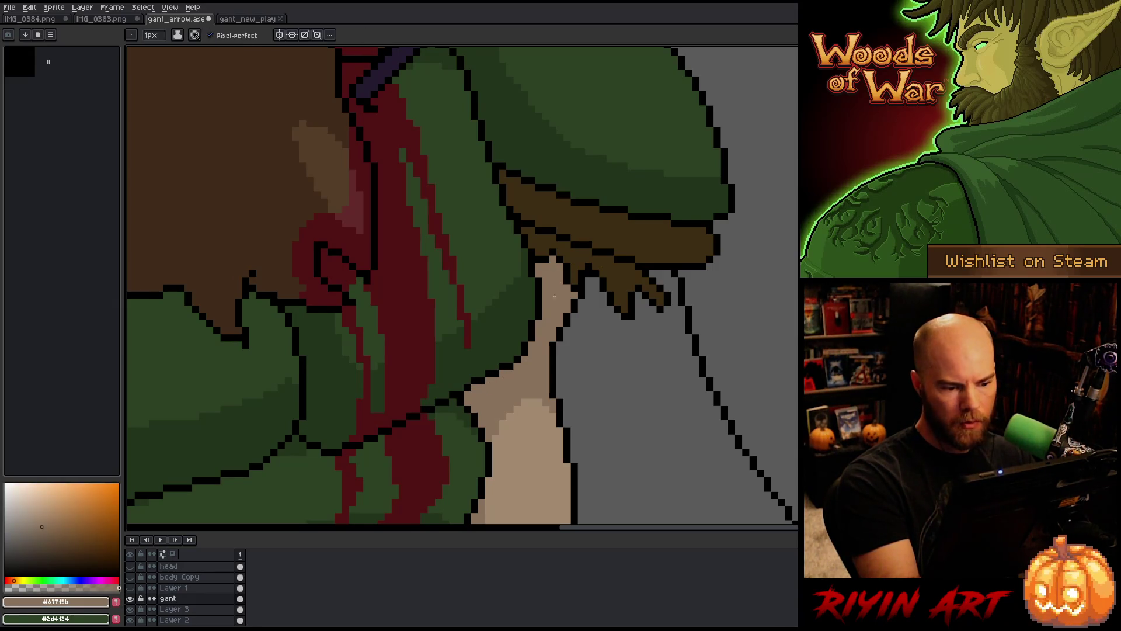
pyautogui.keyDown('alt'); pyautogui.click(518, 355); pyautogui.keyUp('alt')
pyautogui.click(525, 339)
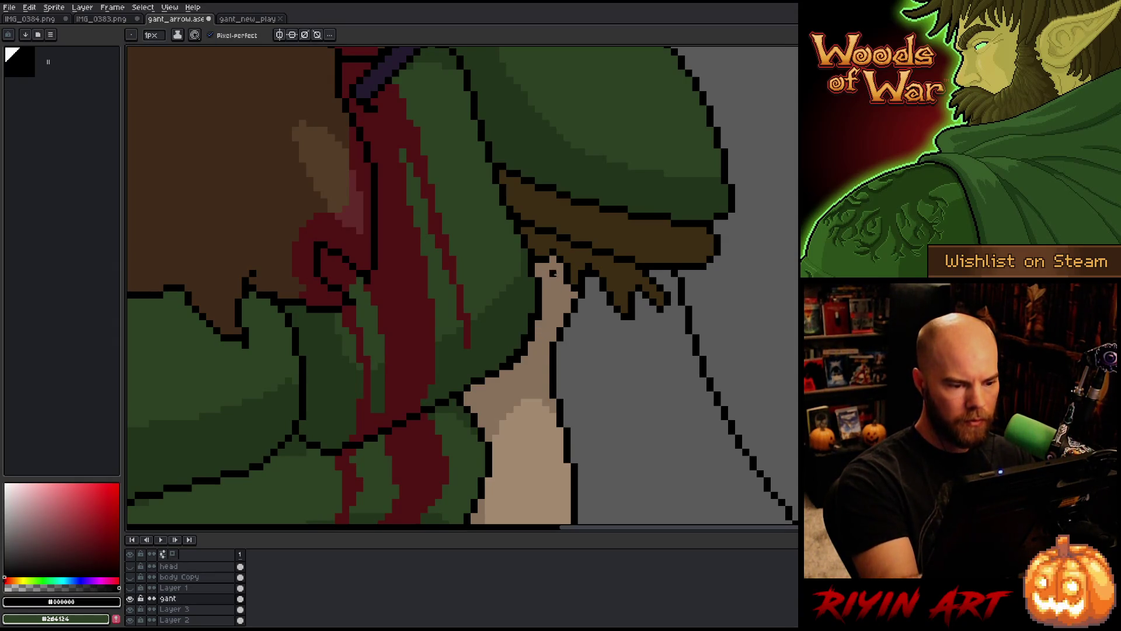
pyautogui.click(538, 330)
# Repaint three neck outline pixels in skin tone, then sample black and the shirt's dark green
pyautogui.keyDown('alt'); pyautogui.click(539, 321); pyautogui.keyUp('alt')
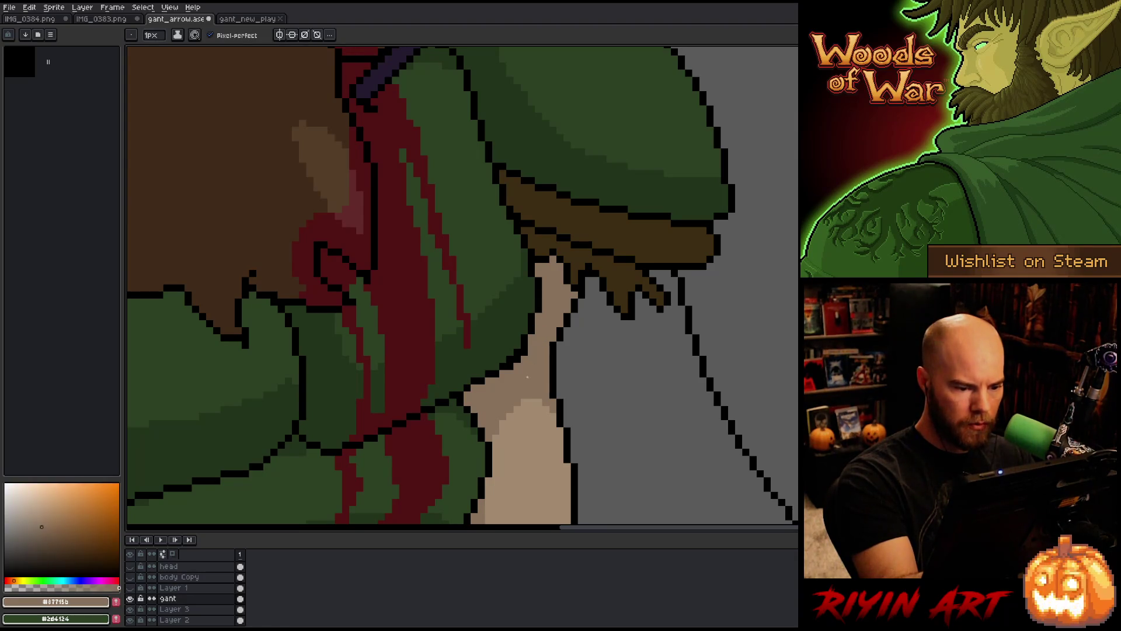
pyautogui.click(525, 352)
pyautogui.click(518, 360)
pyautogui.click(510, 369)
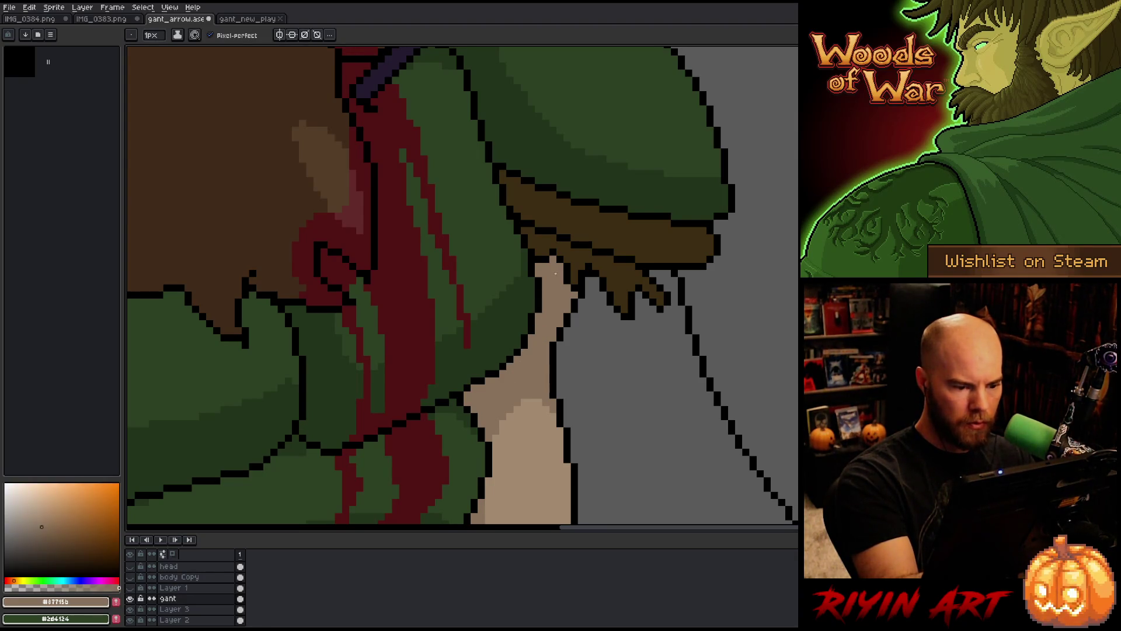
pyautogui.keyDown('alt'); pyautogui.click(472, 387); pyautogui.keyUp('alt')
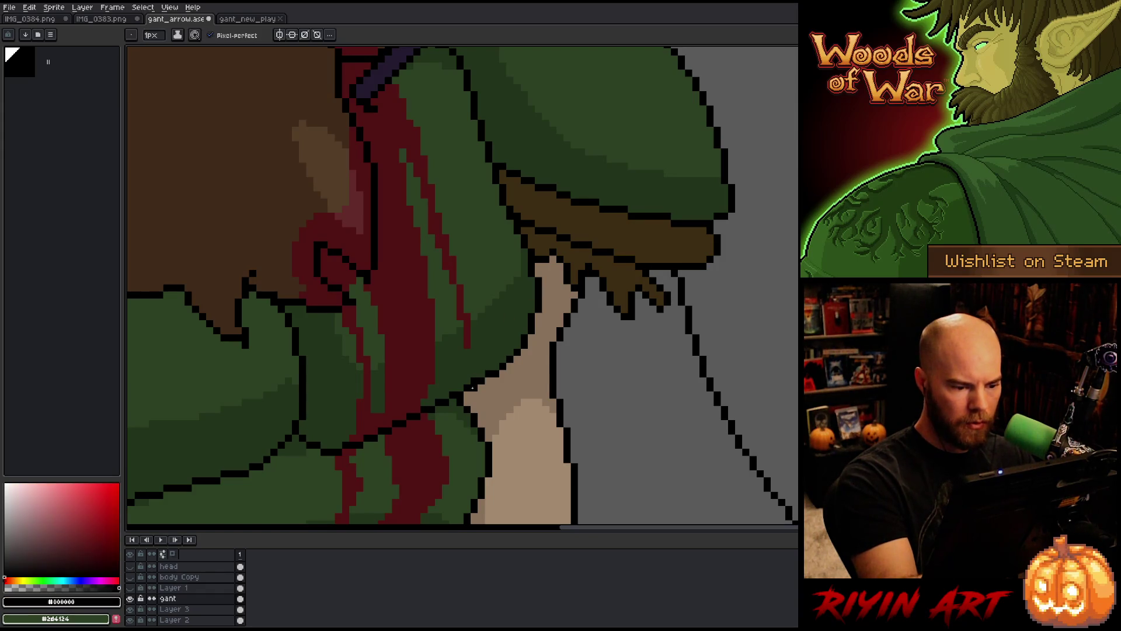
pyautogui.keyDown('alt'); pyautogui.click(489, 367); pyautogui.keyUp('alt')
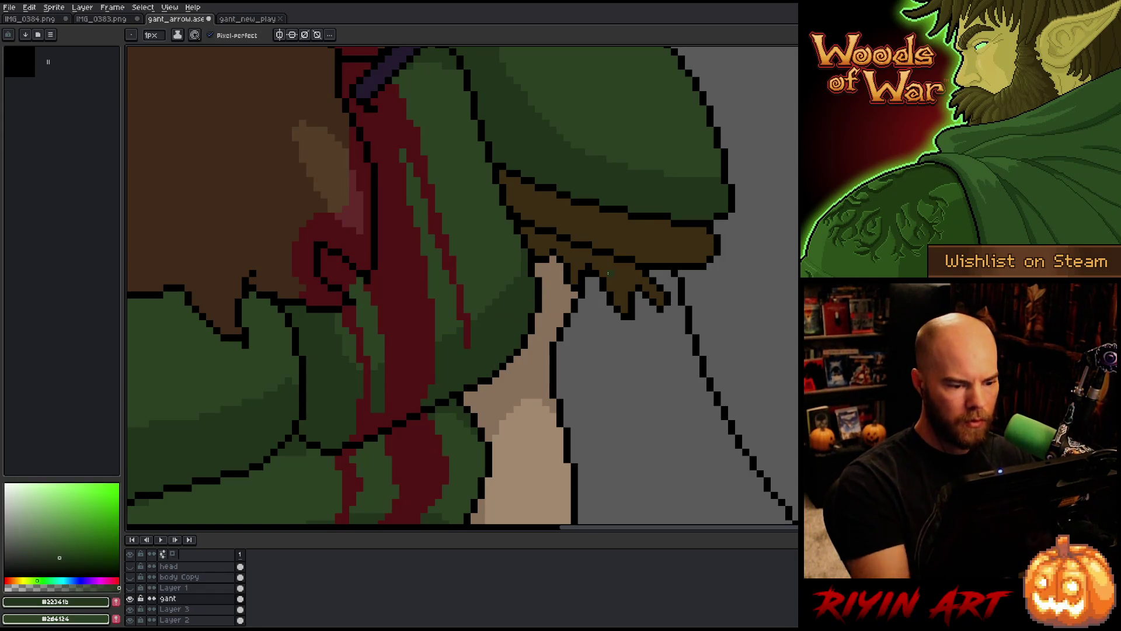
# Save gant_arrow.ase with Ctrl+S and bring the chest area back into view
pyautogui.scroll(-5, 608, 273)
pyautogui.press('v')
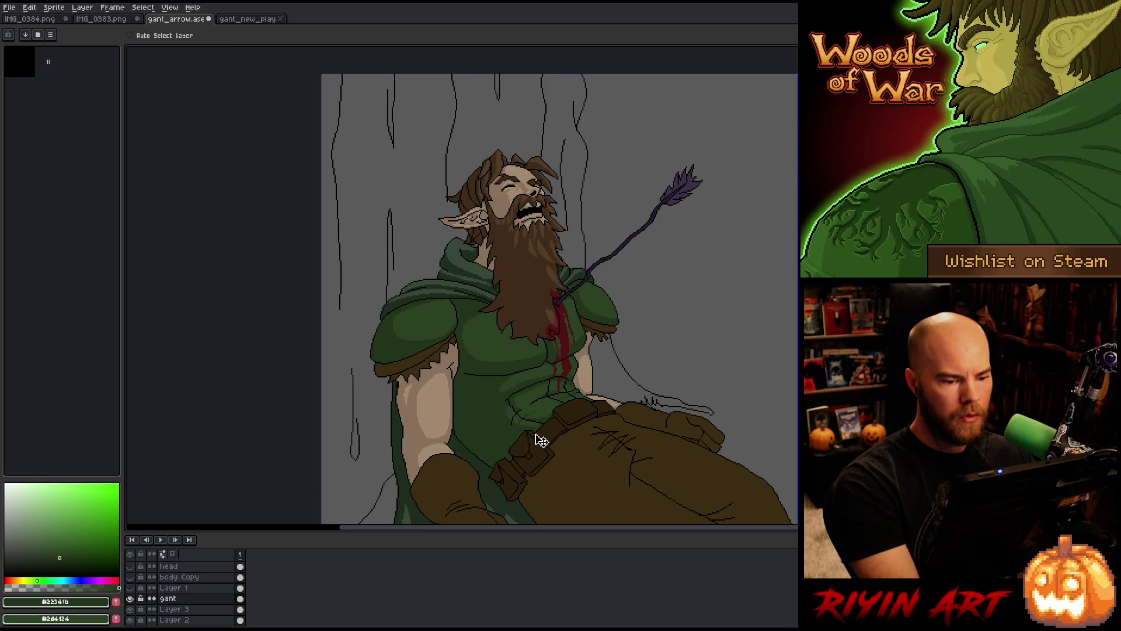
pyautogui.press('b')
pyautogui.hotkey('ctrl', 's')
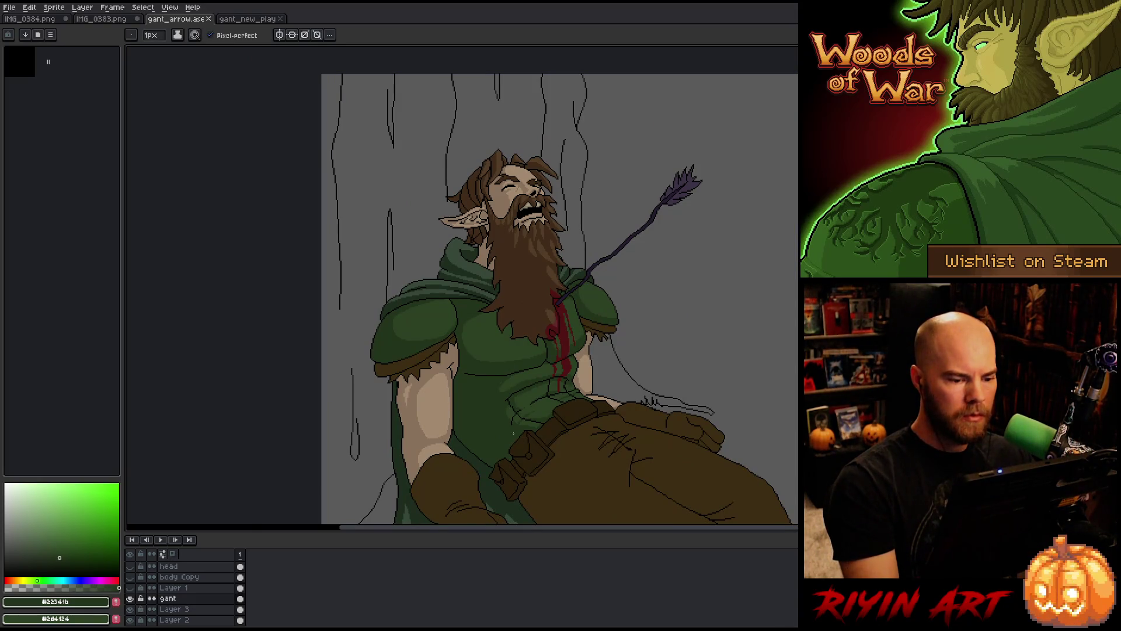
pyautogui.scroll(-4, 652, 173)
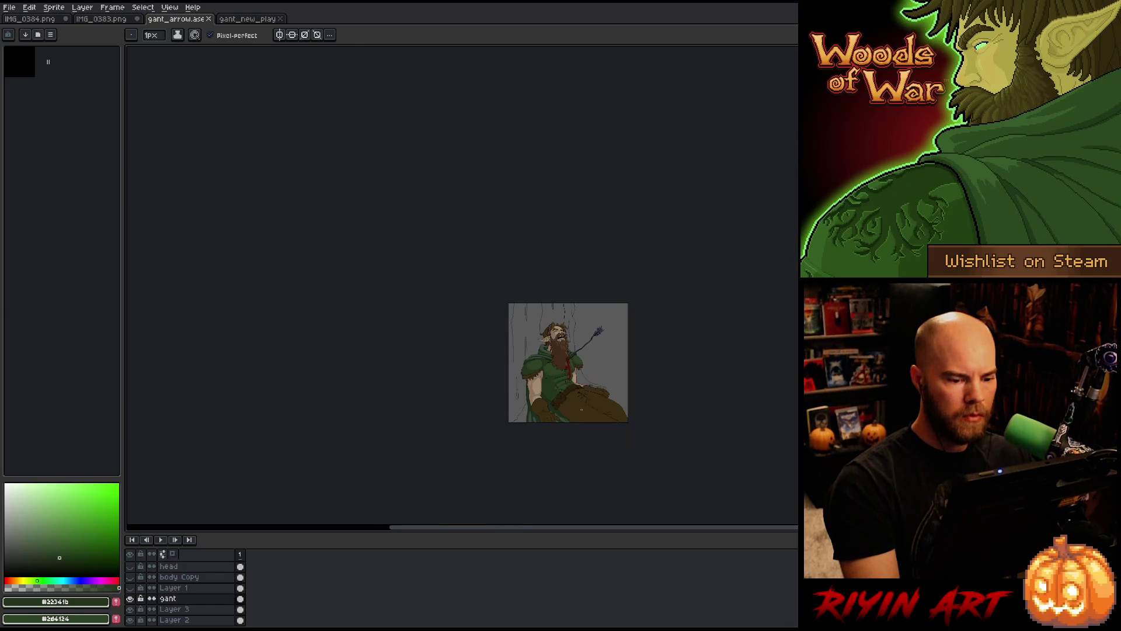
pyautogui.scroll(5, 651, 172)
pyautogui.moveTo(567, 432); pyautogui.dragTo(567, 321)
pyautogui.press('b')
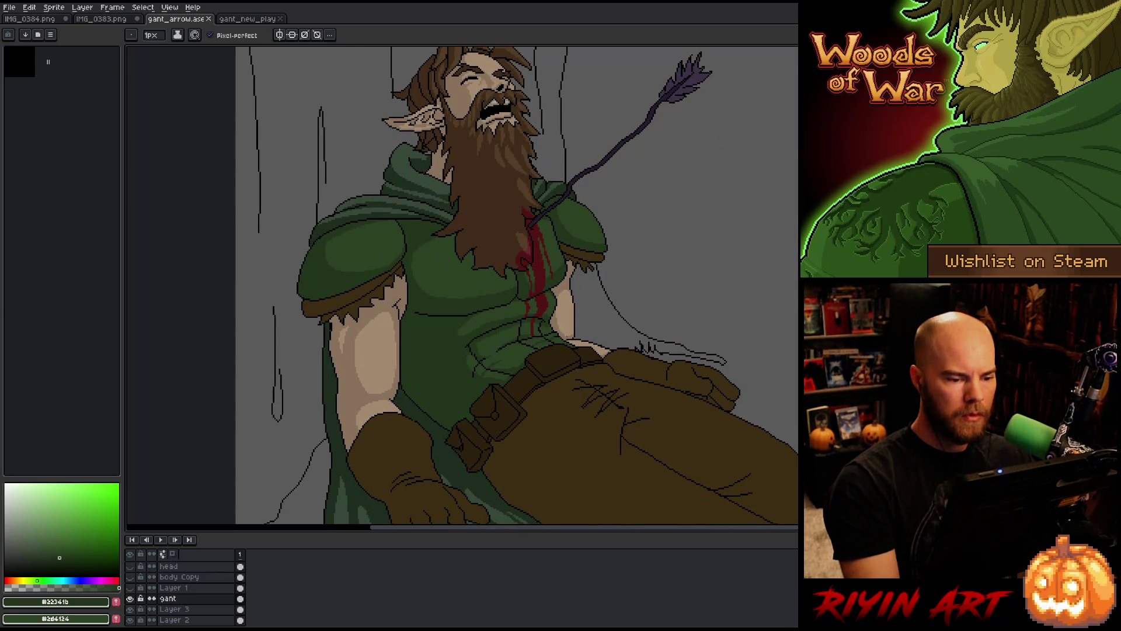
pyautogui.scroll(4, 556, 230)
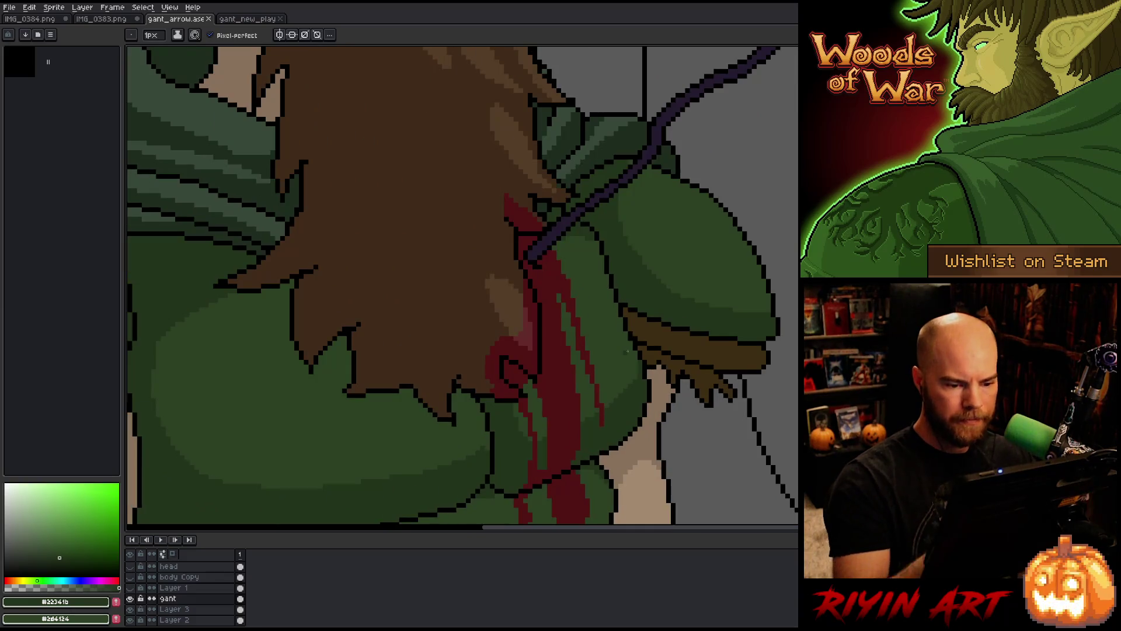
# Draw a dark outline down the cloak's right edge and paint skin tone along it
pyautogui.moveTo(646, 368); pyautogui.dragTo(655, 334)
pyautogui.press('i')
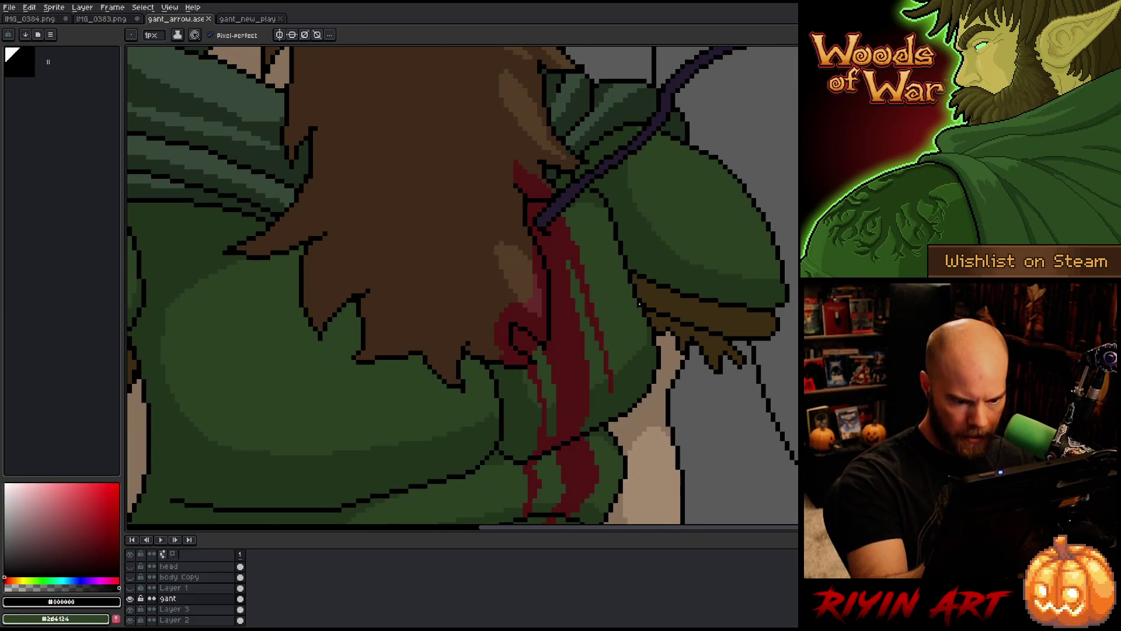
pyautogui.moveTo(640, 307)
pyautogui.mouseDown()
pyautogui.moveTo(645, 350)
pyautogui.moveTo(630, 405)
pyautogui.mouseUp()
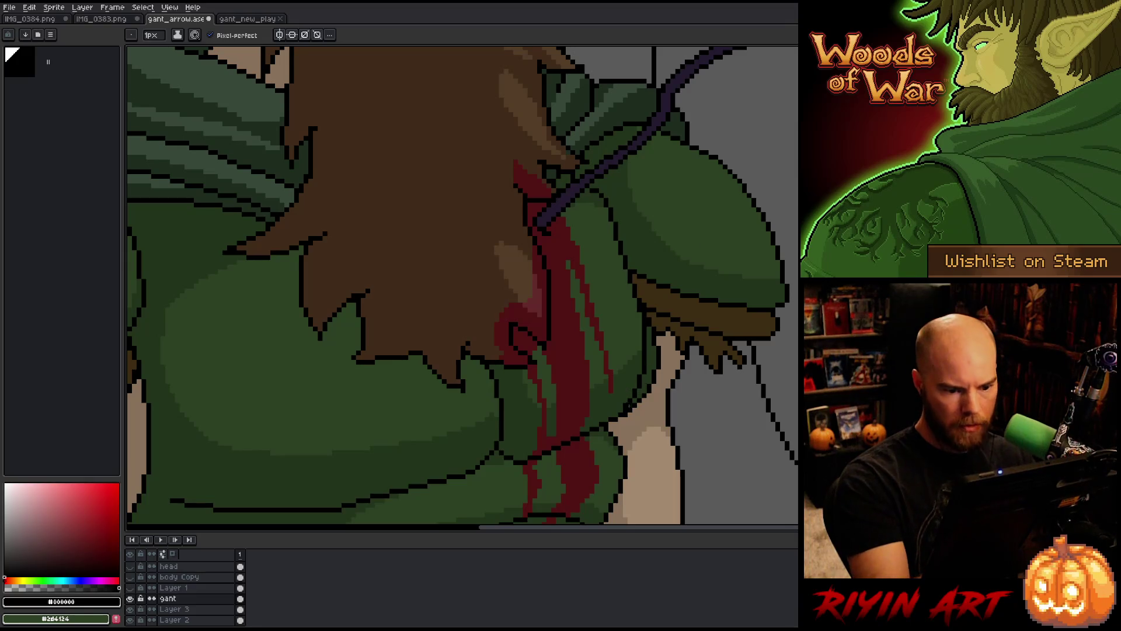
pyautogui.keyDown('alt'); pyautogui.click(634, 406); pyautogui.keyUp('alt')
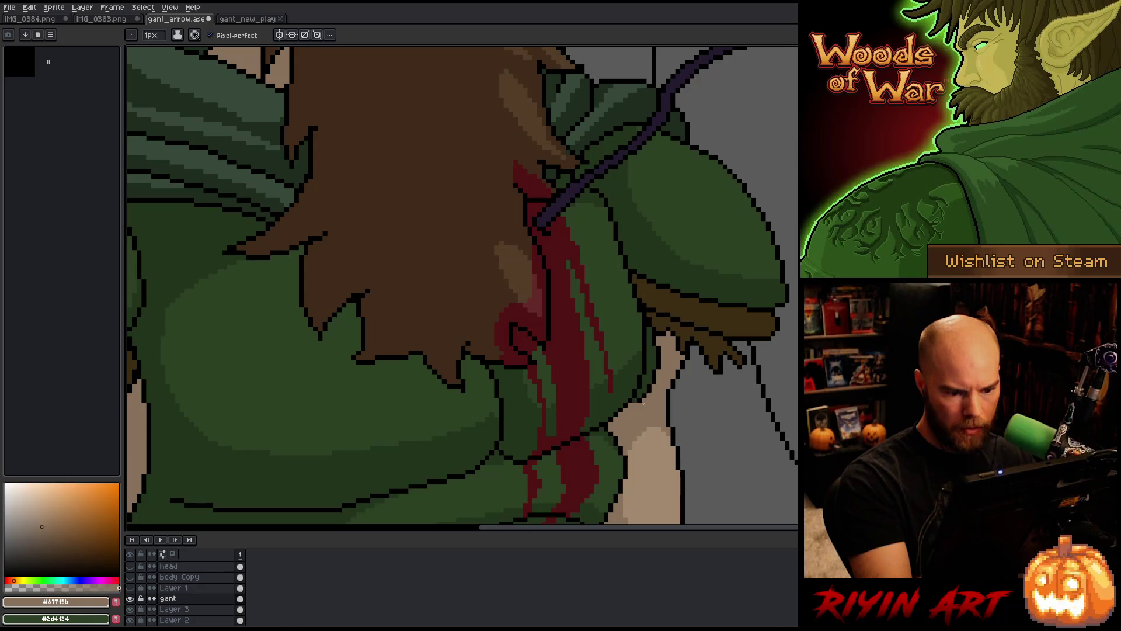
pyautogui.moveTo(654, 327); pyautogui.dragTo(638, 400)
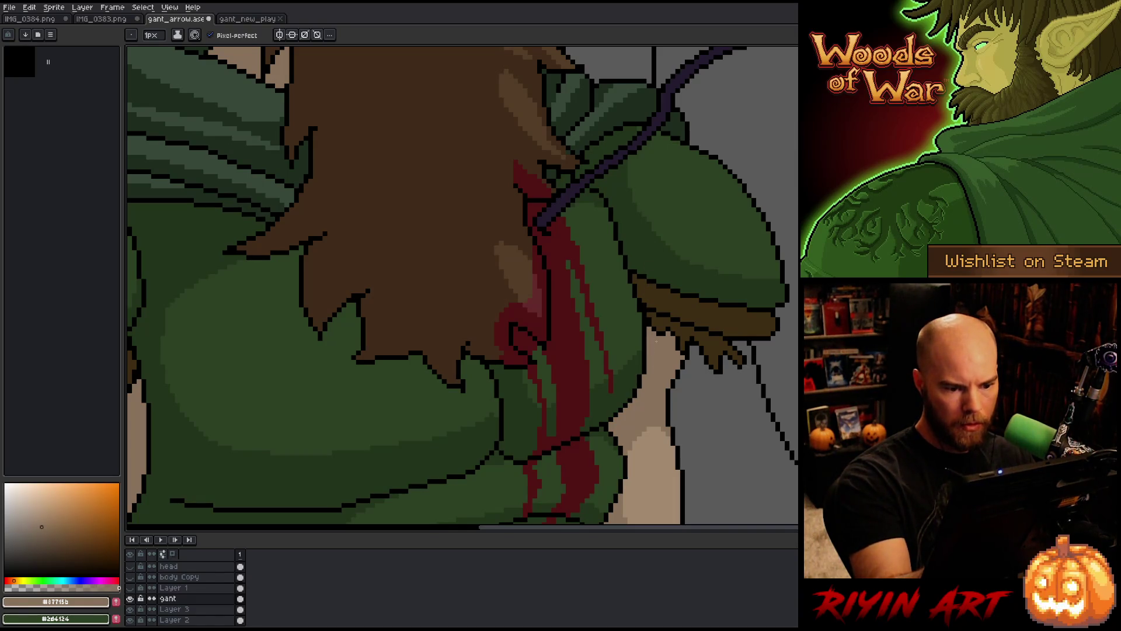
# Retouch the brown fringe strands under the shoulder pad, alternating black and brown pixels
pyautogui.keyDown('alt'); pyautogui.click(655, 315); pyautogui.keyUp('alt')
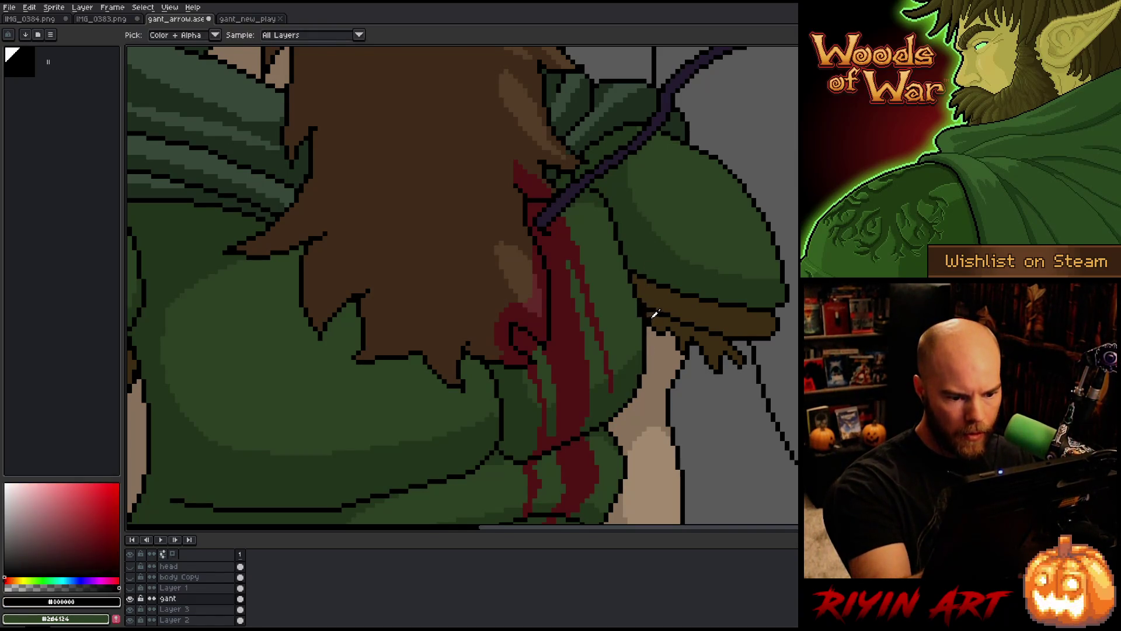
pyautogui.keyDown('alt'); pyautogui.click(646, 306); pyautogui.keyUp('alt')
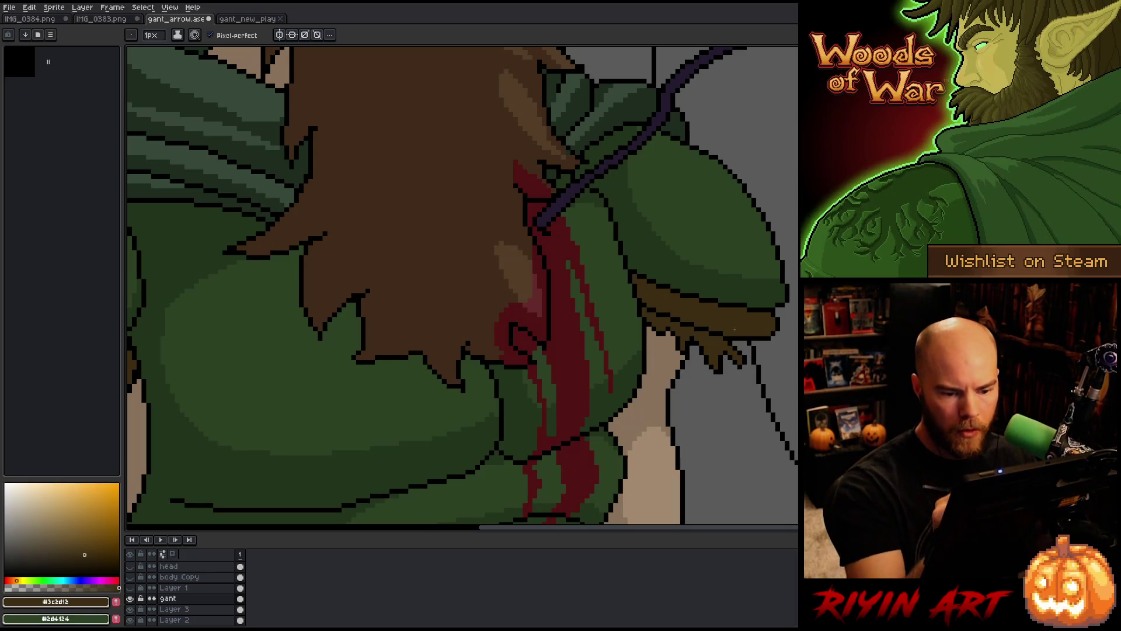
pyautogui.keyDown('alt'); pyautogui.click(739, 349); pyautogui.keyUp('alt')
pyautogui.keyDown('alt'); pyautogui.click(735, 343); pyautogui.keyUp('alt')
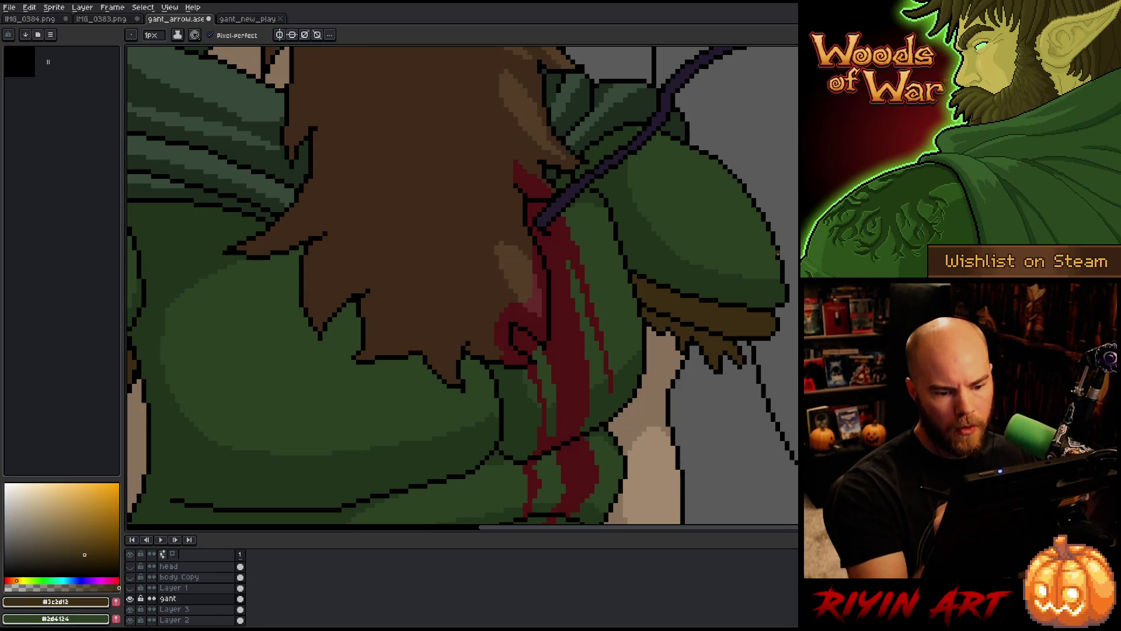
pyautogui.keyDown('alt'); pyautogui.click(703, 335); pyautogui.keyUp('alt')
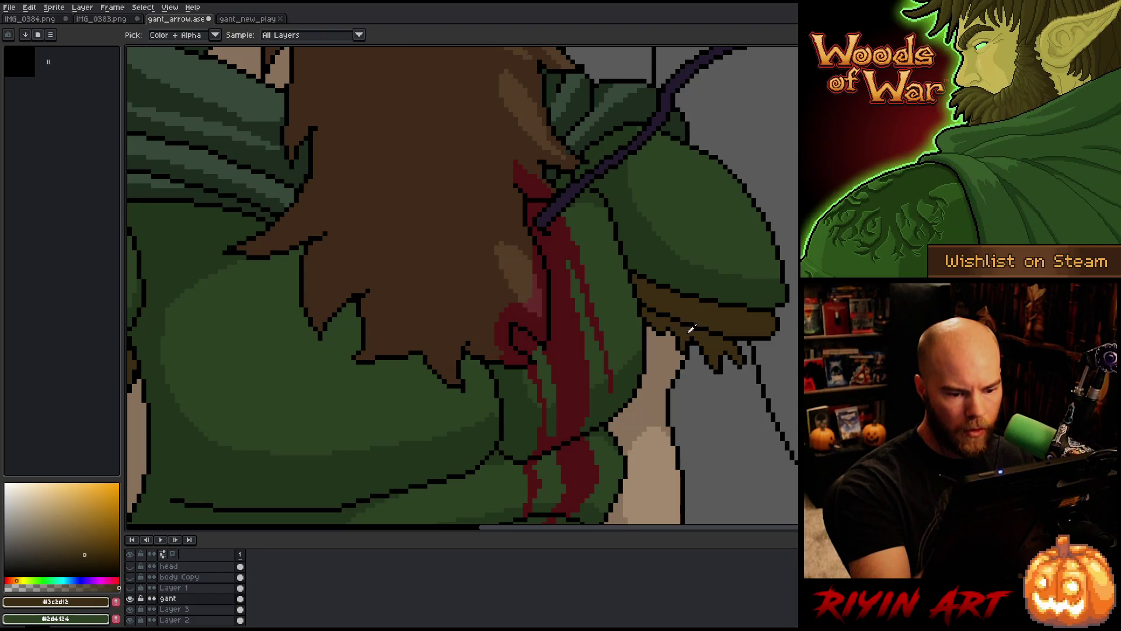
pyautogui.press('e')
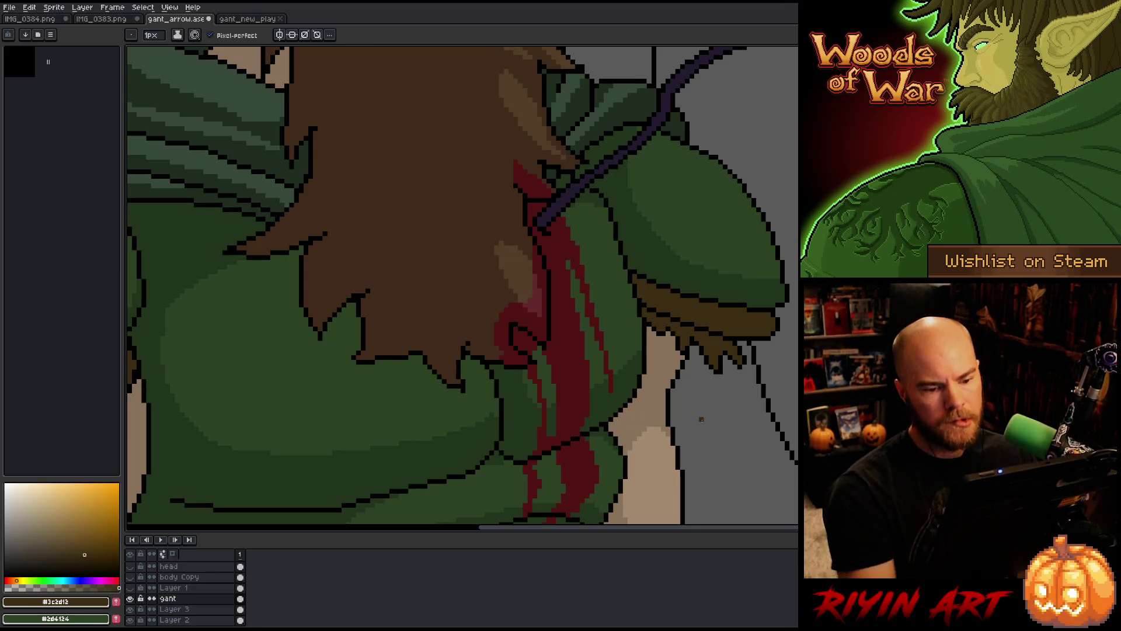
pyautogui.scroll(-3, 697, 376)
# Zoom out and pan until the whole slumped elf against the tree is centred
pyautogui.moveTo(633, 489); pyautogui.dragTo(567, 305)
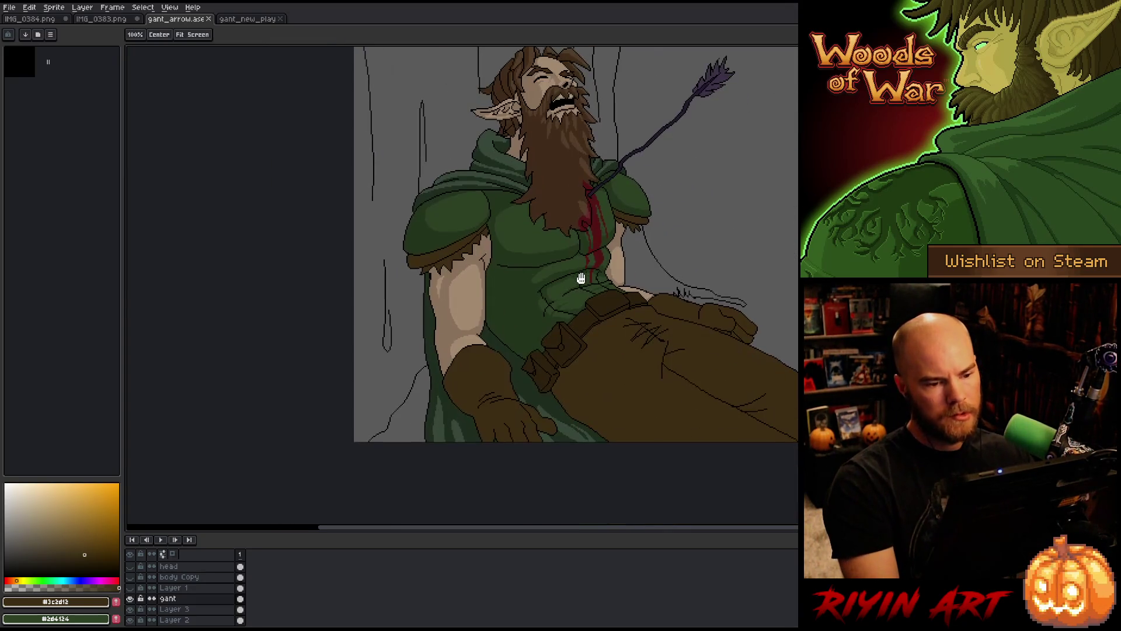
pyautogui.press('b')
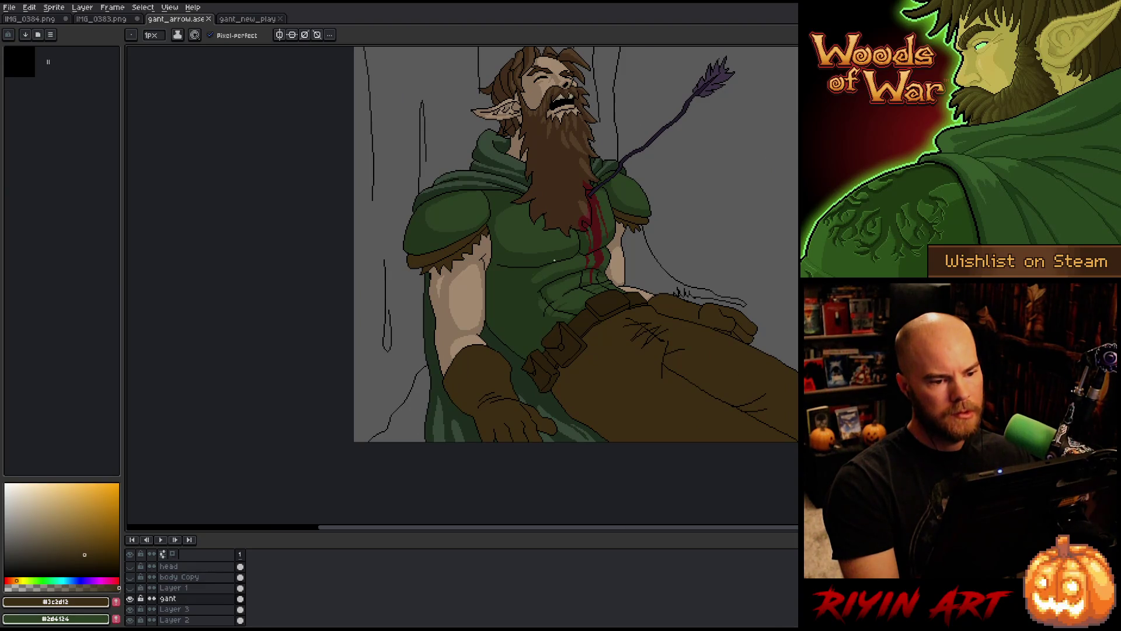
pyautogui.moveTo(586, 205); pyautogui.dragTo(569, 250)
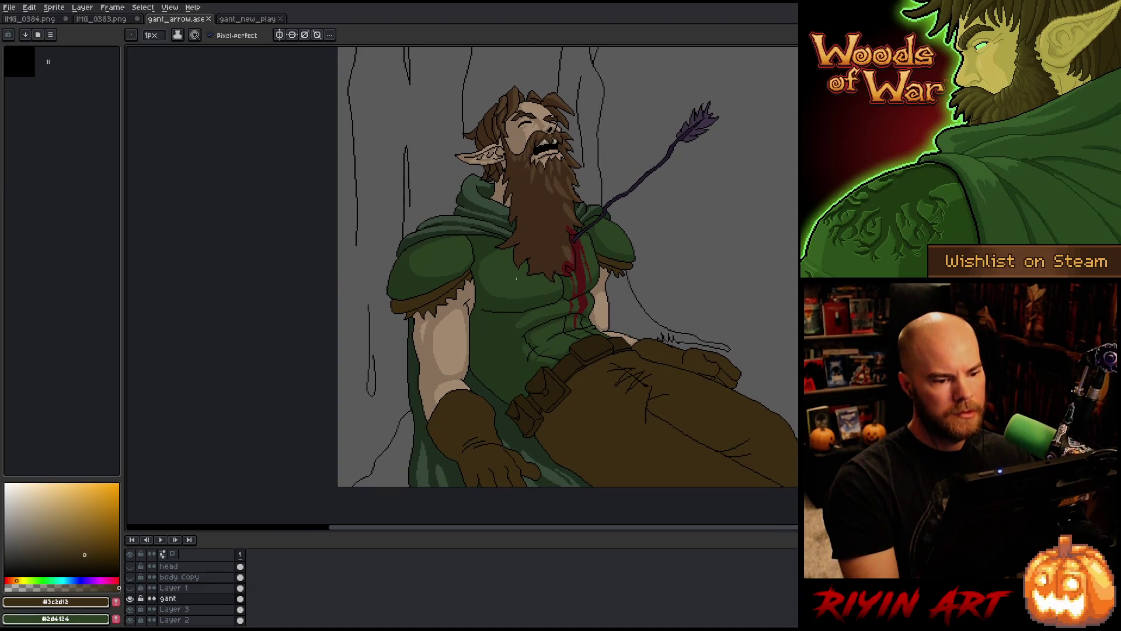
pyautogui.scroll(-2, 521, 273)
pyautogui.scroll(1, 537, 283)
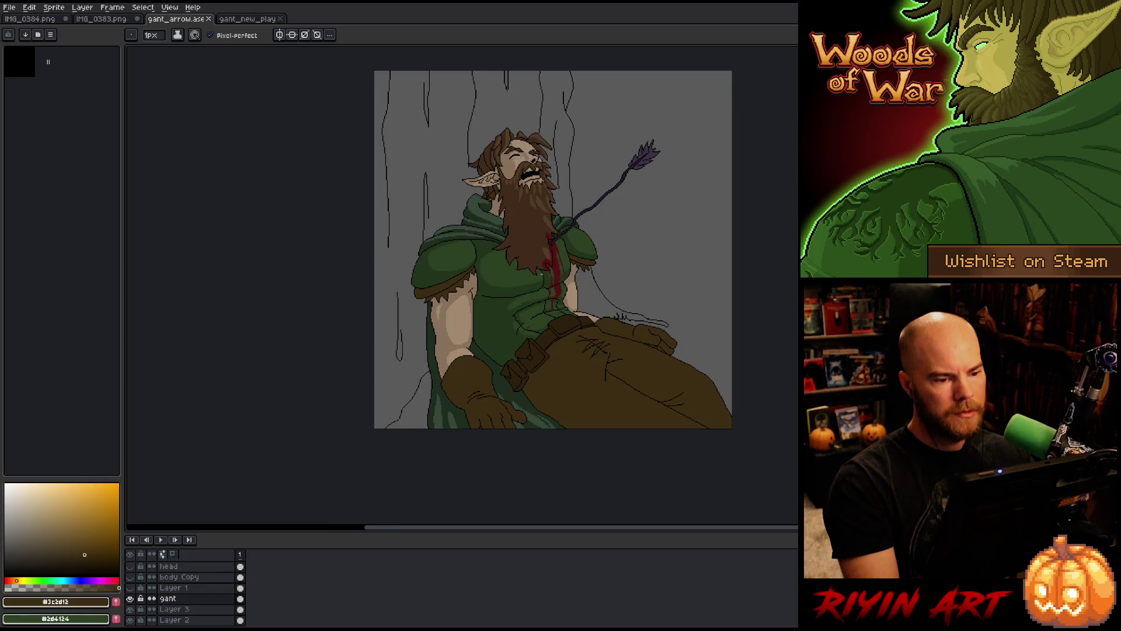
pyautogui.scroll(1, 541, 274)
pyautogui.moveTo(541, 274); pyautogui.dragTo(454, 297)
# Flip the canvas horizontally via Sprite > Rotate Canvas so the arrow points left
pyautogui.click(112, 7)
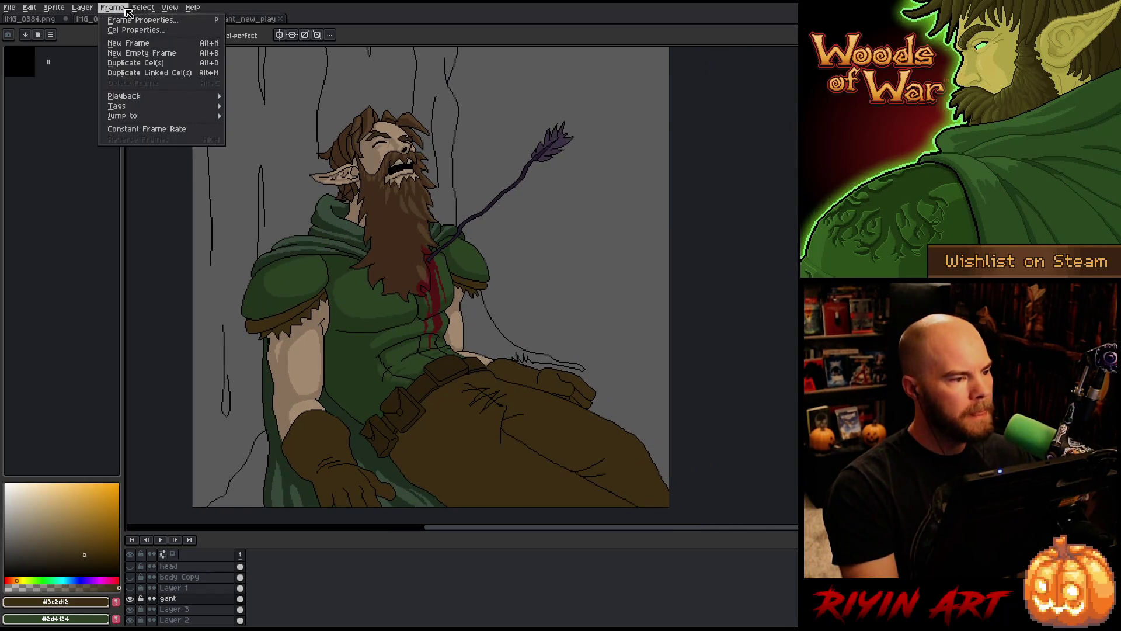
pyautogui.moveTo(142, 7)
pyautogui.moveTo(151, 72)
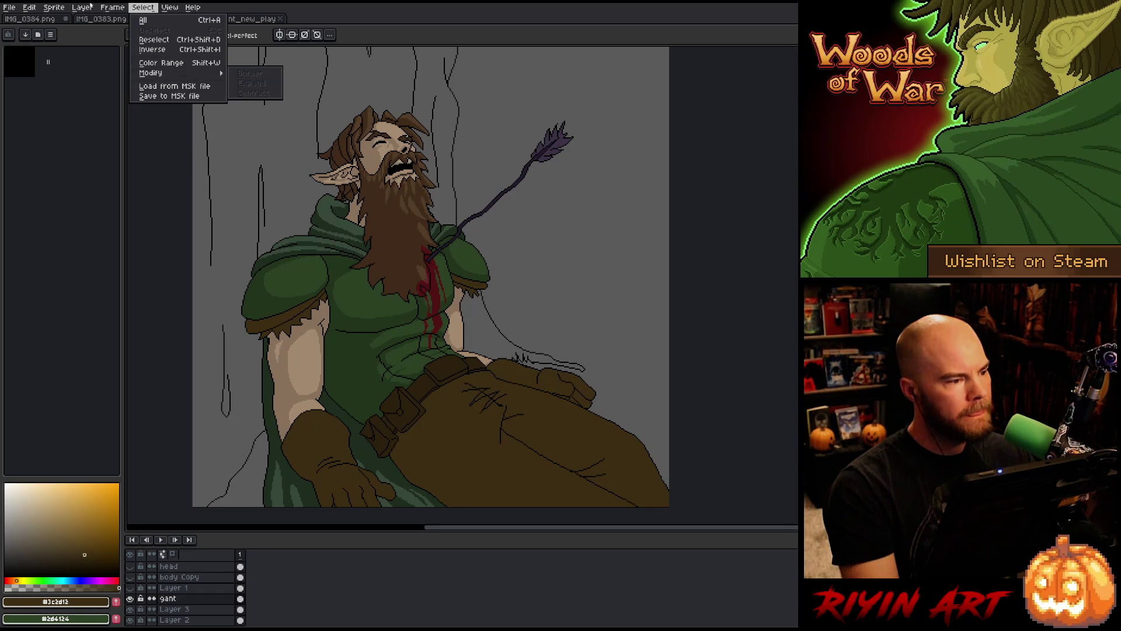
pyautogui.moveTo(53, 7)
pyautogui.moveTo(81, 78)
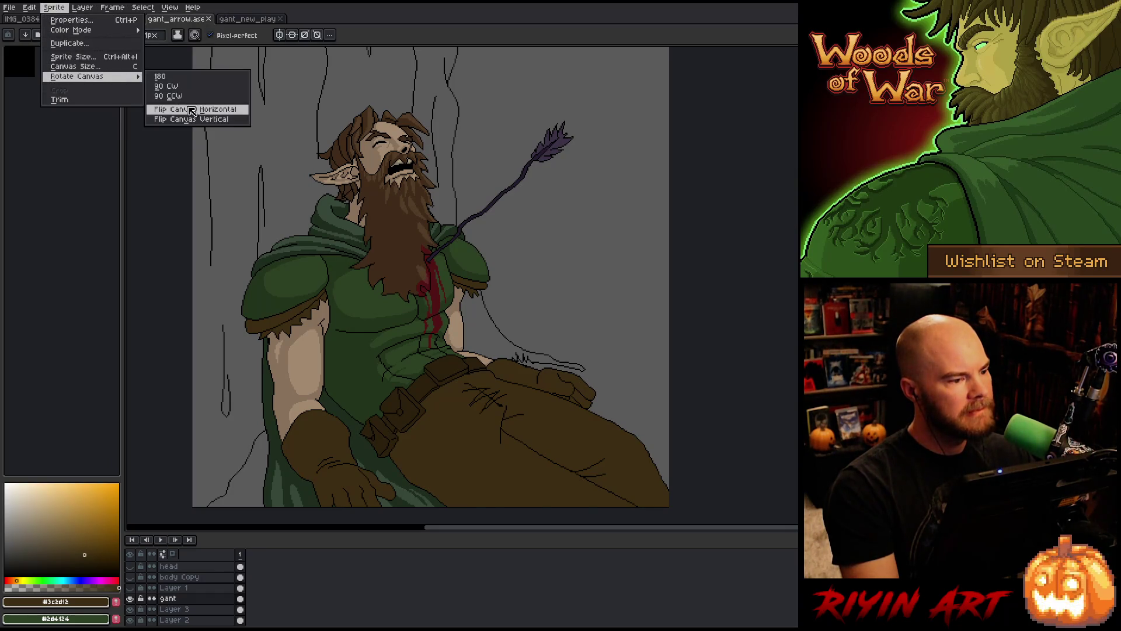
pyautogui.click(191, 110)
pyautogui.scroll(-1, 374, 269)
pyautogui.scroll(1, 374, 269)
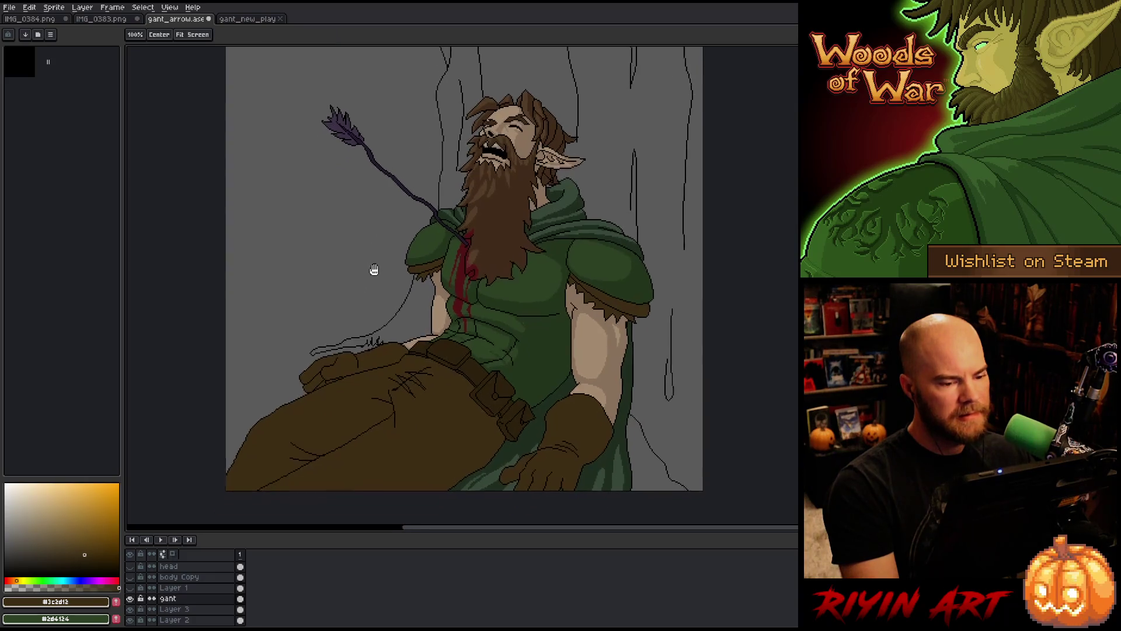
pyautogui.moveTo(374, 269); pyautogui.dragTo(381, 267)
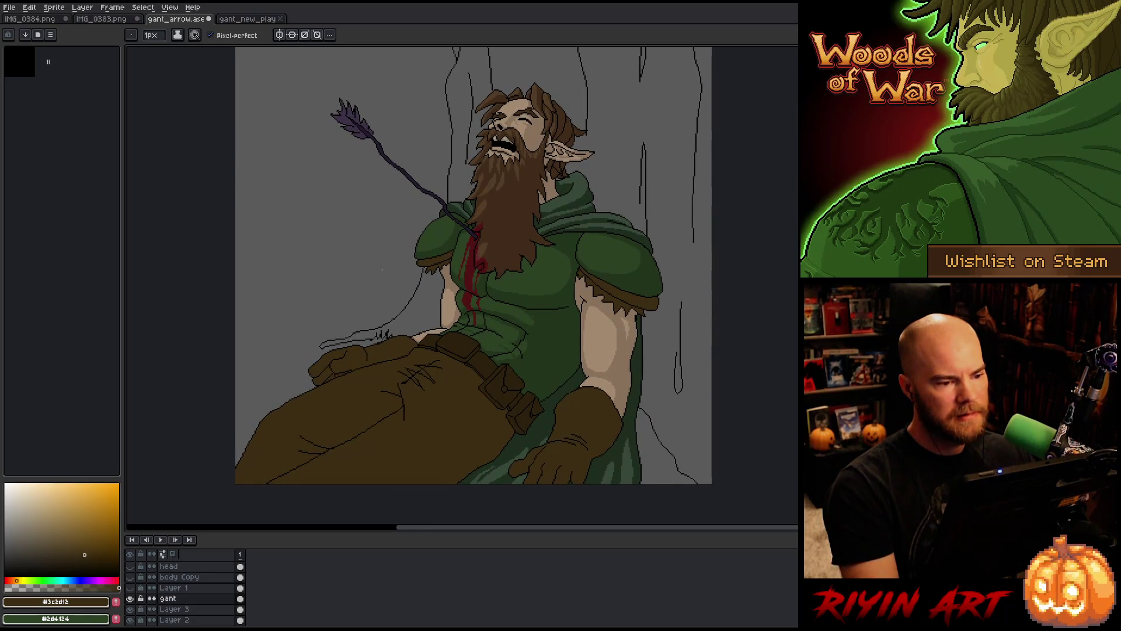
# Save gant_arrow.ase and recentre the flipped figure in view
pyautogui.hotkey('ctrl', 's')
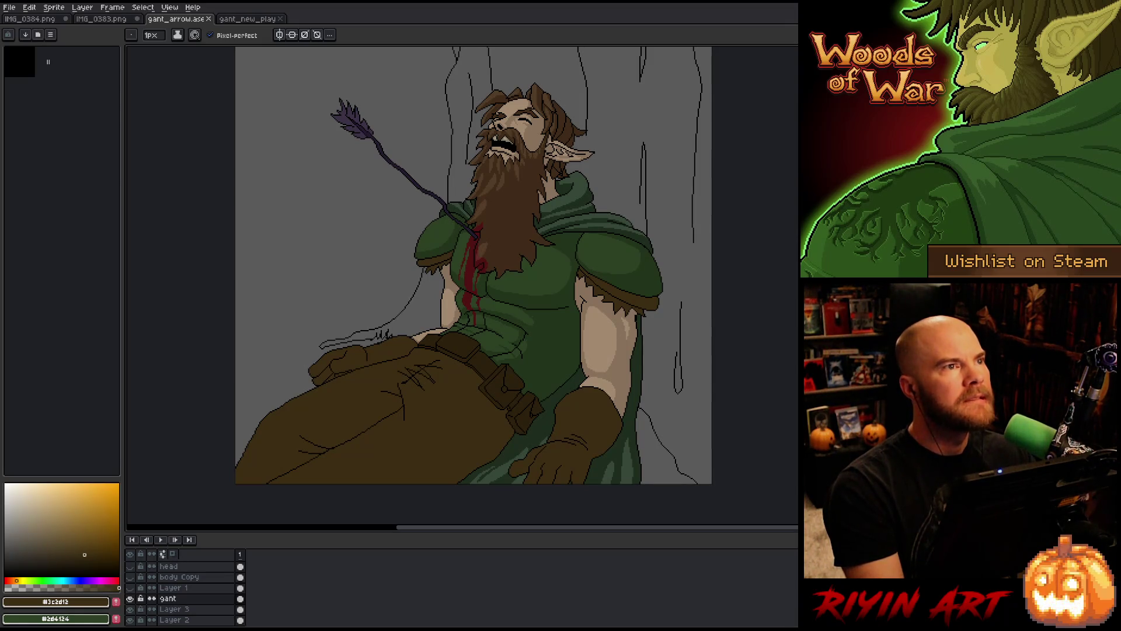
pyautogui.scroll(-1, 481, 199)
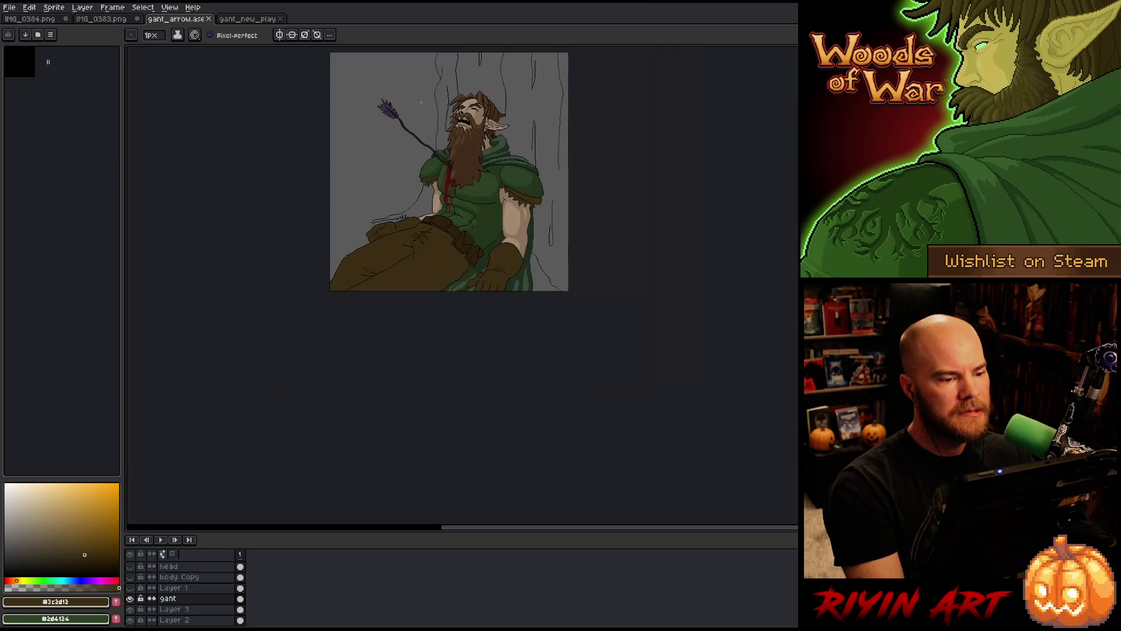
pyautogui.scroll(1, 481, 199)
pyautogui.moveTo(482, 199); pyautogui.dragTo(446, 231)
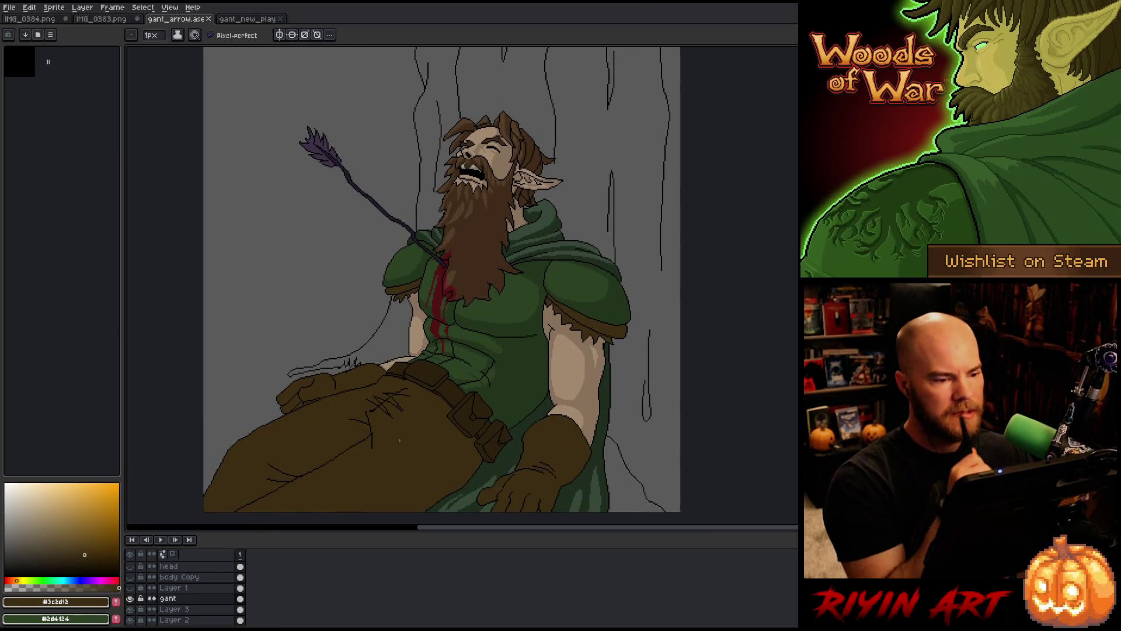
pyautogui.scroll(-1, 400, 440)
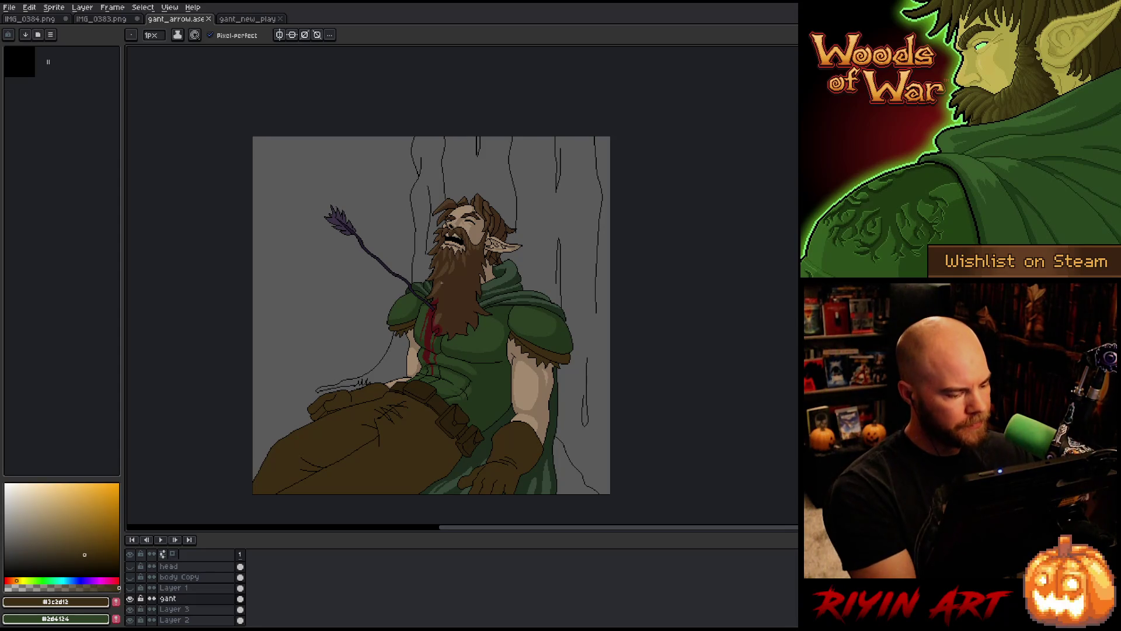
# On Layer 3, bucket-fill an area of the figure and sample the dark cloak green #374939
pyautogui.doubleClick(186, 607)
pyautogui.click(186, 599)
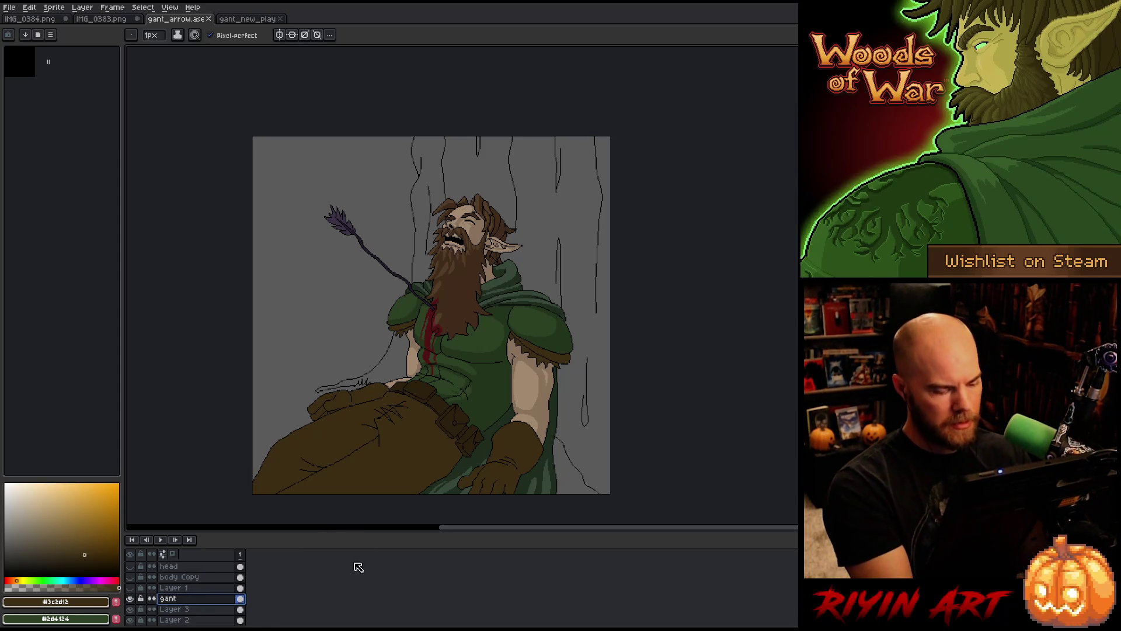
pyautogui.click(179, 610)
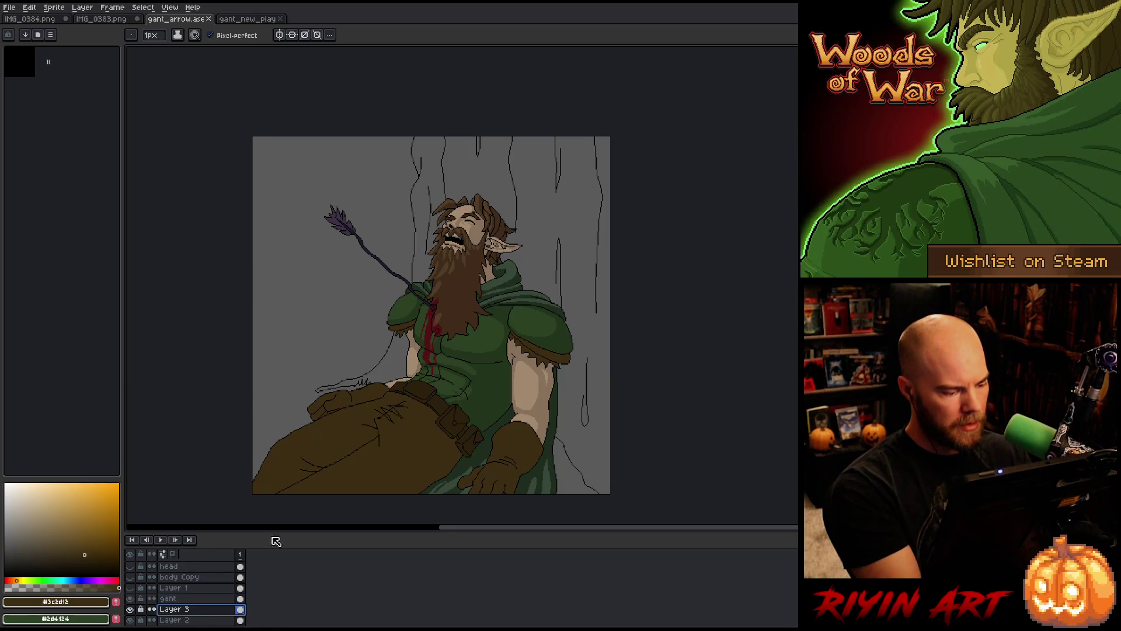
pyautogui.press('g')
pyautogui.click(450, 478)
pyautogui.press('b')
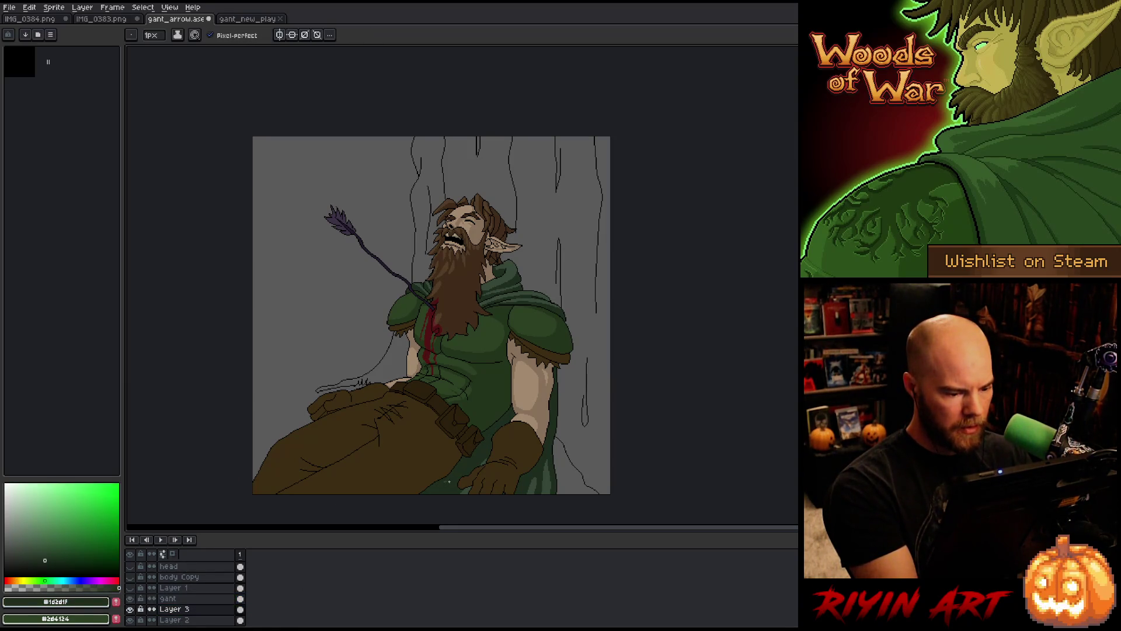
pyautogui.press('g')
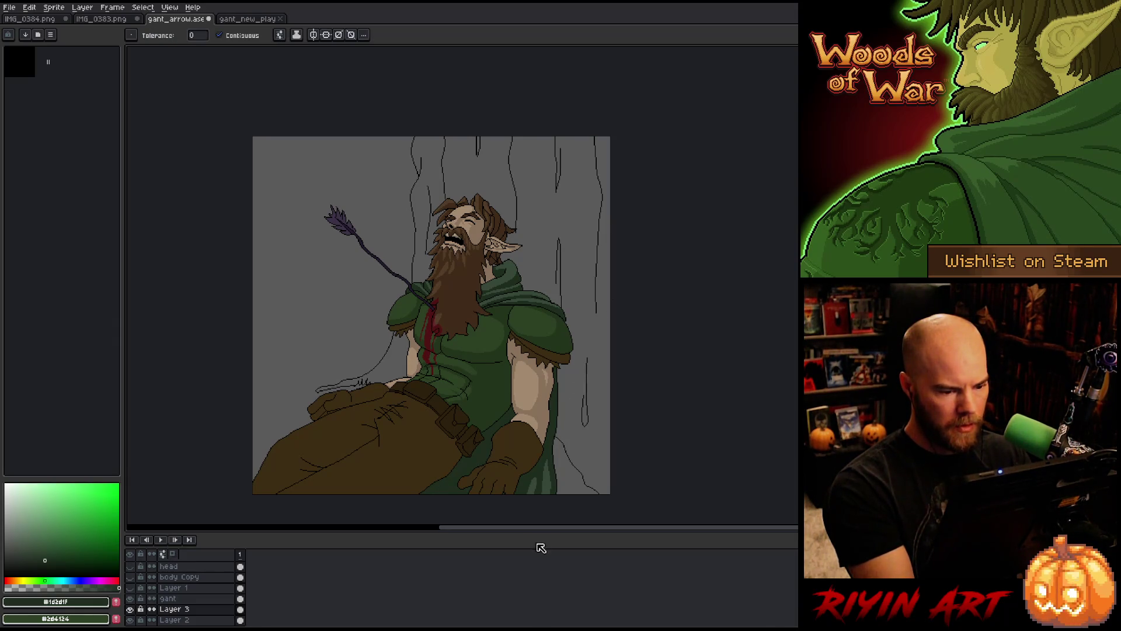
pyautogui.press('i')
pyautogui.click(556, 432)
pyautogui.press('b')
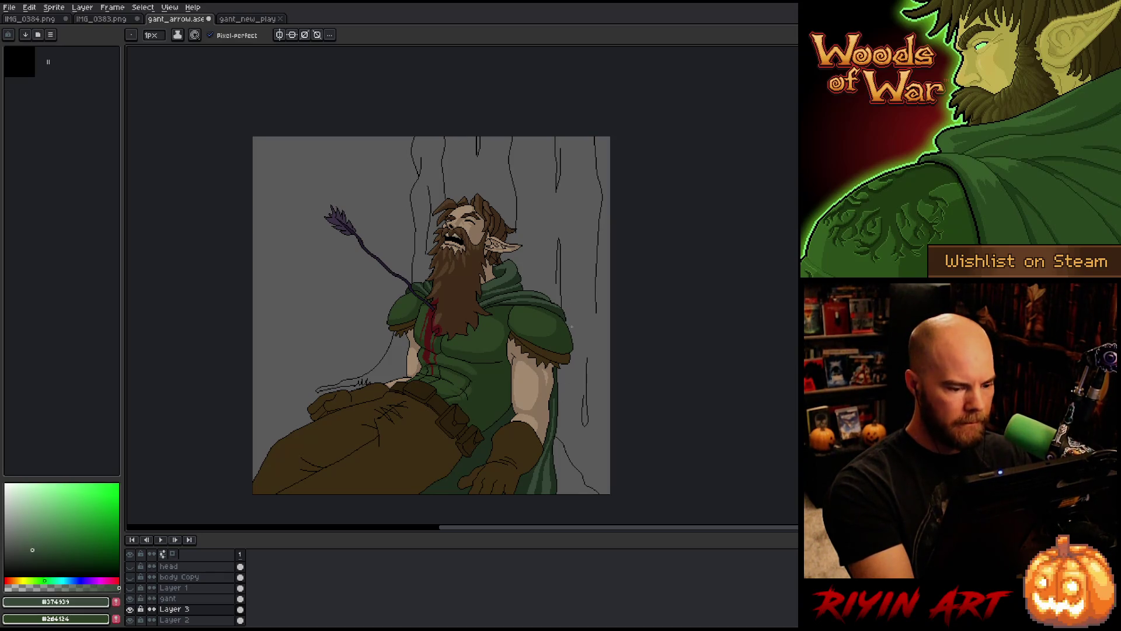
# Magic-wand select the cape and arm region, fill it with a new green, then deselect
pyautogui.press('w')
pyautogui.click(498, 403)
pyautogui.press('b')
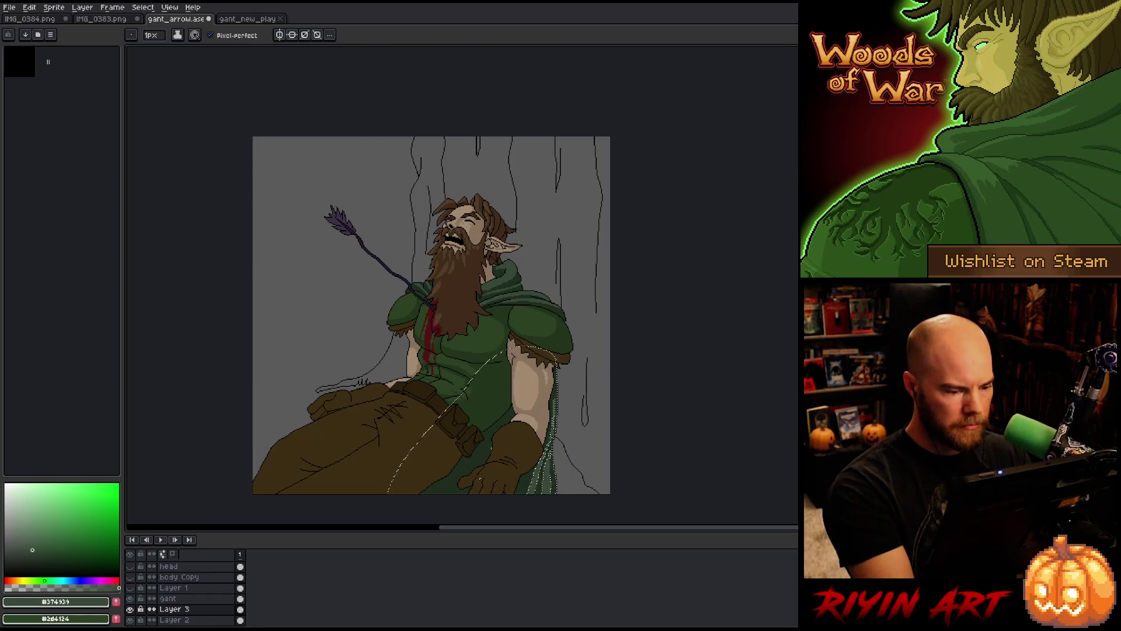
pyautogui.click(50, 562)
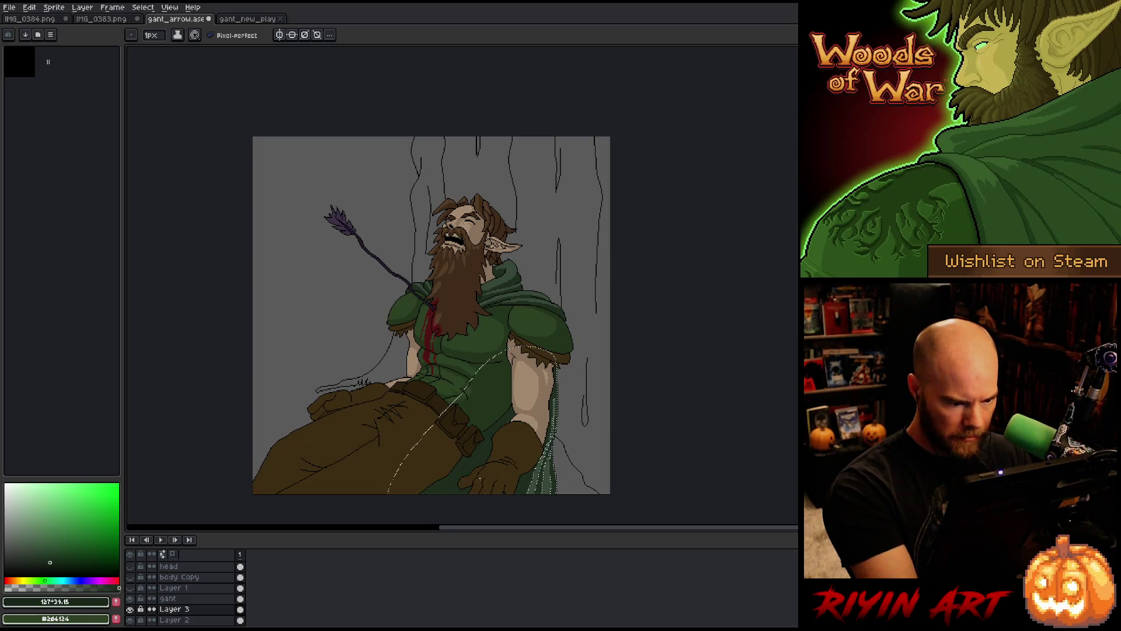
pyautogui.press('g')
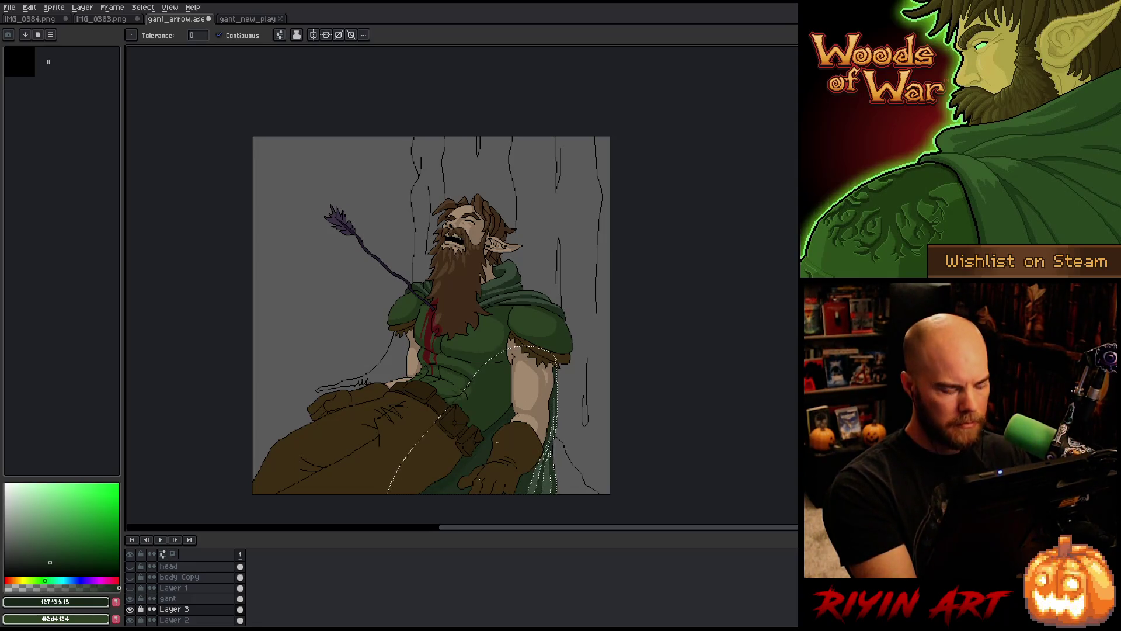
pyautogui.hotkey('ctrl', 'd')
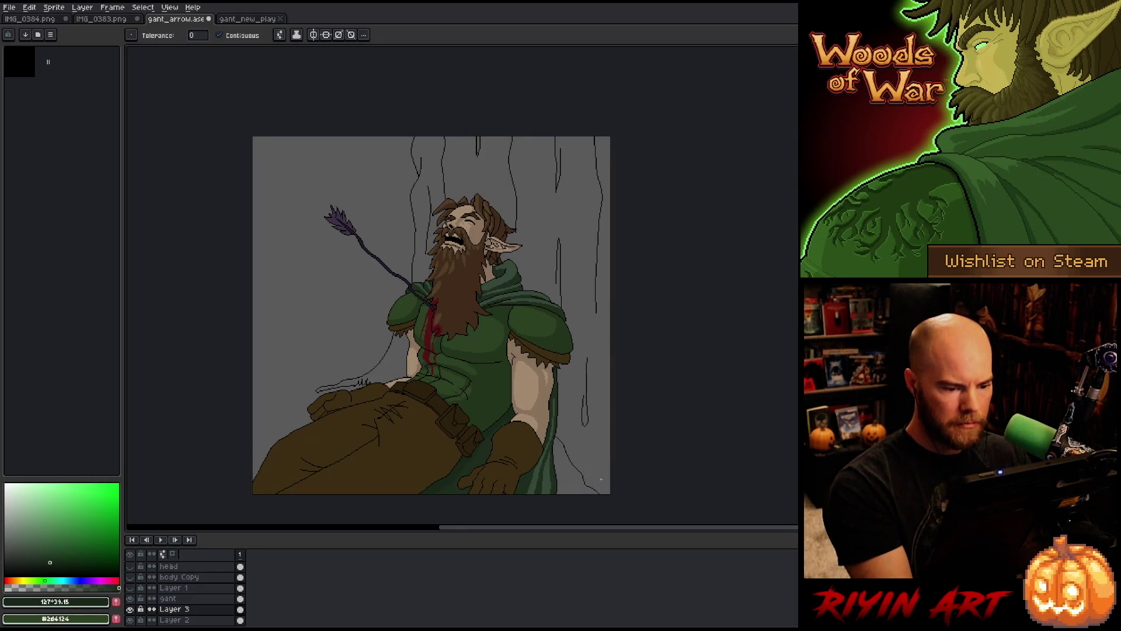
# Make the gant layer active and set the drawing colour to black
pyautogui.scroll(3, 531, 351)
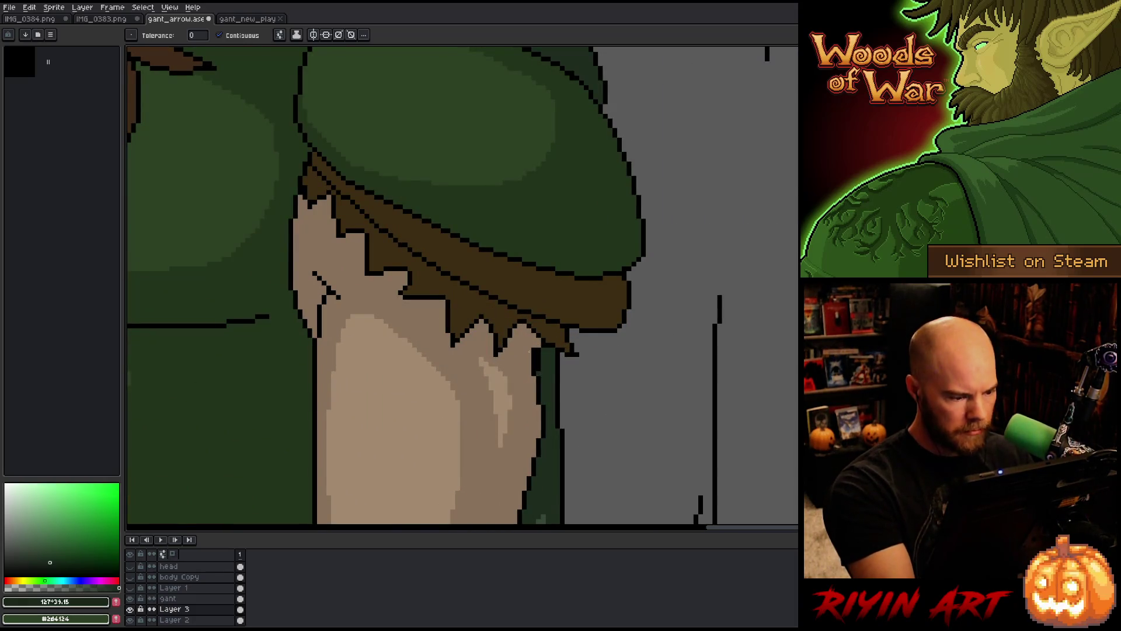
pyautogui.click(175, 598)
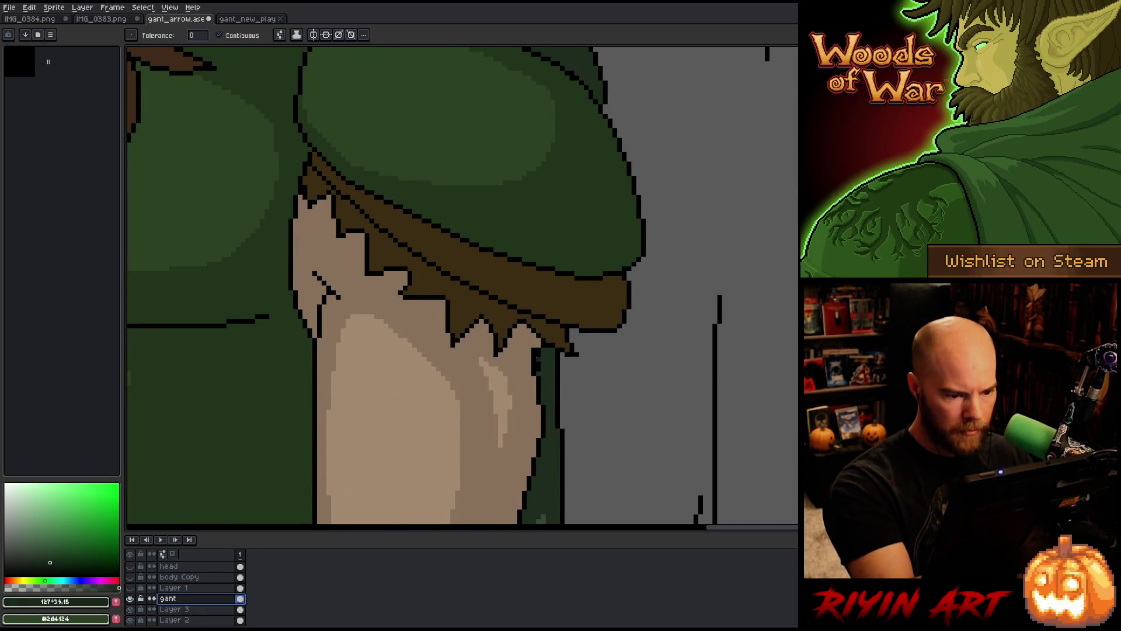
pyautogui.press('b')
pyautogui.keyDown('alt'); pyautogui.click(543, 331); pyautogui.keyUp('alt')
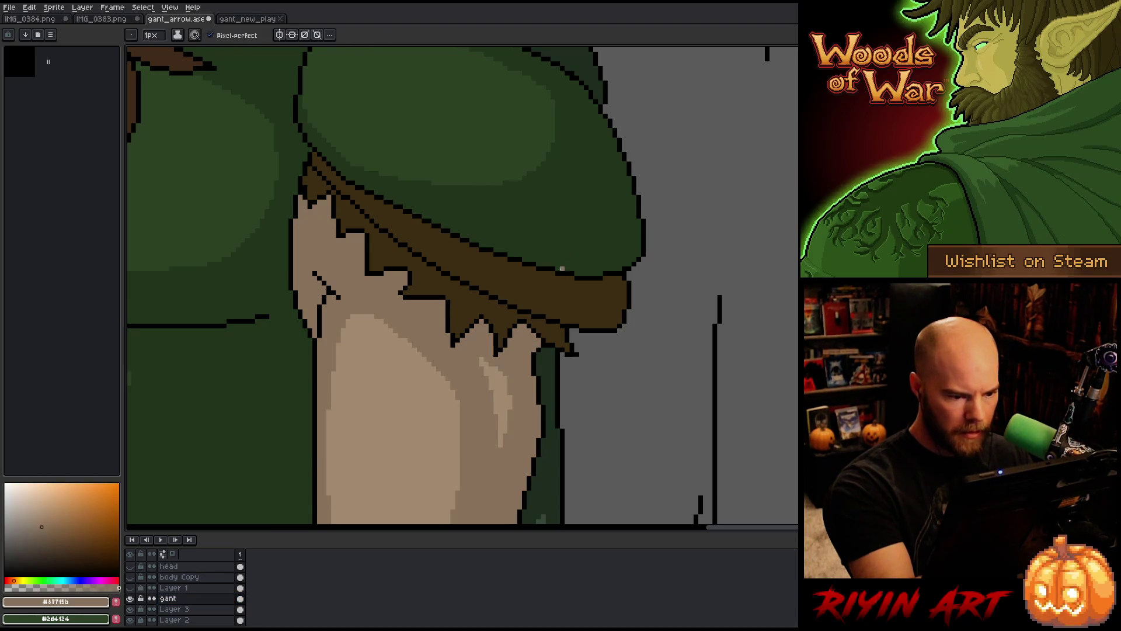
pyautogui.keyDown('alt'); pyautogui.click(538, 354); pyautogui.keyUp('alt')
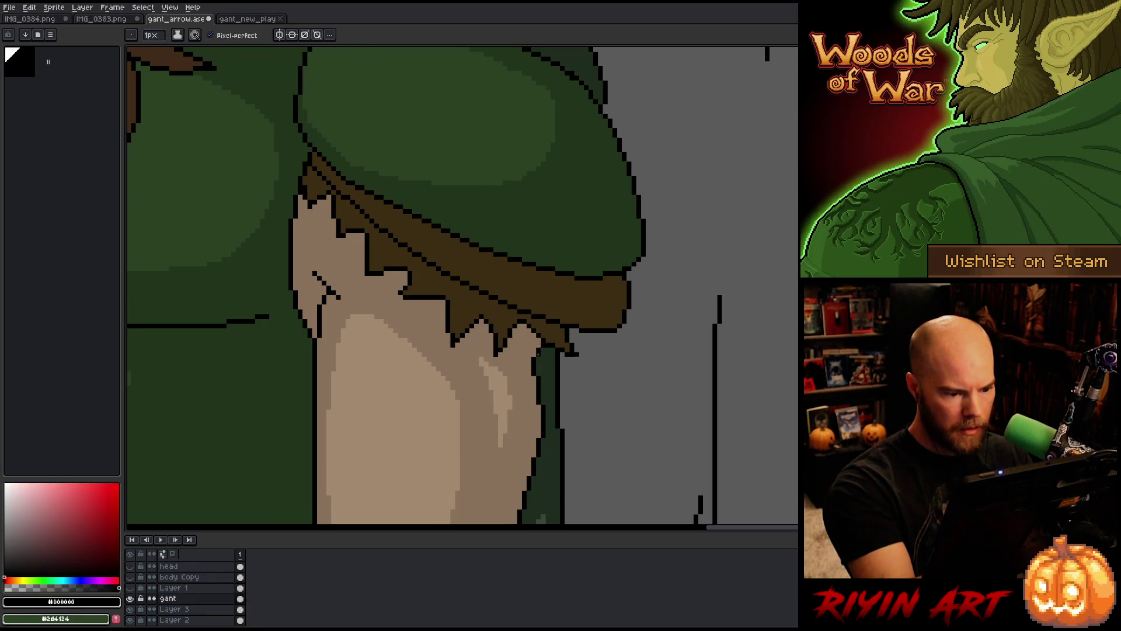
# Save gant_arrow.ase with Ctrl+S and reposition the view of the whole figure
pyautogui.moveTo(518, 321); pyautogui.dragTo(546, 395)
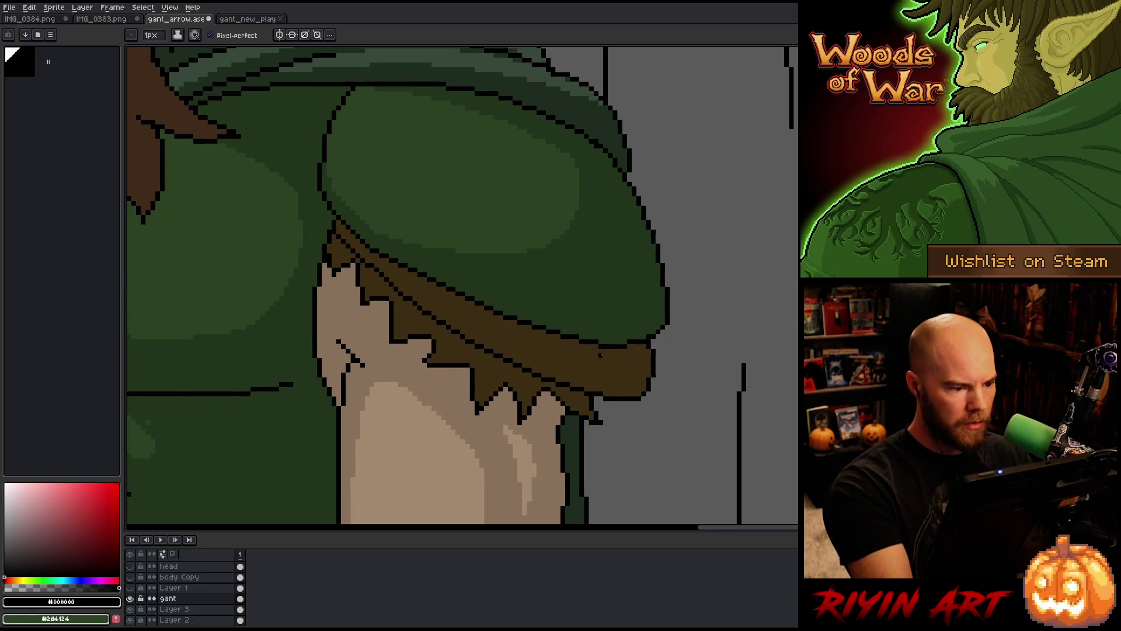
pyautogui.press('1')
pyautogui.press('2')
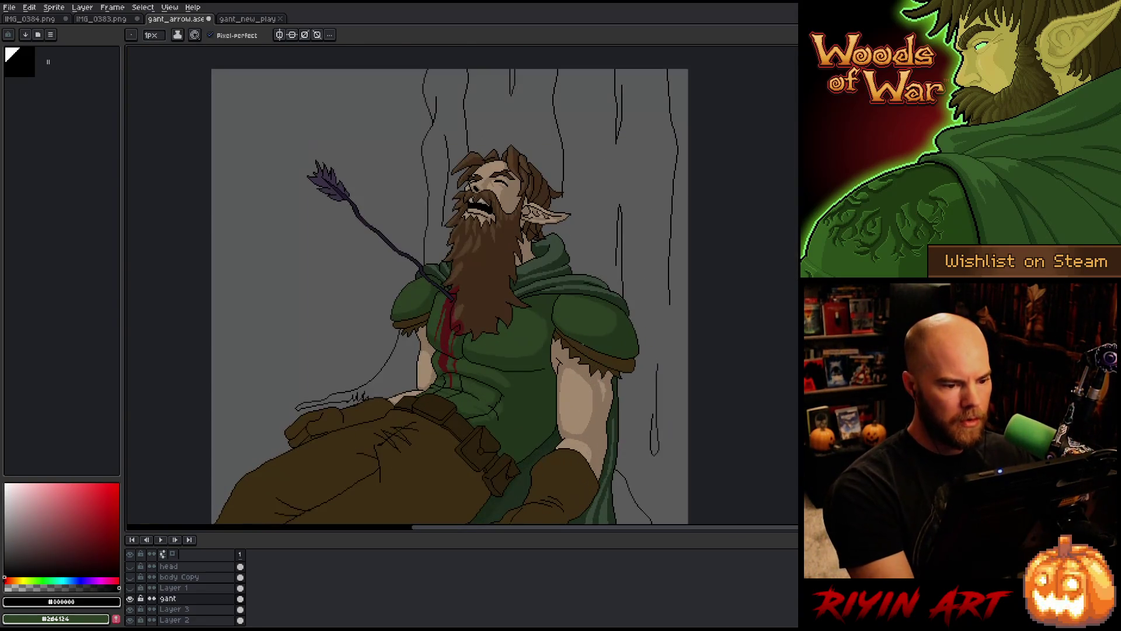
pyautogui.hotkey('ctrl', 's')
pyautogui.scroll(-1, 513, 382)
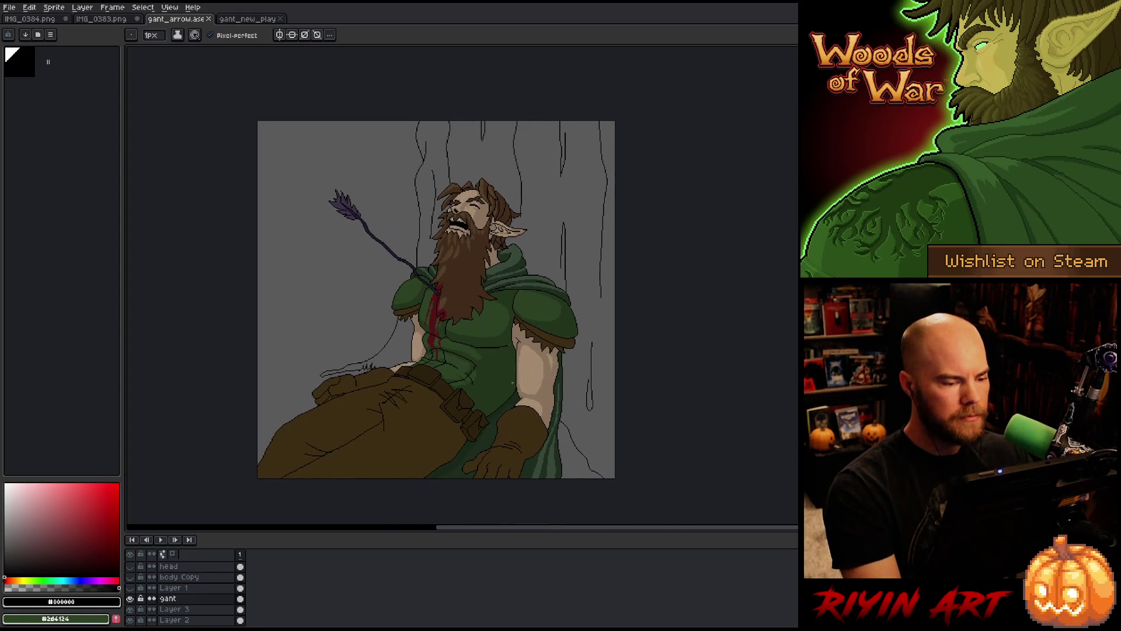
pyautogui.scroll(1, 486, 387)
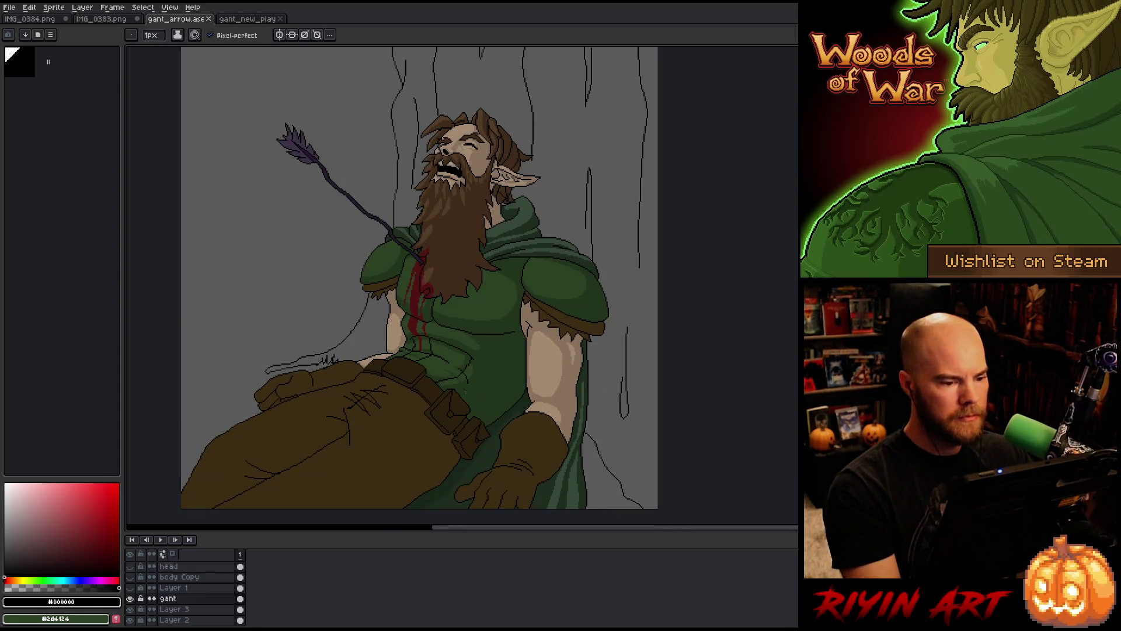
pyautogui.moveTo(463, 400); pyautogui.dragTo(443, 395)
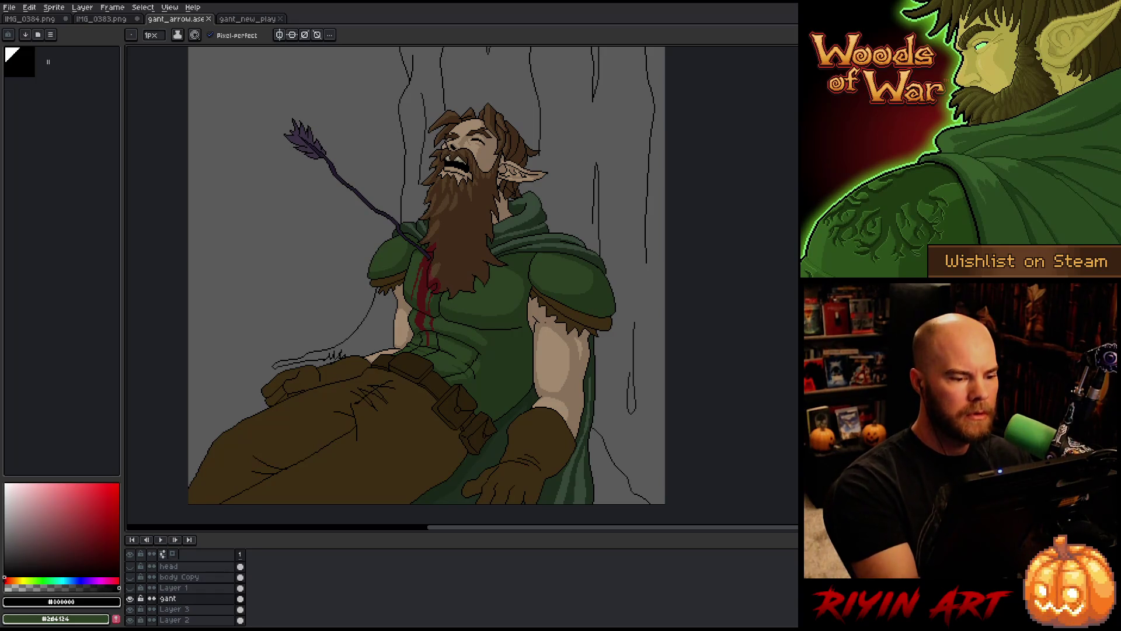
pyautogui.moveTo(546, 315); pyautogui.dragTo(524, 311)
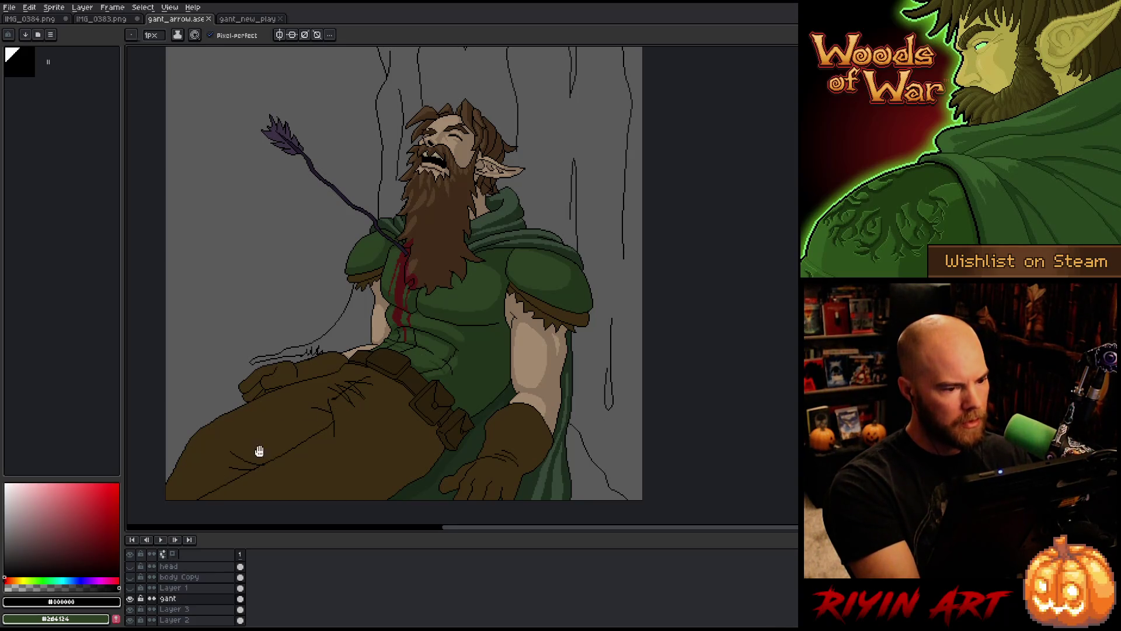
pyautogui.moveTo(411, 355); pyautogui.dragTo(401, 365)
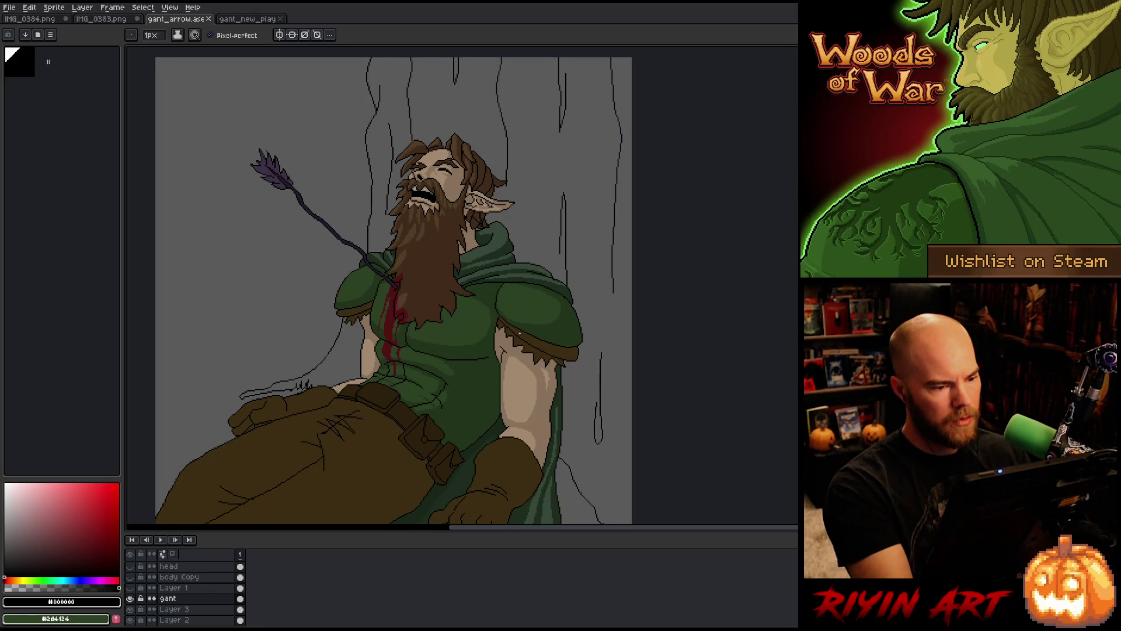
# Open tree_wide_lvl1.png from the spring folder via File > Open
pyautogui.click(10, 7)
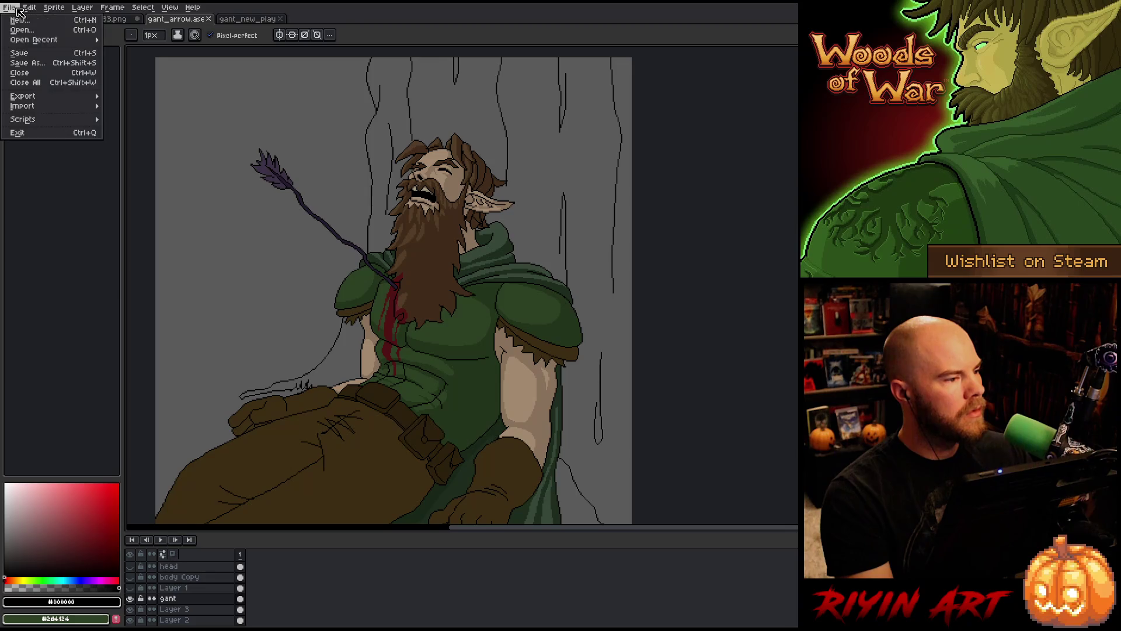
pyautogui.click(21, 30)
pyautogui.scroll(-5, 483, 372)
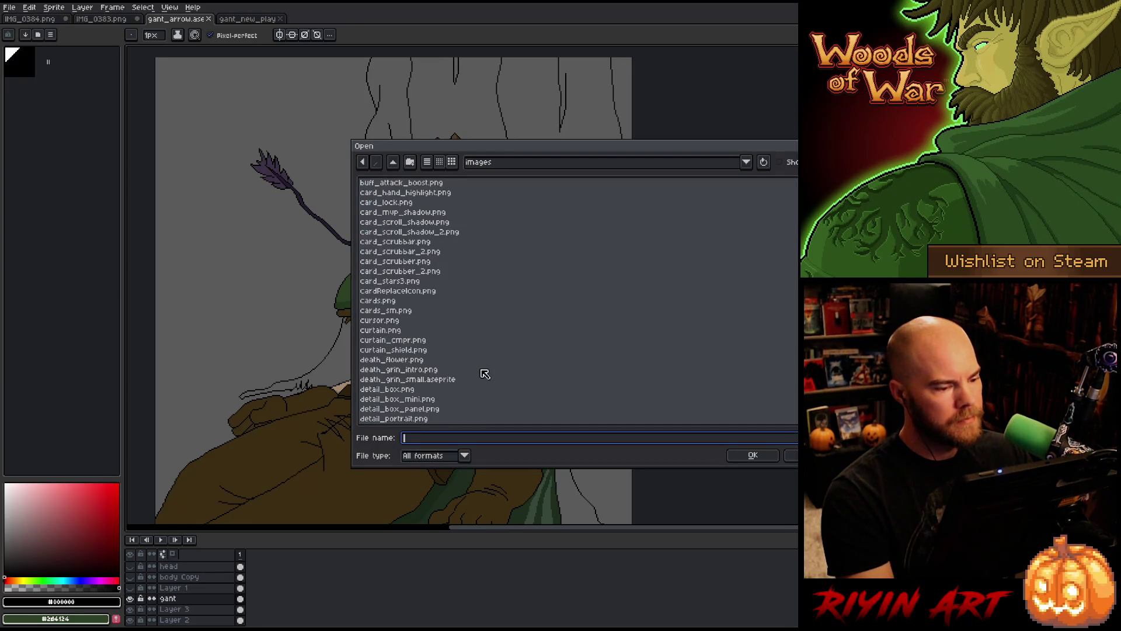
pyautogui.scroll(6, 397, 299)
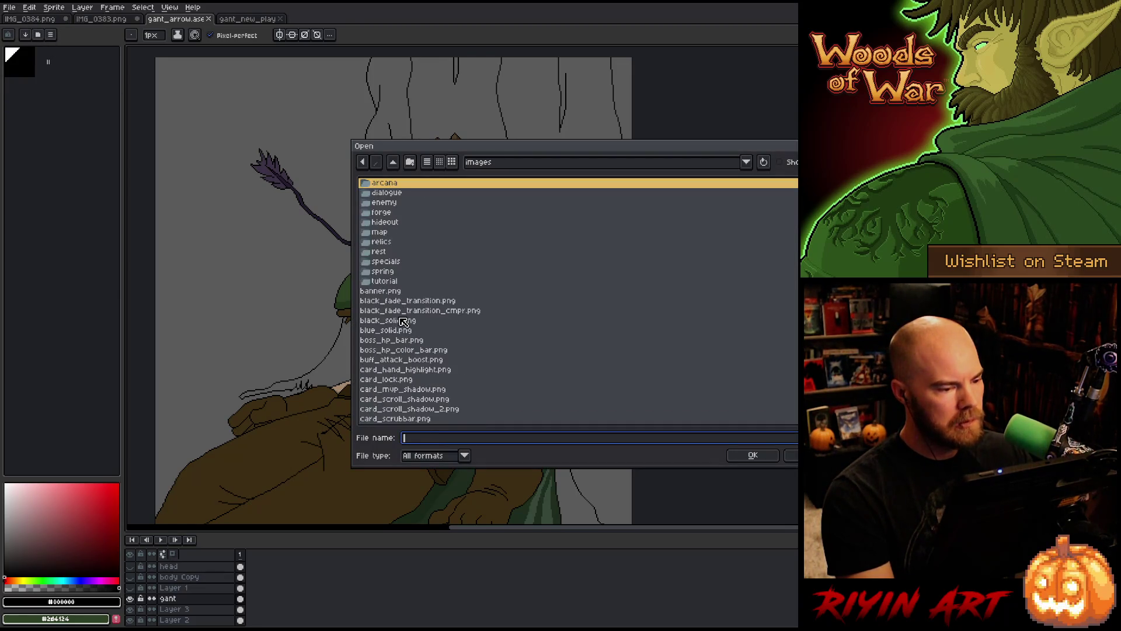
pyautogui.doubleClick(396, 272)
pyautogui.scroll(-10, 403, 286)
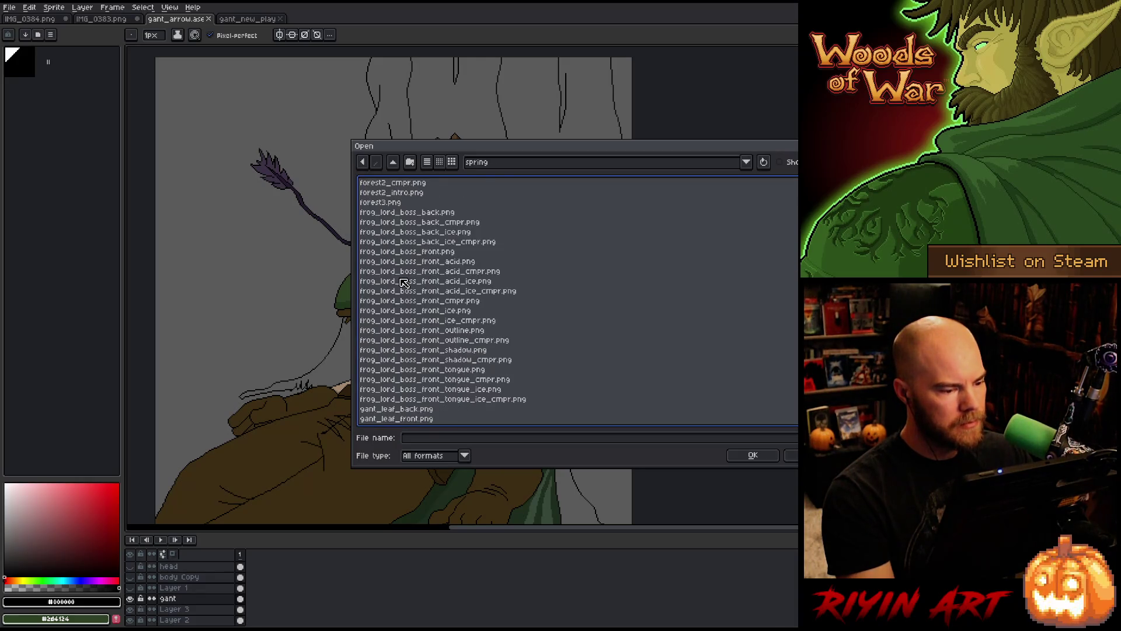
pyautogui.scroll(-7, 411, 295)
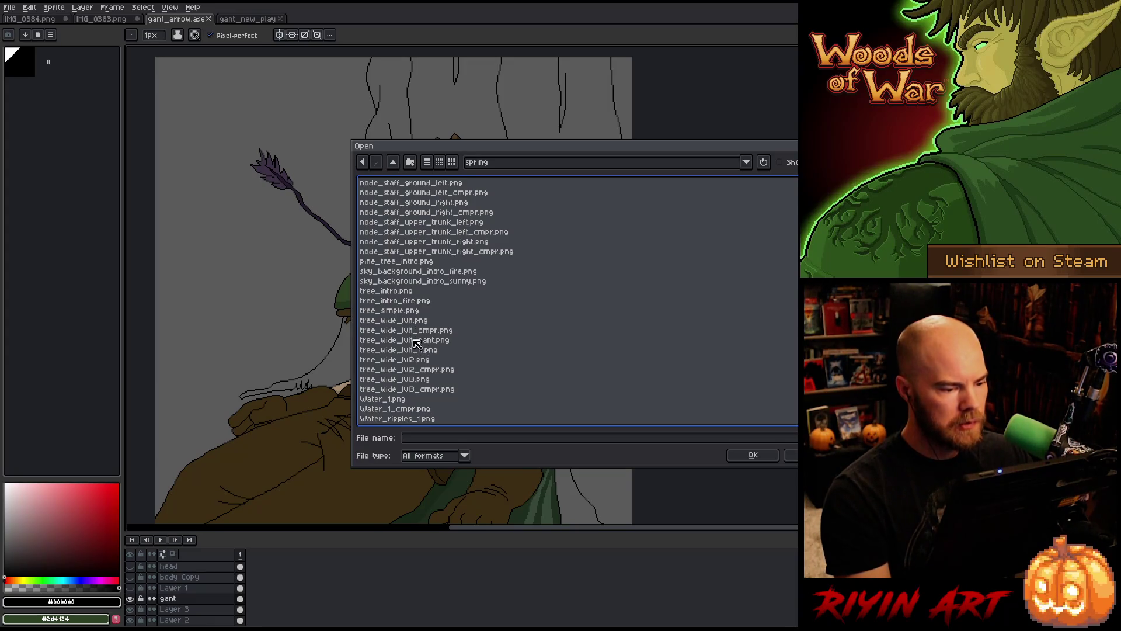
pyautogui.click(431, 350)
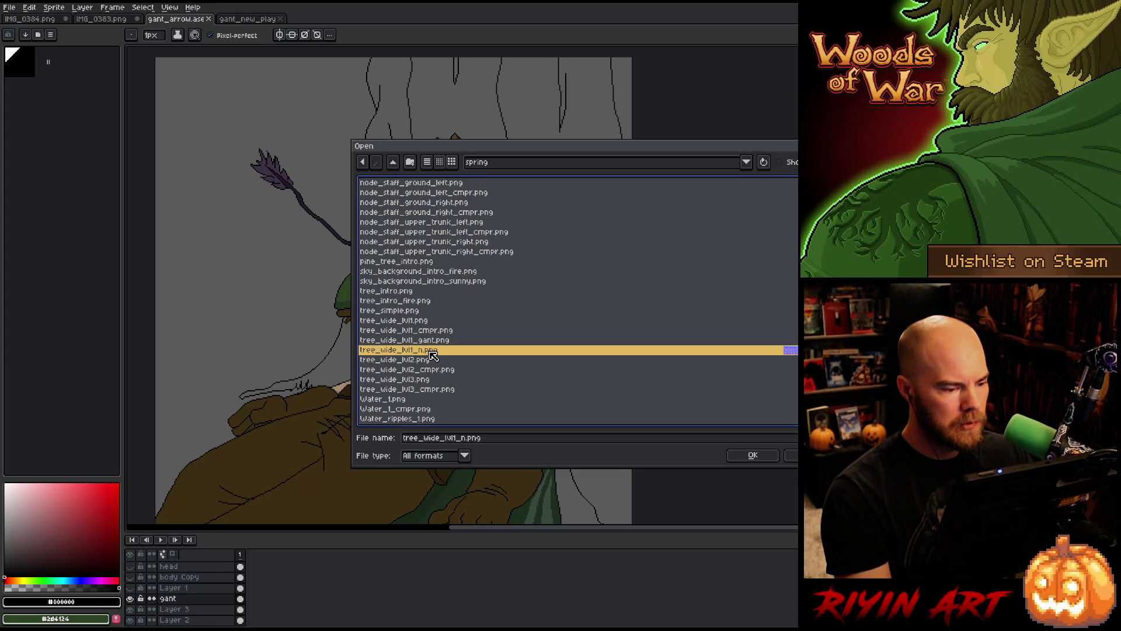
pyautogui.click(425, 341)
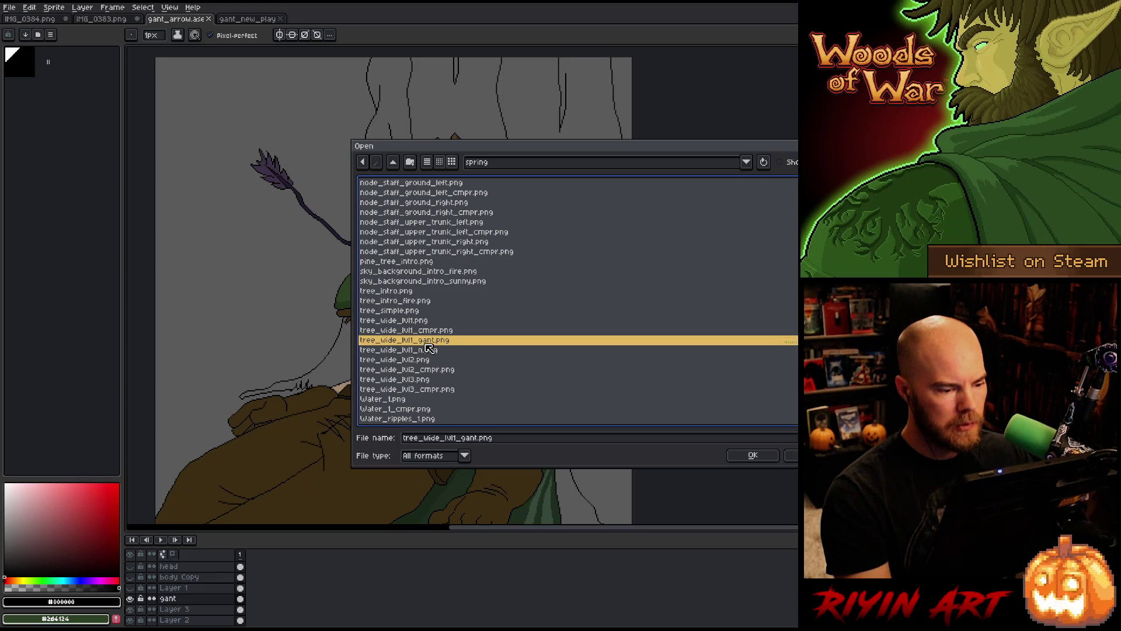
pyautogui.click(416, 310)
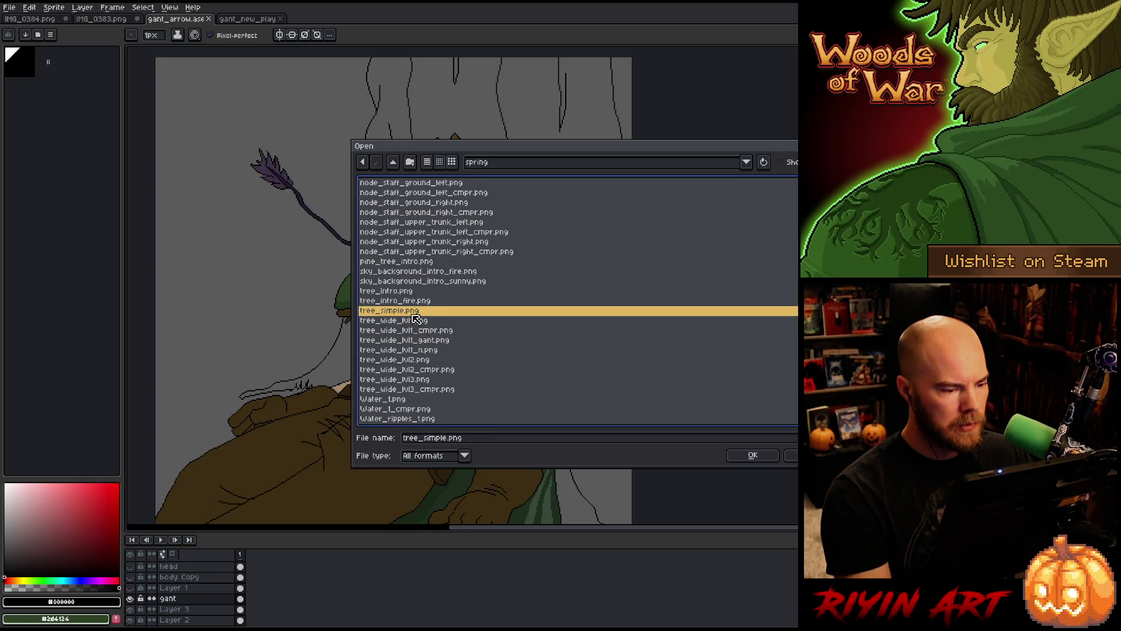
pyautogui.doubleClick(416, 320)
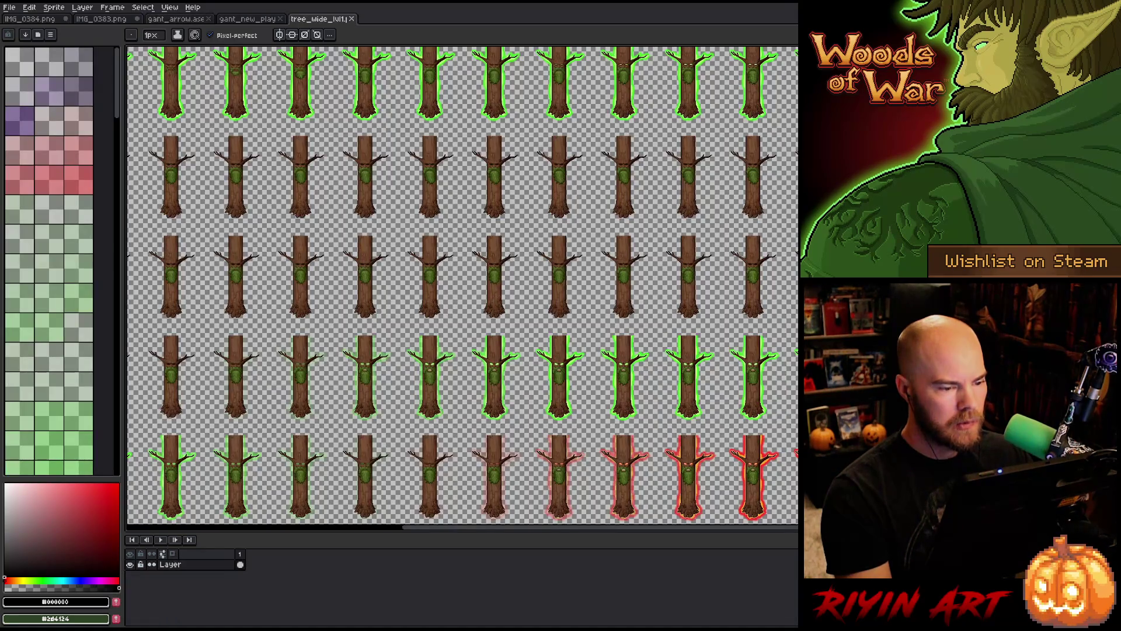
# Sample the tree trunk brown from the tree sheet and return to the gant_arrow tab
pyautogui.scroll(4, 578, 299)
pyautogui.scroll(-3, 578, 299)
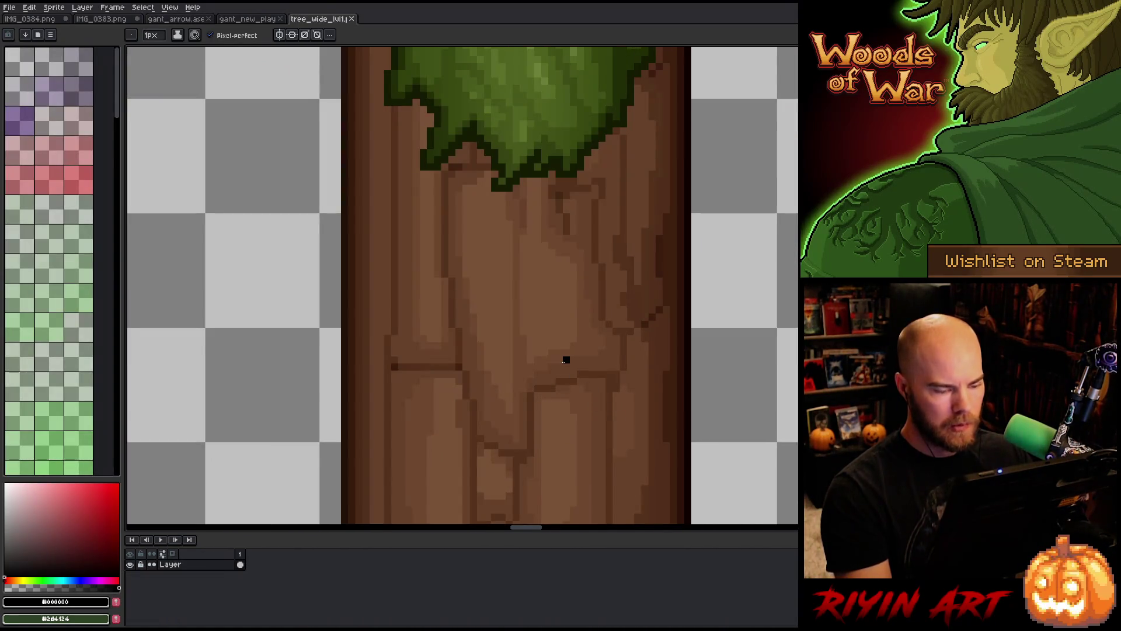
pyautogui.press('i')
pyautogui.click(592, 316)
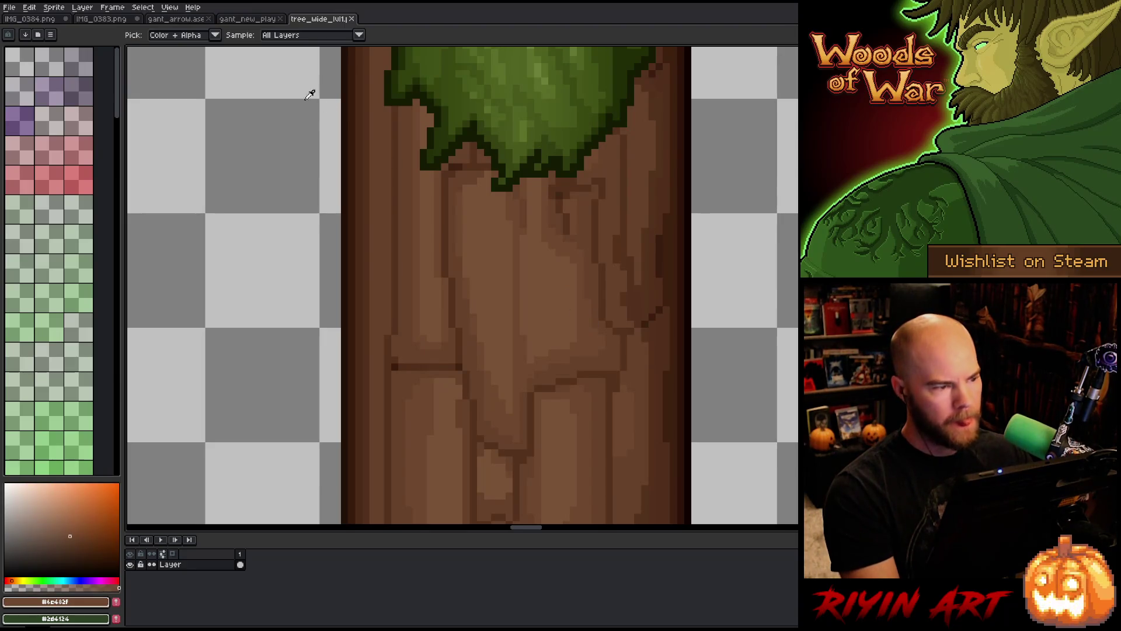
pyautogui.click(245, 20)
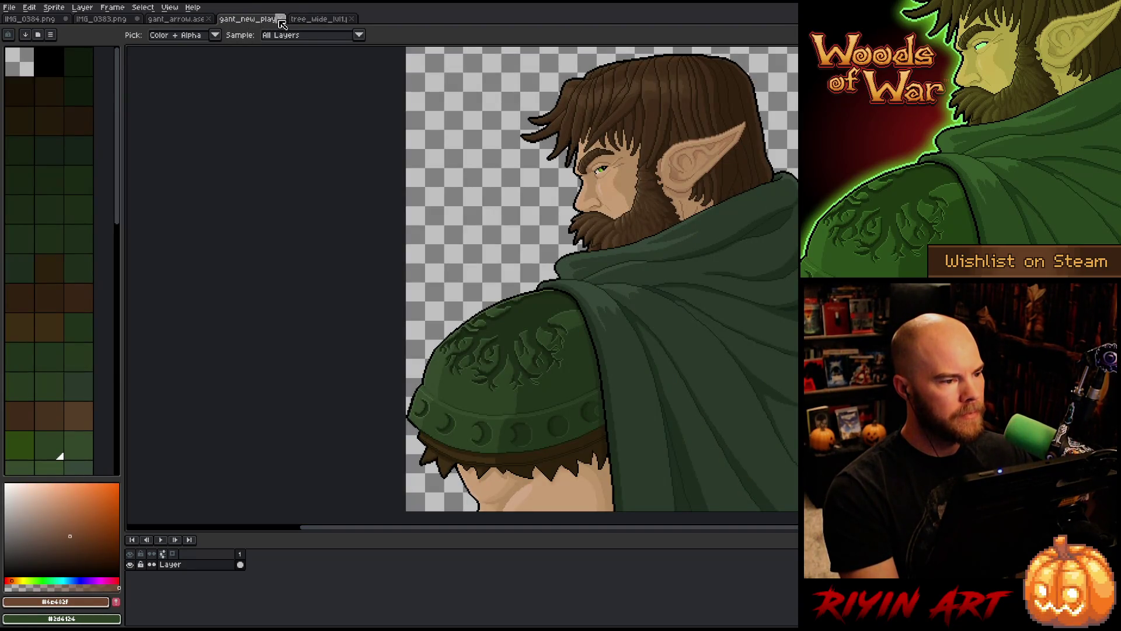
pyautogui.click(188, 23)
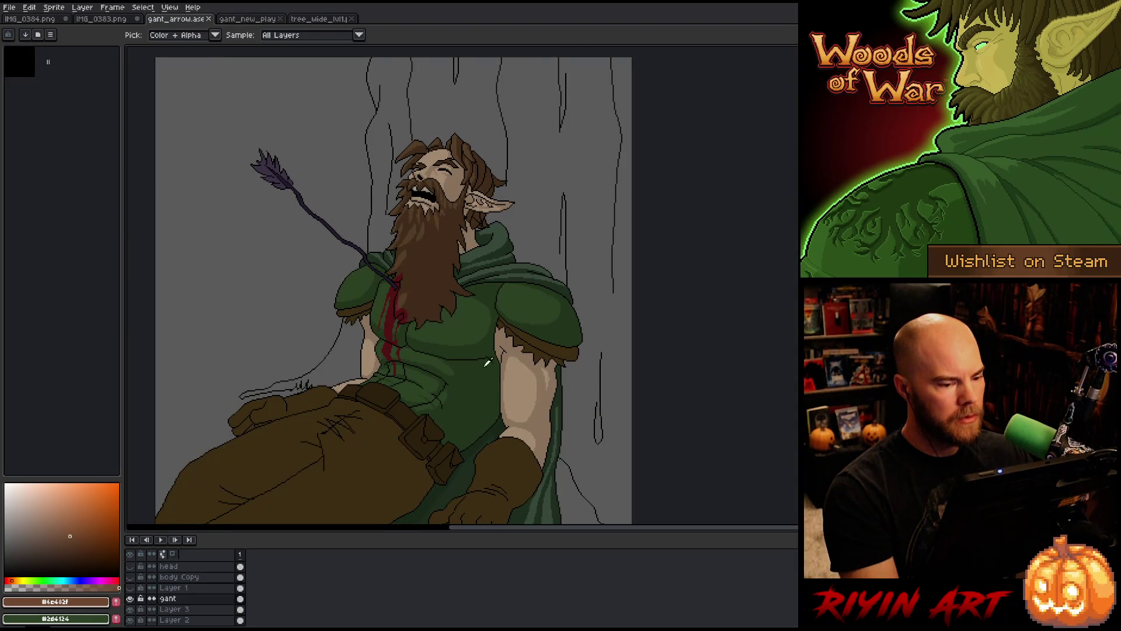
# Merge the gant layer down into Layer 3 and bucket-fill the right and upper trunk brown
pyautogui.press('g')
pyautogui.click(588, 244)
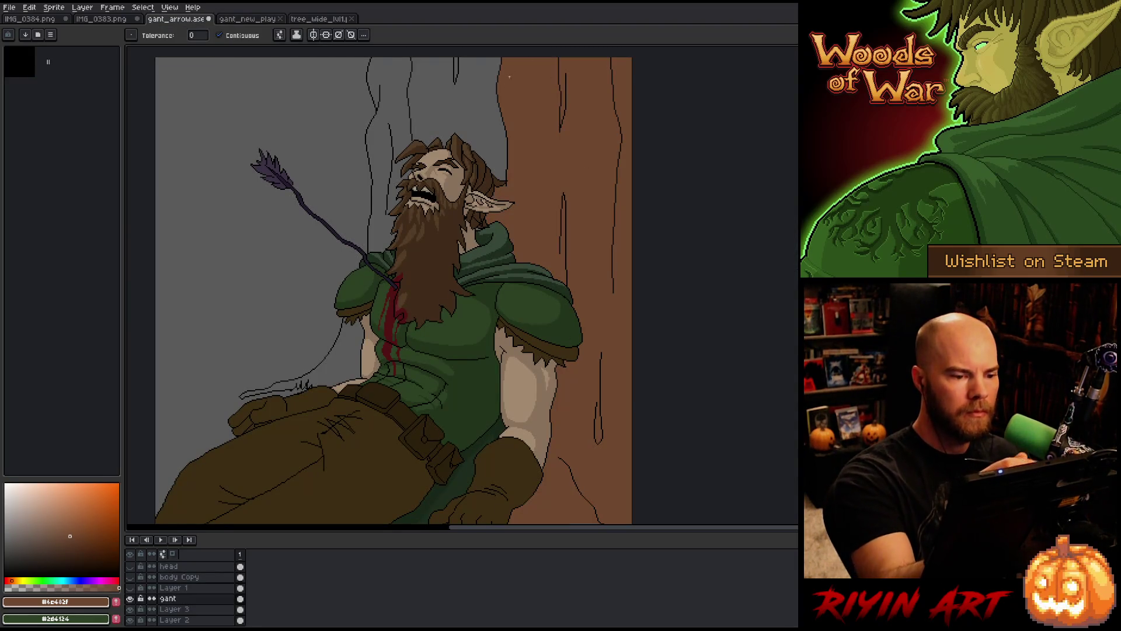
pyautogui.click(450, 105)
pyautogui.hotkey('ctrl', 'z')
pyautogui.hotkey('ctrl', 'z')
pyautogui.moveTo(589, 432); pyautogui.dragTo(559, 342)
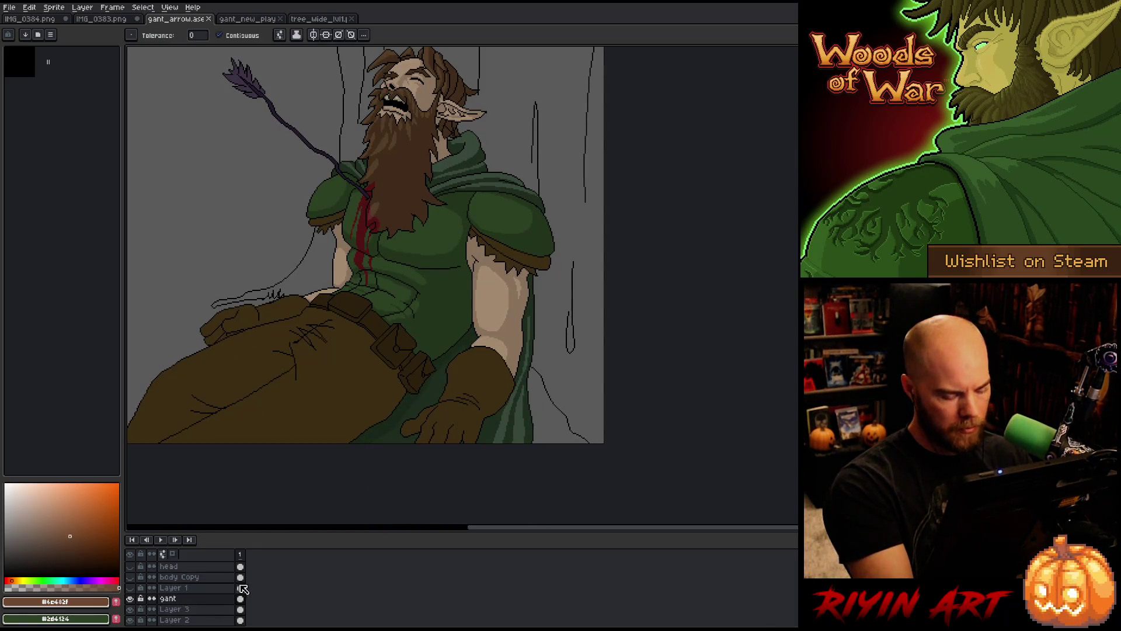
pyautogui.hotkey('ctrl', 'e')
pyautogui.click(558, 360)
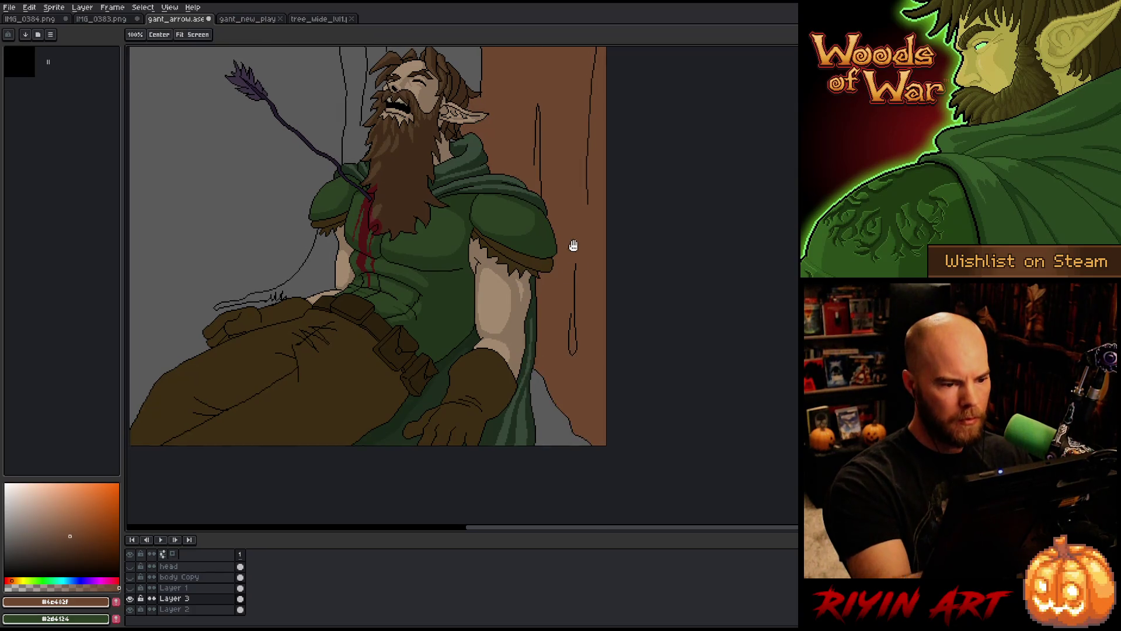
pyautogui.moveTo(570, 243); pyautogui.dragTo(629, 360)
pyautogui.click(483, 95)
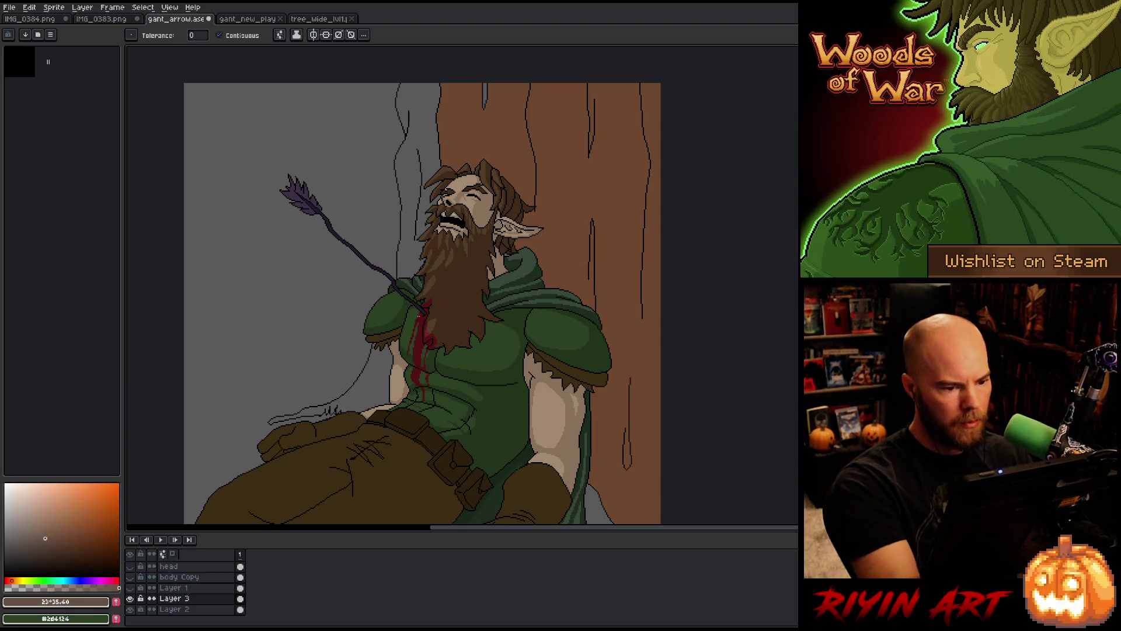
# Replace the trunk's brown with the duller foreground brown using Replace Color
pyautogui.hotkey('shift', 'r')
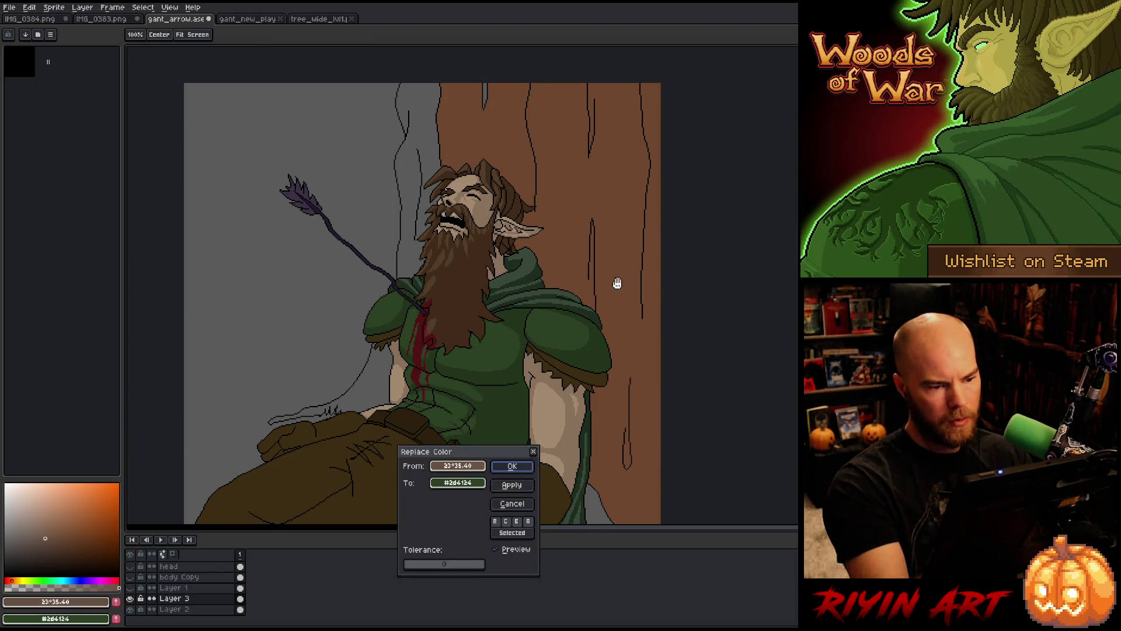
pyautogui.moveTo(461, 465); pyautogui.dragTo(590, 210)
pyautogui.moveTo(458, 482)
pyautogui.mouseDown()
pyautogui.moveTo(262, 526)
pyautogui.moveTo(55, 601)
pyautogui.mouseUp()
pyautogui.click(519, 466)
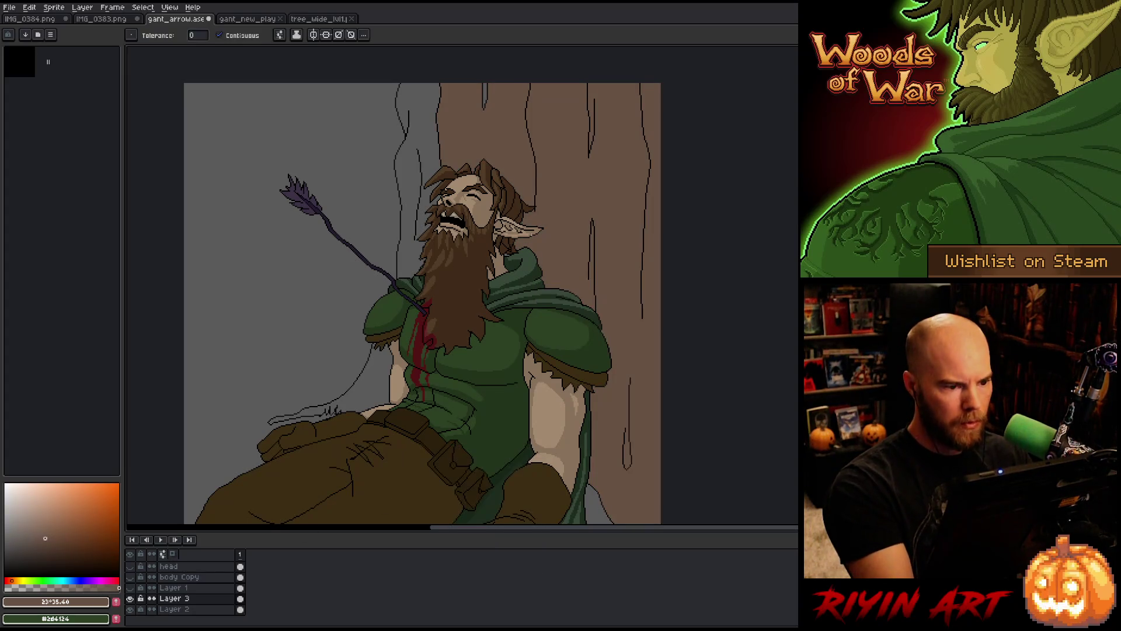
# Bucket-fill the grey strip on the trunk's left side with the matching brown
pyautogui.click(427, 106)
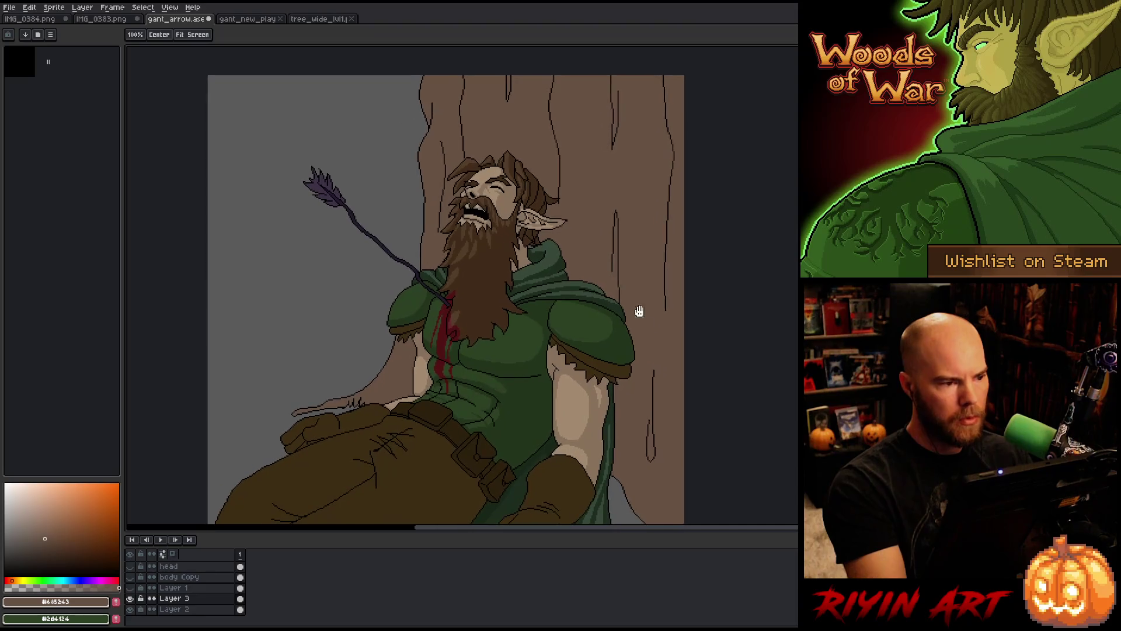
pyautogui.moveTo(616, 318)
pyautogui.mouseDown()
pyautogui.moveTo(638, 311)
pyautogui.moveTo(687, 224)
pyautogui.mouseUp()
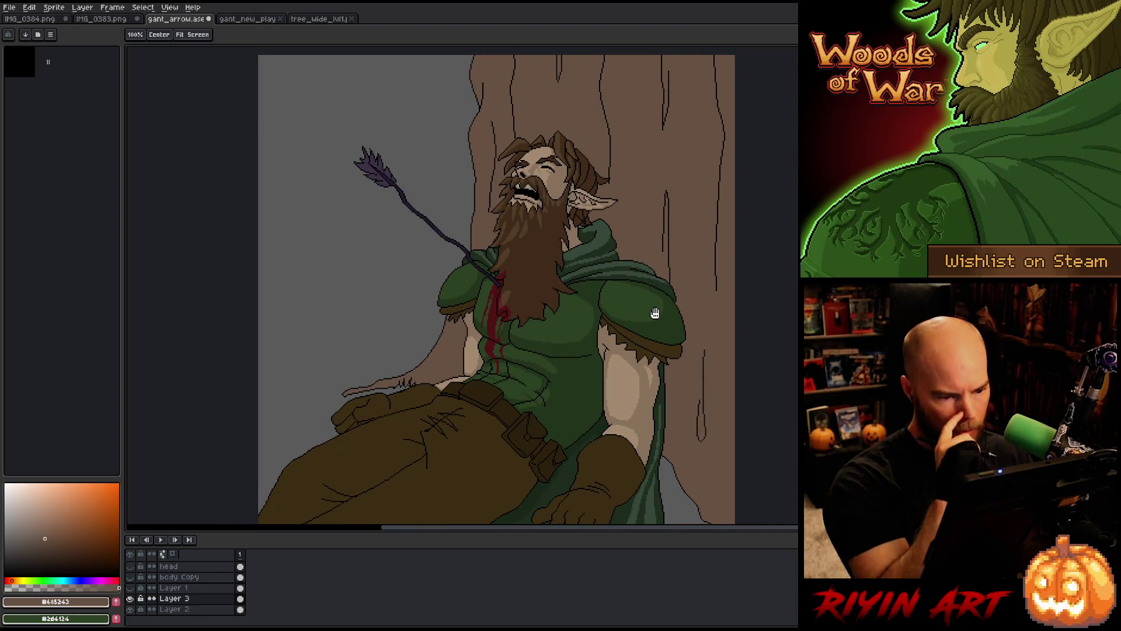
pyautogui.moveTo(683, 342); pyautogui.dragTo(728, 296)
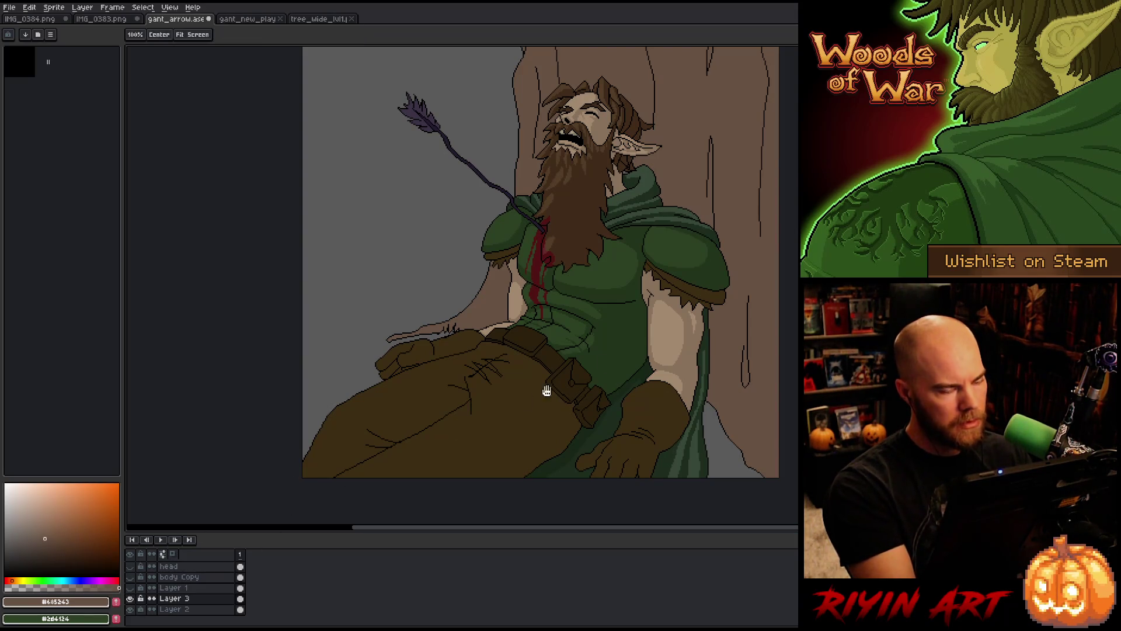
pyautogui.moveTo(710, 336)
pyautogui.mouseDown()
pyautogui.moveTo(662, 381)
pyautogui.moveTo(577, 408)
pyautogui.mouseUp()
# Select every tree-coloured pixel with Color Range, then clear the selection
pyautogui.press('b')
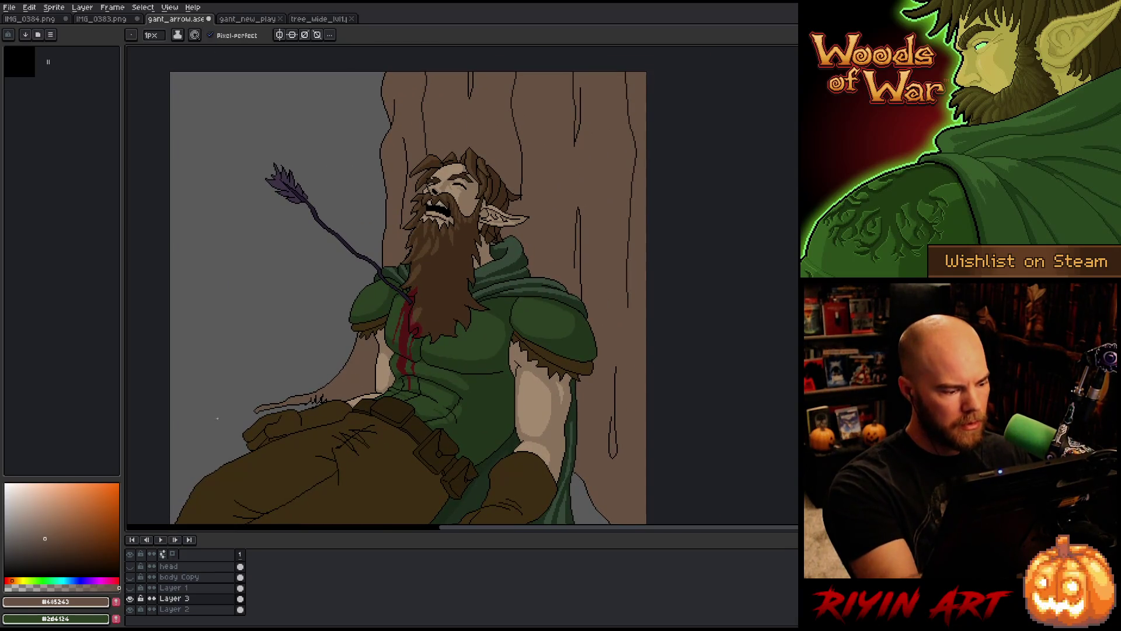
pyautogui.click(53, 545)
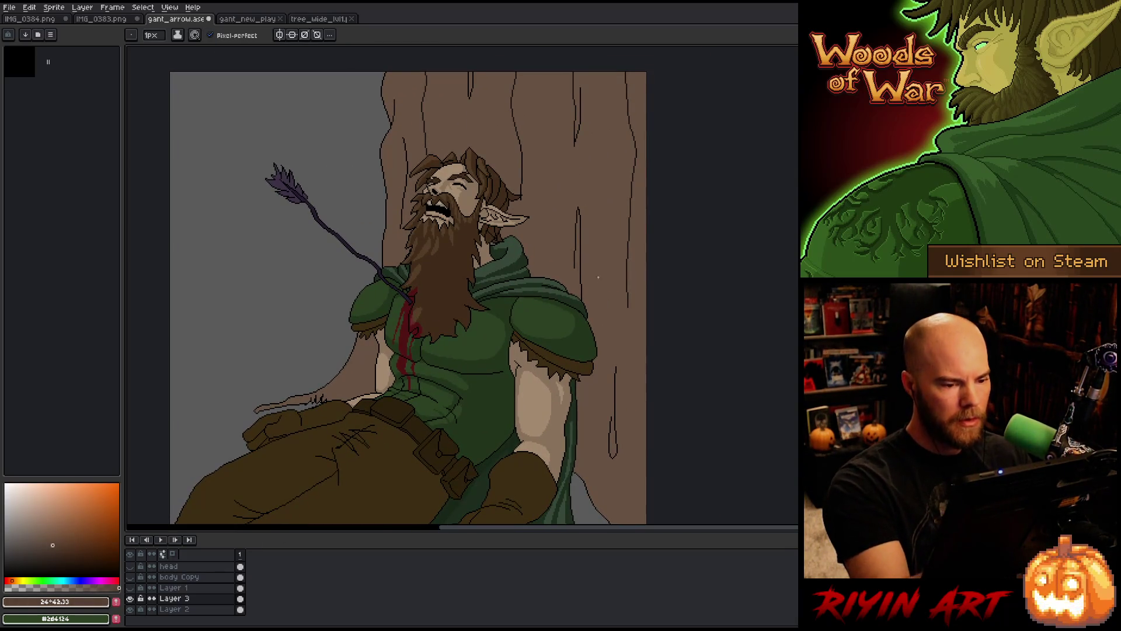
pyautogui.hotkey('shift', 'c')
pyautogui.click(604, 226)
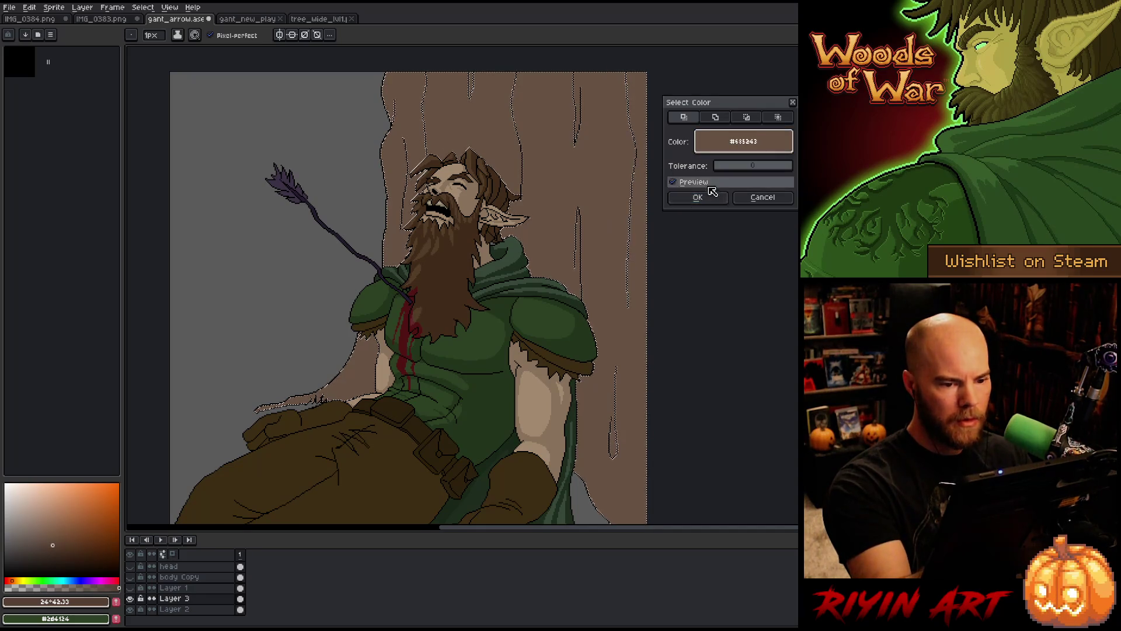
pyautogui.click(717, 201)
pyautogui.hotkey('ctrl', 'd')
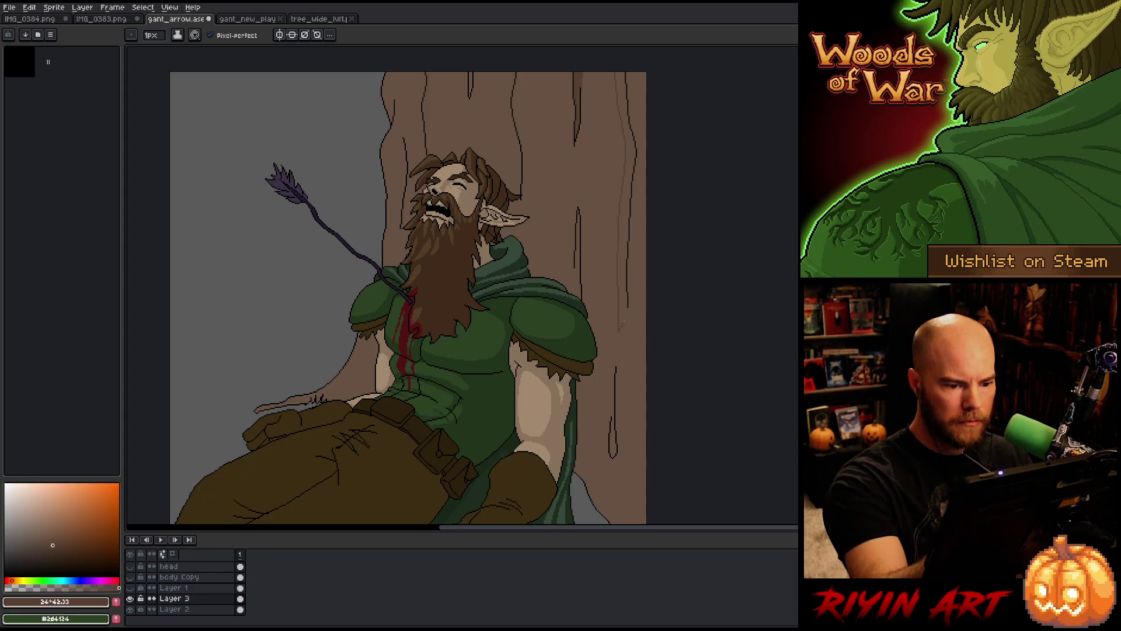
# Flood-fill the trunk's right-side strip with darker brown for shading
pyautogui.press('g')
pyautogui.click(628, 298)
pyautogui.press('b')
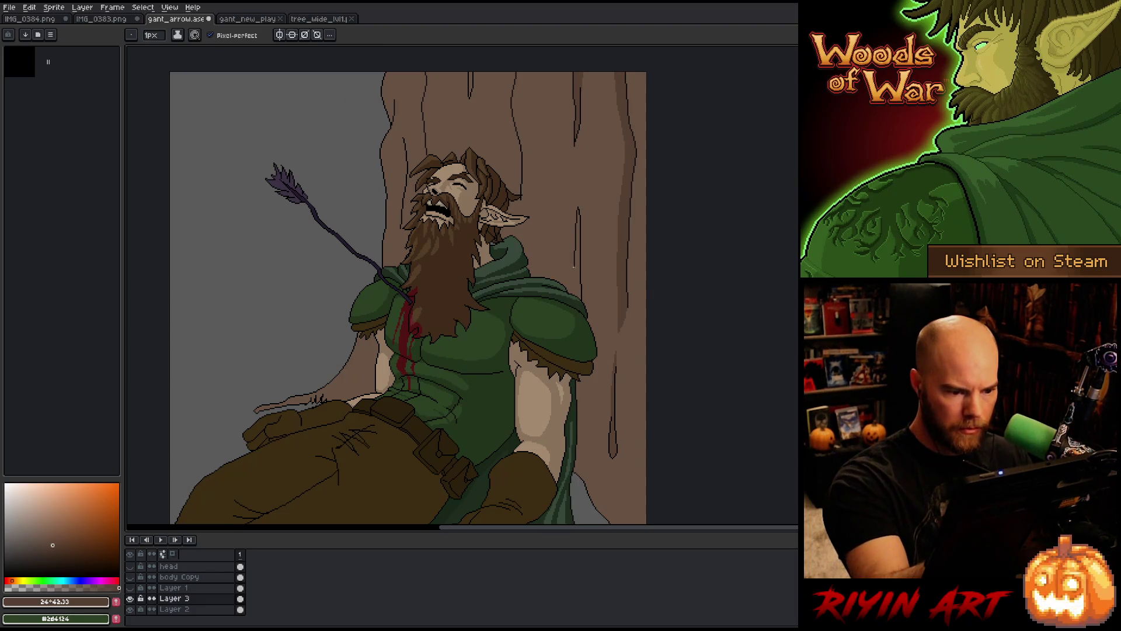
pyautogui.press('g')
pyautogui.press('b')
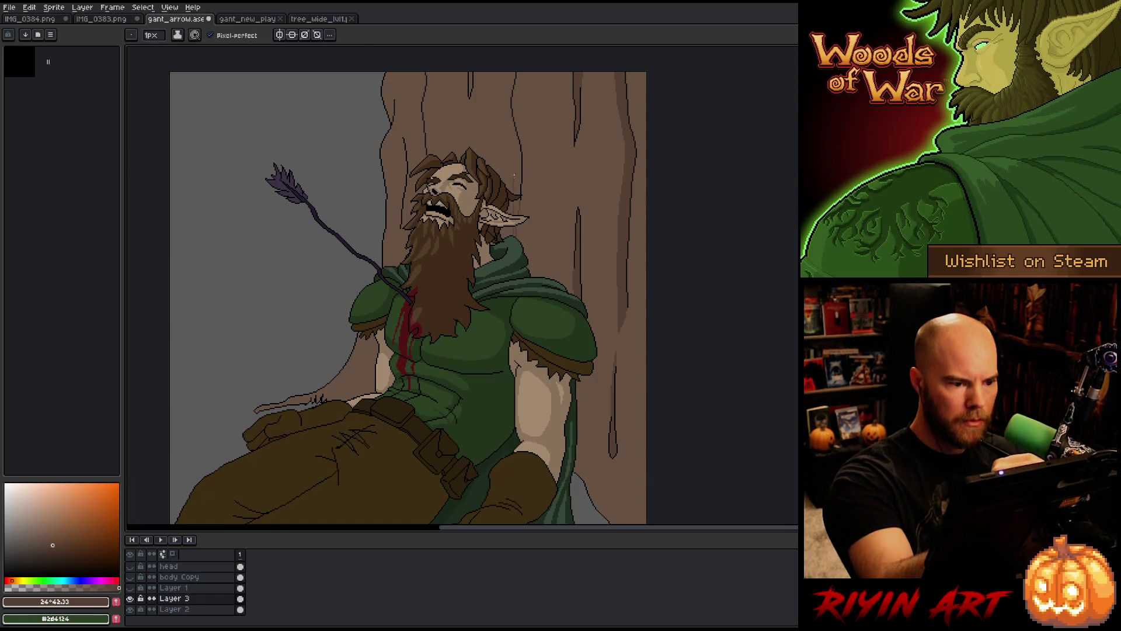
pyautogui.press('g')
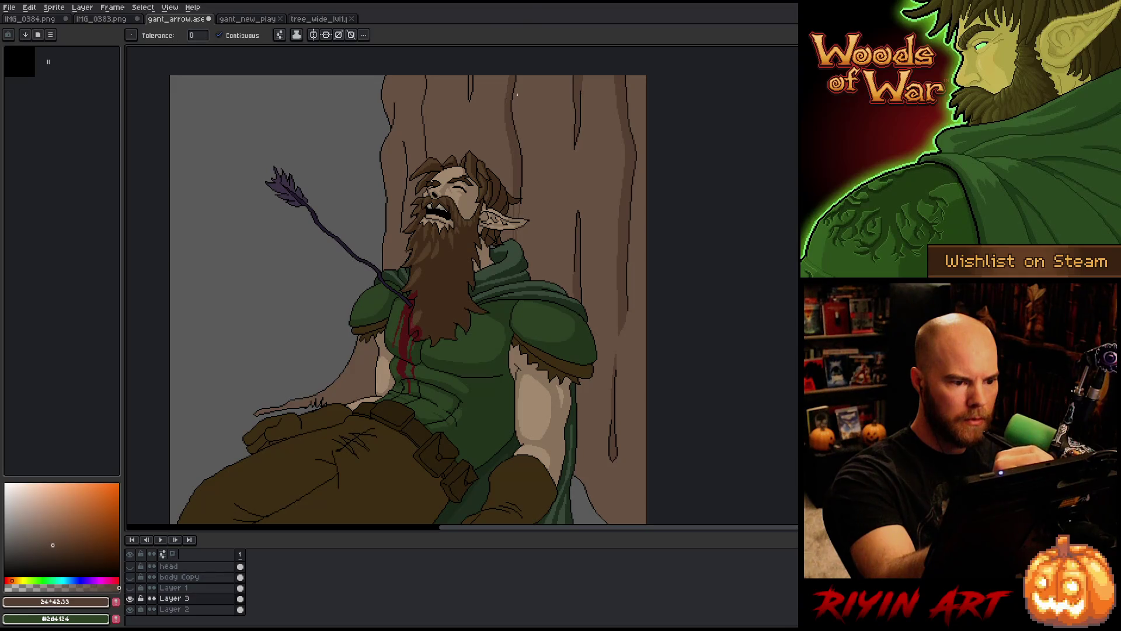
pyautogui.press('b')
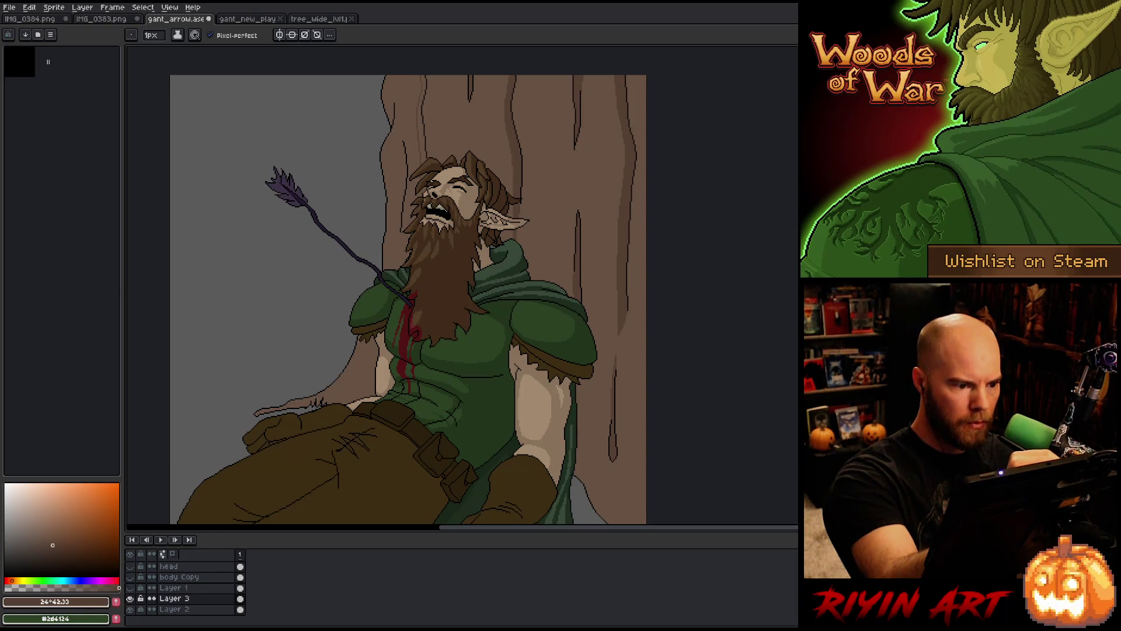
pyautogui.press('g')
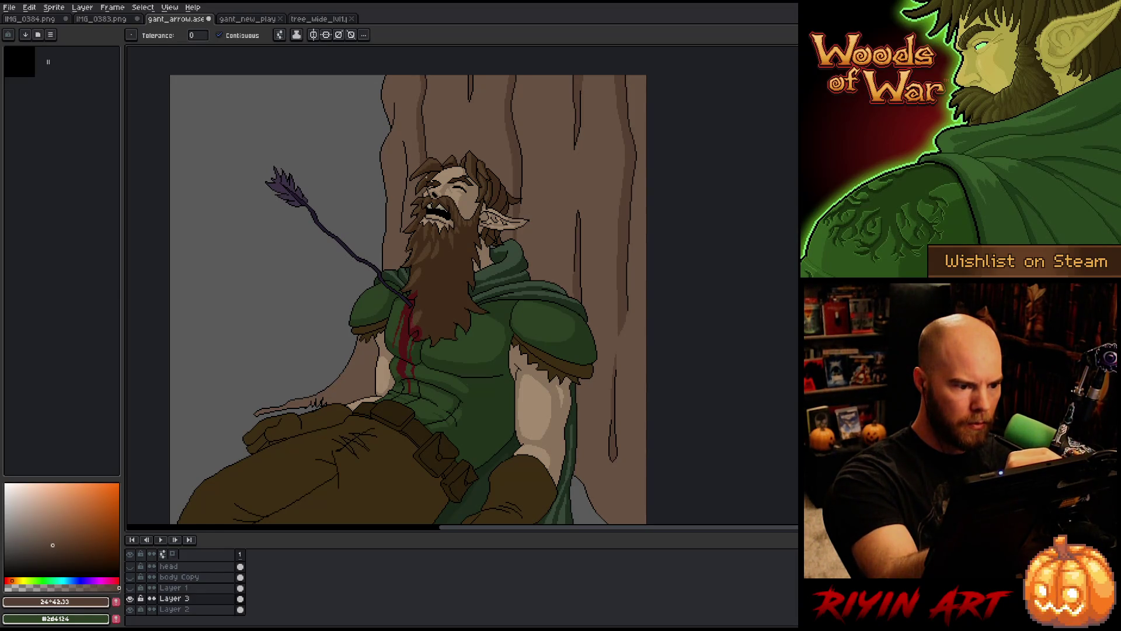
pyautogui.press('b')
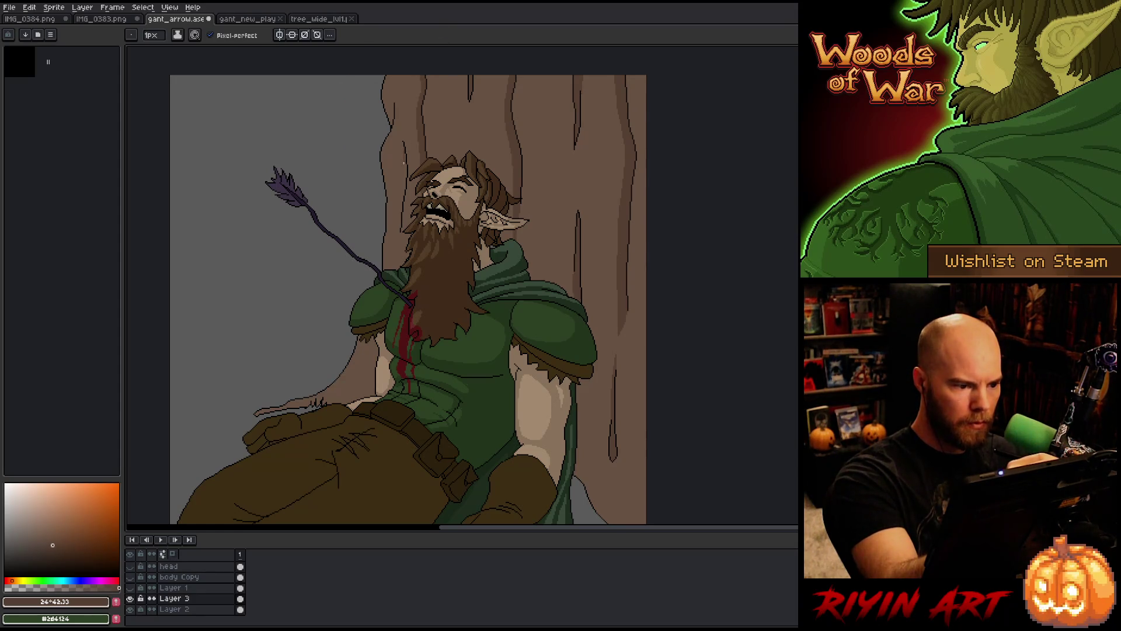
pyautogui.press('g')
pyautogui.press('b')
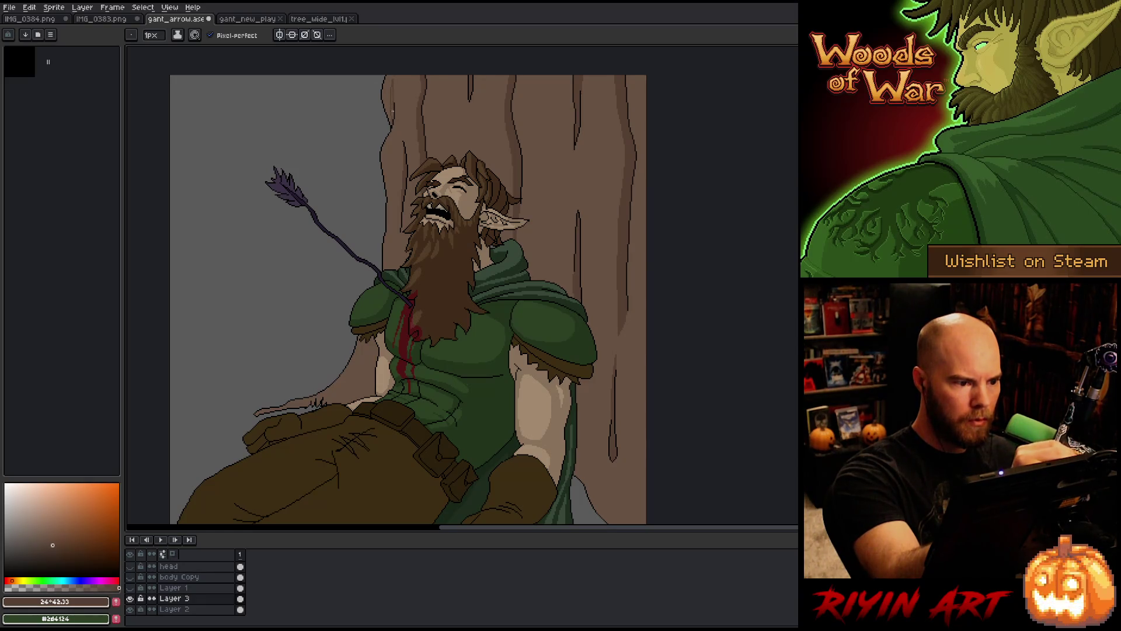
pyautogui.press('g')
pyautogui.press('b')
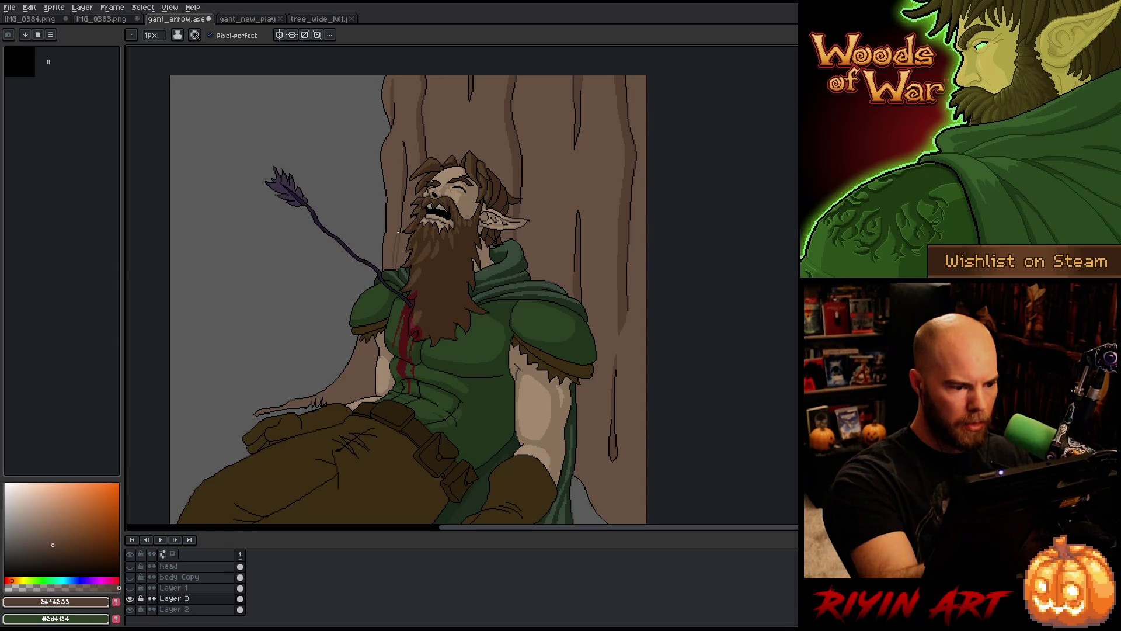
pyautogui.press('g')
pyautogui.press('b')
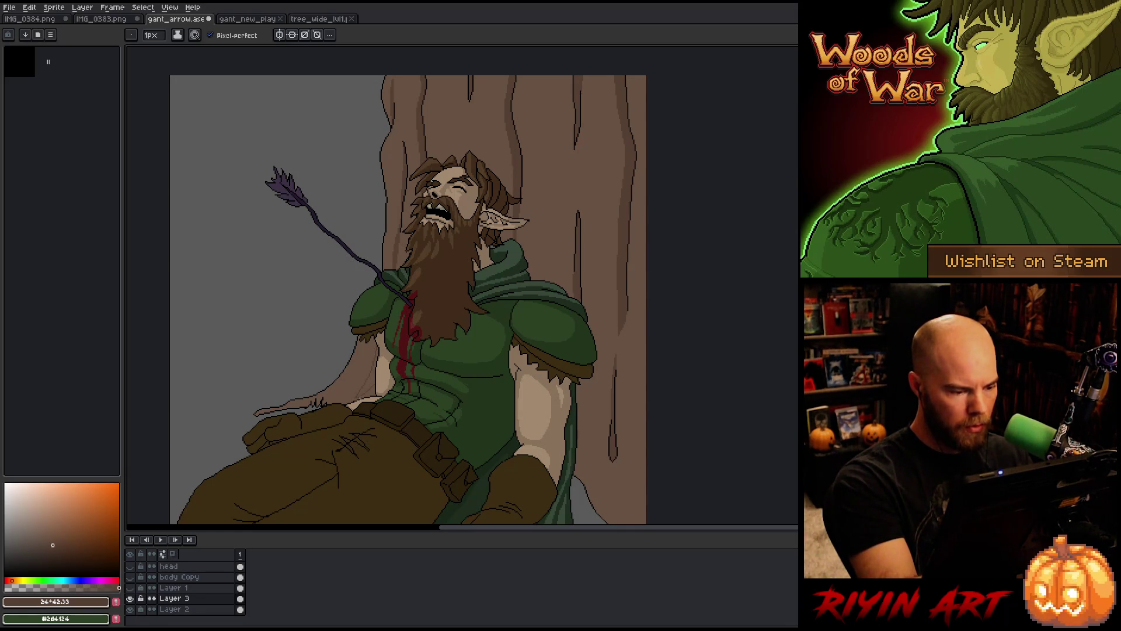
# Eyedrop the brown #564032 from the artwork
pyautogui.press('g')
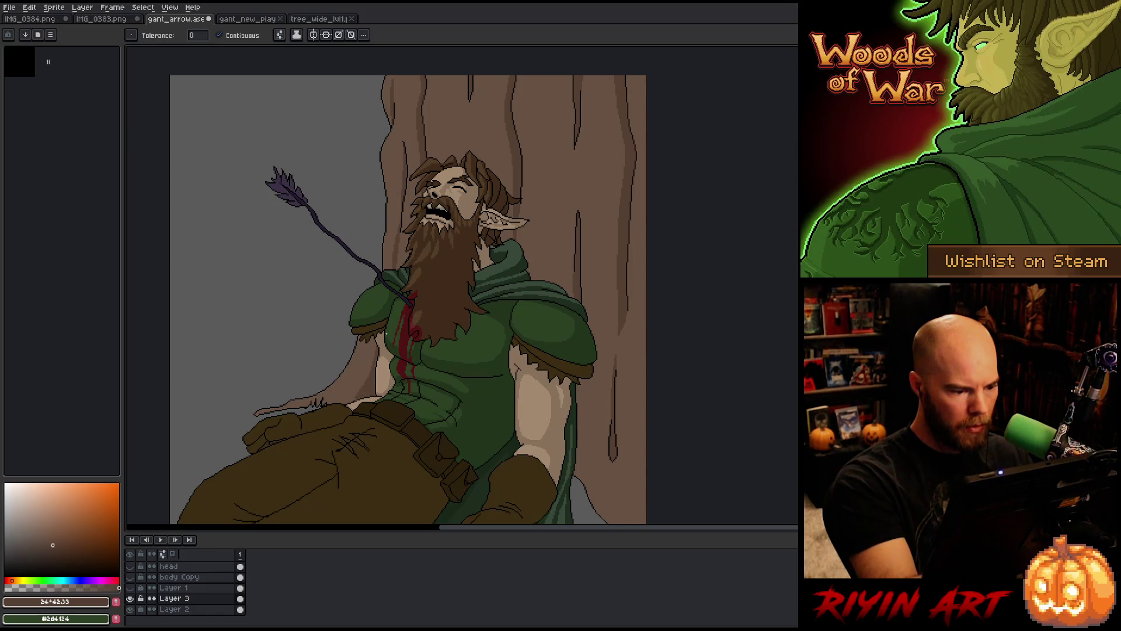
pyautogui.press('b')
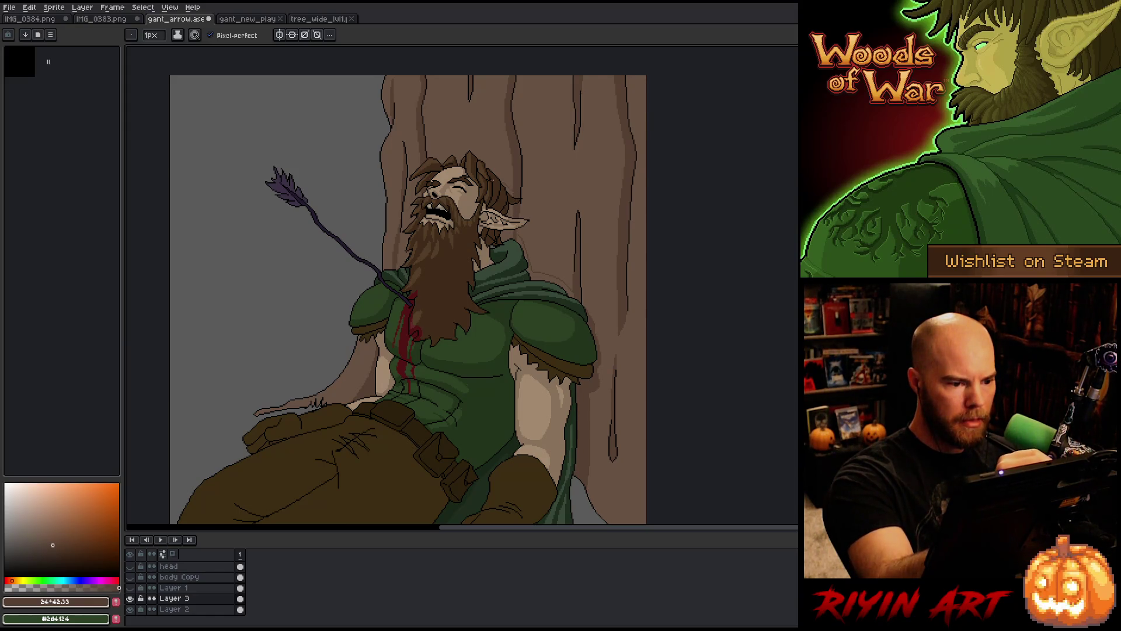
pyautogui.press('g')
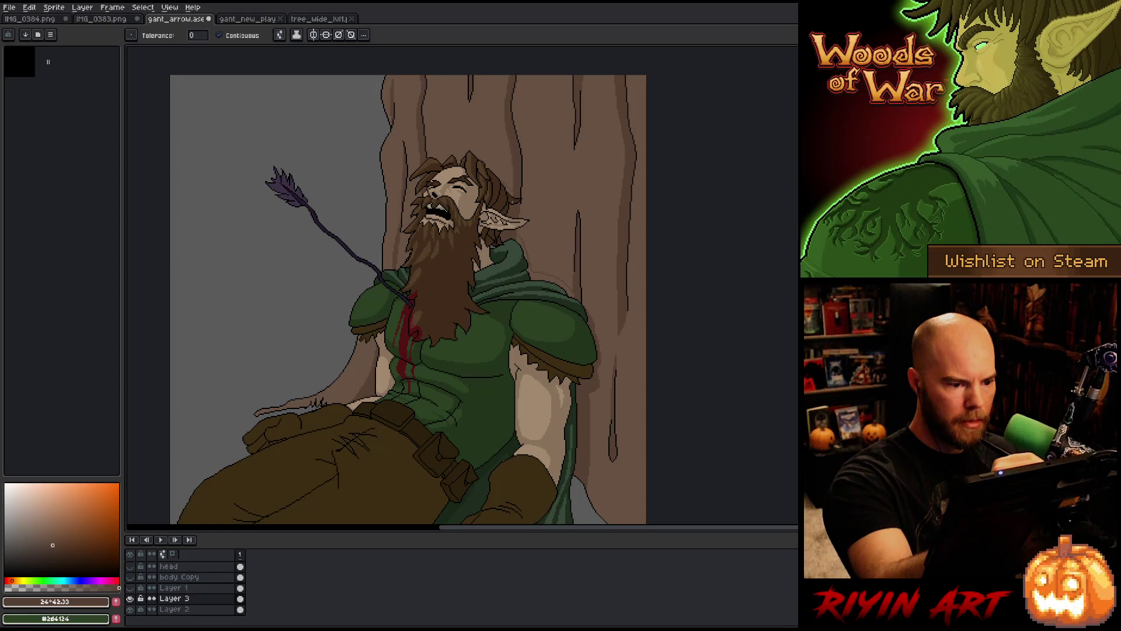
pyautogui.press('b')
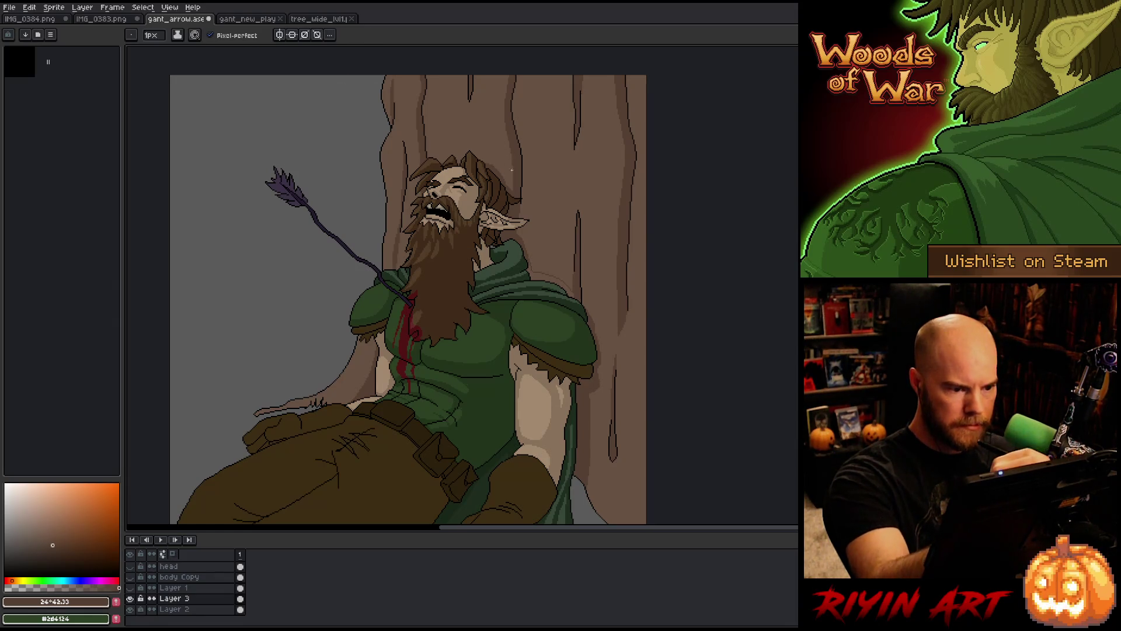
pyautogui.press('g')
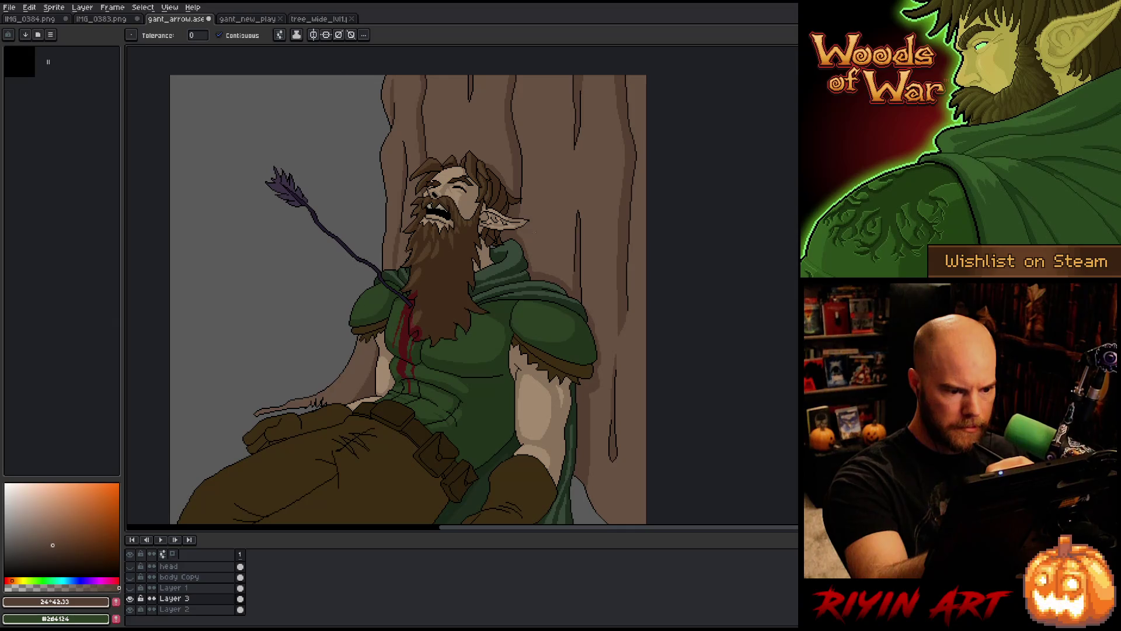
pyautogui.keyDown('alt'); pyautogui.click(503, 240); pyautogui.keyUp('alt')
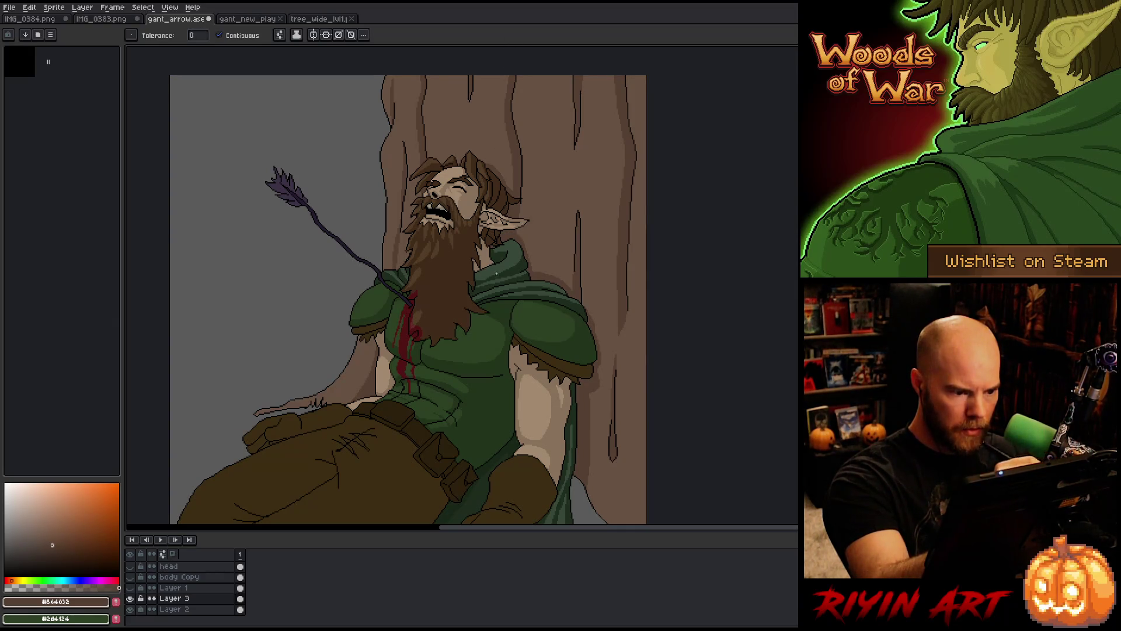
# Review the whole figure, then sample the cloak's dark green #2d4124
pyautogui.scroll(3, 496, 273)
pyautogui.scroll(-1, 609, 267)
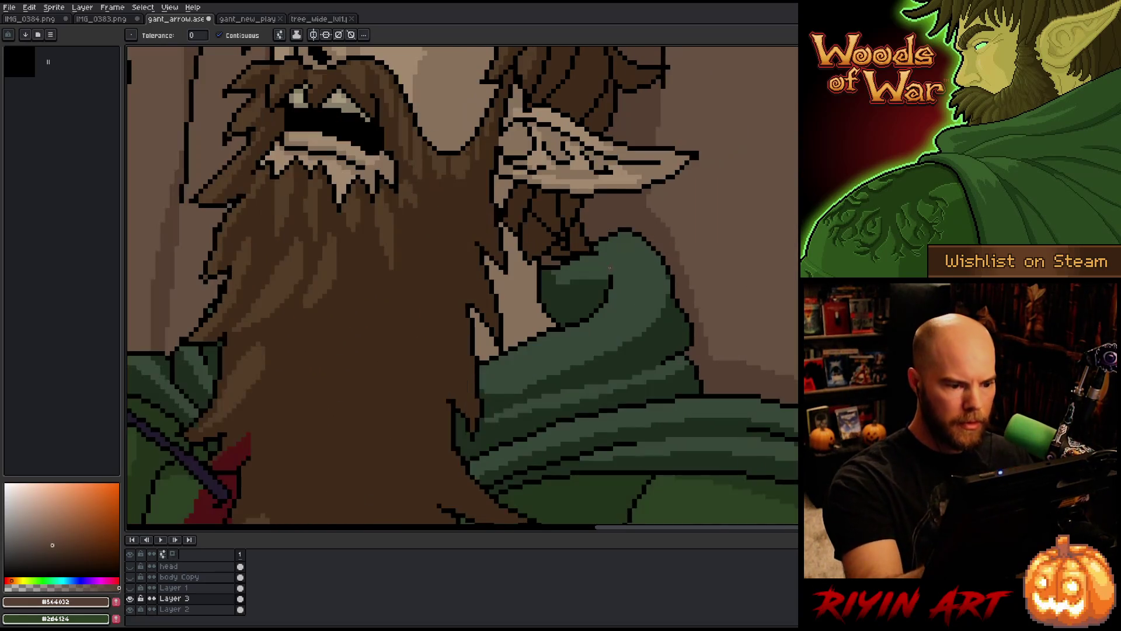
pyautogui.scroll(-4, 610, 268)
pyautogui.scroll(1, 706, 342)
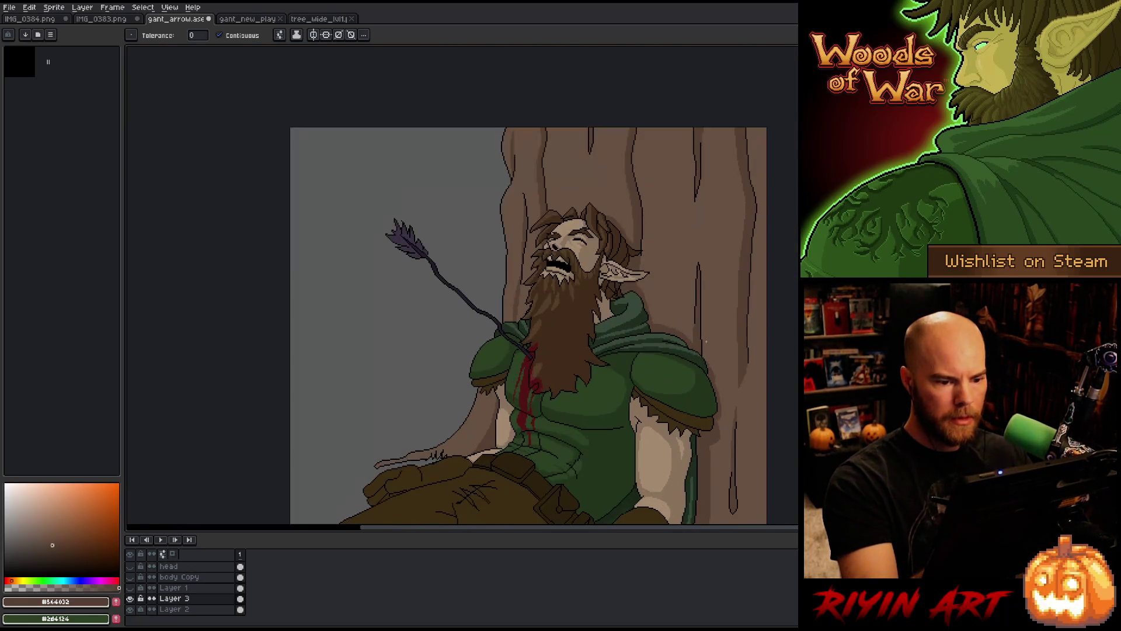
pyautogui.scroll(-1, 706, 342)
pyautogui.moveTo(711, 387); pyautogui.dragTo(573, 306)
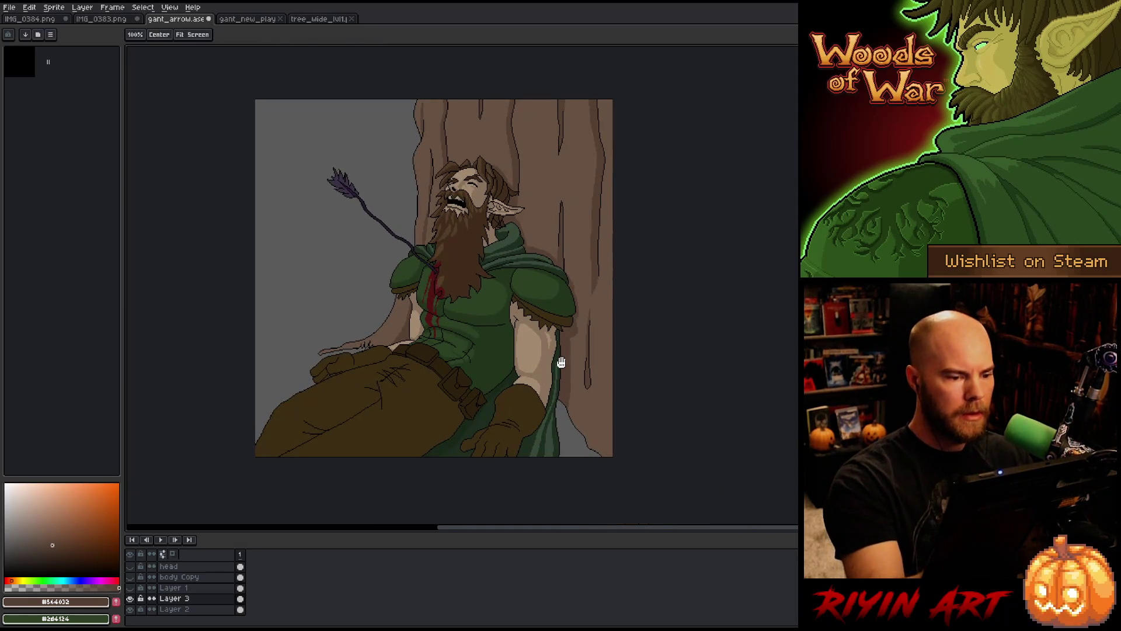
pyautogui.press('w')
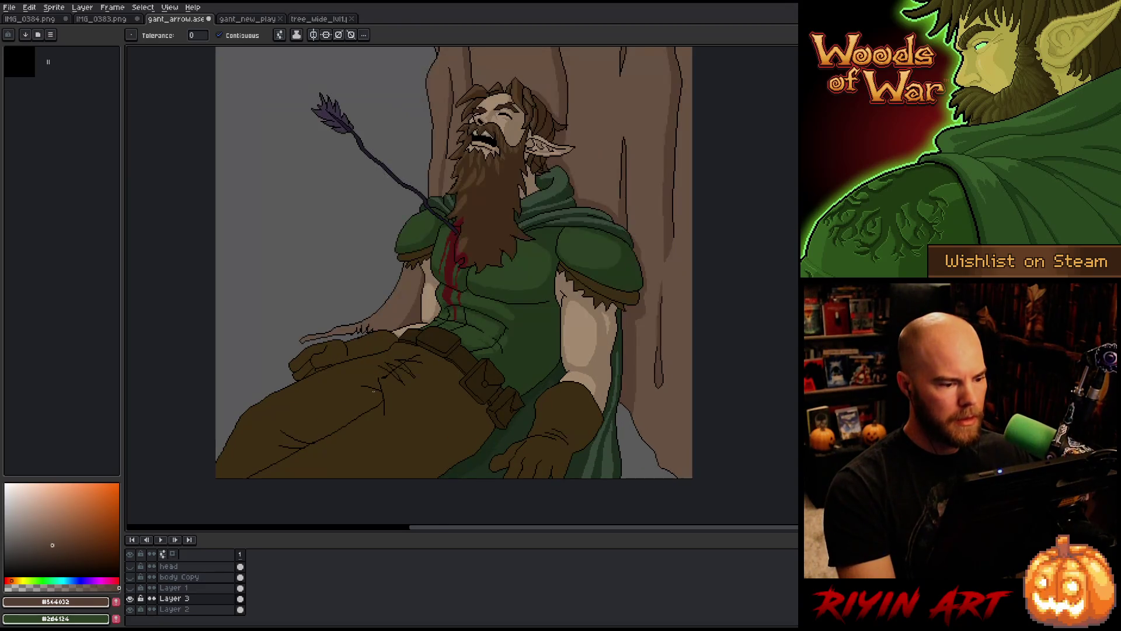
pyautogui.scroll(1, 321, 368)
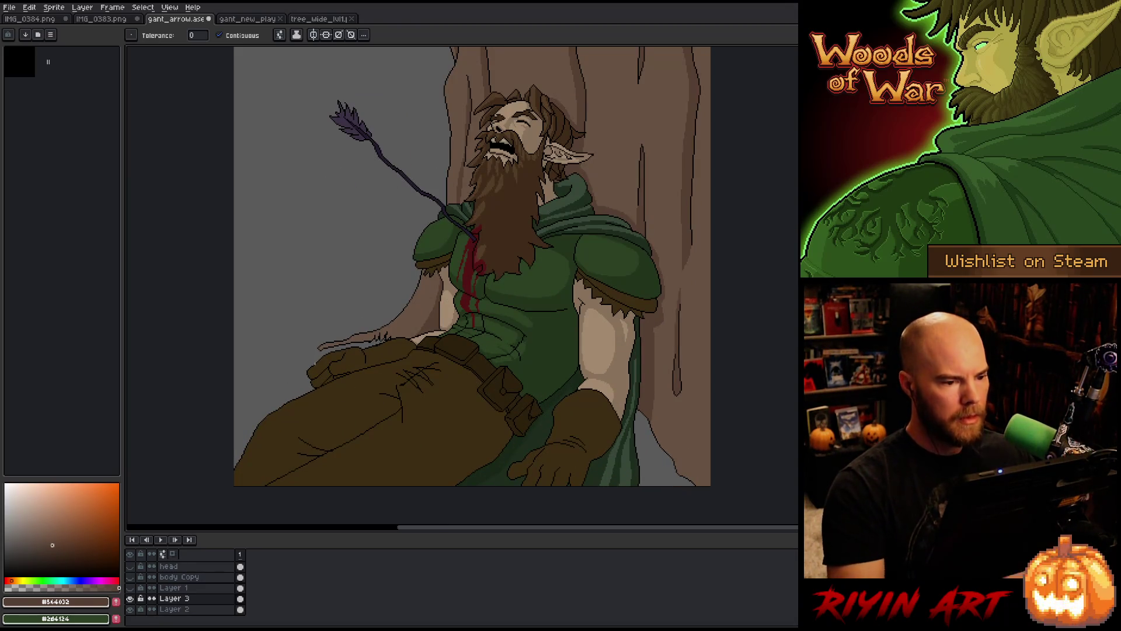
pyautogui.moveTo(549, 356); pyautogui.dragTo(483, 376)
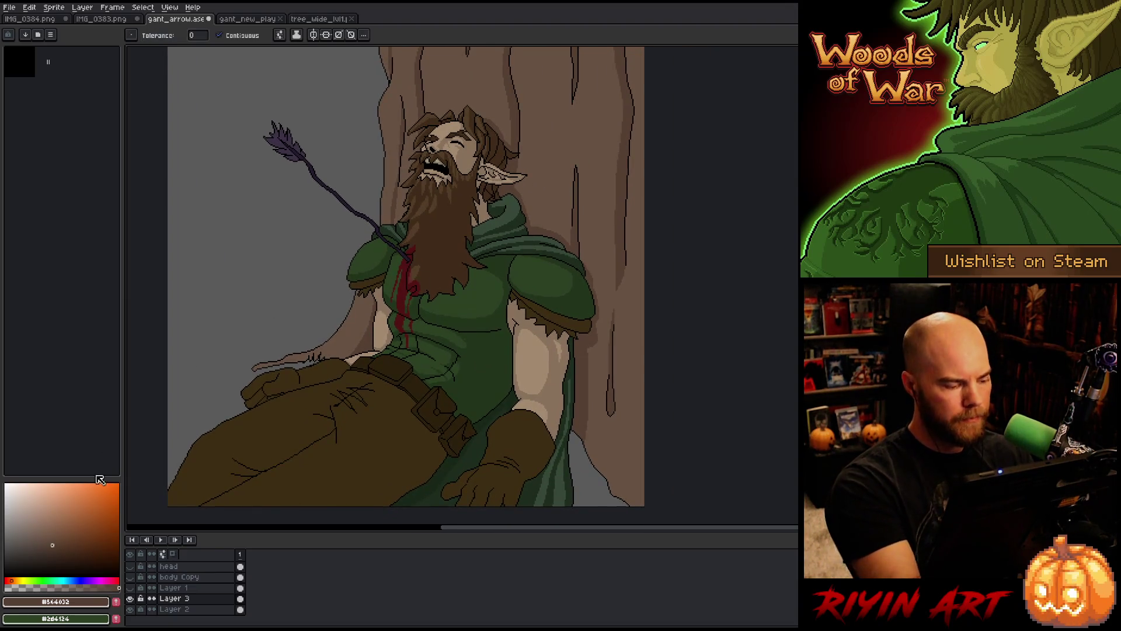
pyautogui.keyDown('alt'); pyautogui.click(281, 394); pyautogui.keyUp('alt')
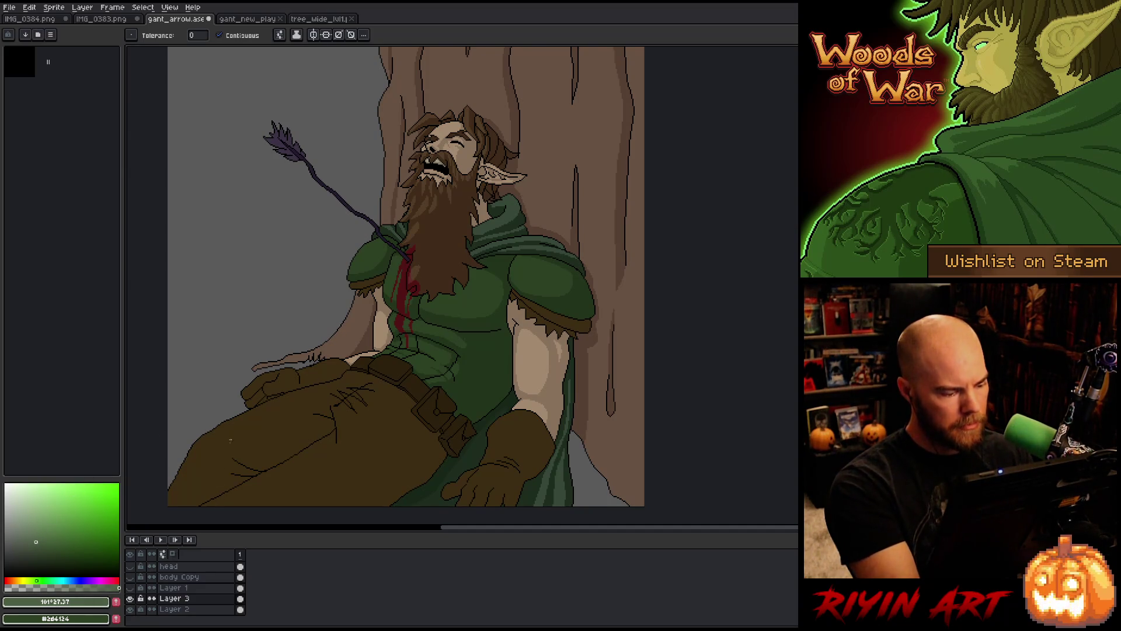
# Magic-wand select the grey background plus the bottom-right grey patch
pyautogui.press('w')
pyautogui.click(313, 269)
pyautogui.keyDown('shift'); pyautogui.click(594, 461); pyautogui.keyUp('shift')
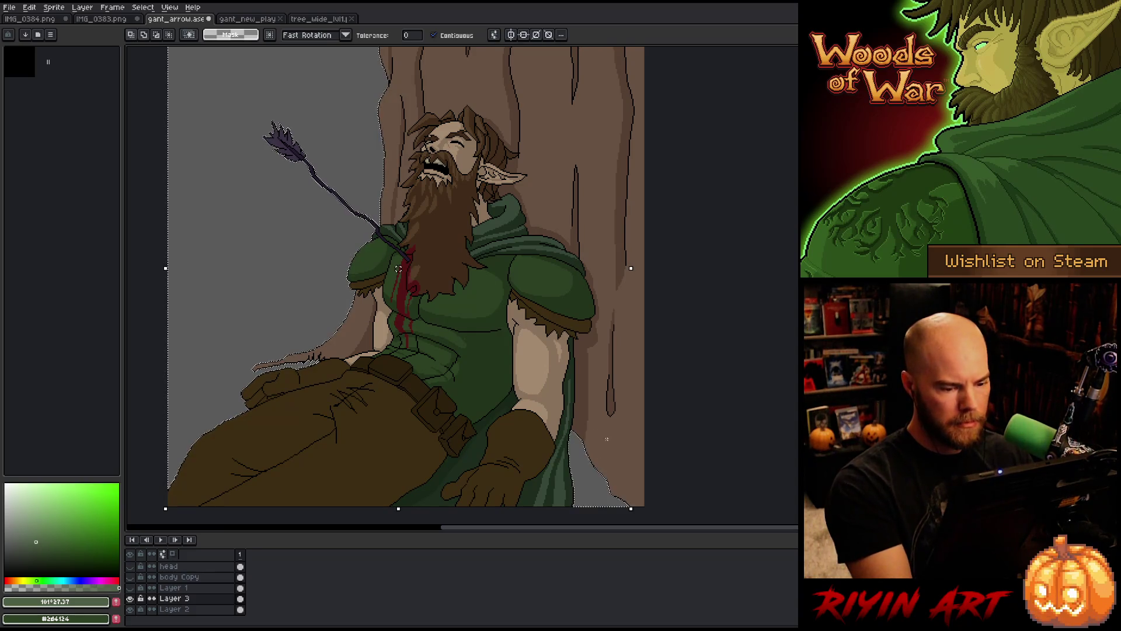
pyautogui.press('g')
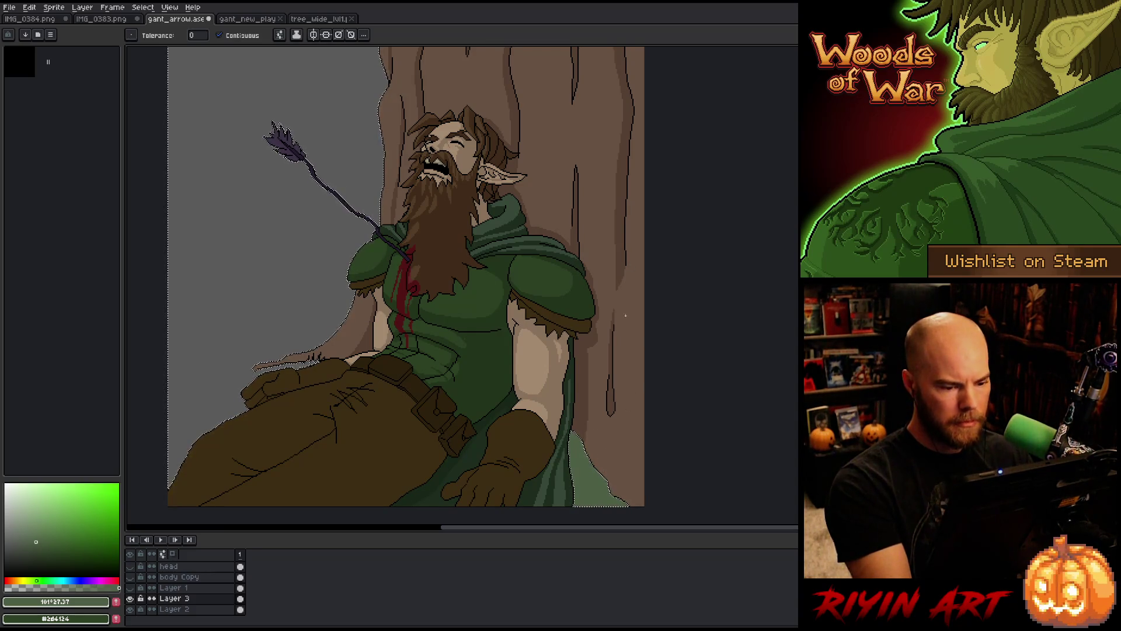
pyautogui.press('b')
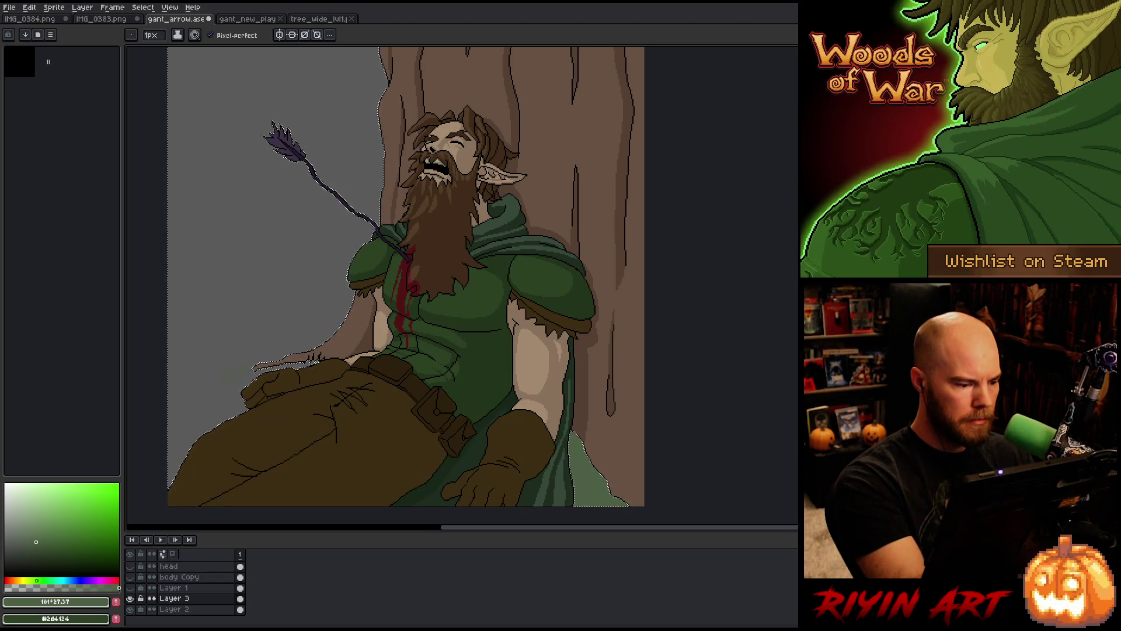
pyautogui.press('g')
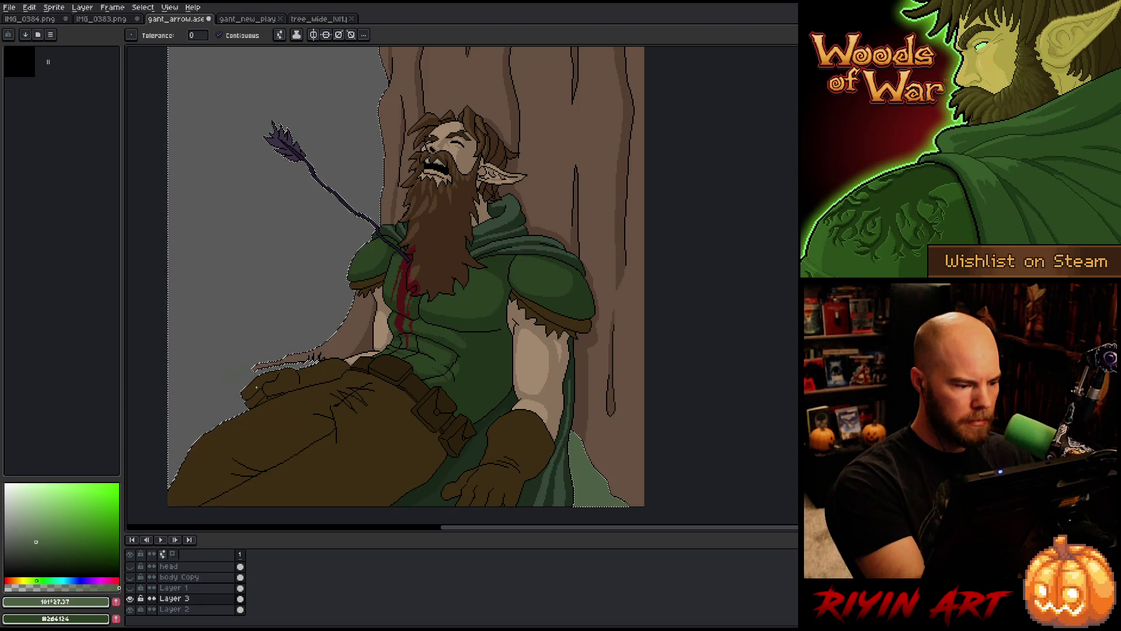
pyautogui.press('b')
# Fill the small patch left of the elf's outstretched hand pale green
pyautogui.scroll(2, 259, 381)
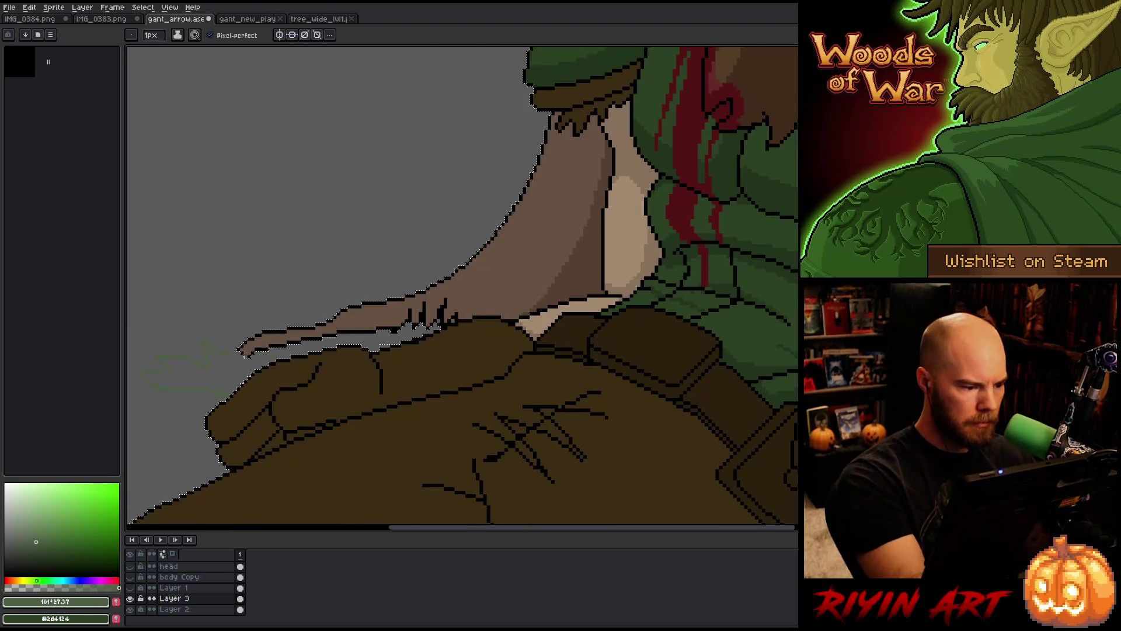
pyautogui.press('g')
pyautogui.click(257, 368)
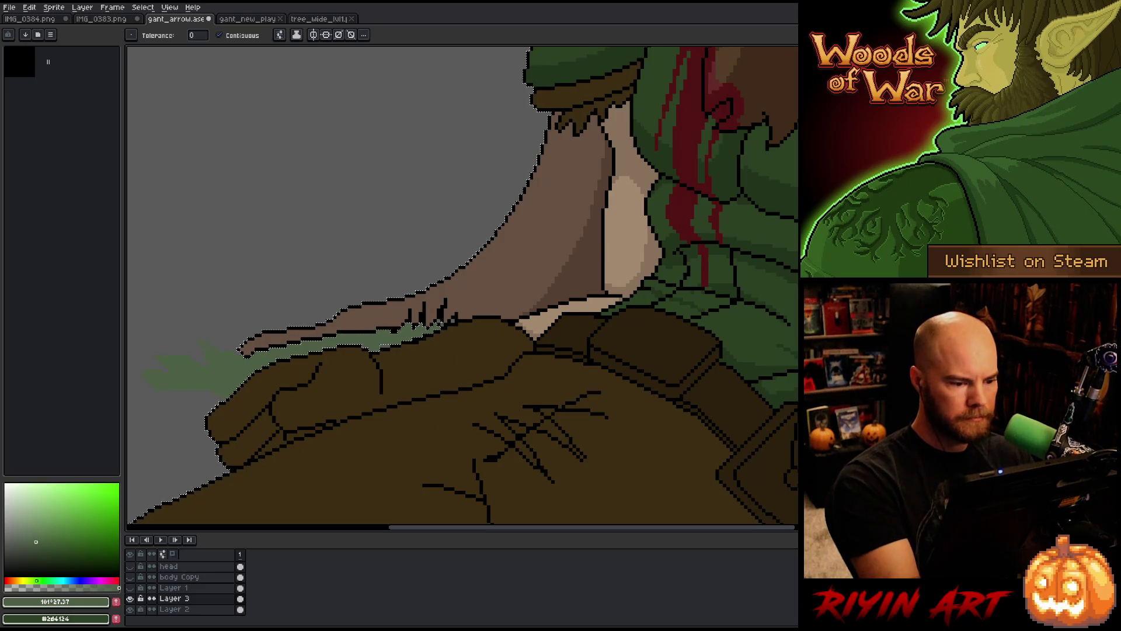
pyautogui.press('b')
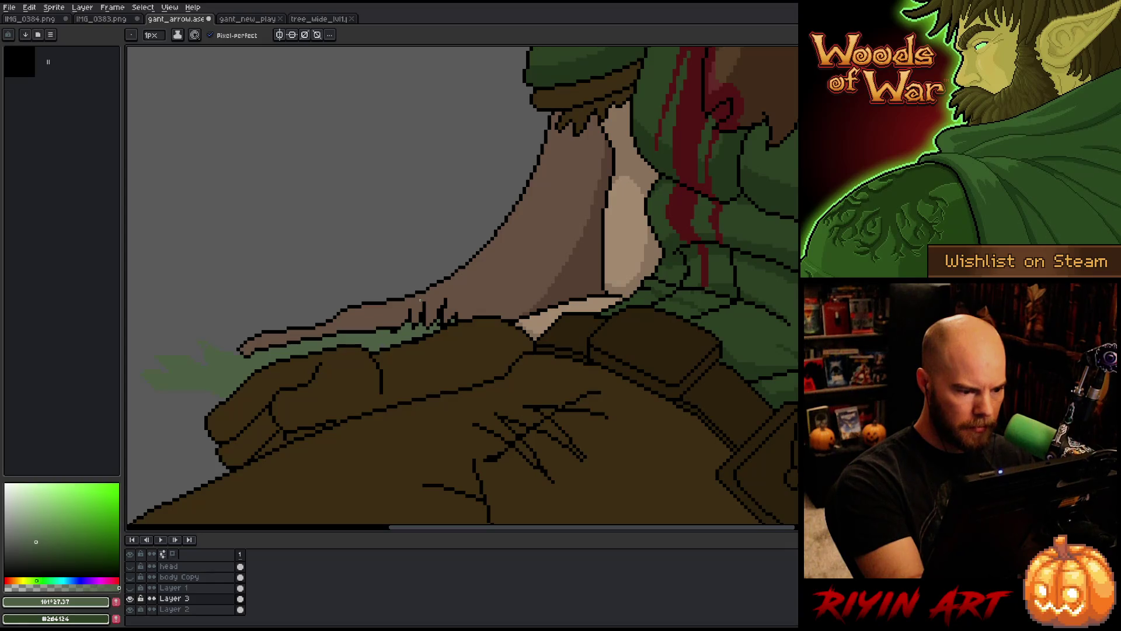
pyautogui.scroll(-3, 401, 312)
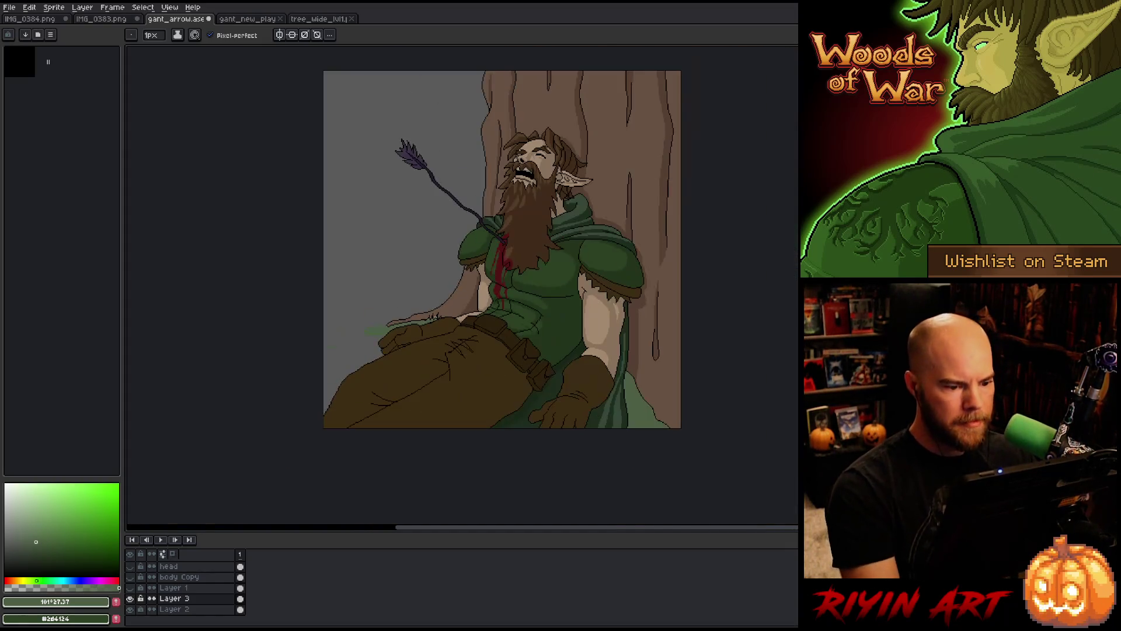
pyautogui.click(175, 609)
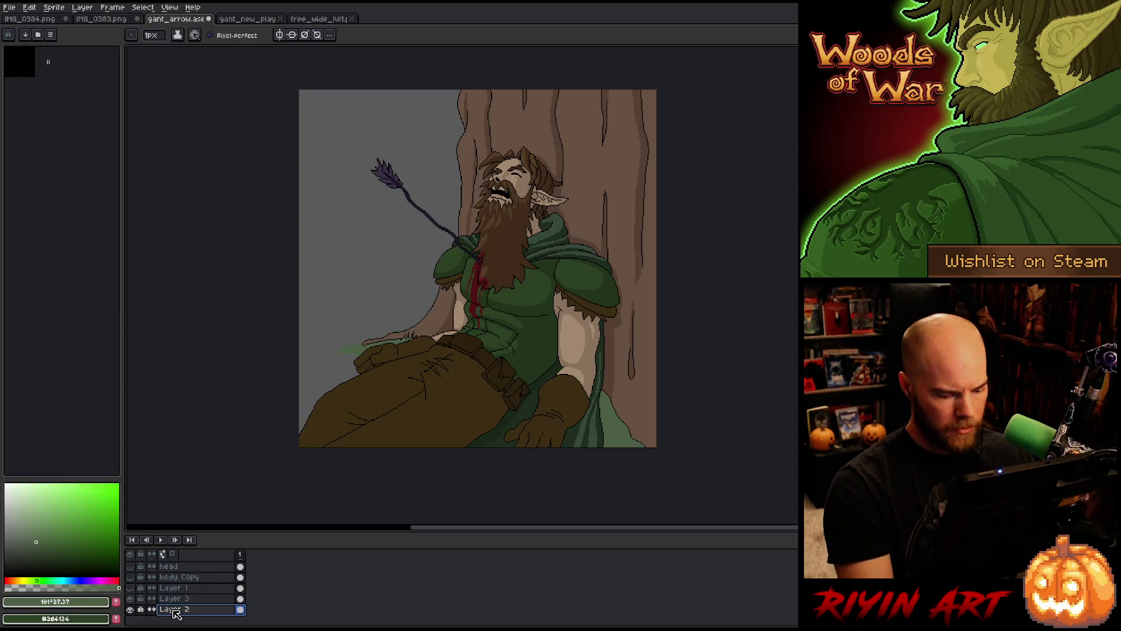
# Try a Hue/Saturation adjustment on Layer 2, resetting alpha to 0 and tuning lightness
pyautogui.hotkey('ctrl', 'u')
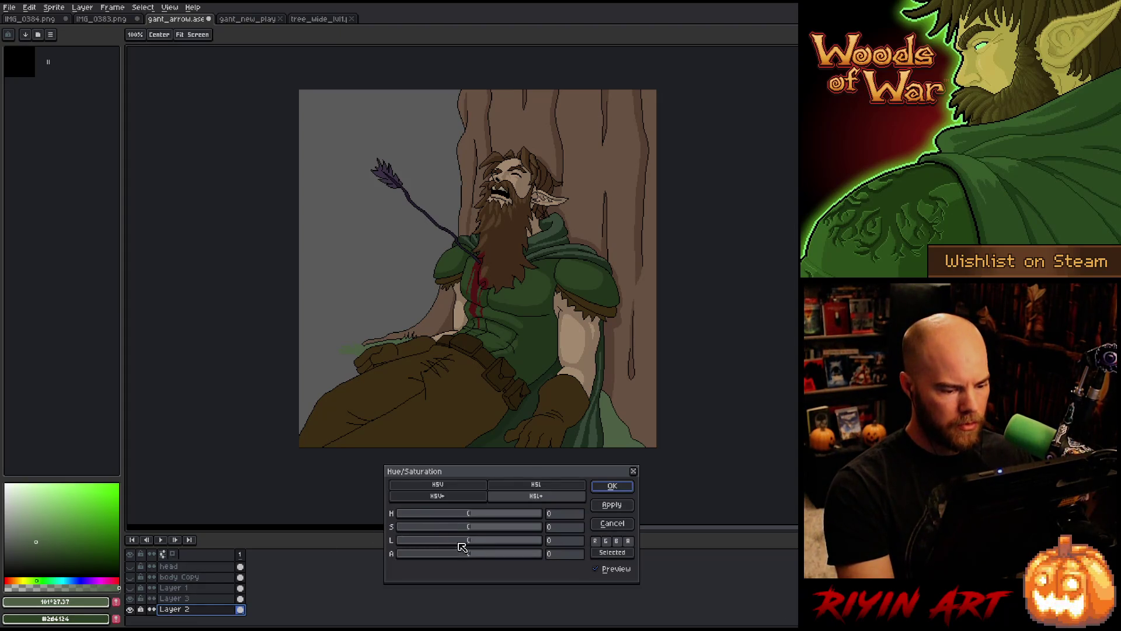
pyautogui.moveTo(455, 556)
pyautogui.mouseDown()
pyautogui.moveTo(433, 555)
pyautogui.moveTo(506, 566)
pyautogui.moveTo(446, 540)
pyautogui.moveTo(381, 546)
pyautogui.moveTo(458, 542)
pyautogui.moveTo(439, 538)
pyautogui.mouseUp()
pyautogui.click(563, 554)
pyautogui.write('0')
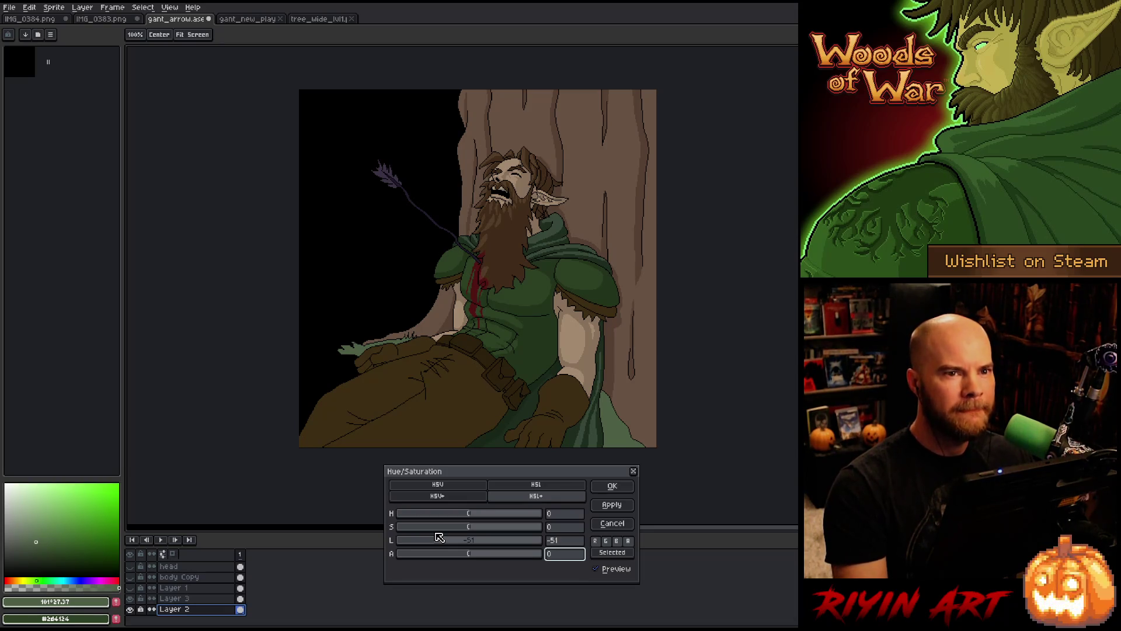
pyautogui.moveTo(439, 537); pyautogui.dragTo(451, 537)
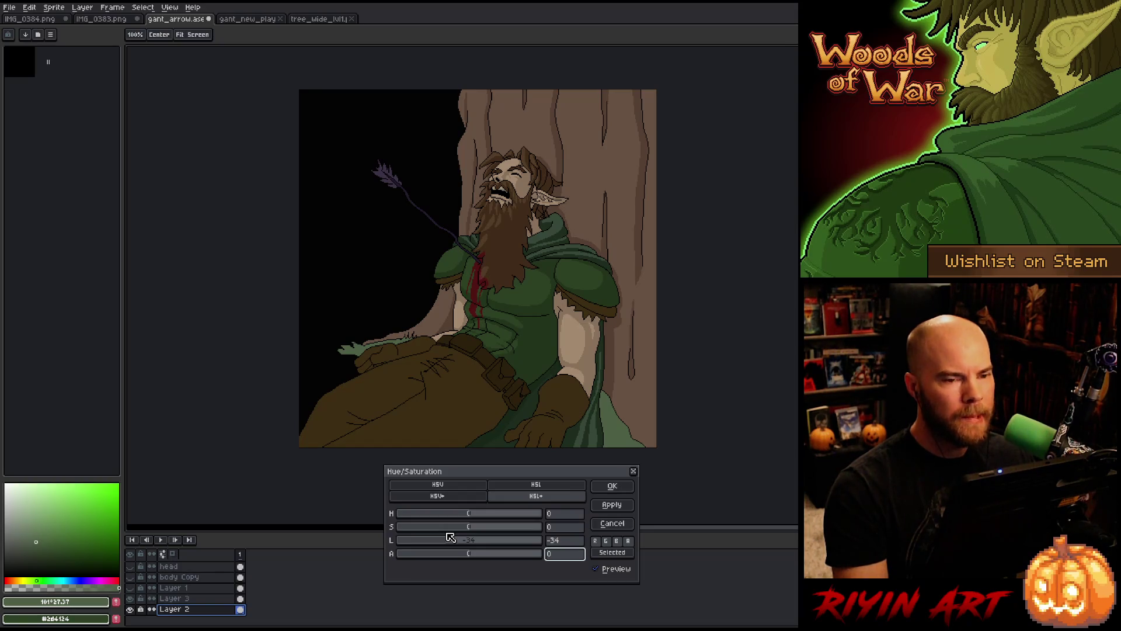
pyautogui.moveTo(450, 538); pyautogui.dragTo(445, 535)
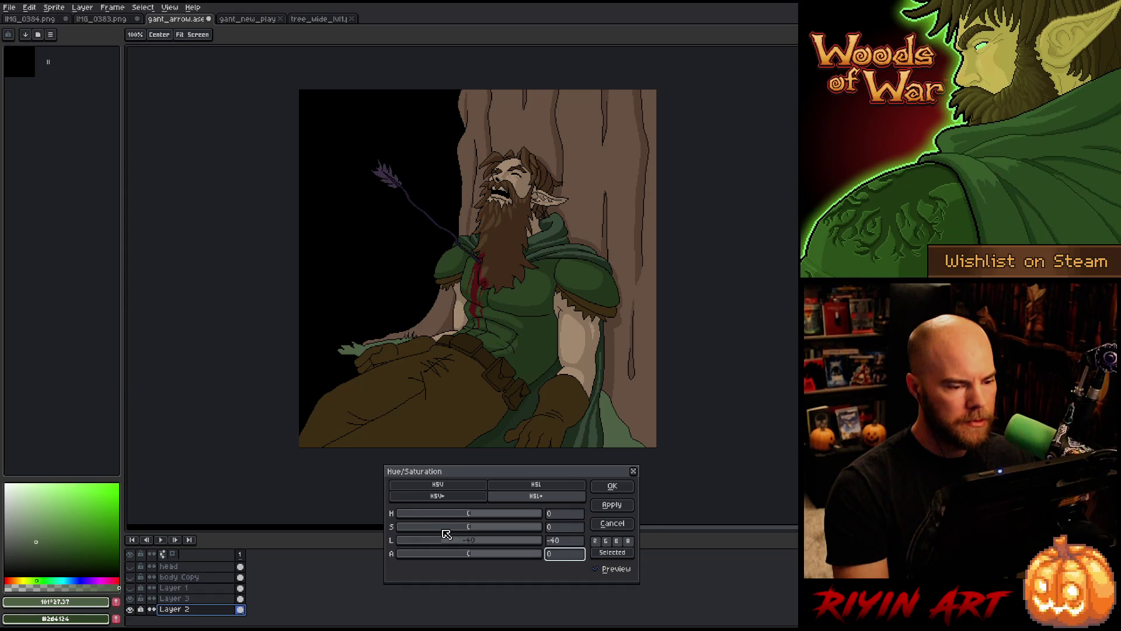
pyautogui.moveTo(446, 534); pyautogui.dragTo(450, 534)
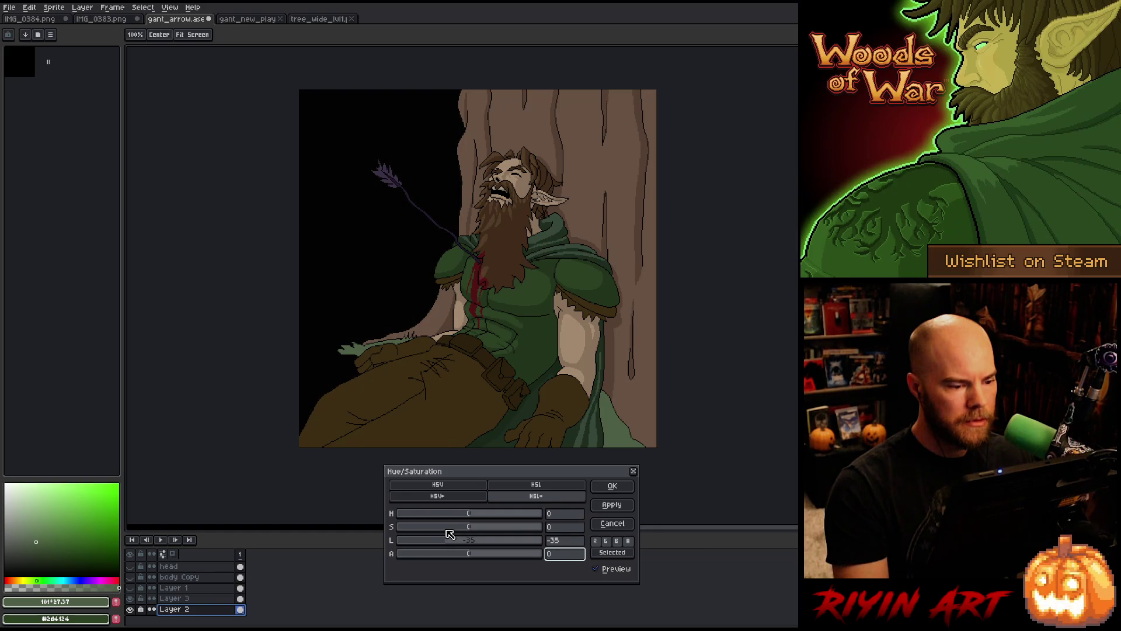
pyautogui.click(612, 485)
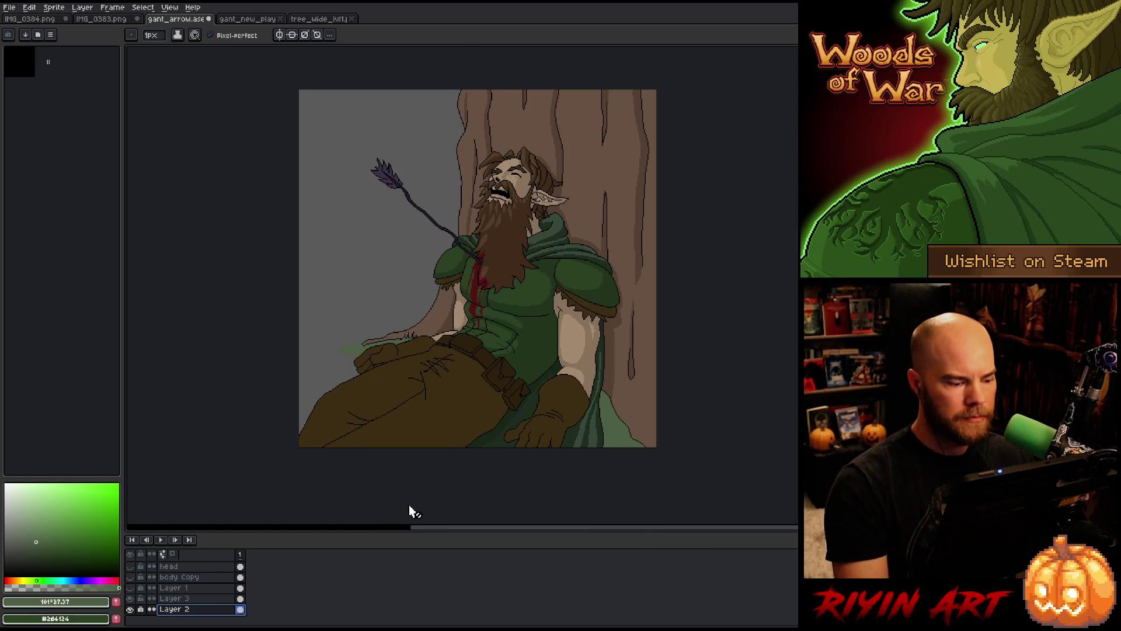
# Set Hue/Saturation lightness to -37 to darken the background to near black
pyautogui.moveTo(175, 589); pyautogui.dragTo(181, 597)
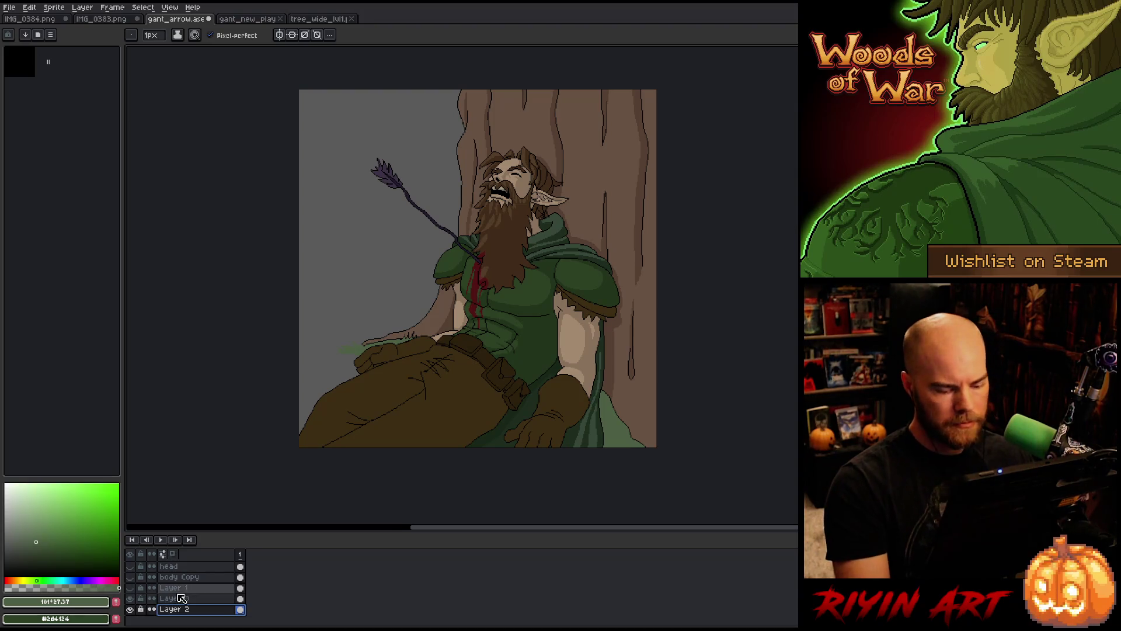
pyautogui.hotkey('ctrl', 'u')
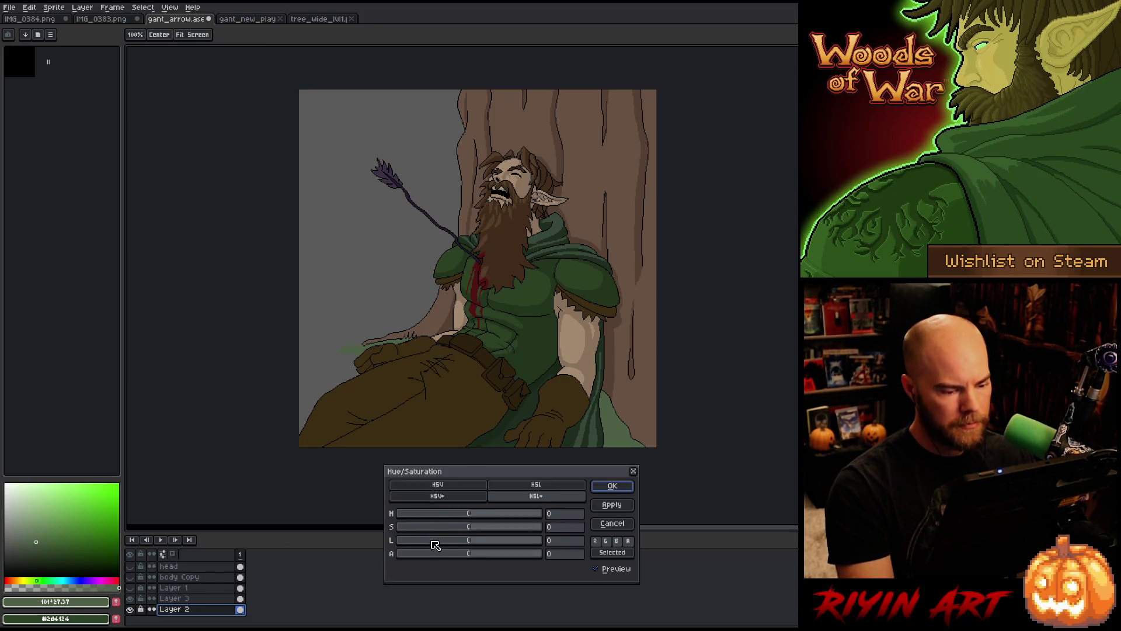
pyautogui.moveTo(435, 545); pyautogui.dragTo(443, 543)
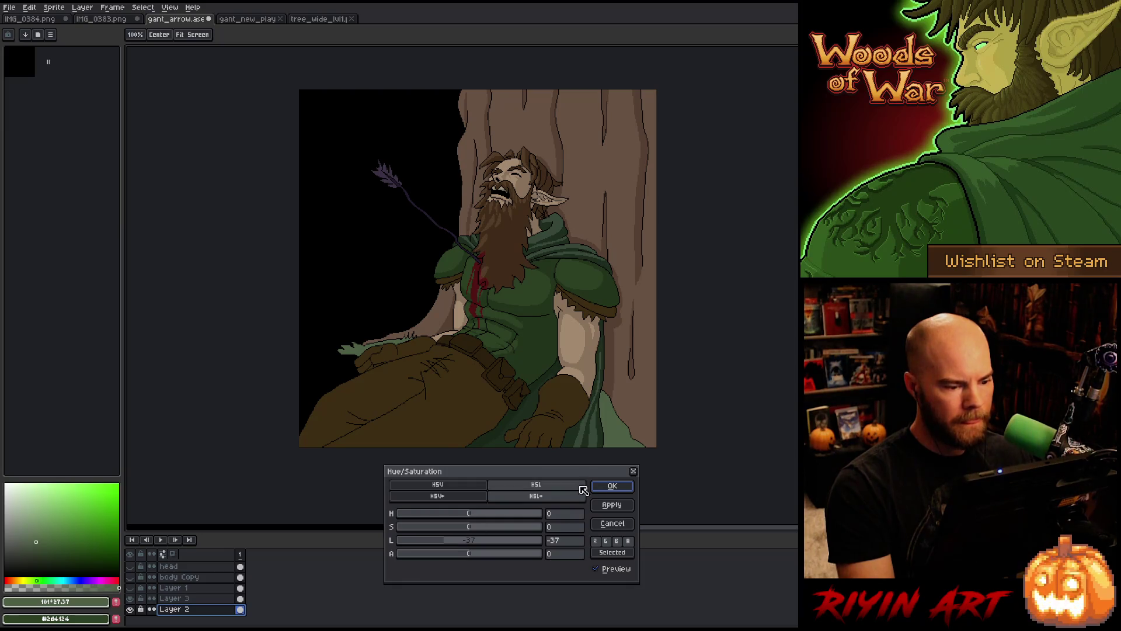
# Apply the -37 lightness change to darken Layer 2's background
pyautogui.click(611, 486)
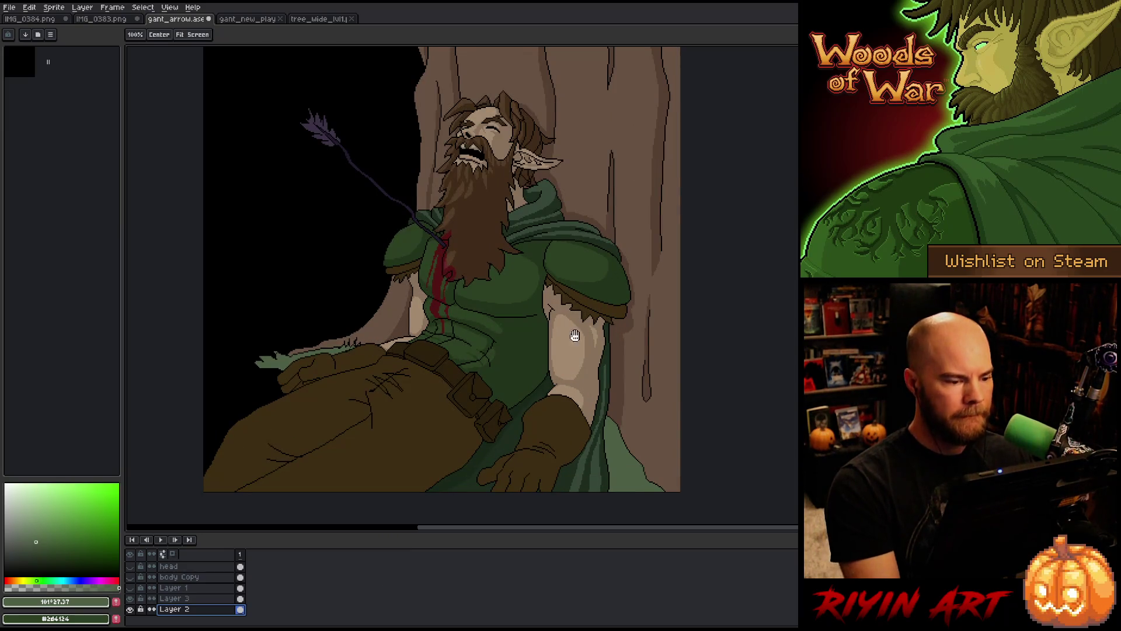
pyautogui.scroll(1, 485, 295)
pyautogui.scroll(-2, 453, 292)
pyautogui.scroll(2, 485, 295)
pyautogui.scroll(-2, 486, 294)
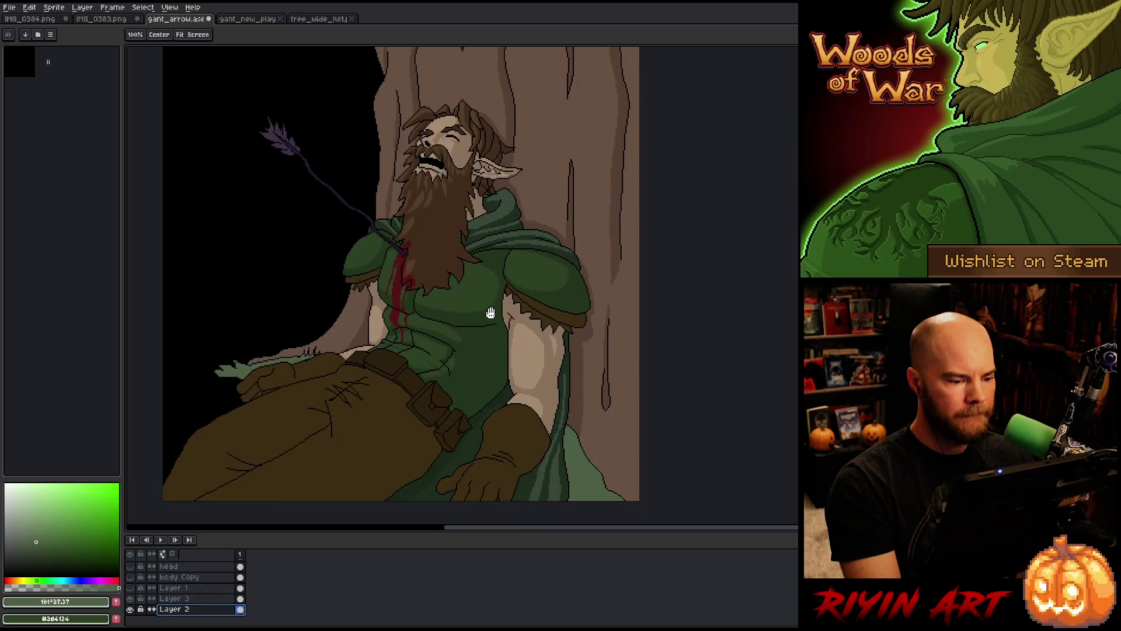
pyautogui.scroll(1, 486, 295)
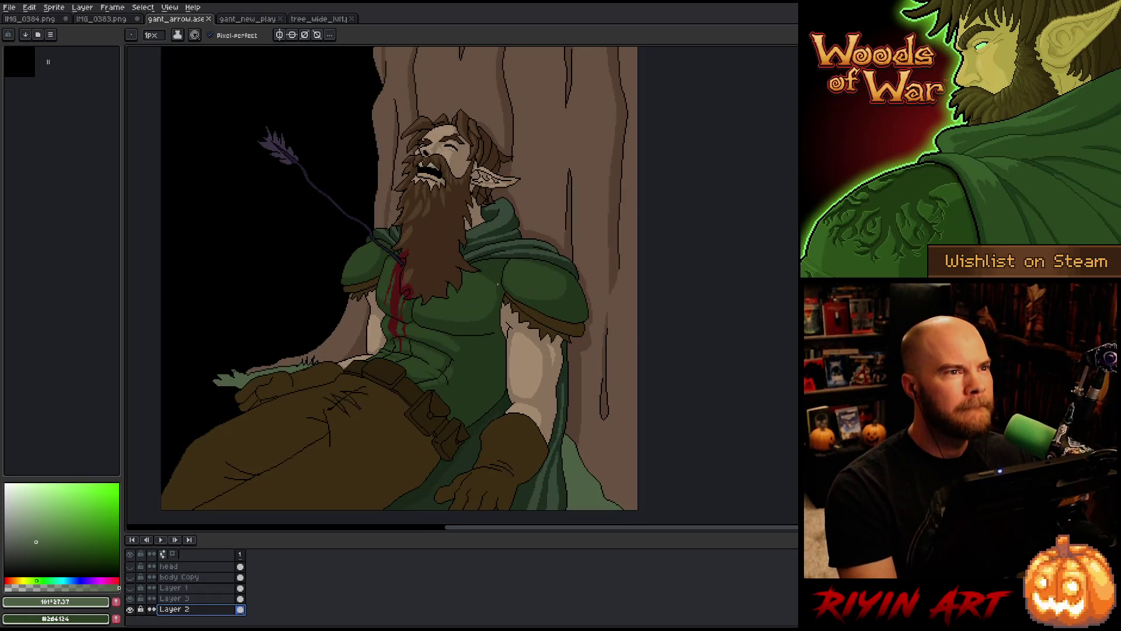
pyautogui.moveTo(489, 276); pyautogui.dragTo(488, 288)
# Eyedrop the pants' dark brown #2d210d as the drawing colour
pyautogui.press('b')
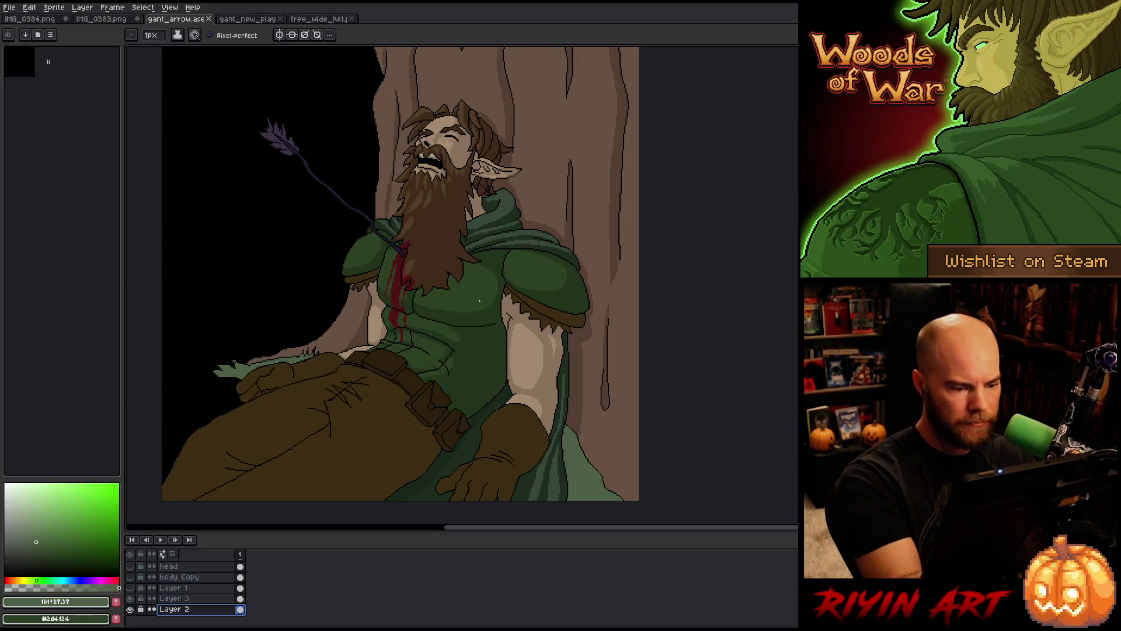
pyautogui.press('i')
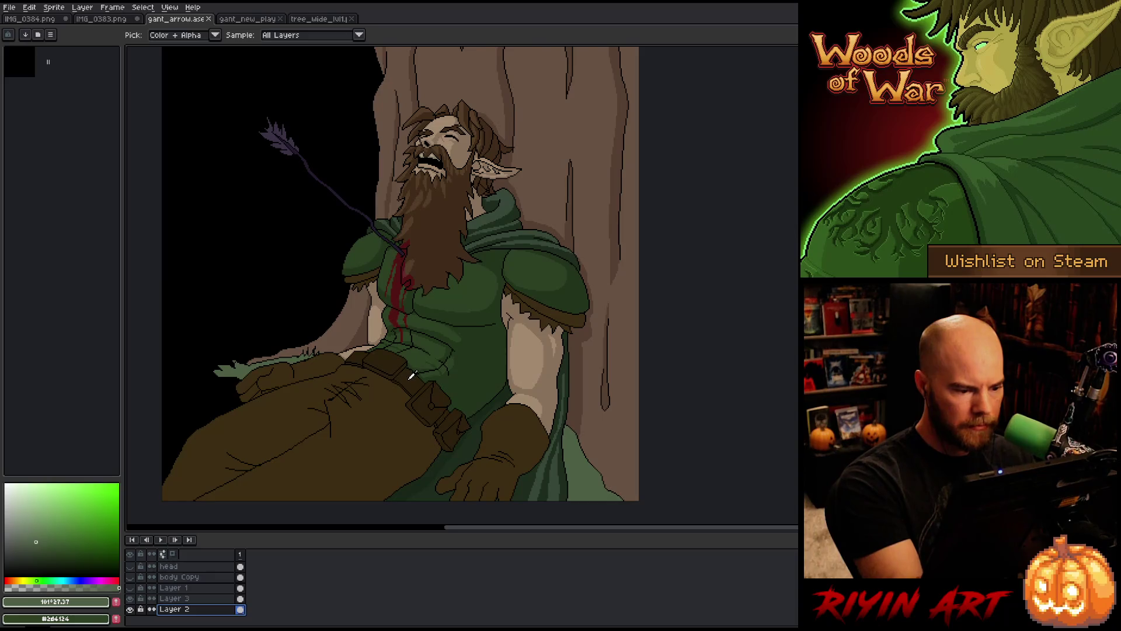
pyautogui.click(418, 368)
pyautogui.press('b')
# Add a new layer named 'gant' above Layer 2, checking Layer 2's visibility
pyautogui.hotkey('shift', 'n')
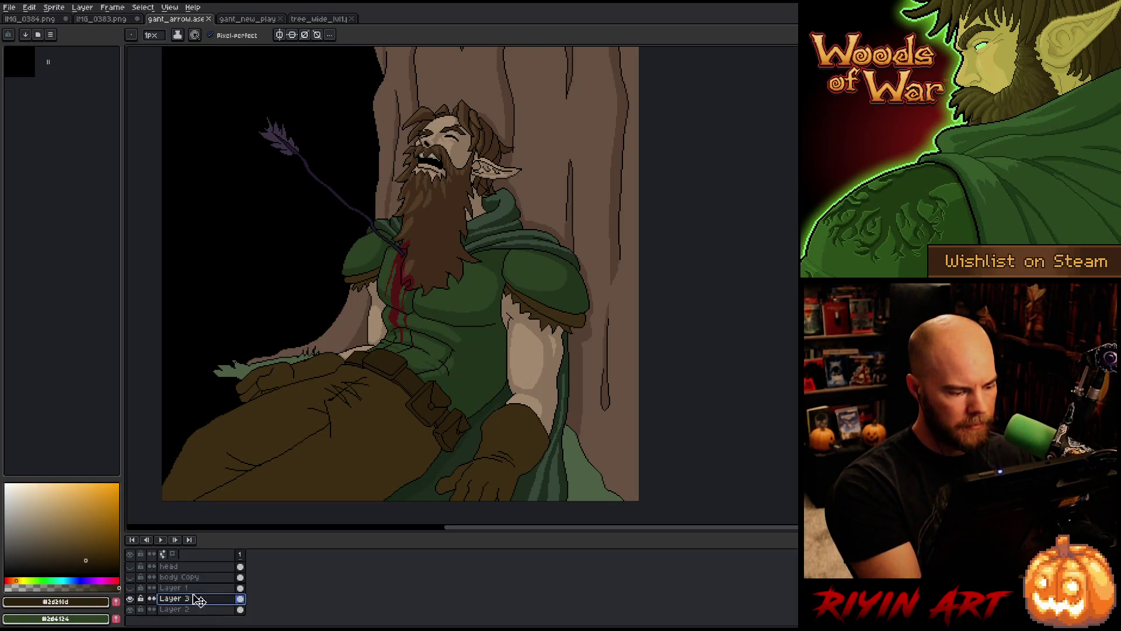
pyautogui.doubleClick(193, 600)
pyautogui.write('gant')
pyautogui.press('Return')
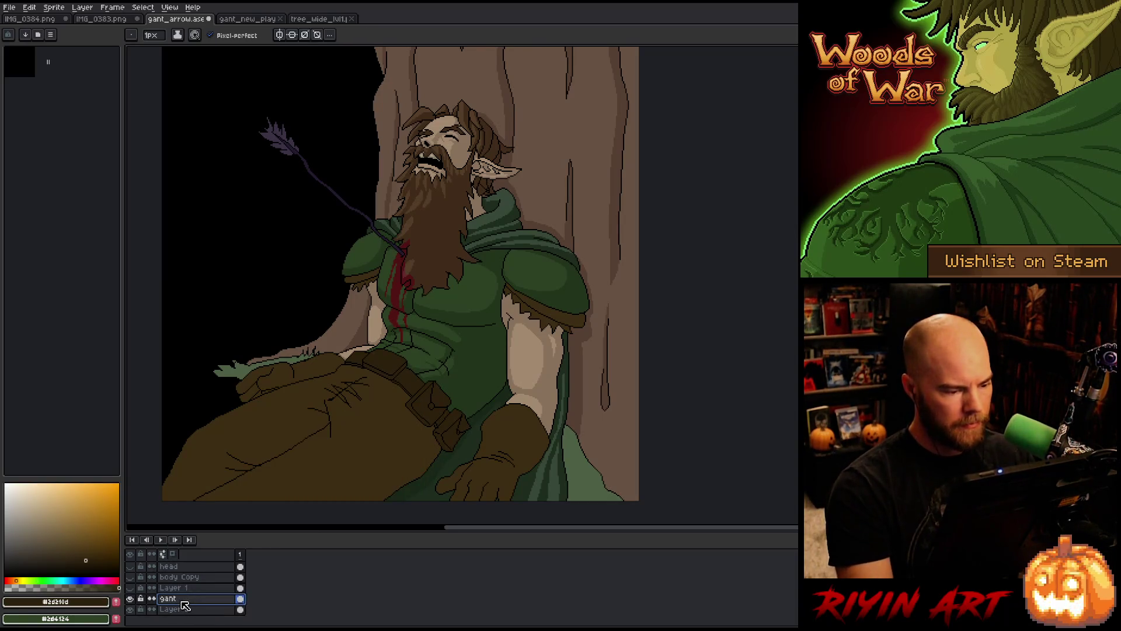
pyautogui.click(130, 609)
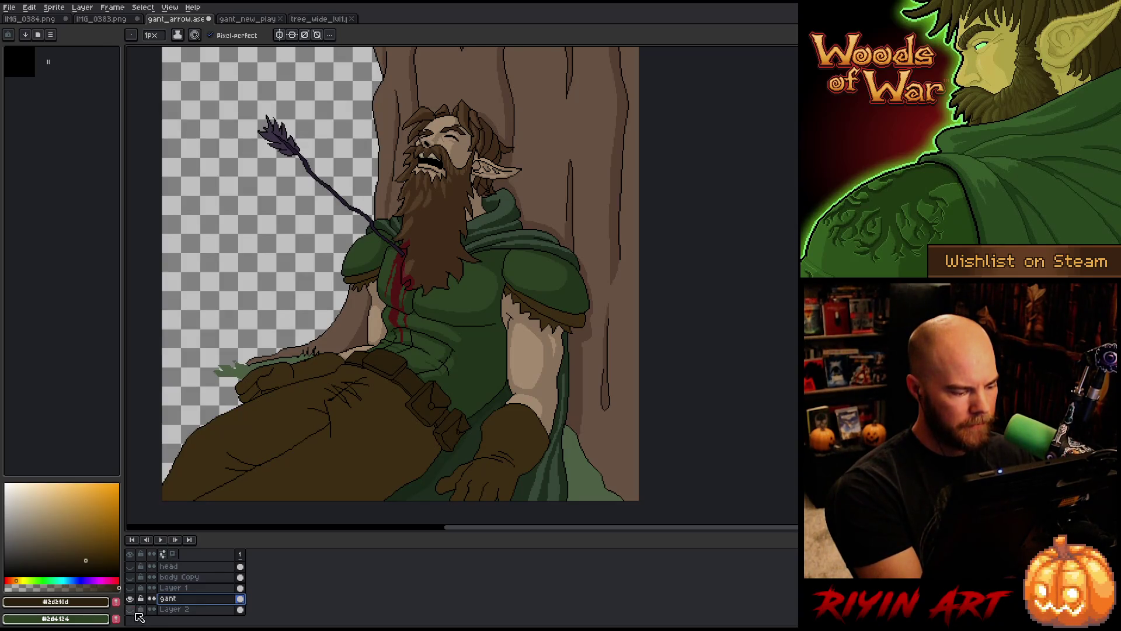
pyautogui.click(129, 610)
pyautogui.press('w')
pyautogui.click(370, 456)
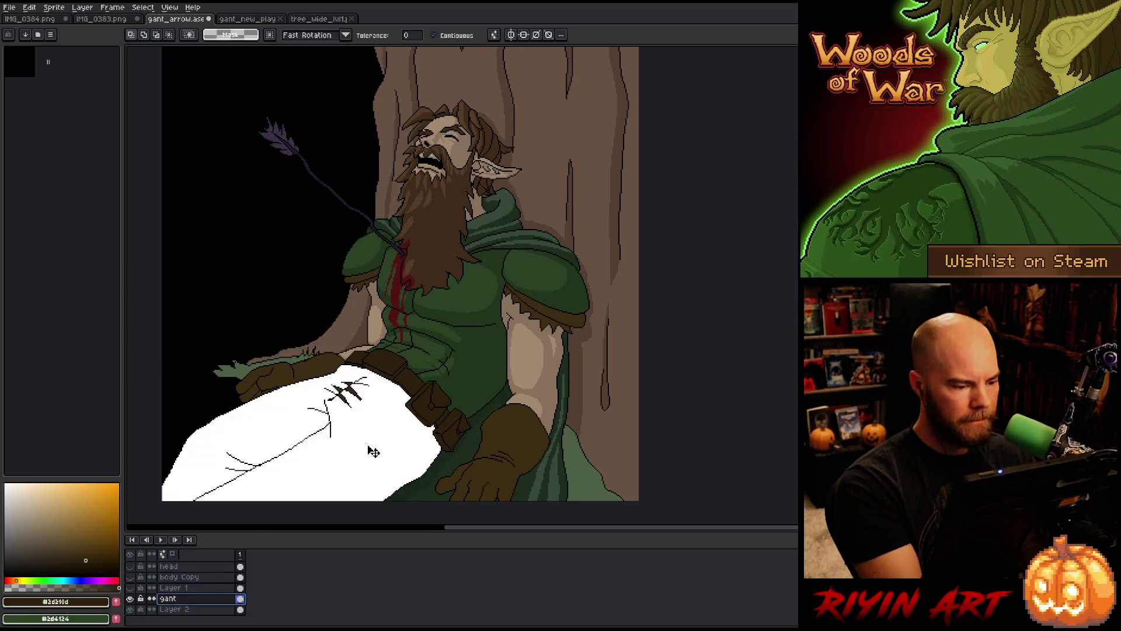
pyautogui.hotkey('ctrl', 'shift', 'c')
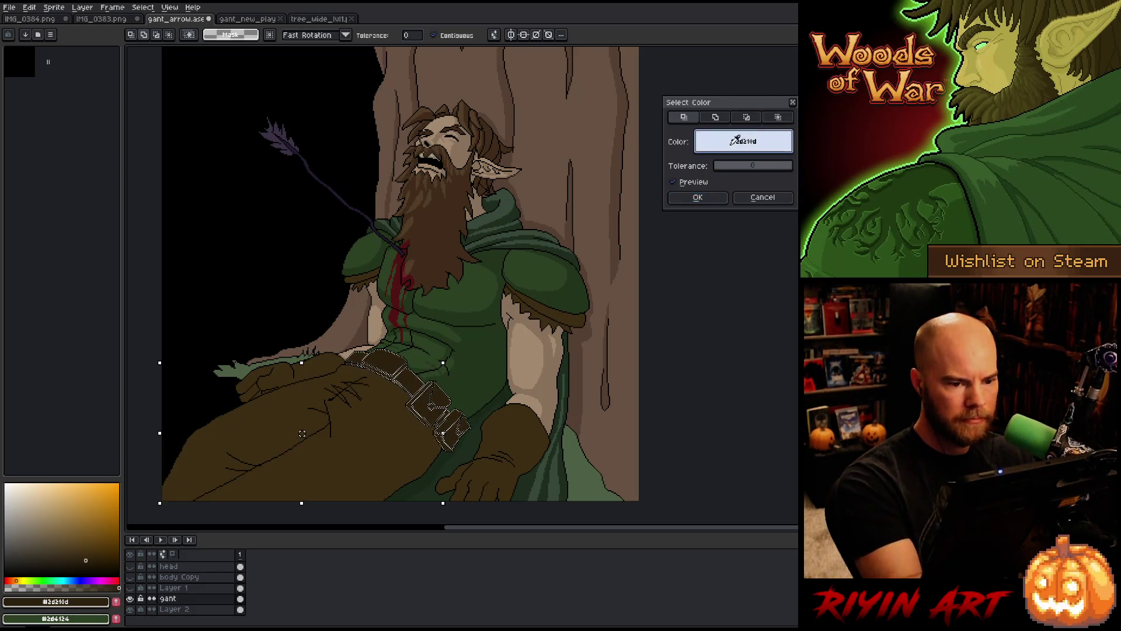
pyautogui.click(353, 453)
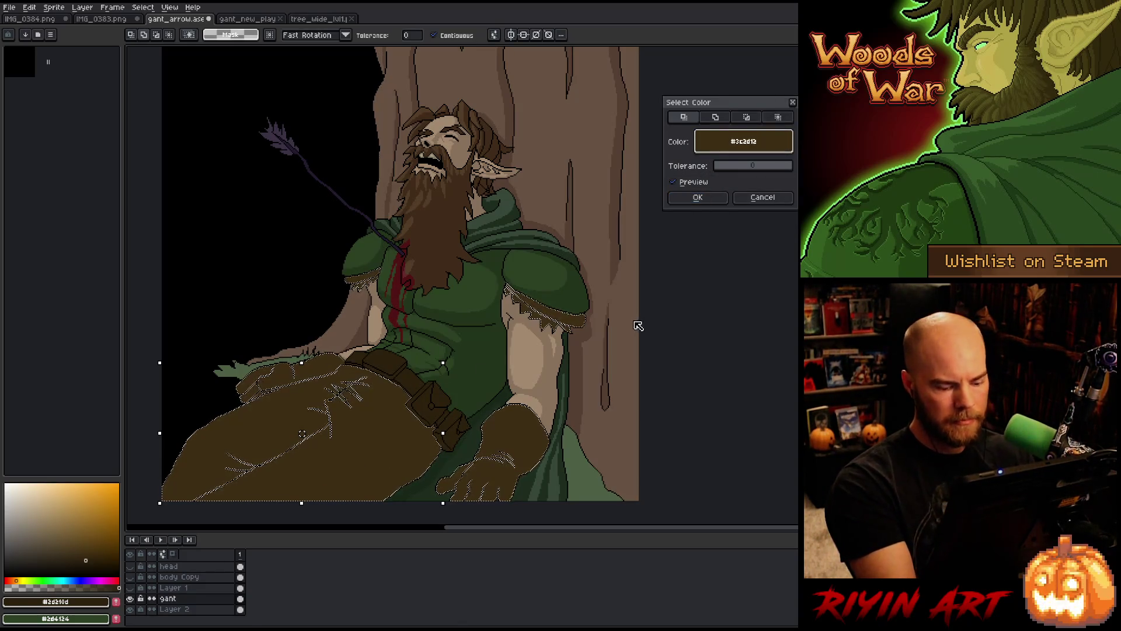
pyautogui.click(703, 198)
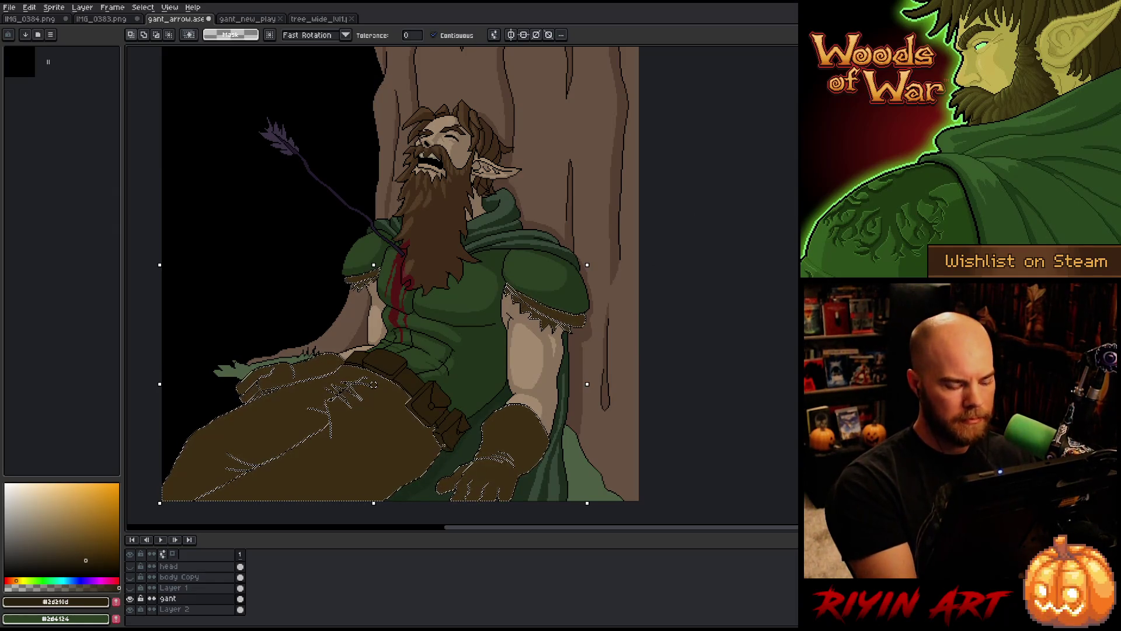
pyautogui.press('b')
pyautogui.click(153, 35)
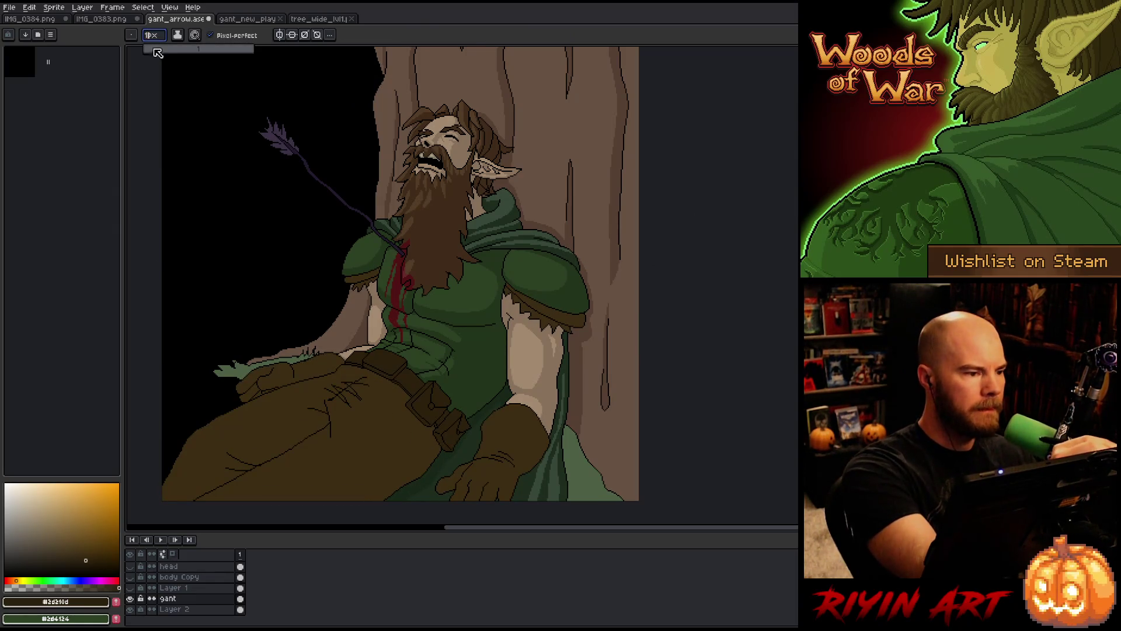
pyautogui.press('Escape')
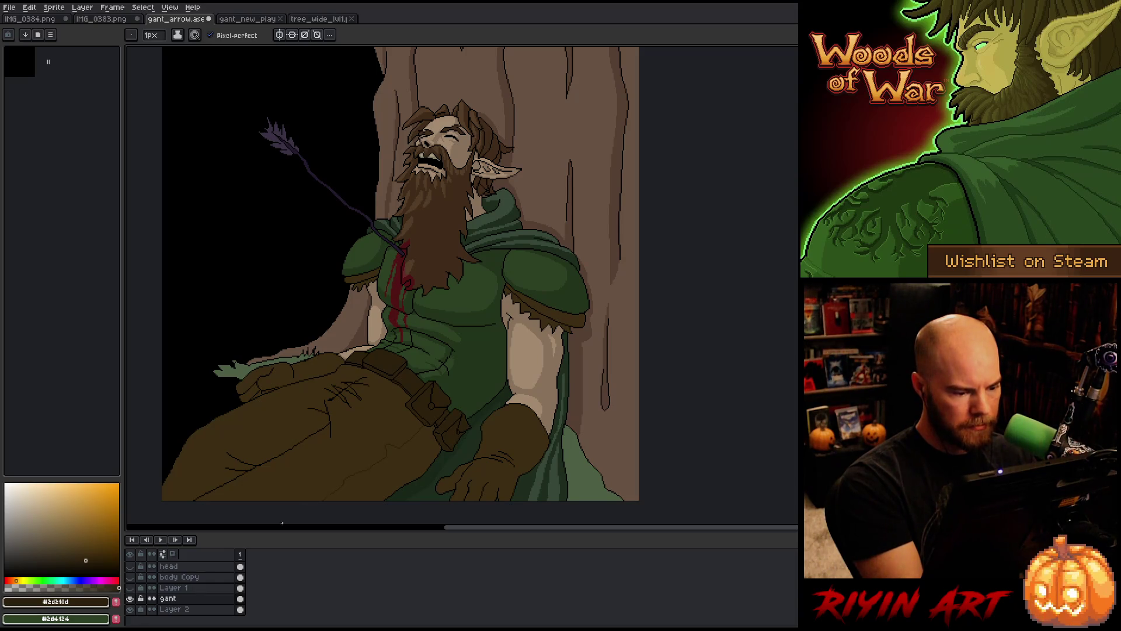
pyautogui.hotkey('ctrl', 'z')
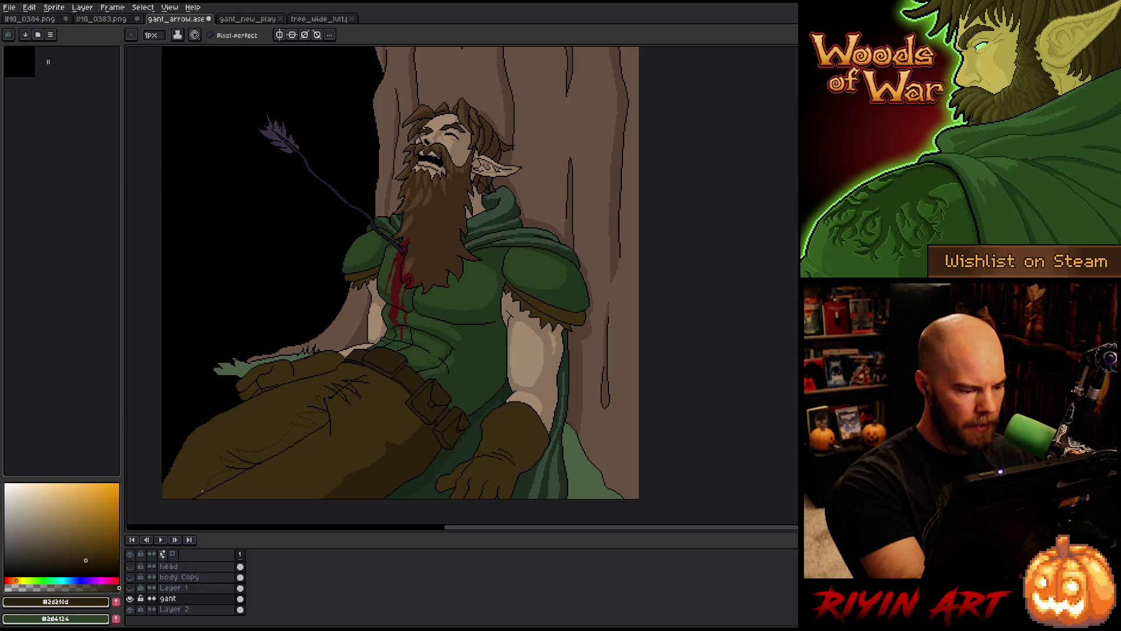
pyautogui.press('g')
pyautogui.click(265, 455)
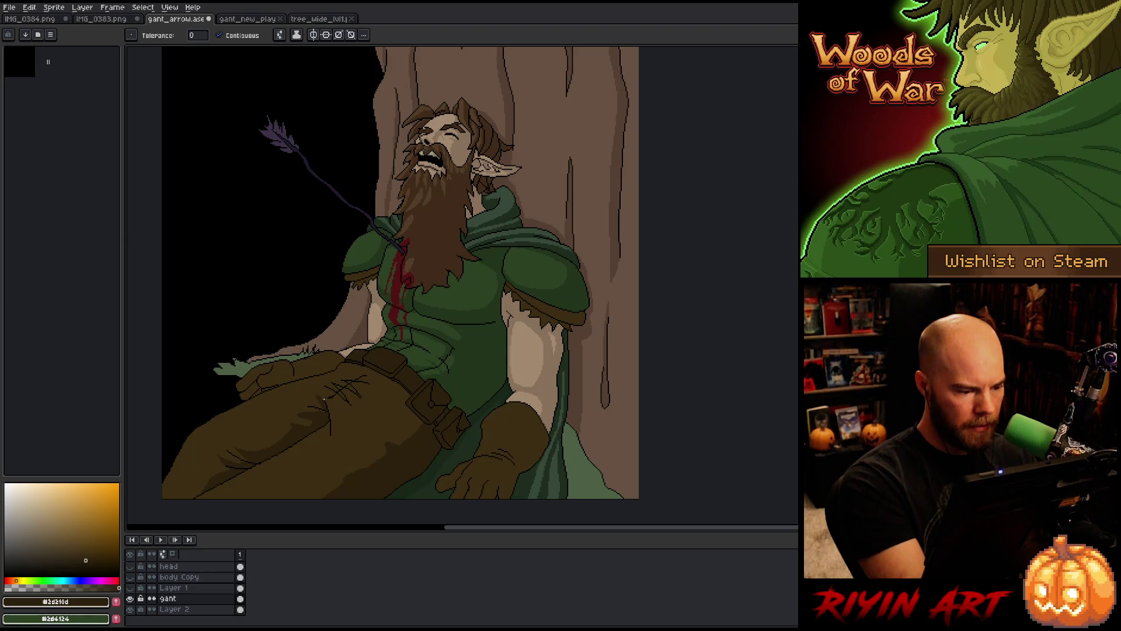
pyautogui.press('b')
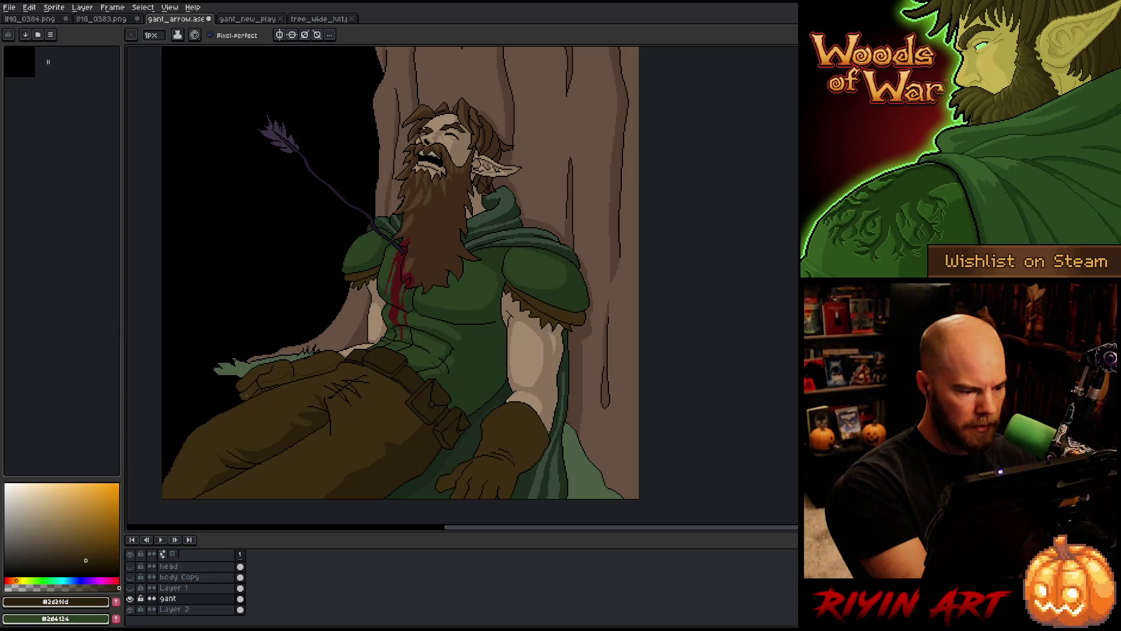
pyautogui.press('g')
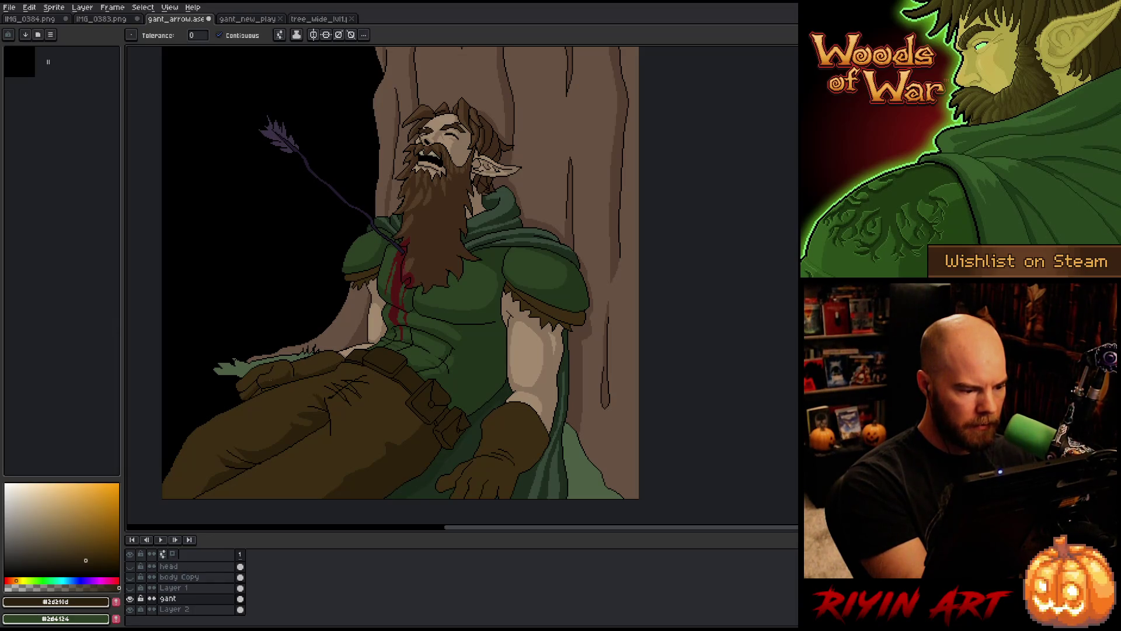
pyautogui.press('b')
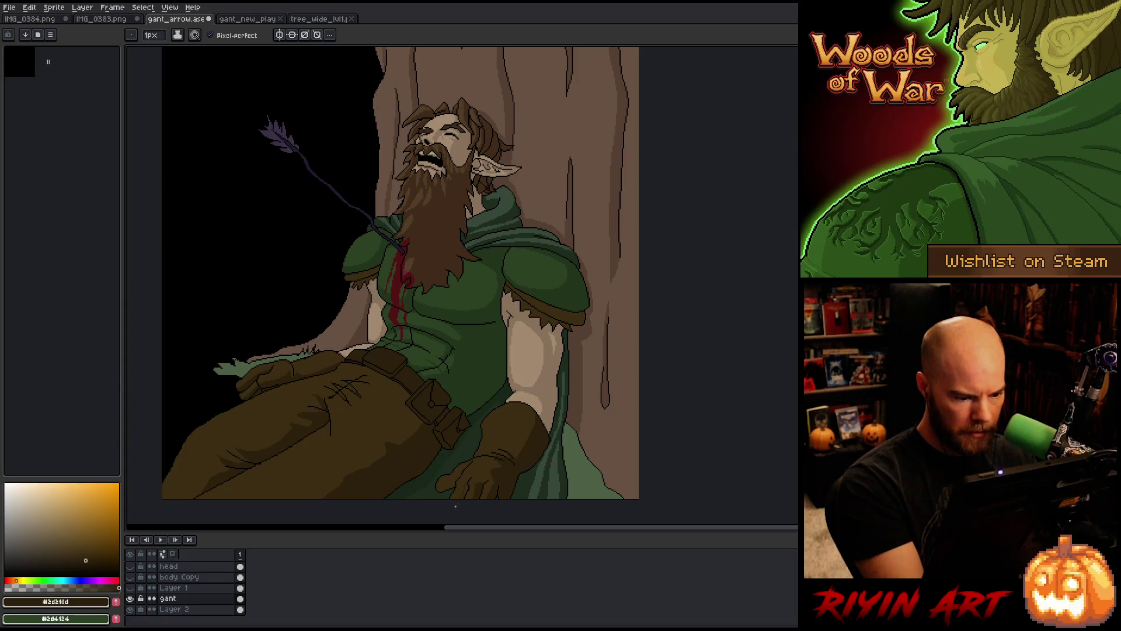
# Undo the last gloved-hand edit and save the elf archer artwork
pyautogui.press('g')
pyautogui.press('b')
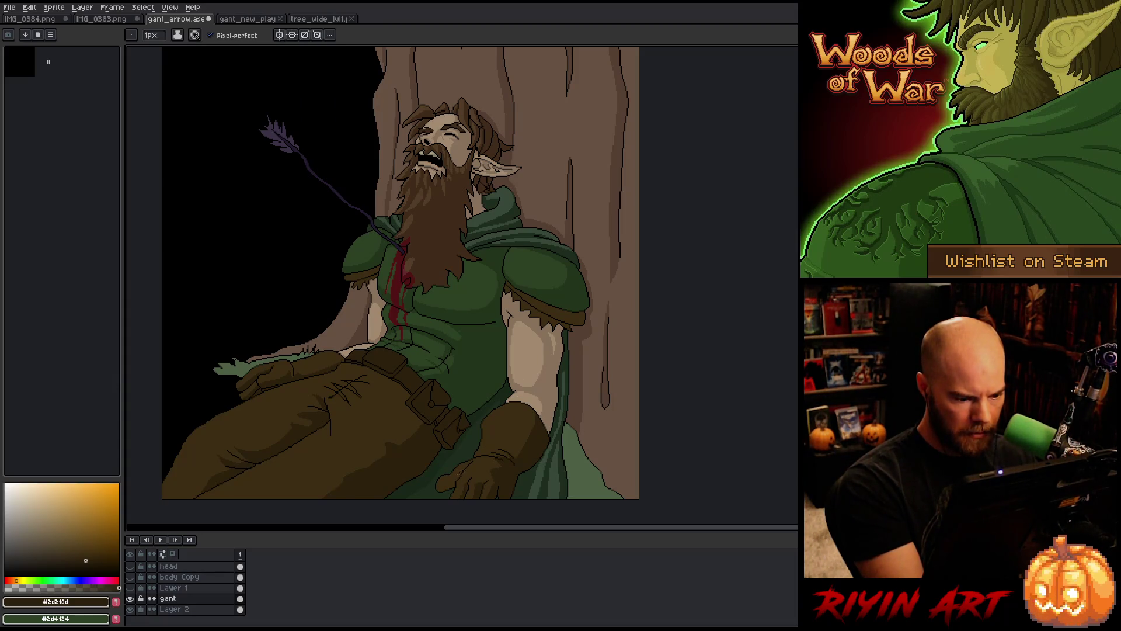
pyautogui.hotkey('ctrl', 'z')
pyautogui.hotkey('ctrl', 'z')
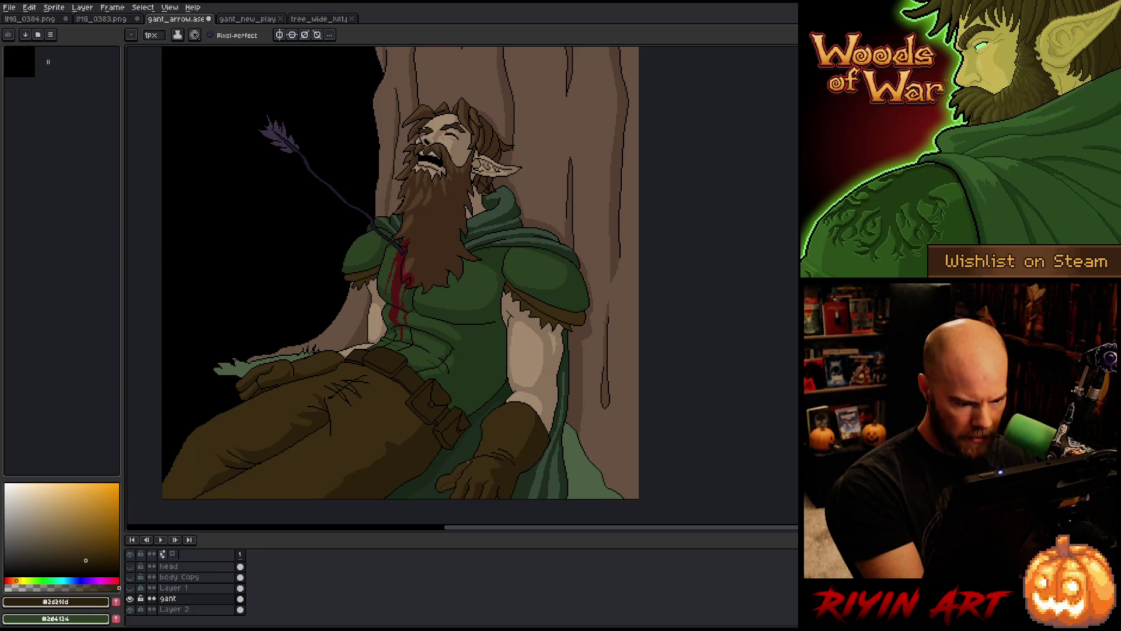
pyautogui.press('g')
pyautogui.press('b')
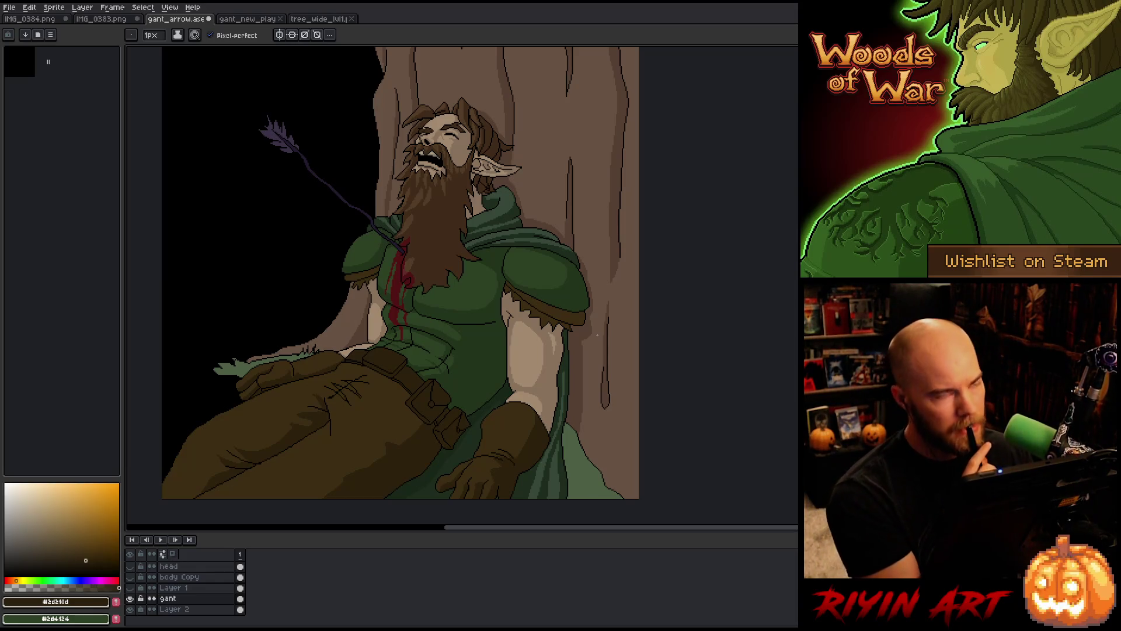
pyautogui.hotkey('ctrl', 's')
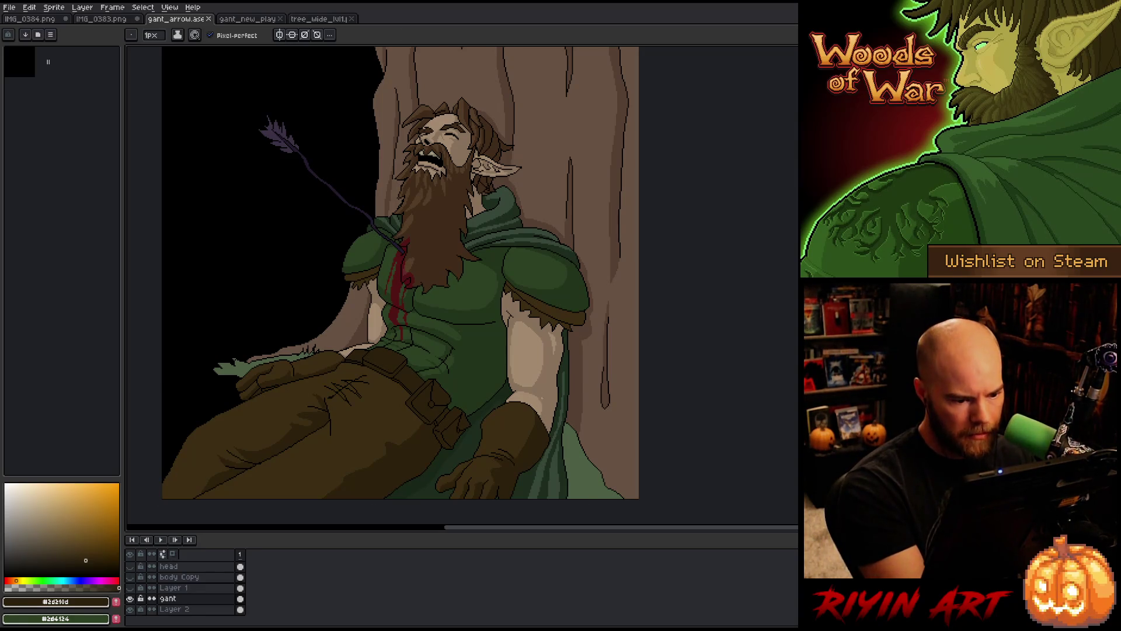
# Pick the arm's skin tone and paint it above the glove
pyautogui.keyDown('alt'); pyautogui.click(532, 406); pyautogui.keyUp('alt')
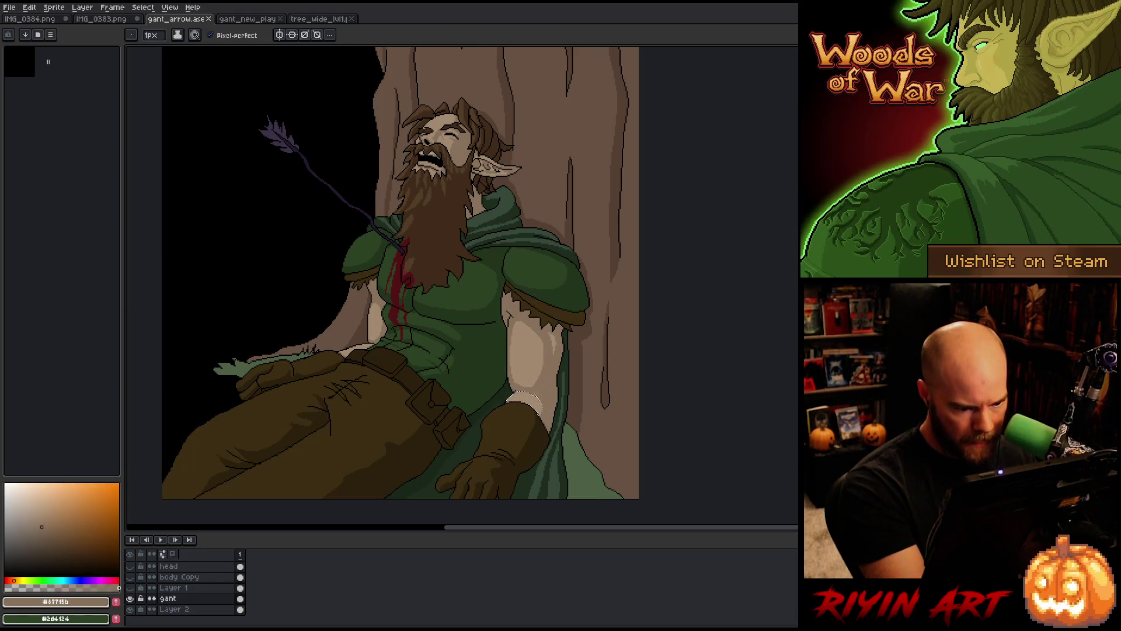
pyautogui.moveTo(532, 406); pyautogui.dragTo(514, 397)
pyautogui.press('g')
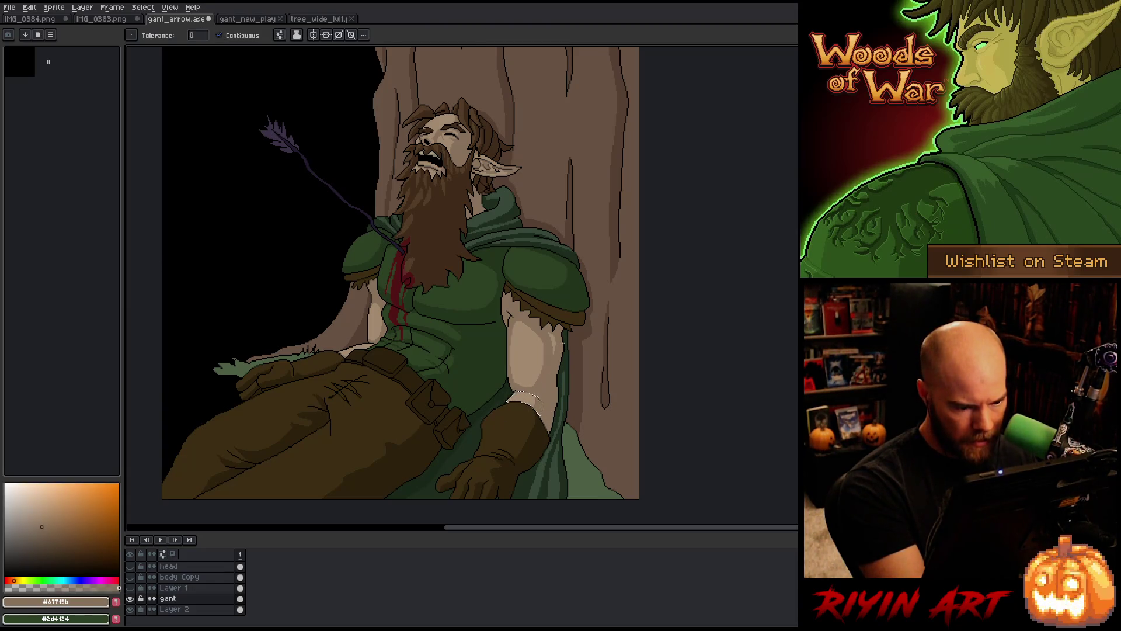
pyautogui.press('b')
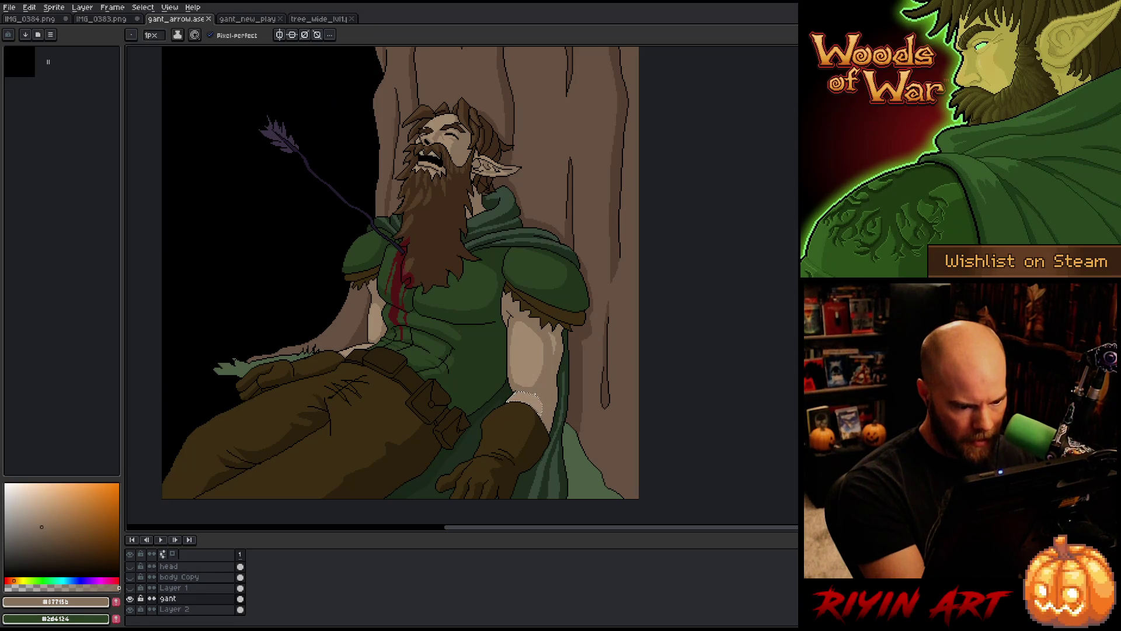
pyautogui.press('g')
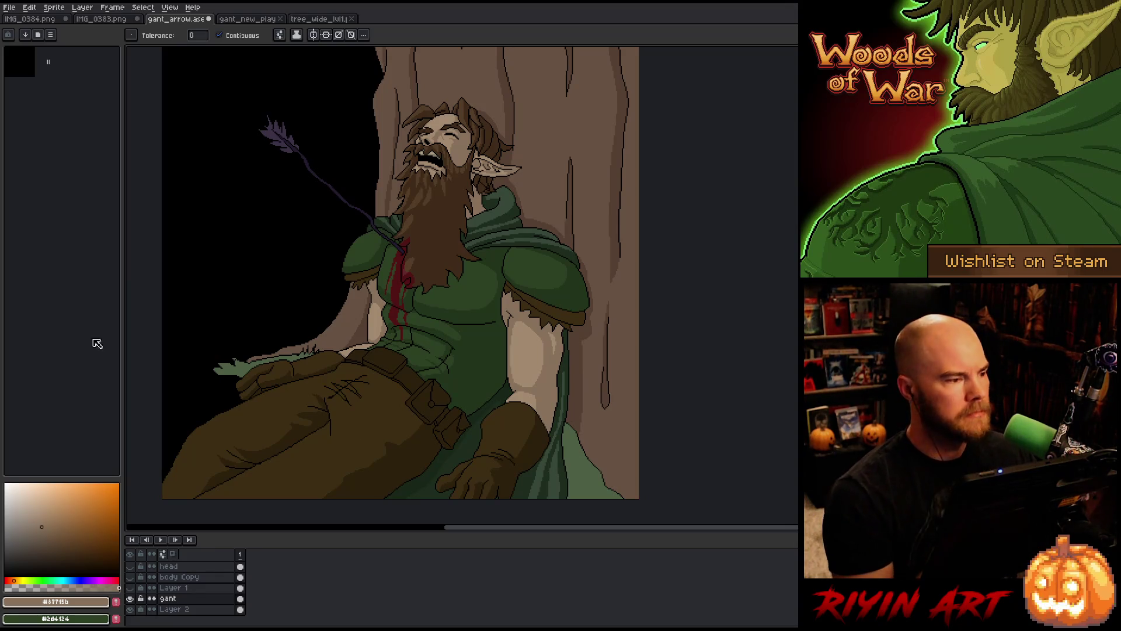
# Flip the whole canvas horizontally and save the artwork
pyautogui.click(53, 7)
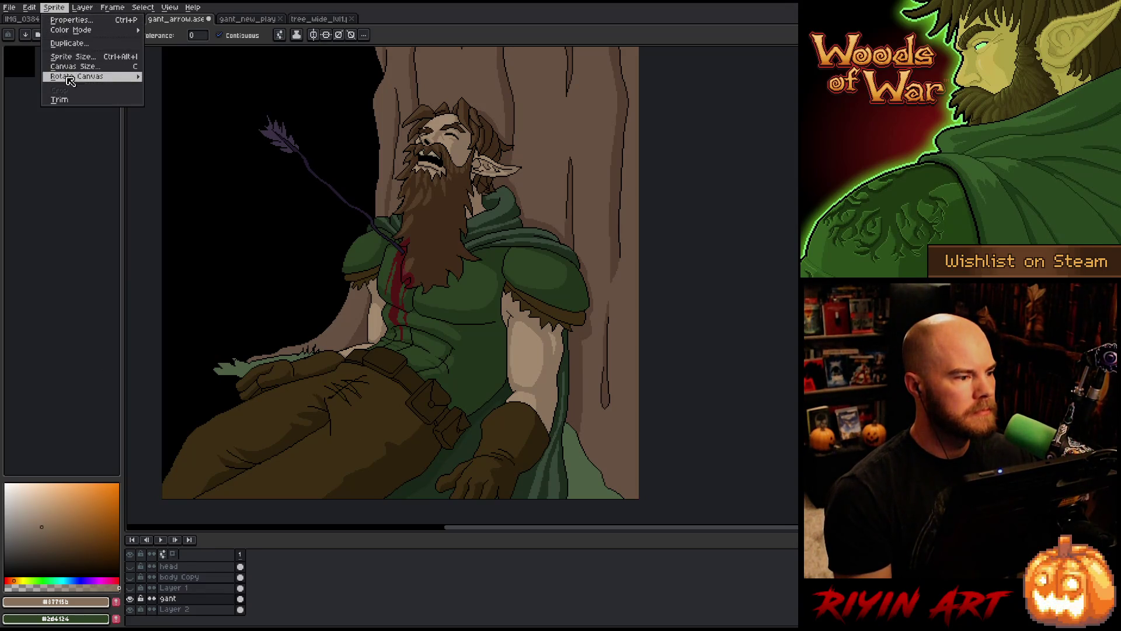
pyautogui.moveTo(127, 76)
pyautogui.click(175, 109)
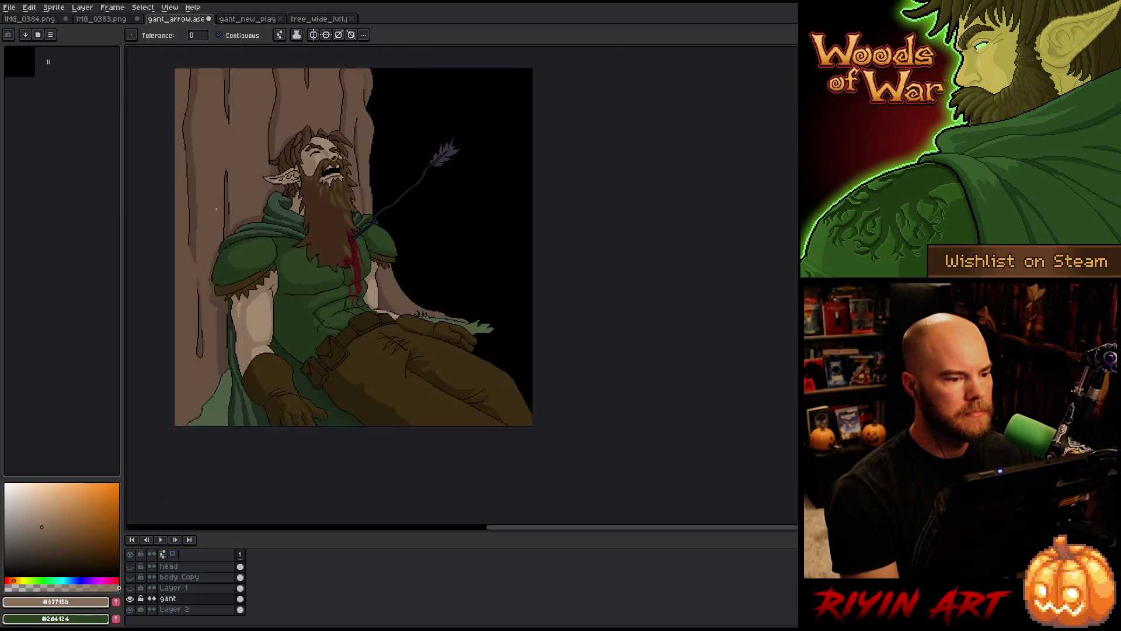
pyautogui.scroll(-3, 237, 213)
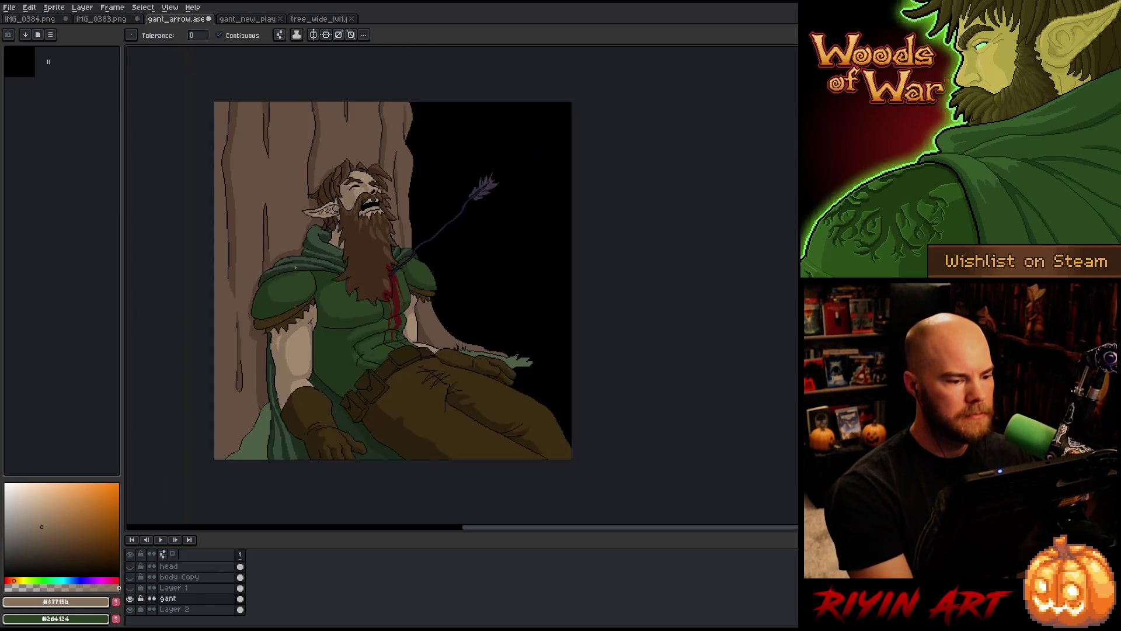
pyautogui.hotkey('ctrl', 's')
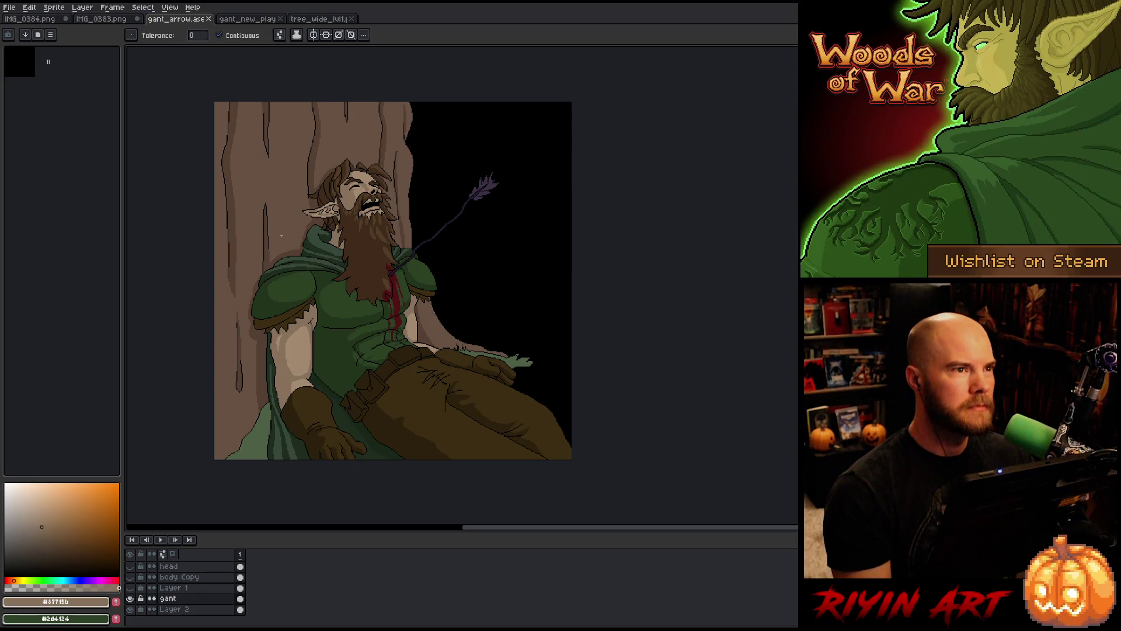
# Zoom and pan around the flipped elf archer piece to review it
pyautogui.scroll(1, 342, 244)
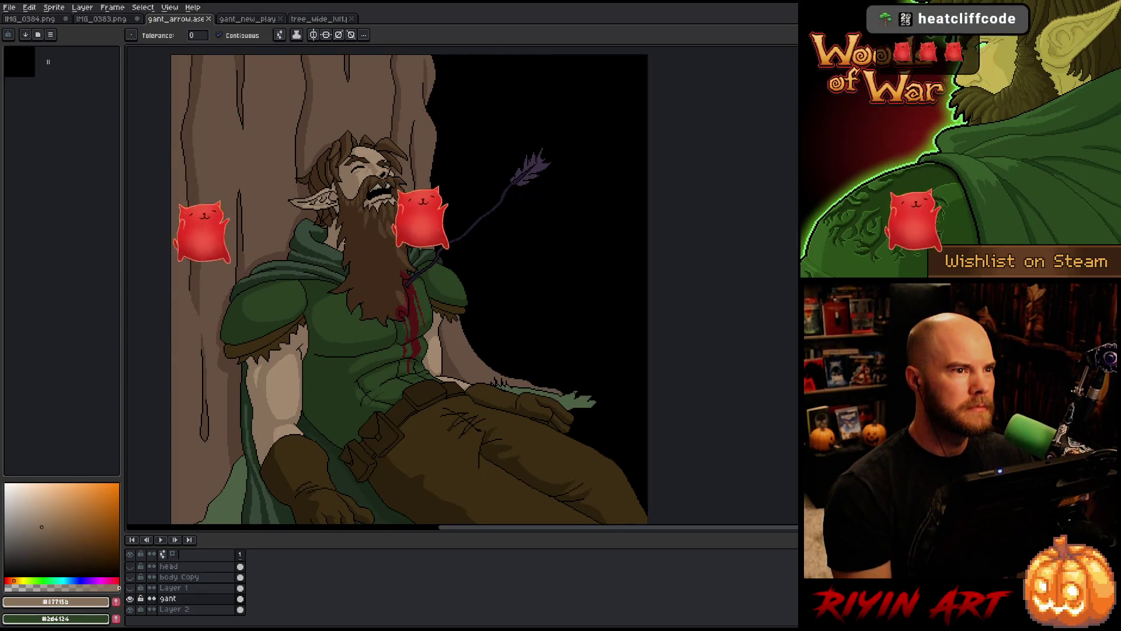
pyautogui.scroll(-1, 369, 241)
pyautogui.scroll(1, 369, 242)
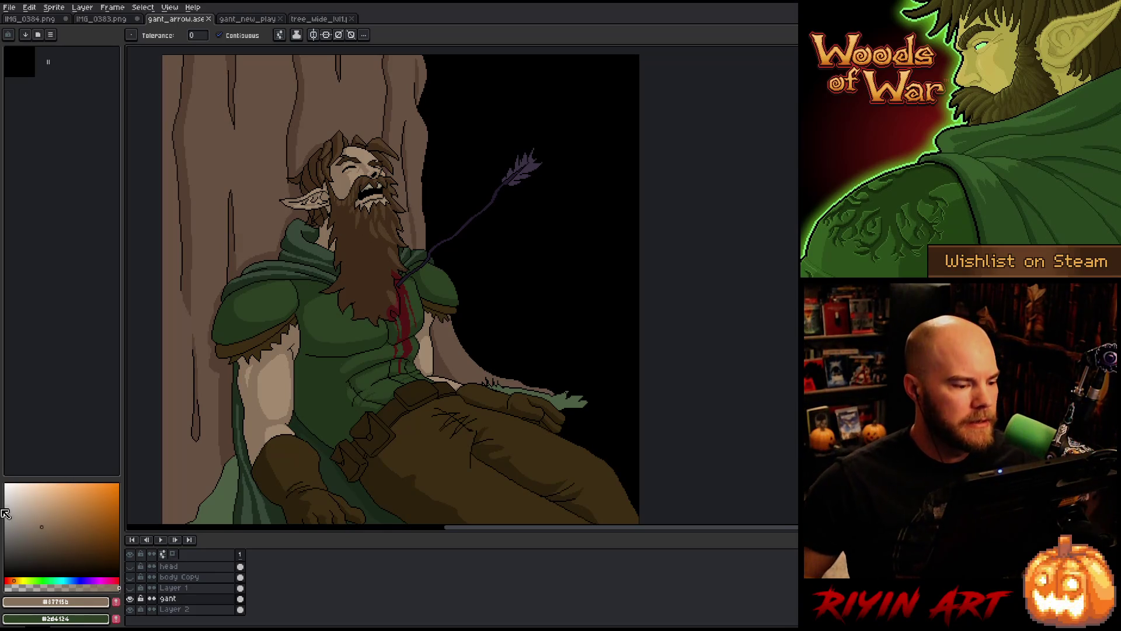
pyautogui.scroll(2, 308, 333)
pyautogui.scroll(-1, 311, 336)
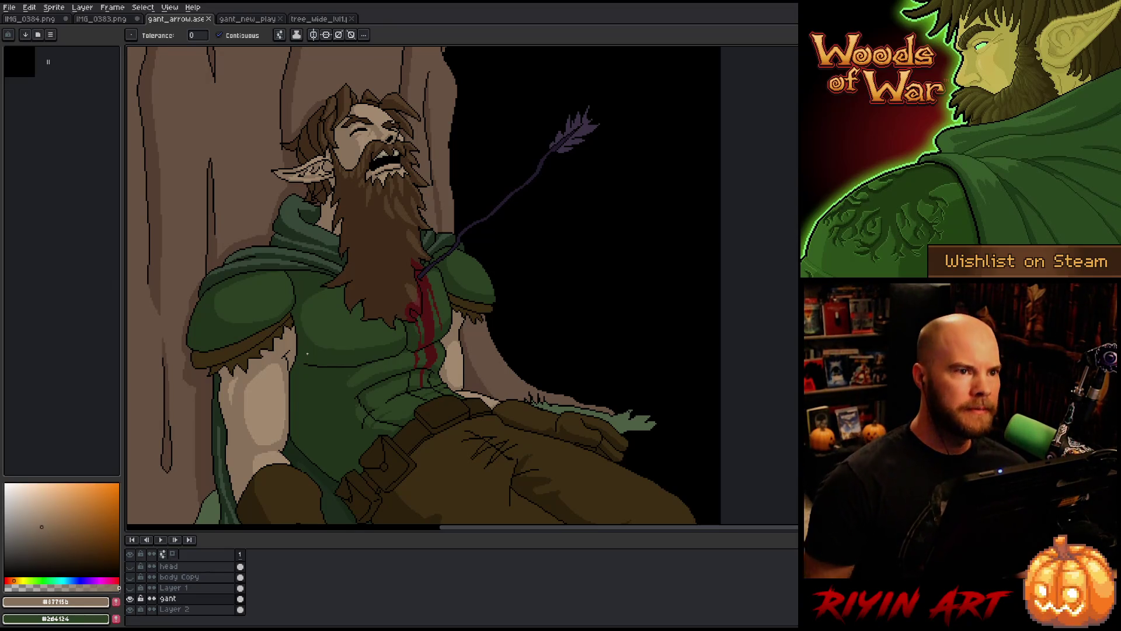
pyautogui.scroll(-1, 307, 354)
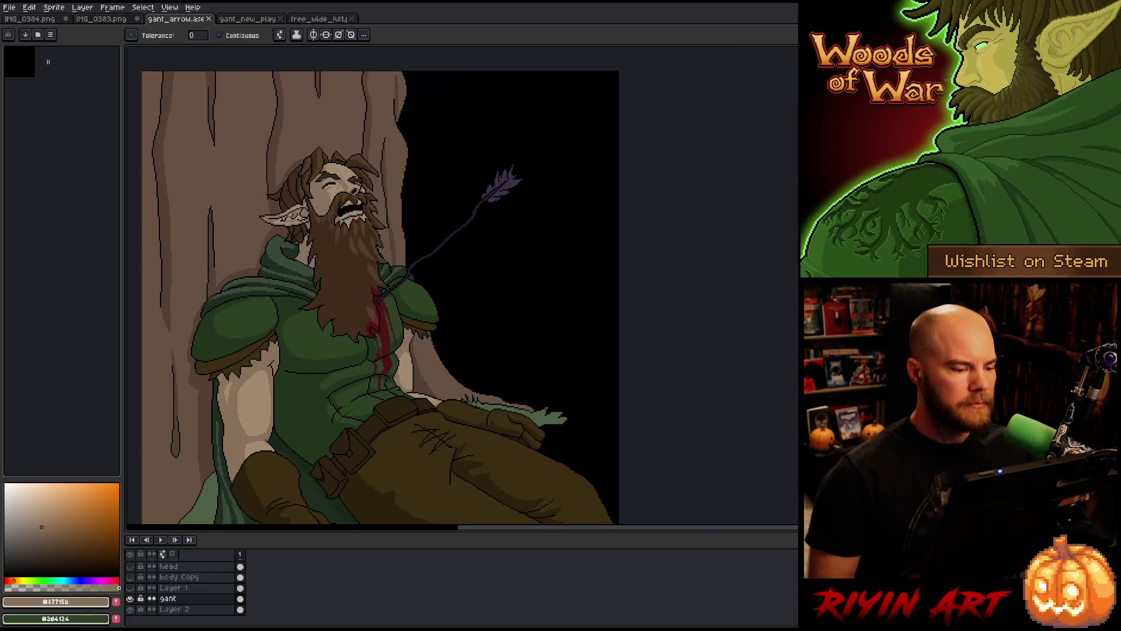
pyautogui.moveTo(229, 423)
pyautogui.mouseDown()
pyautogui.moveTo(243, 370)
pyautogui.moveTo(229, 392)
pyautogui.mouseUp()
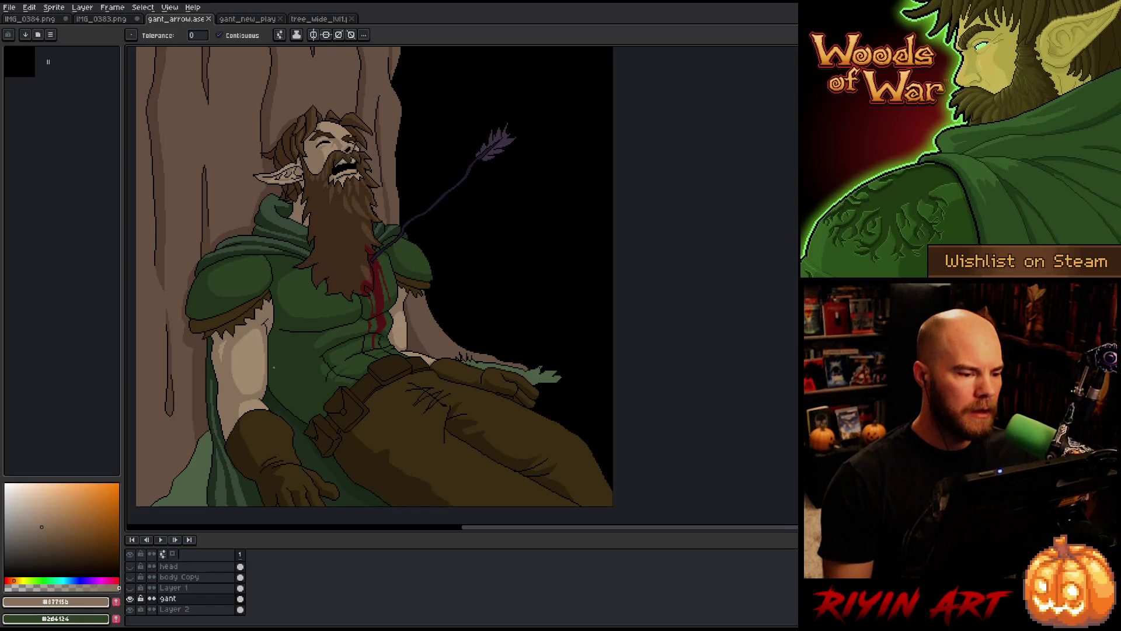
pyautogui.scroll(-2, 274, 367)
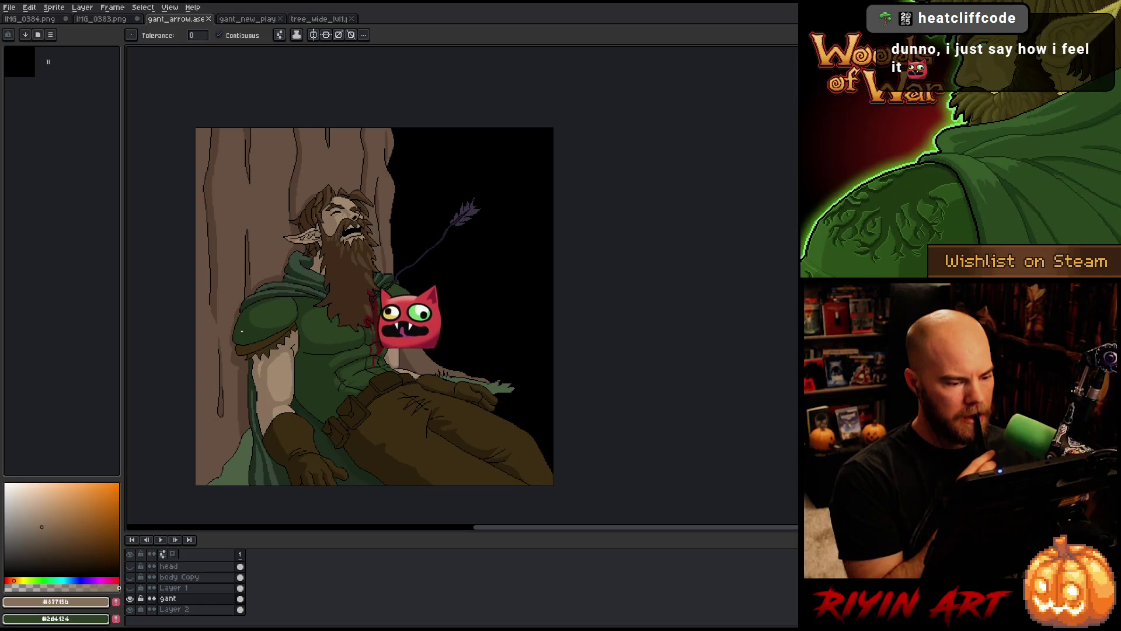
pyautogui.scroll(2, 389, 373)
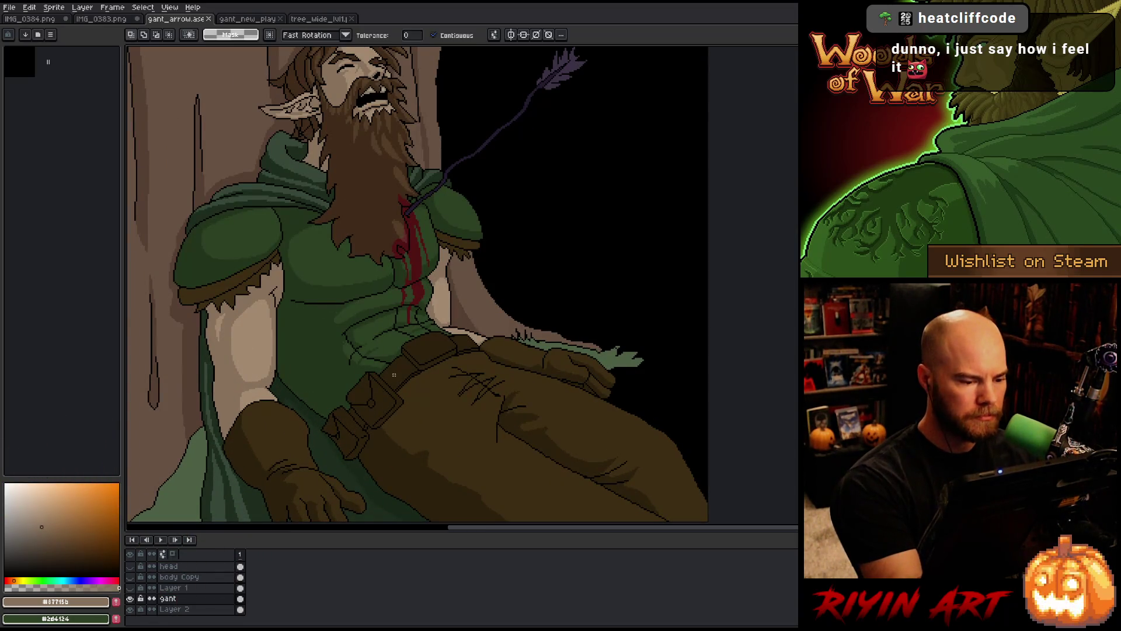
pyautogui.click(86, 560)
pyautogui.press('b')
pyautogui.click(89, 563)
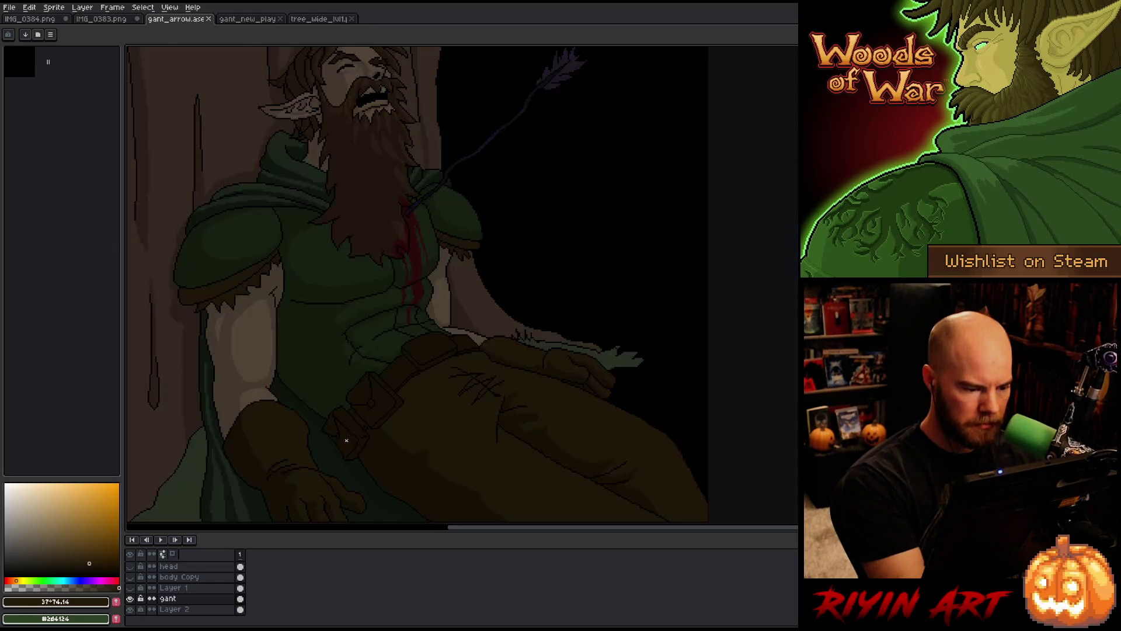
pyautogui.press('v')
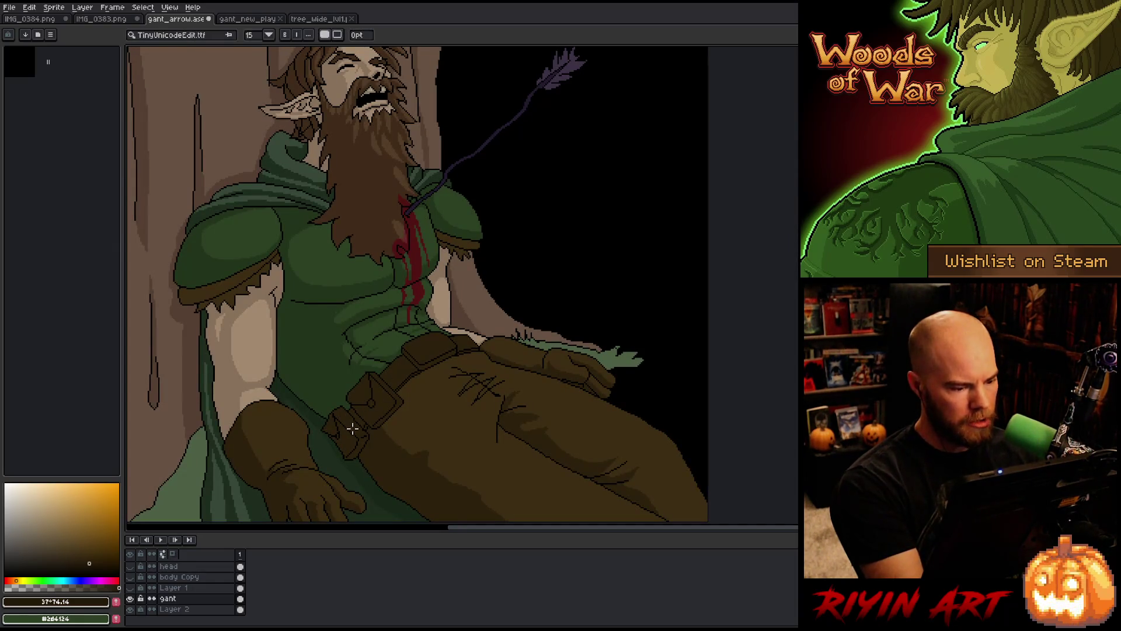
pyautogui.press('w')
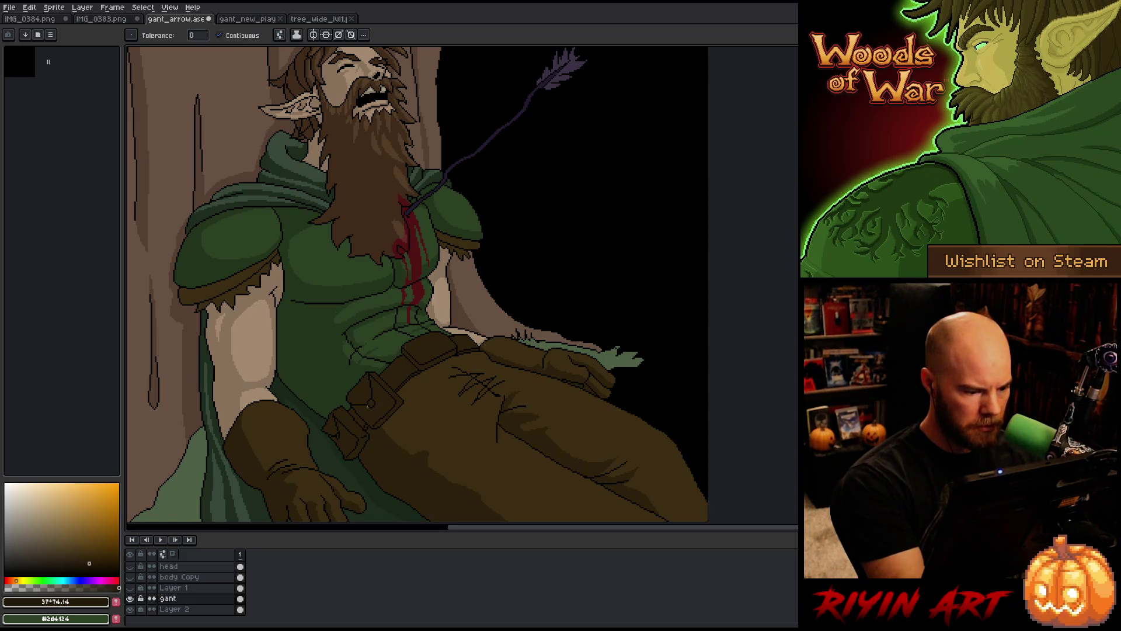
pyautogui.press('b')
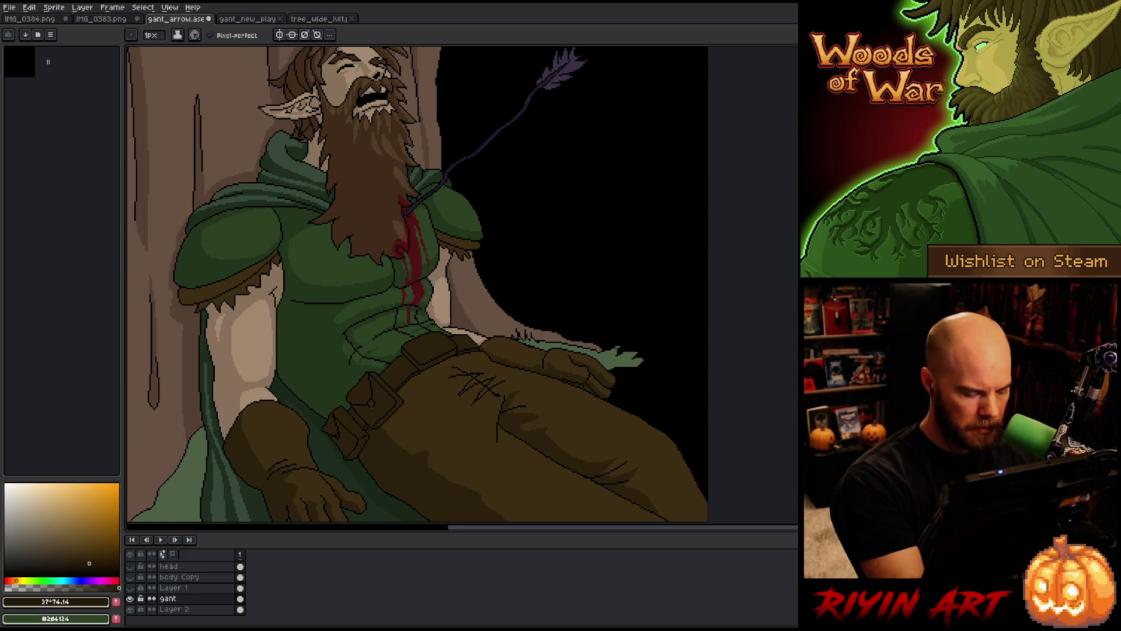
pyautogui.scroll(3, 370, 437)
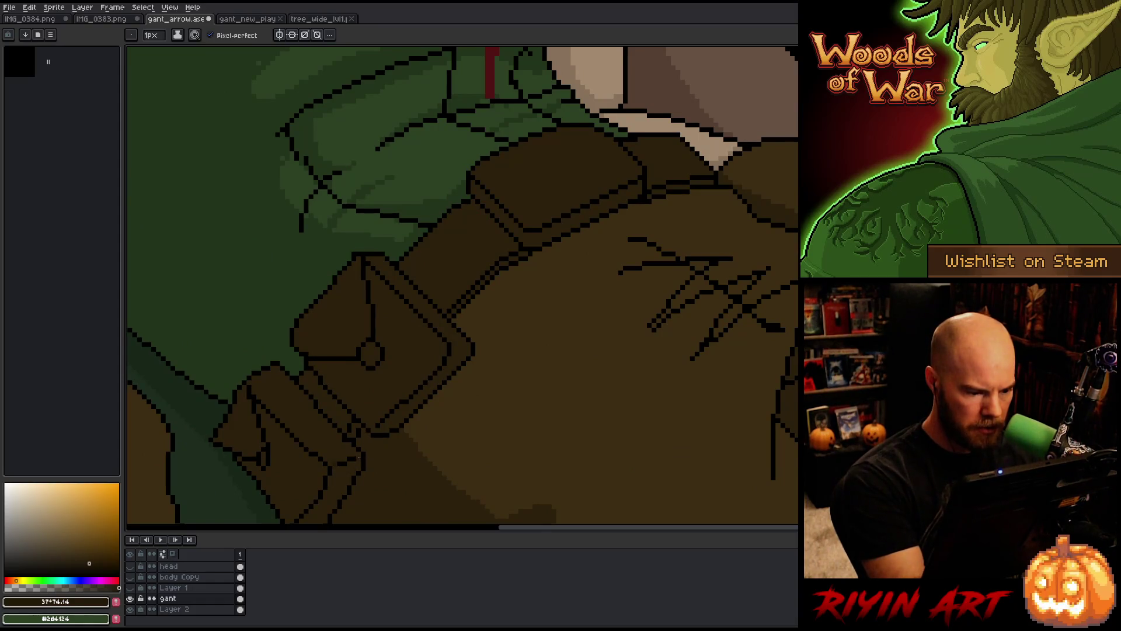
pyautogui.press('w')
pyautogui.scroll(-2, 340, 406)
pyautogui.hscroll(-3, 341, 405)
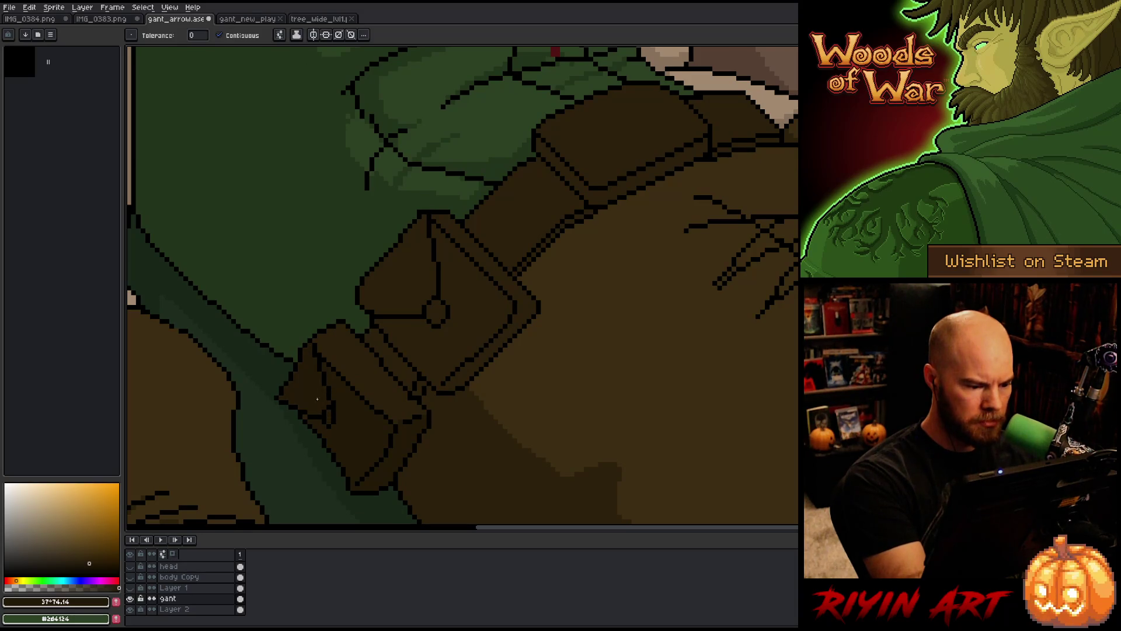
pyautogui.press('b')
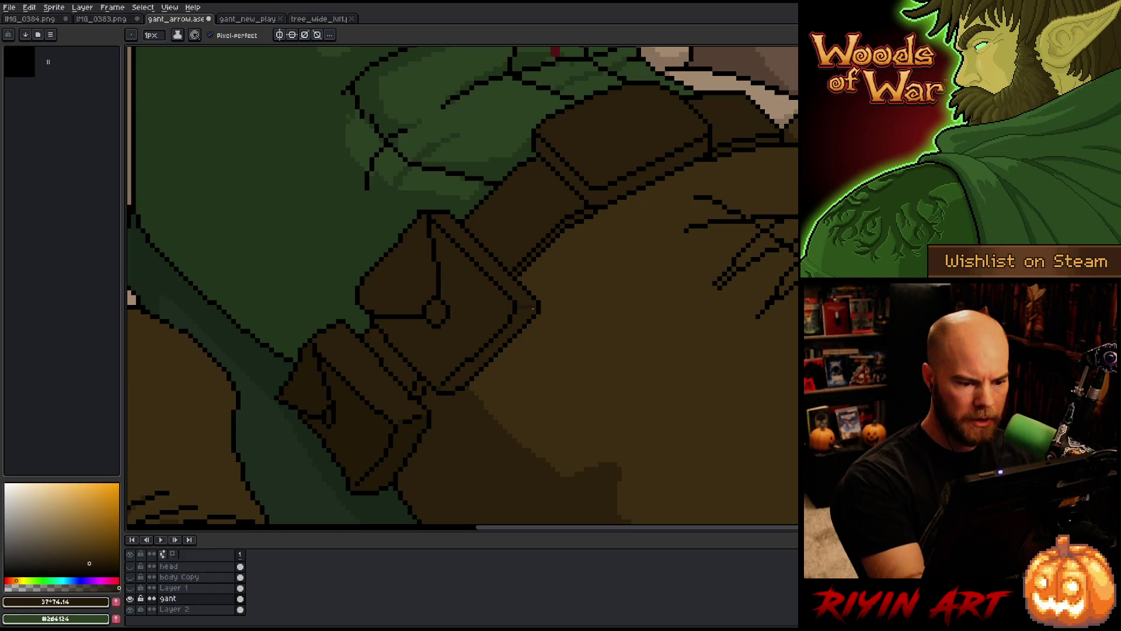
pyautogui.press('w')
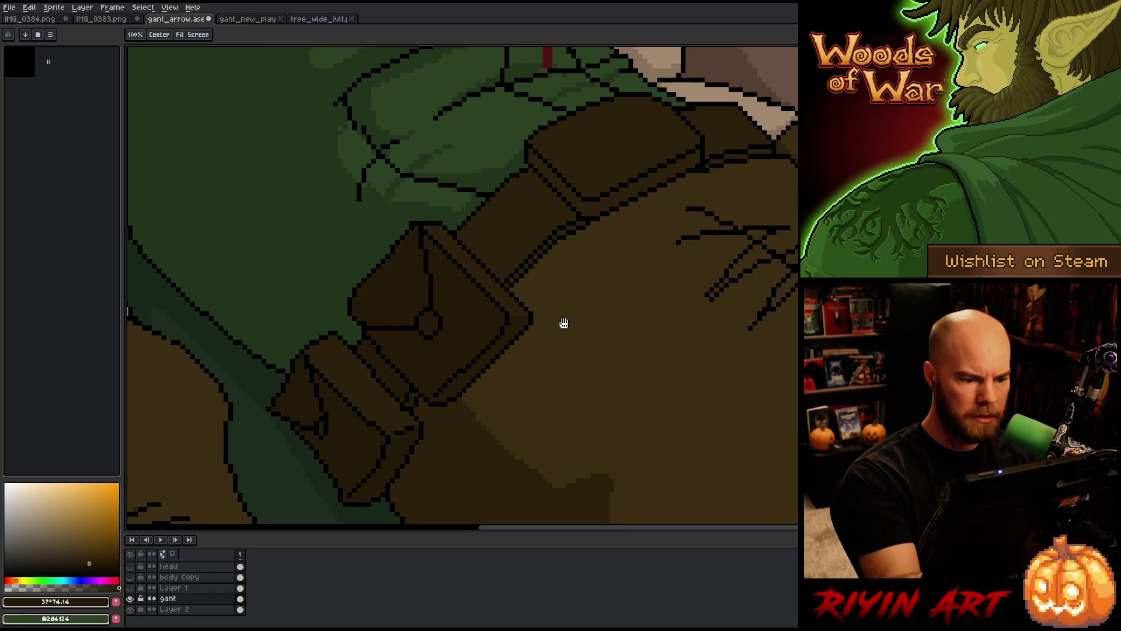
pyautogui.moveTo(563, 321); pyautogui.dragTo(461, 393)
pyautogui.press('b')
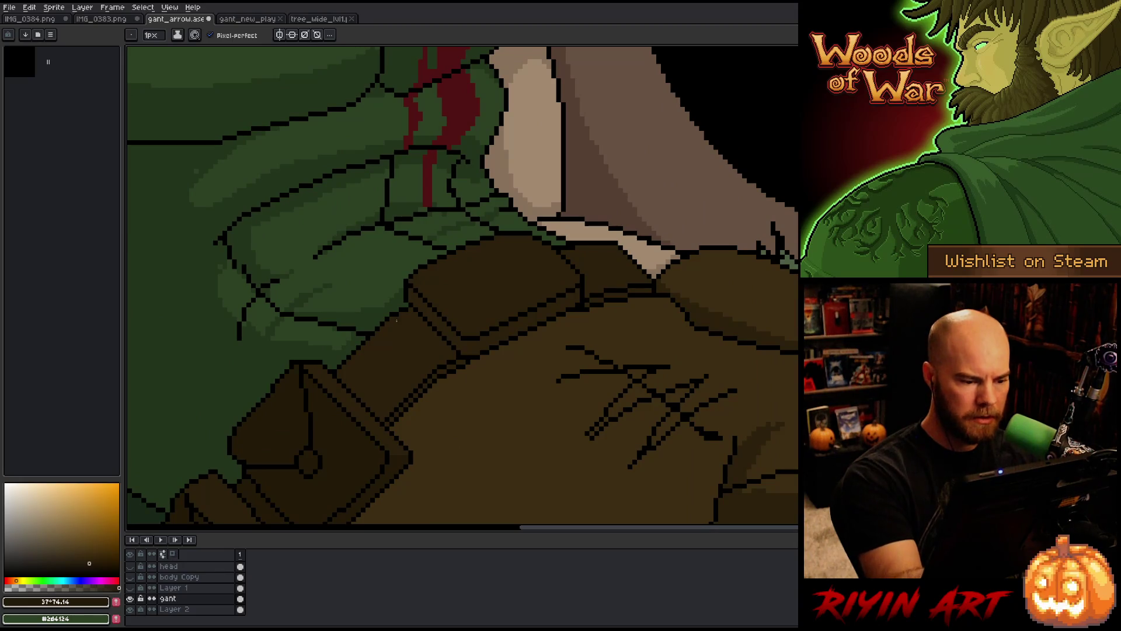
pyautogui.press('w')
pyautogui.click(426, 355)
pyautogui.press('b')
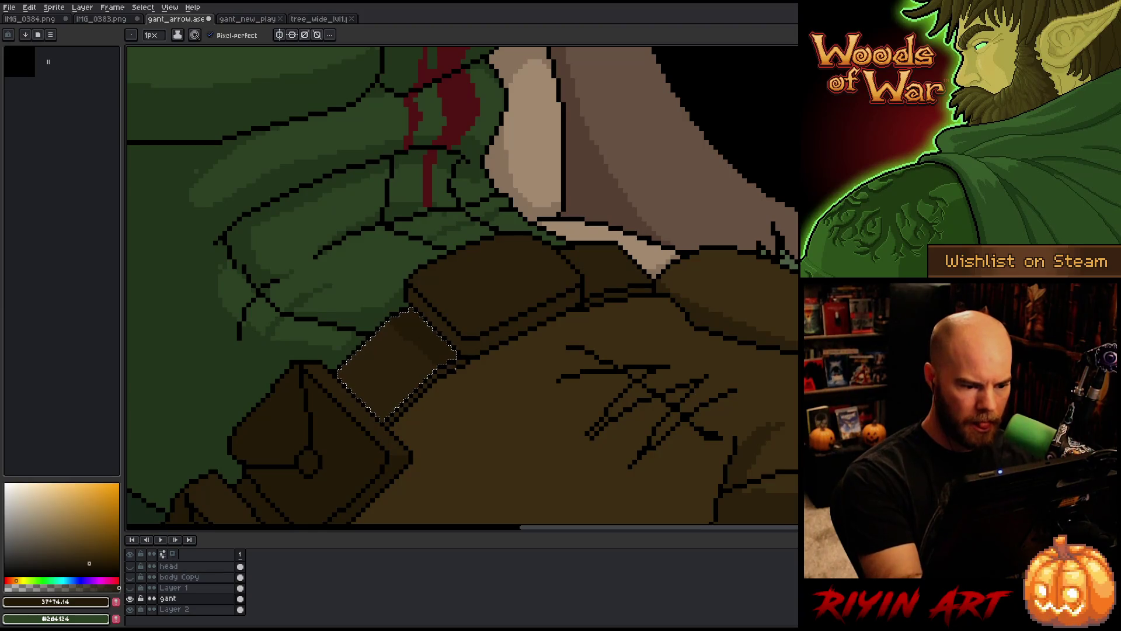
pyautogui.hotkey('ctrl', 'd')
pyautogui.press('w')
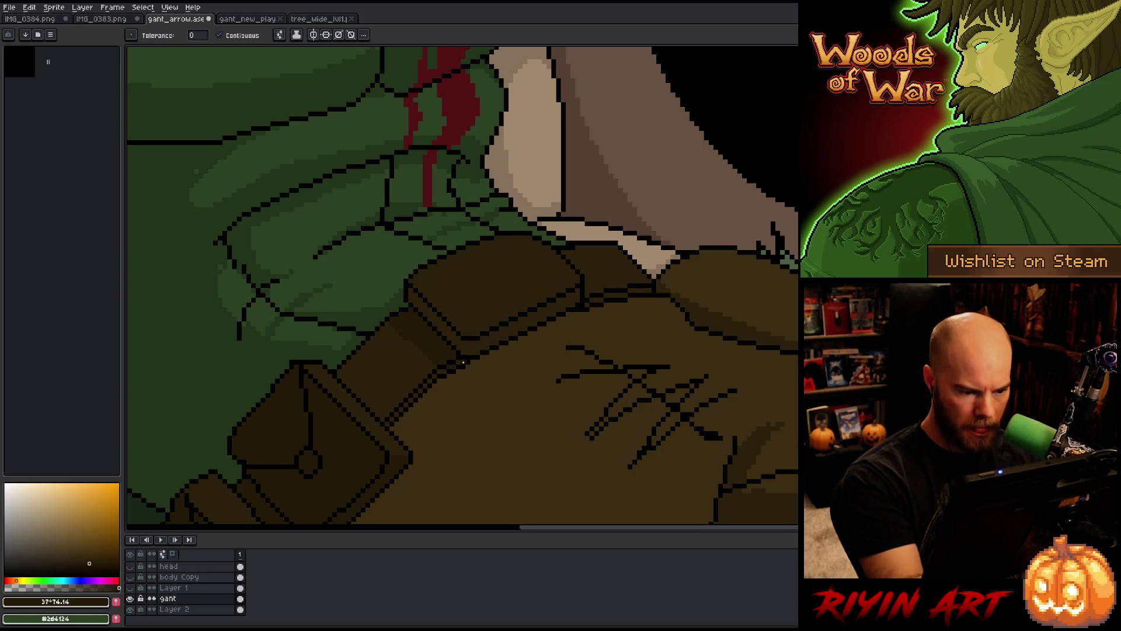
pyautogui.press('b')
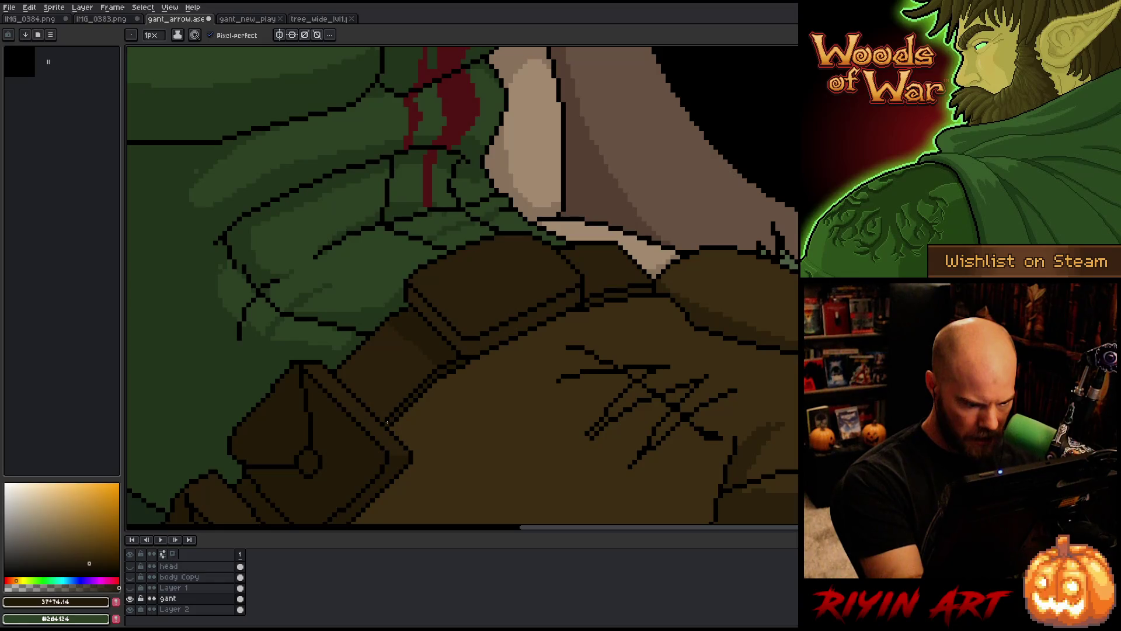
pyautogui.press('w')
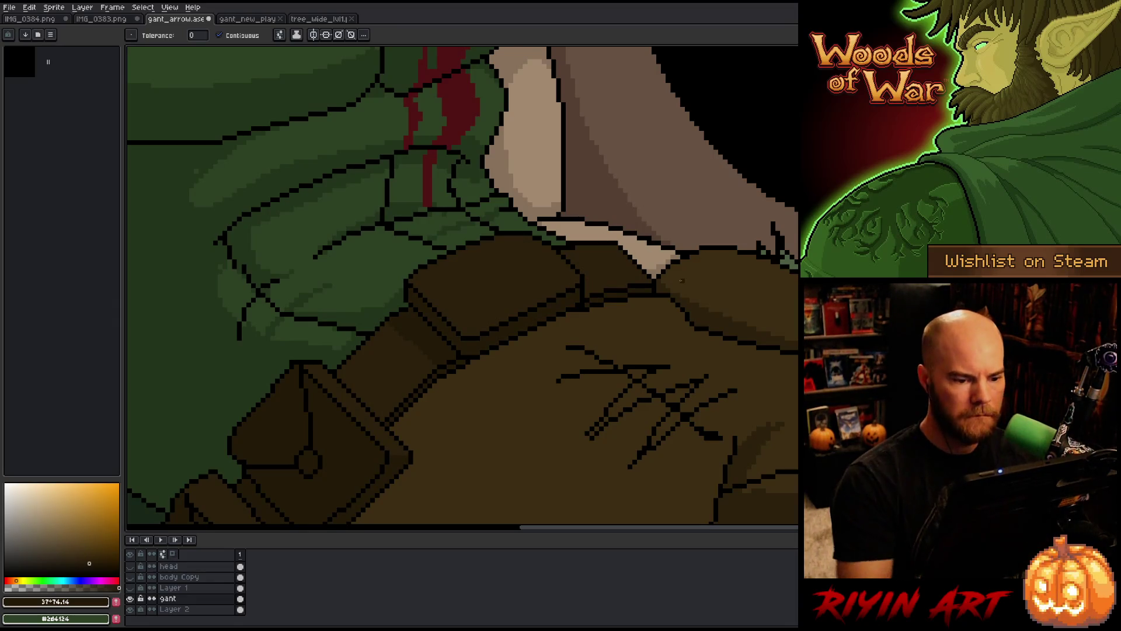
pyautogui.scroll(-3, 686, 243)
pyautogui.moveTo(608, 297); pyautogui.dragTo(524, 393)
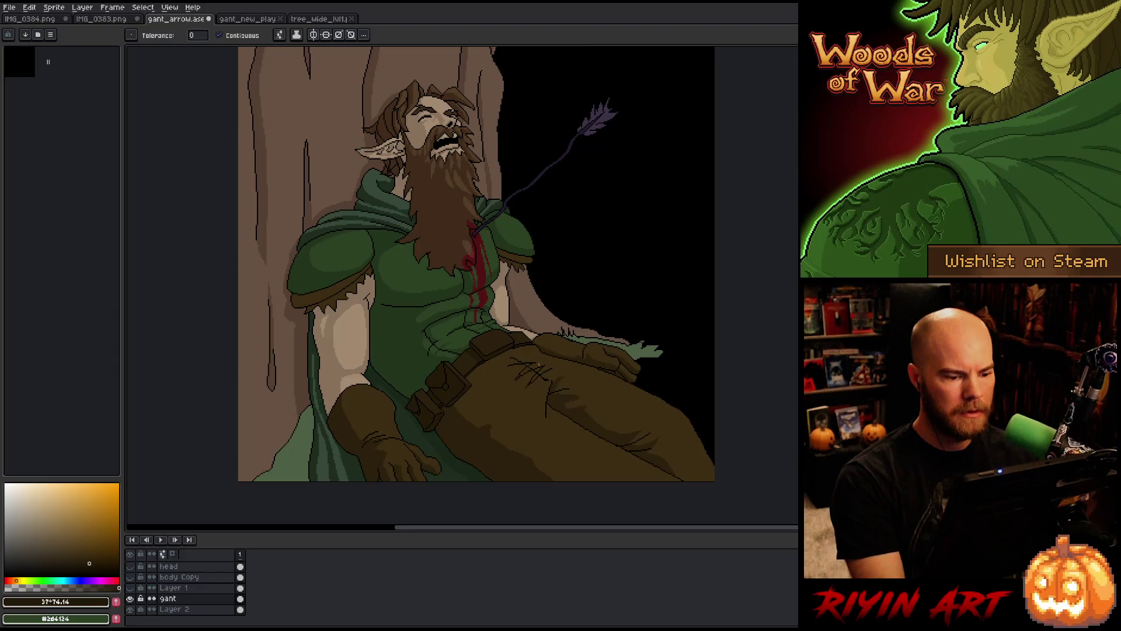
pyautogui.scroll(-1, 524, 393)
pyautogui.moveTo(527, 353); pyautogui.dragTo(456, 399)
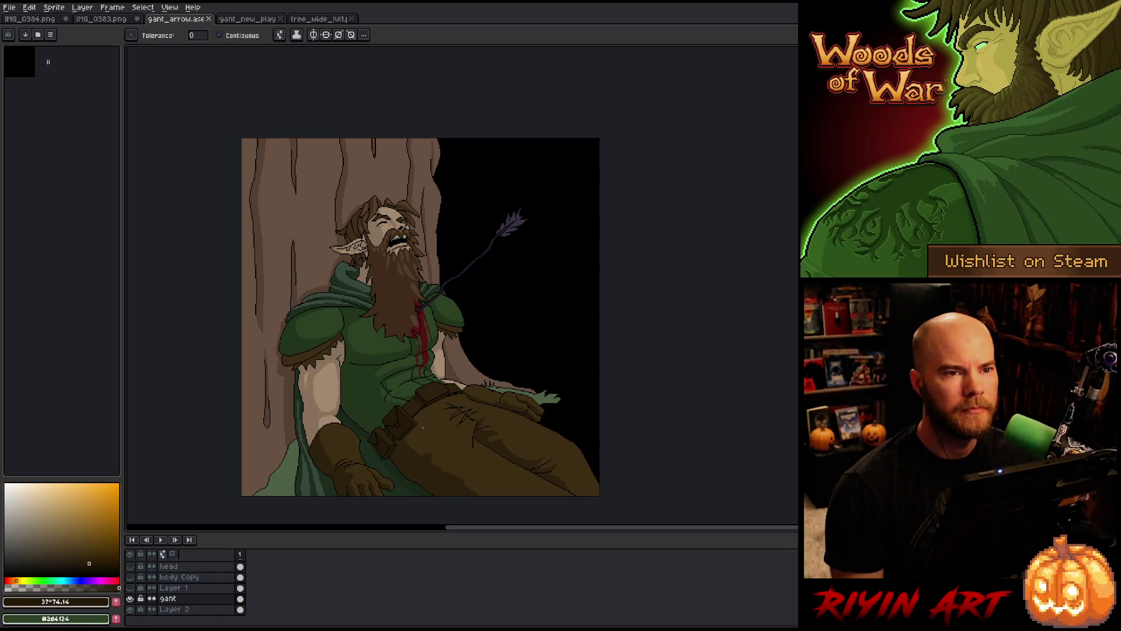
pyautogui.scroll(1, 423, 428)
pyautogui.scroll(-1, 423, 428)
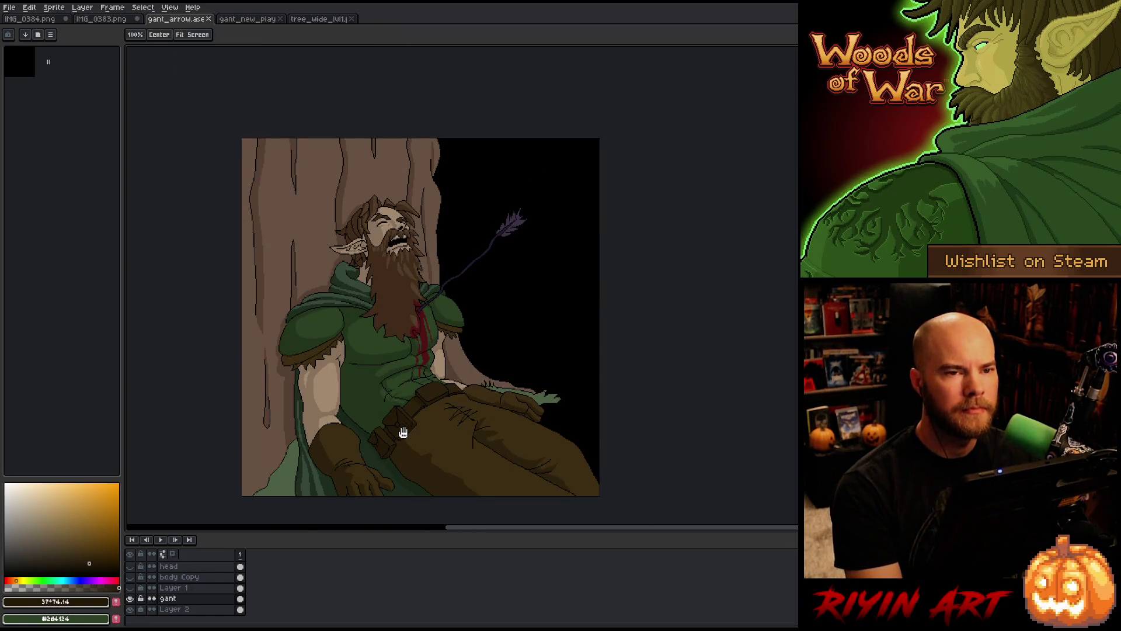
pyautogui.moveTo(401, 430)
pyautogui.mouseDown()
pyautogui.moveTo(376, 363)
pyautogui.moveTo(373, 422)
pyautogui.moveTo(370, 391)
pyautogui.mouseUp()
pyautogui.scroll(1, 373, 423)
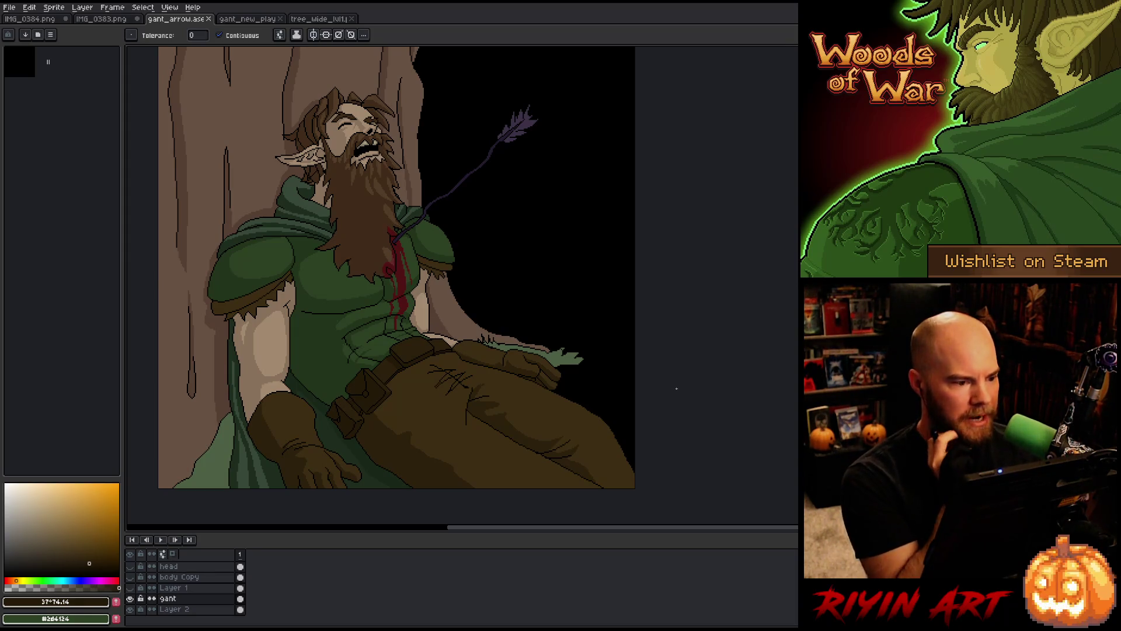
pyautogui.scroll(-1, 727, 371)
pyautogui.scroll(1, 716, 368)
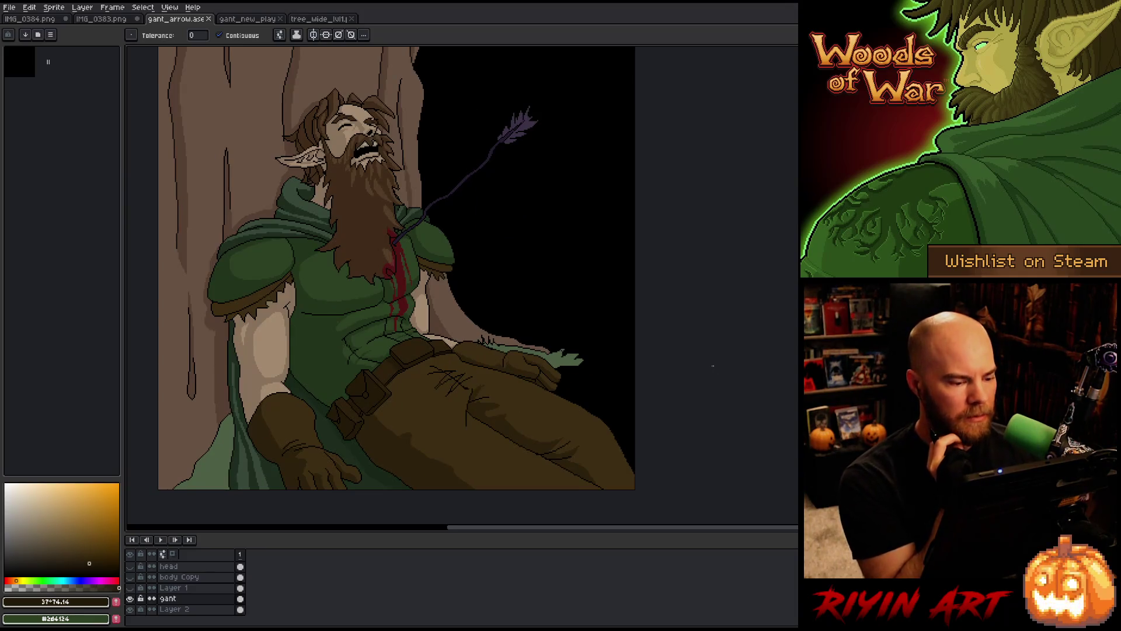
pyautogui.scroll(-1, 712, 367)
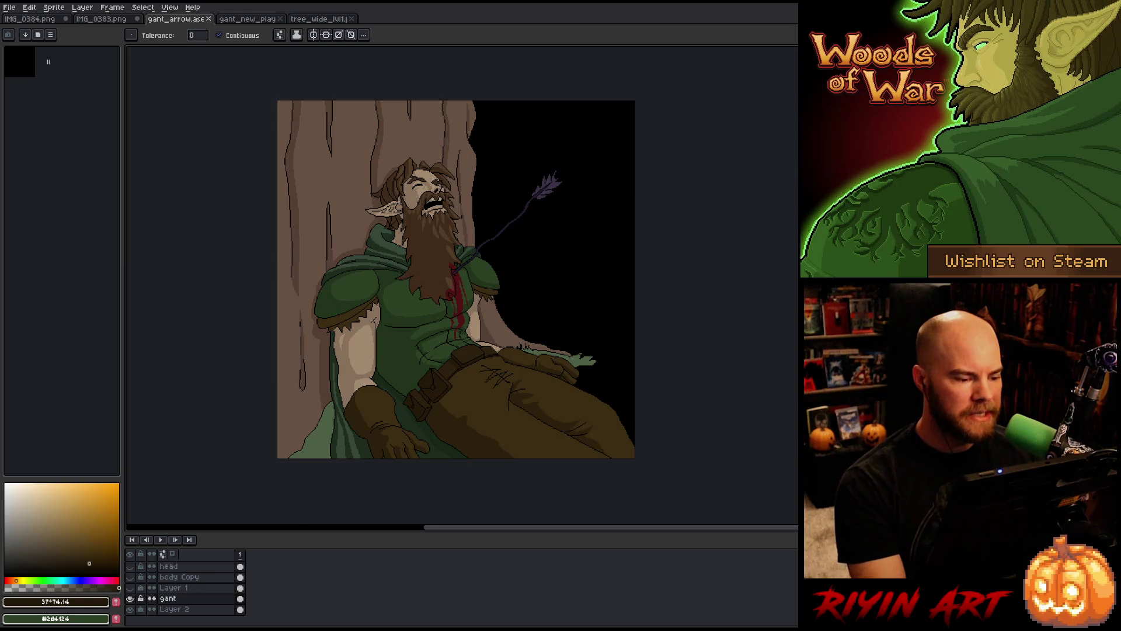
pyautogui.scroll(4, 326, 400)
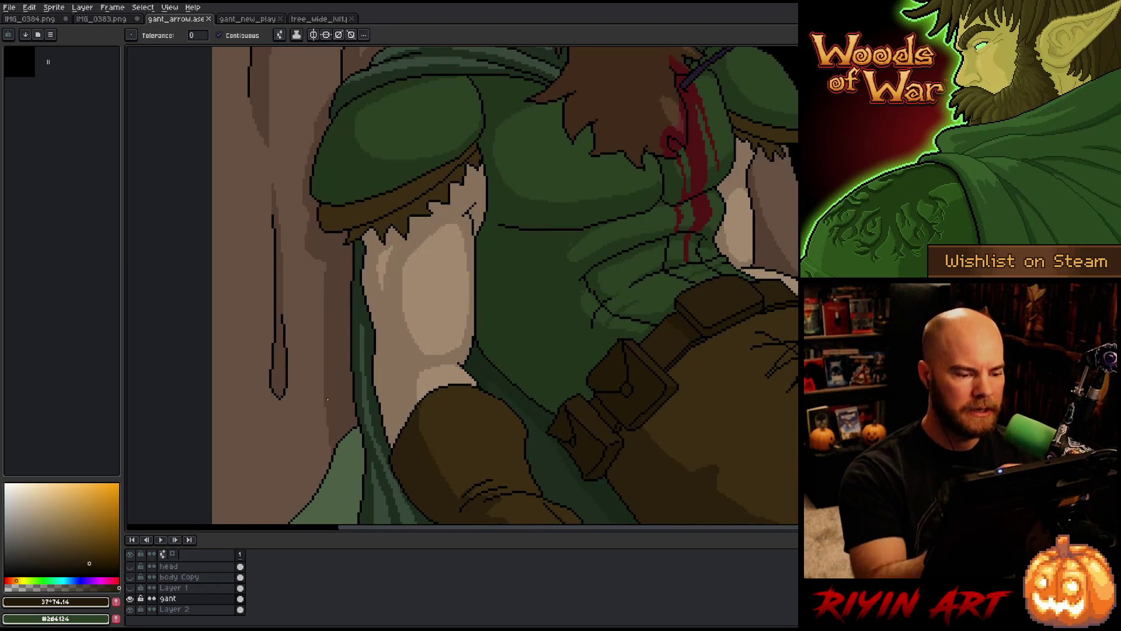
# Sample the cloak's dark green, its black outline, then tan #87715b
pyautogui.press('m')
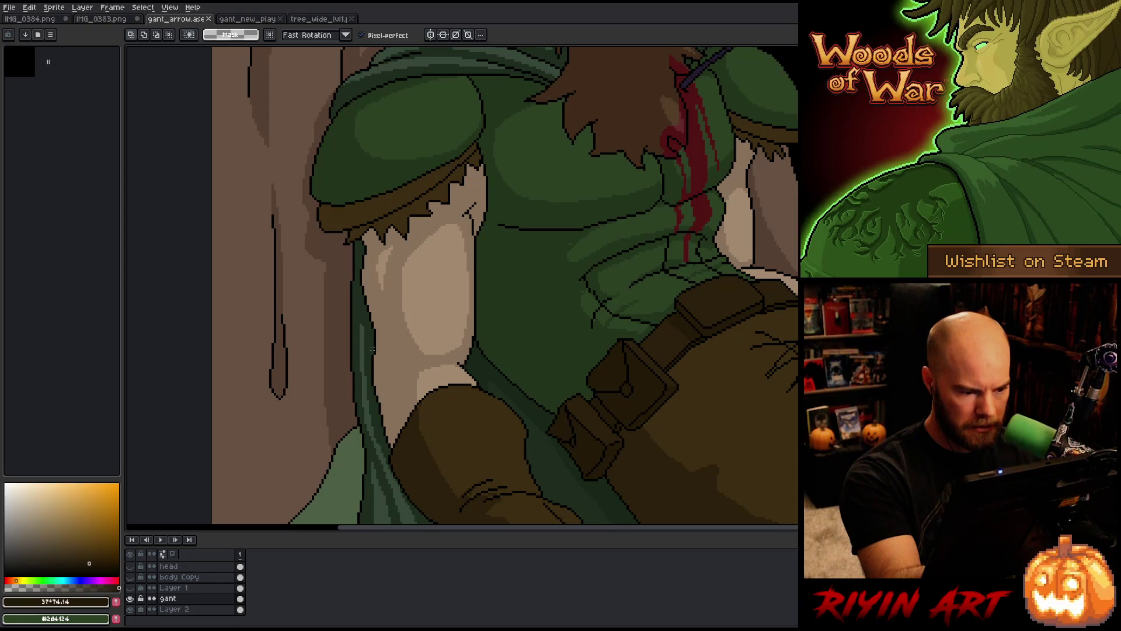
pyautogui.press('b')
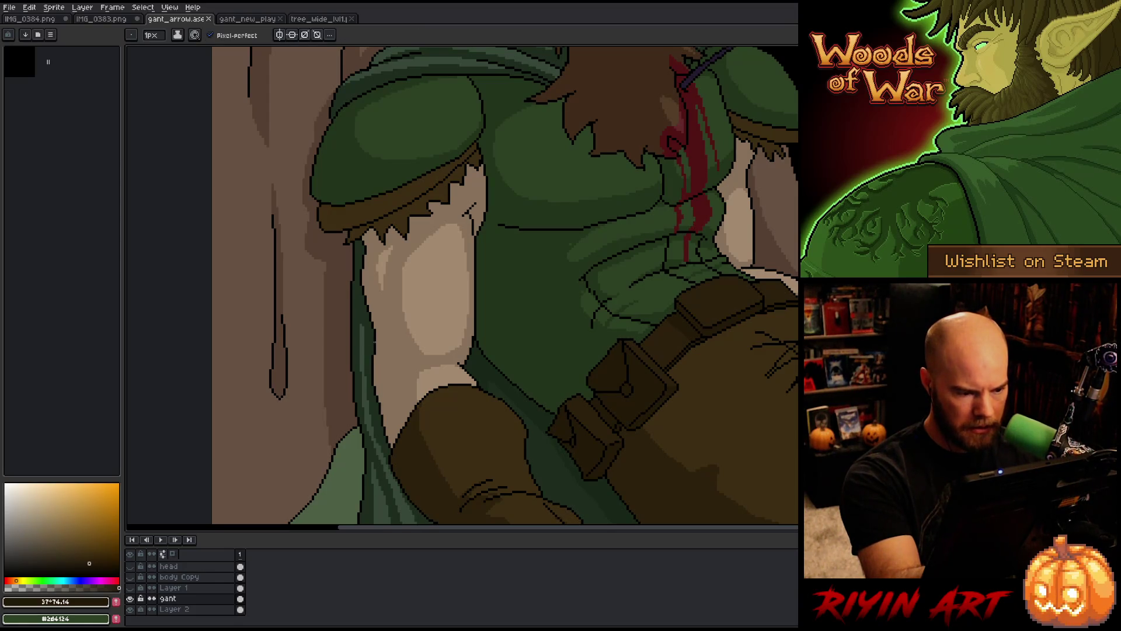
pyautogui.keyDown('alt'); pyautogui.click(373, 344); pyautogui.keyUp('alt')
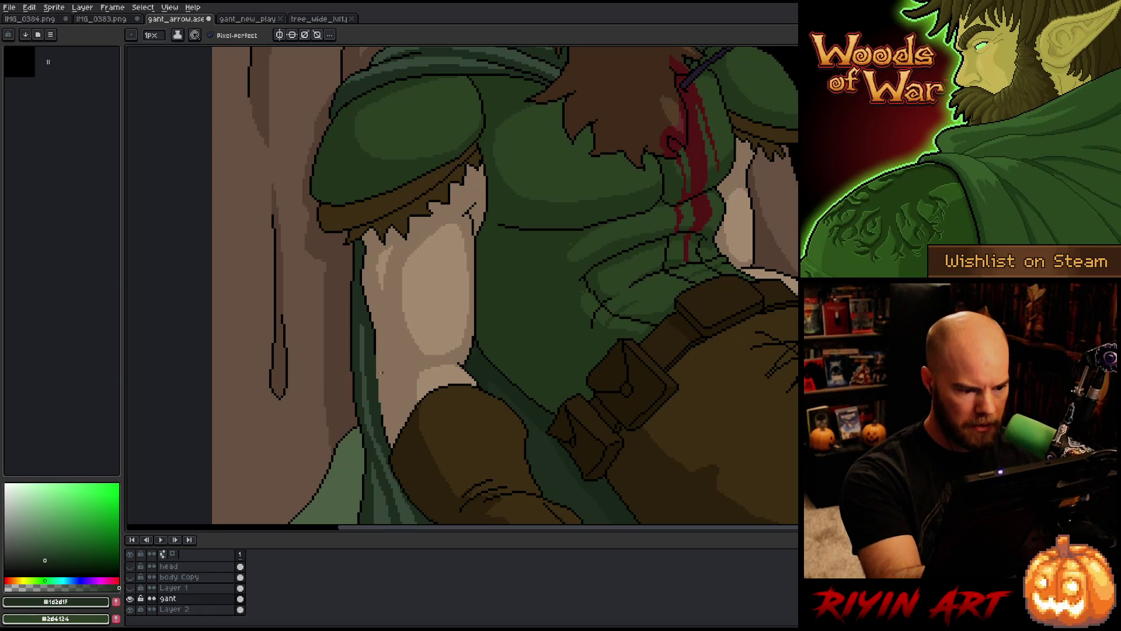
pyautogui.keyDown('alt'); pyautogui.click(376, 367); pyautogui.keyUp('alt')
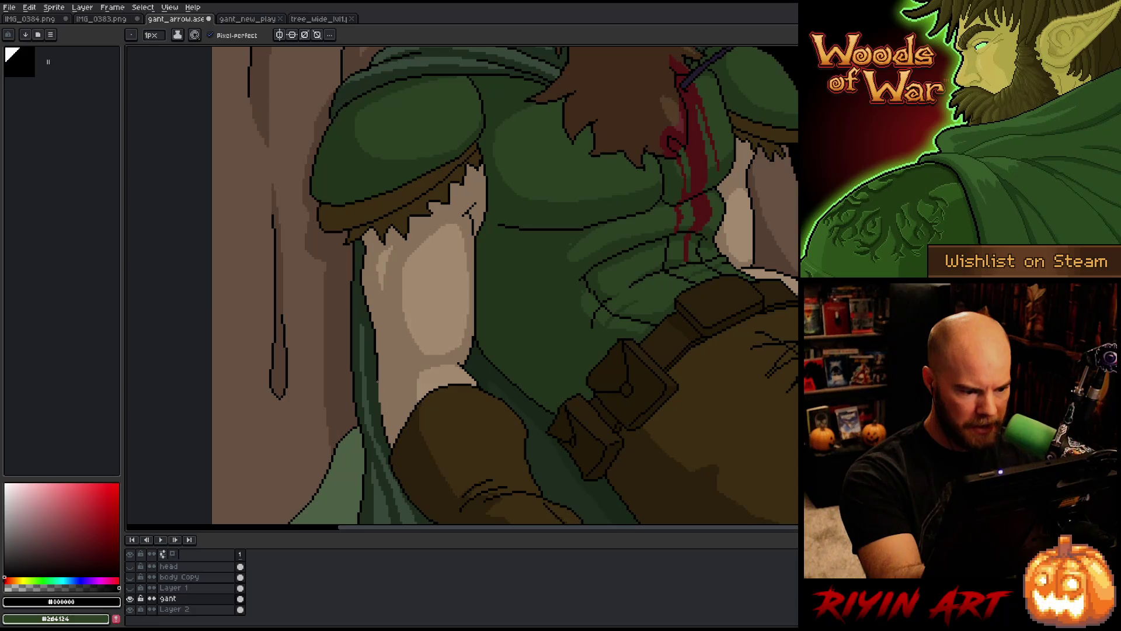
pyautogui.keyDown('alt'); pyautogui.click(382, 415); pyautogui.keyUp('alt')
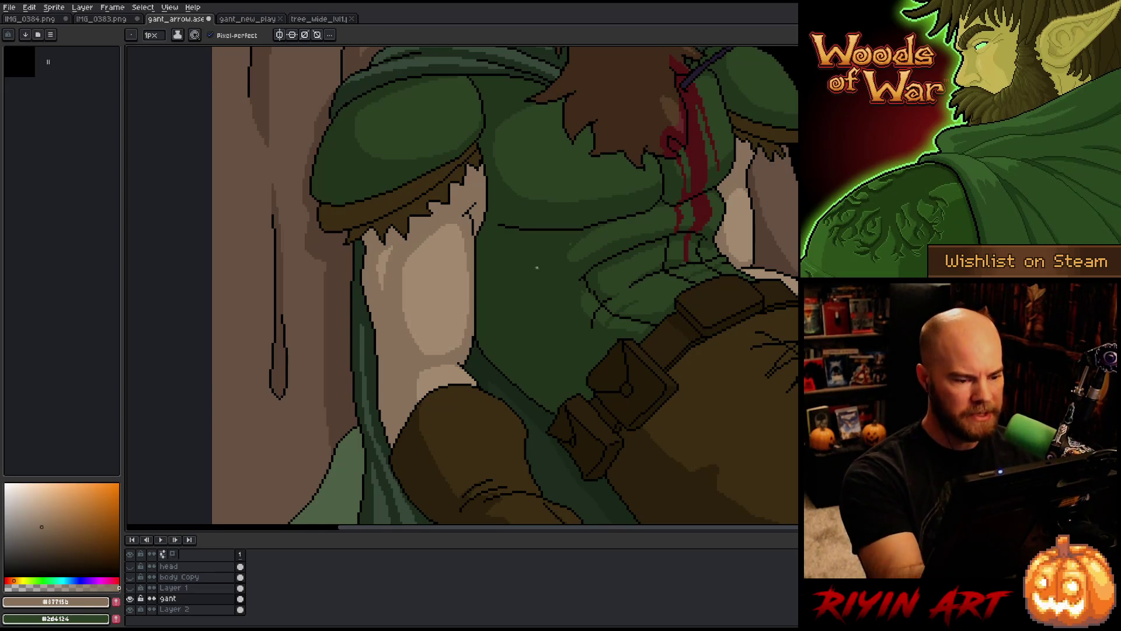
# Zoom and pan to frame the whole slumped elf figure
pyautogui.scroll(-4, 563, 417)
pyautogui.moveTo(563, 417); pyautogui.dragTo(374, 397)
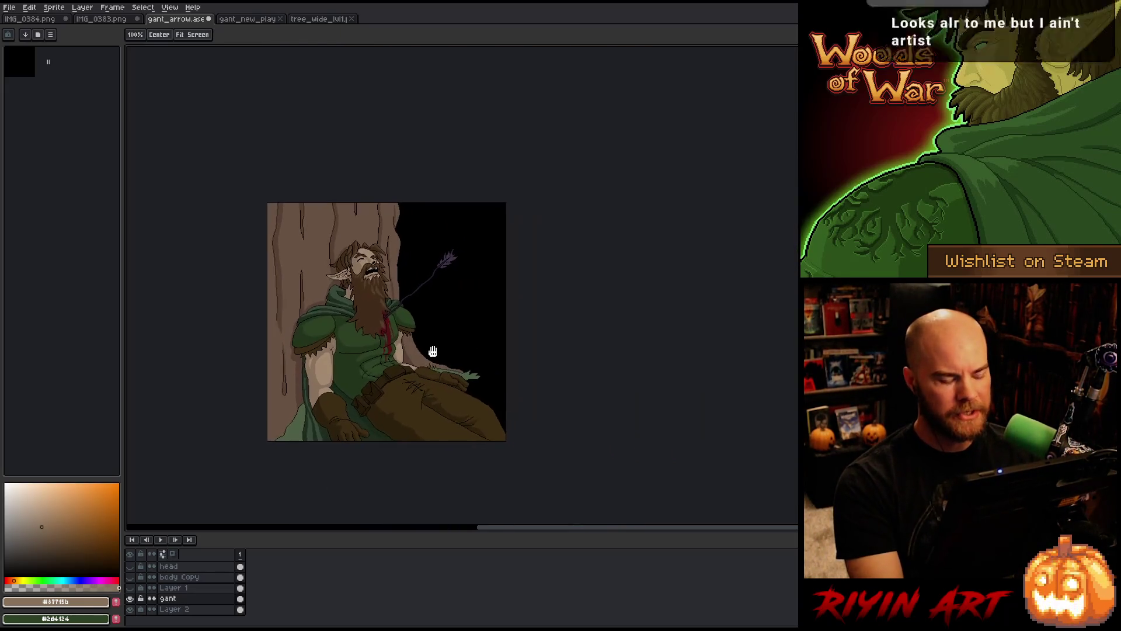
pyautogui.scroll(1, 373, 398)
pyautogui.moveTo(390, 315); pyautogui.dragTo(465, 322)
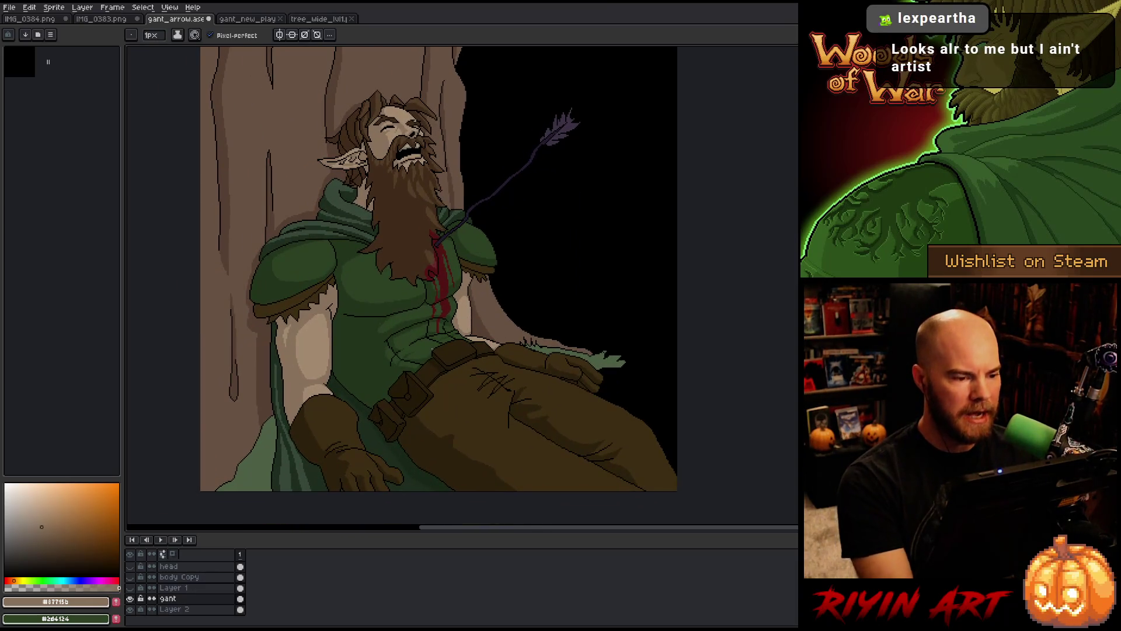
pyautogui.scroll(-1, 451, 296)
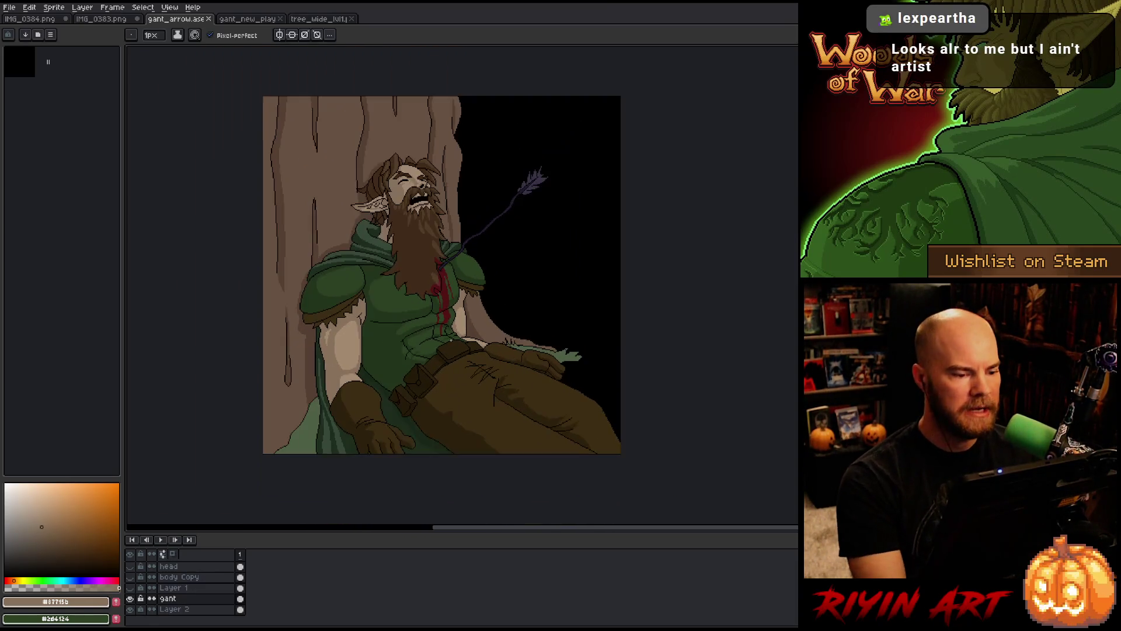
pyautogui.moveTo(434, 363)
pyautogui.mouseDown()
pyautogui.moveTo(427, 349)
pyautogui.moveTo(406, 380)
pyautogui.mouseUp()
pyautogui.scroll(1, 427, 349)
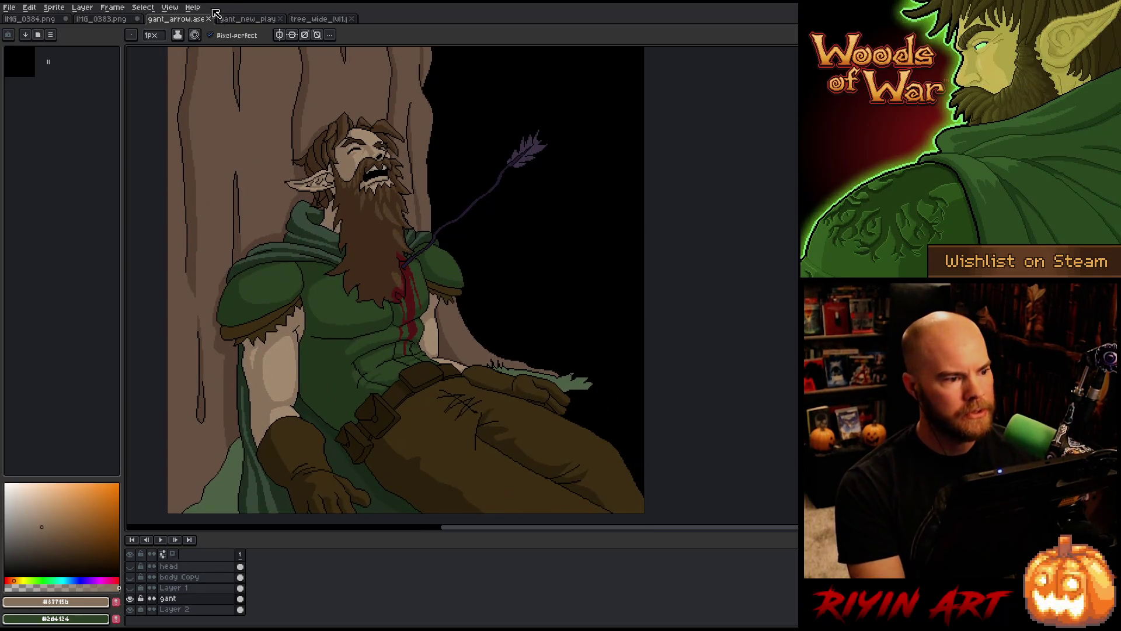
# Close the gant_new_play and tree_wide sprites
pyautogui.click(278, 20)
pyautogui.click(281, 20)
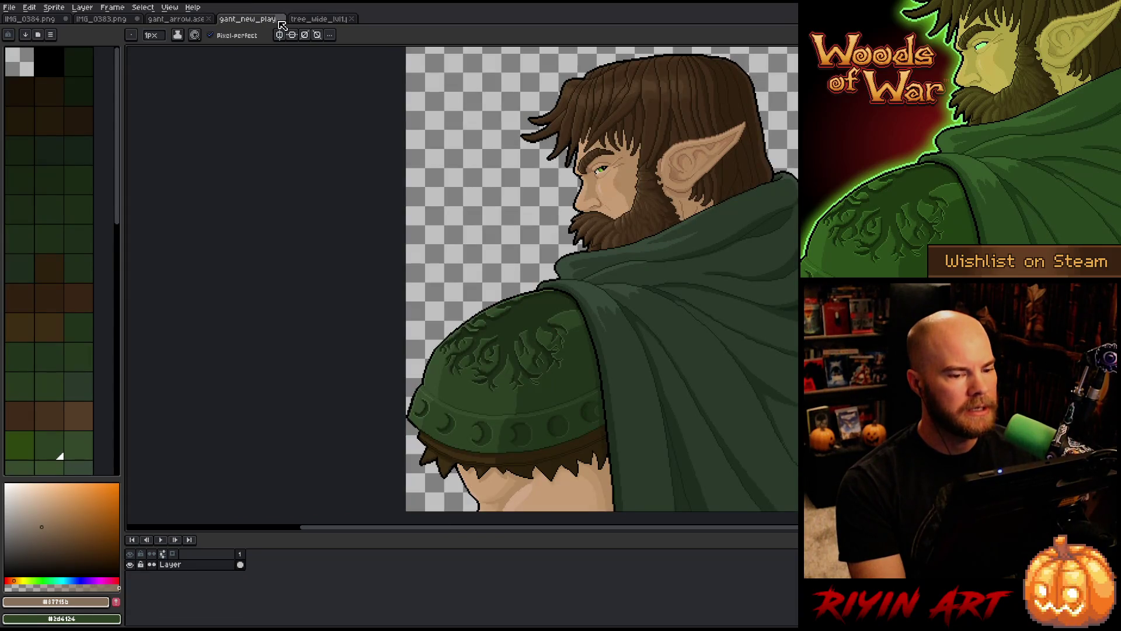
pyautogui.click(283, 19)
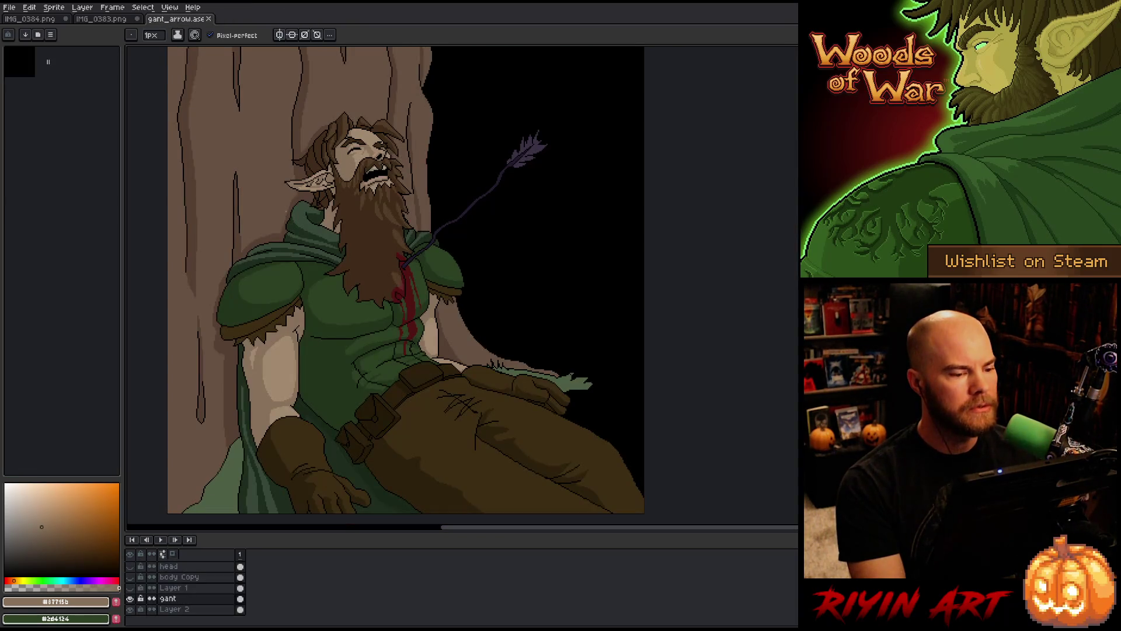
pyautogui.scroll(-1, 275, 198)
pyautogui.moveTo(260, 285); pyautogui.dragTo(296, 294)
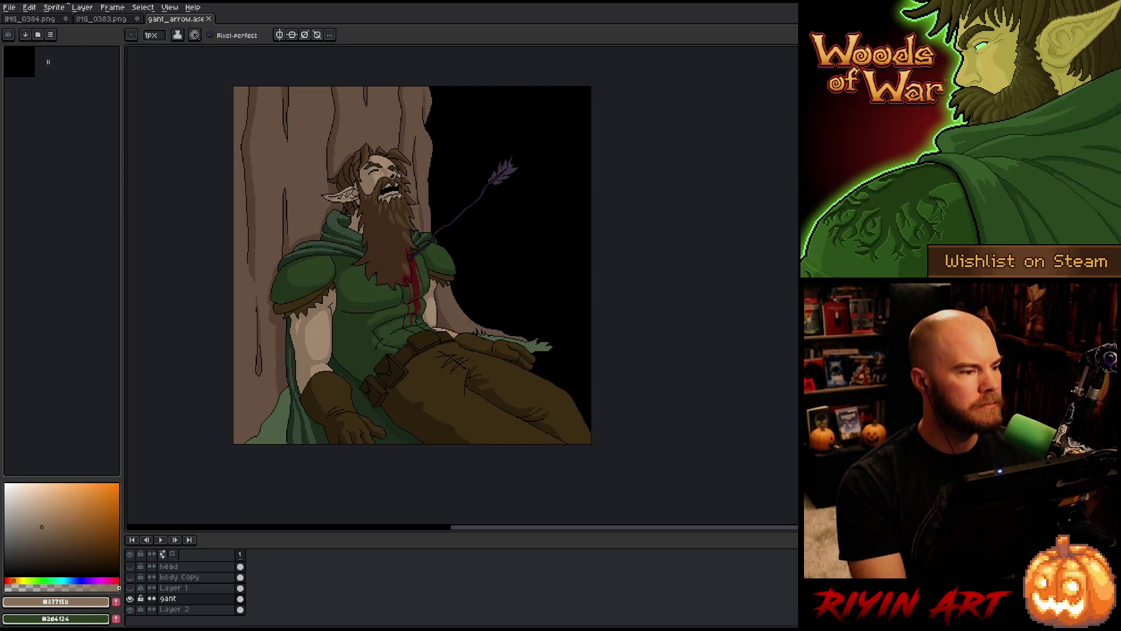
# Close the IMG_0383.png sketch photo, discarding its unsaved changes
pyautogui.click(99, 21)
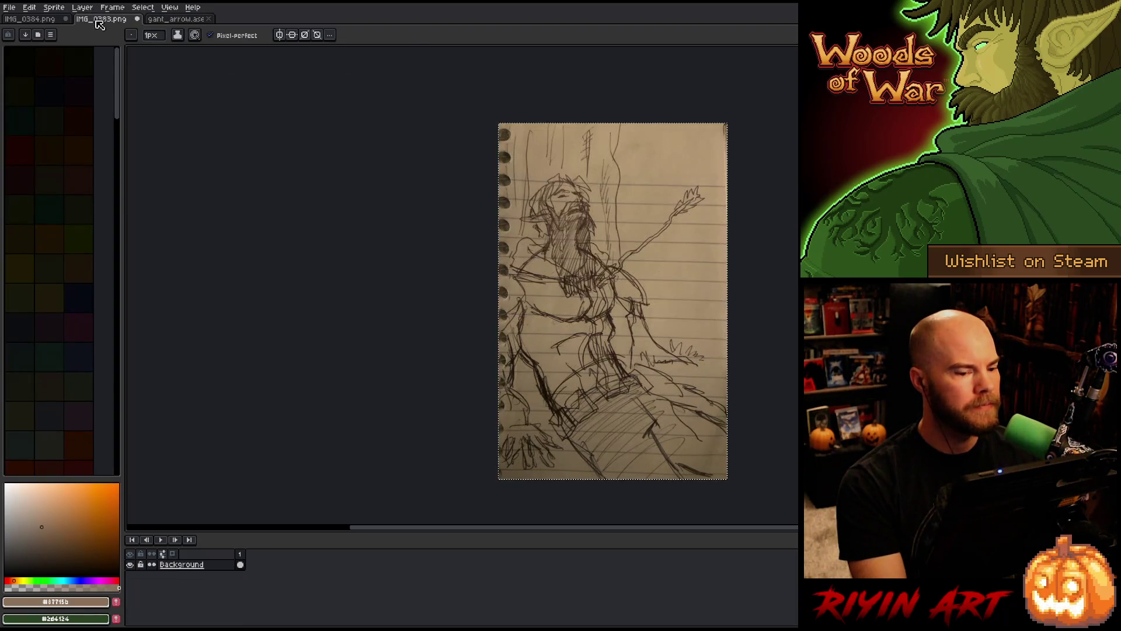
pyautogui.click(136, 19)
pyautogui.click(571, 344)
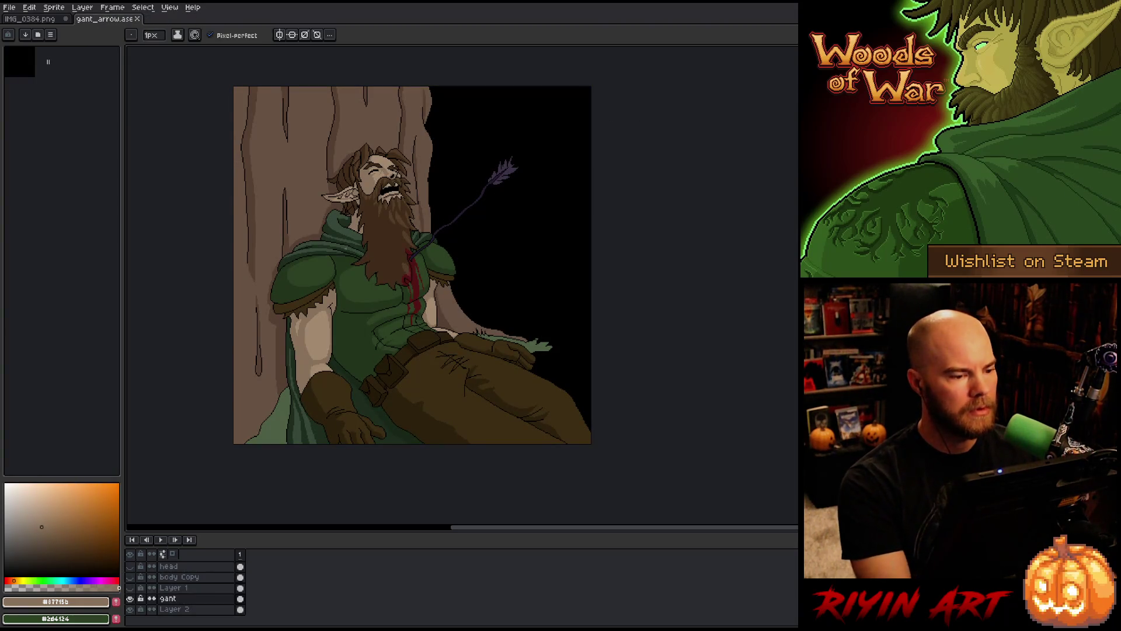
pyautogui.scroll(2, 341, 276)
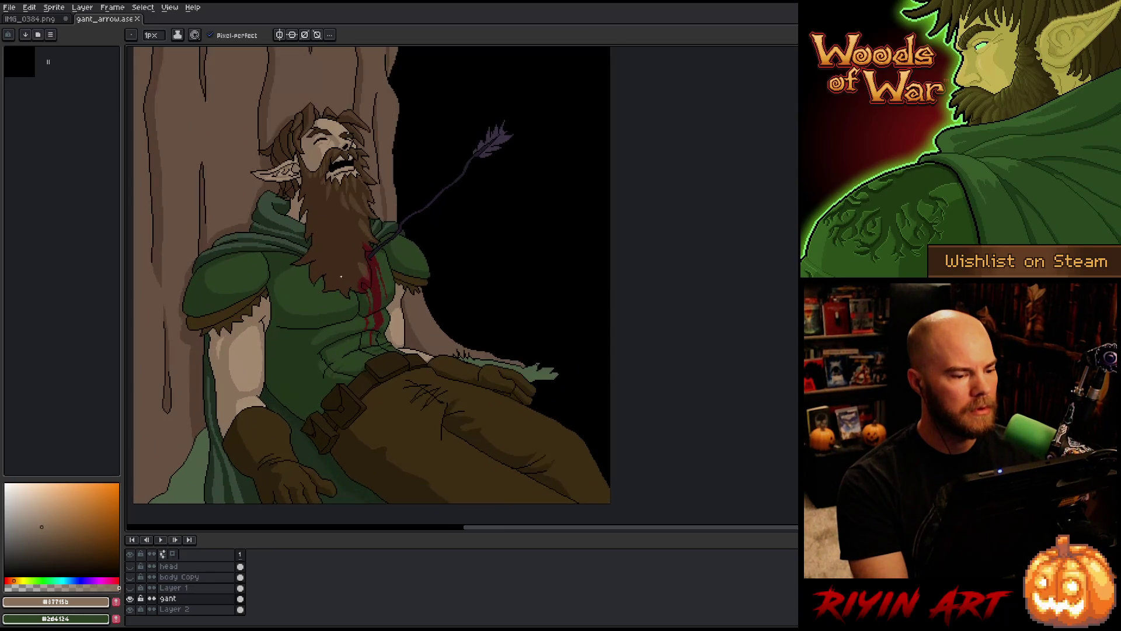
pyautogui.moveTo(341, 276); pyautogui.dragTo(350, 283)
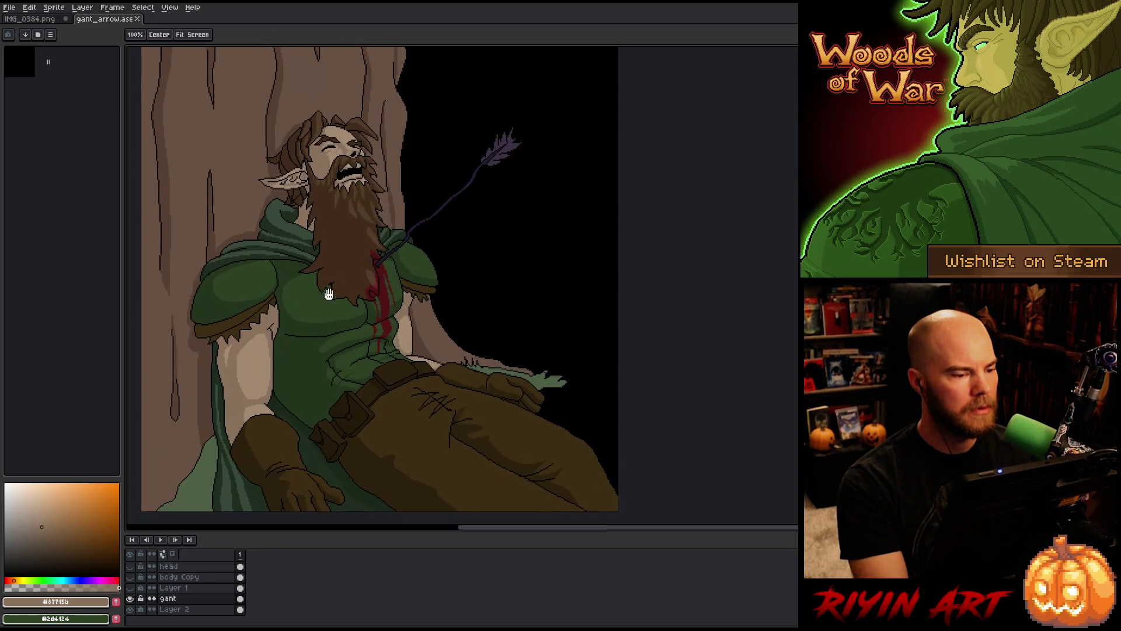
# Zoom and pan around the IMG_0384.png pencil sketch to look it over
pyautogui.click(39, 22)
pyautogui.scroll(4, 418, 283)
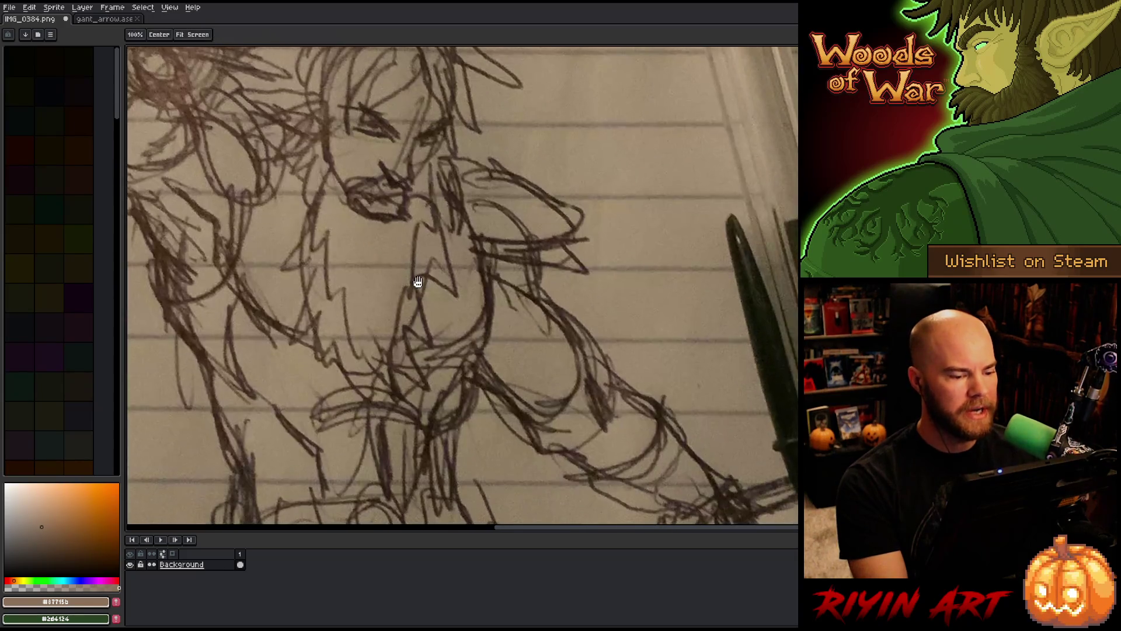
pyautogui.scroll(-5, 418, 282)
pyautogui.scroll(2, 419, 282)
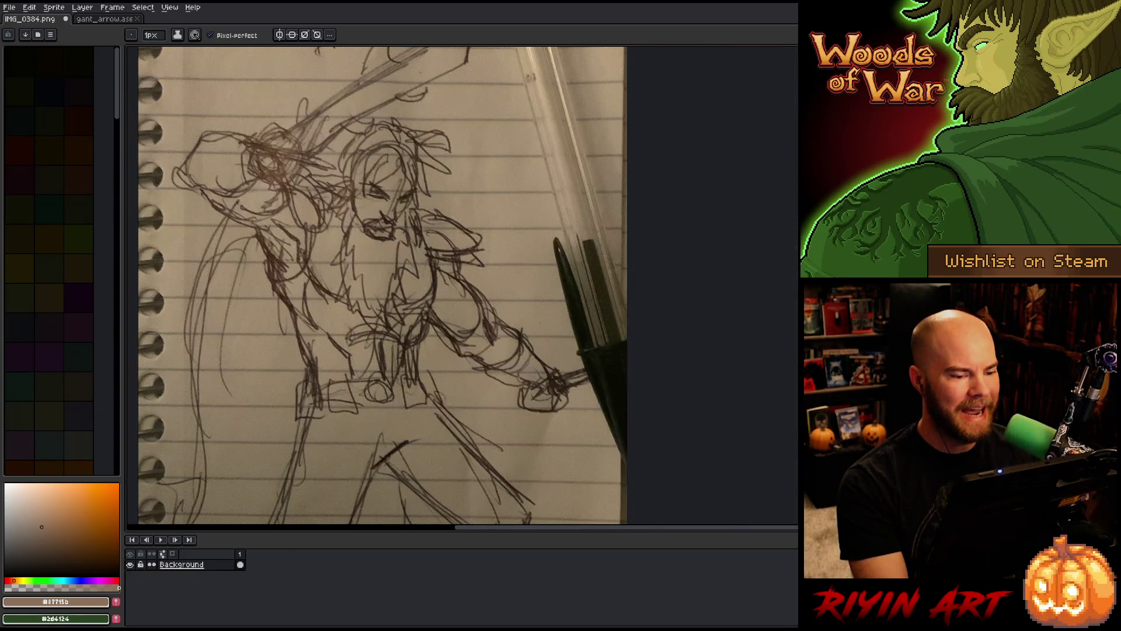
pyautogui.scroll(-2, 418, 282)
pyautogui.moveTo(425, 333); pyautogui.dragTo(401, 333)
pyautogui.scroll(2, 401, 333)
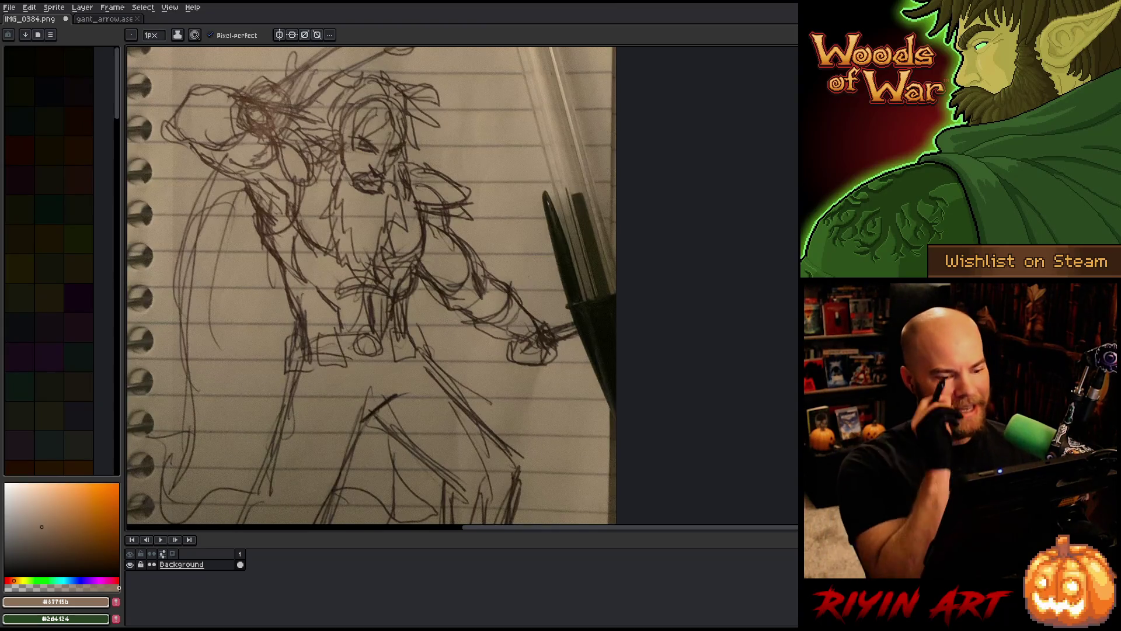
pyautogui.scroll(-2, 426, 336)
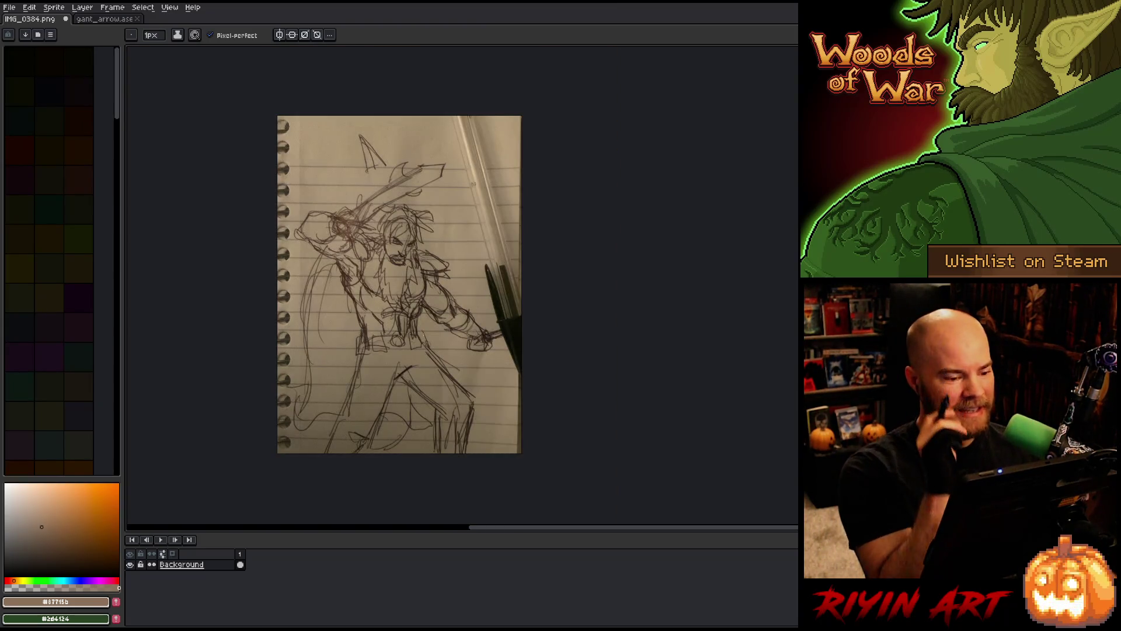
pyautogui.scroll(2, 426, 336)
pyautogui.scroll(-2, 425, 330)
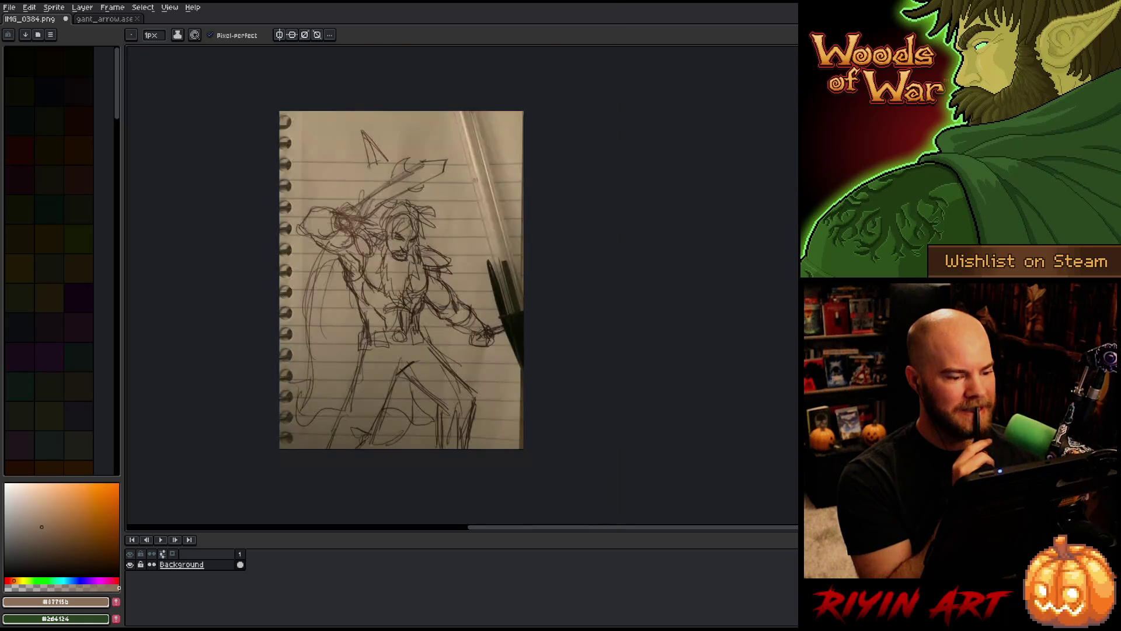
pyautogui.scroll(2, 411, 323)
pyautogui.scroll(-2, 410, 323)
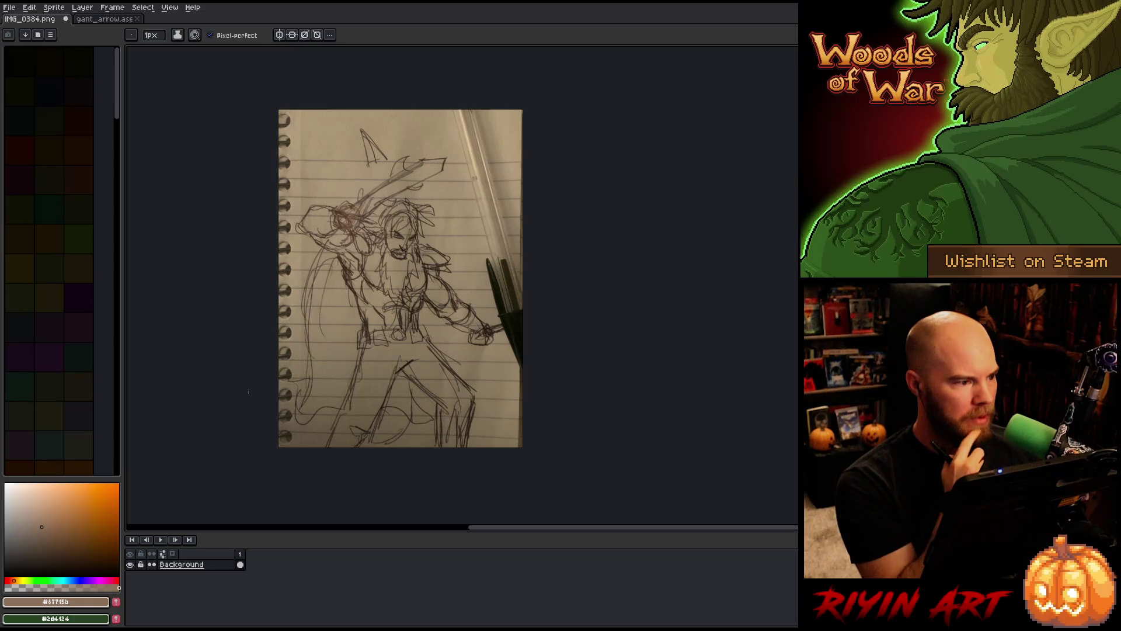
# Bring up gant_arrow.ase, re-centre the elf painting and select its whole canvas
pyautogui.click(105, 19)
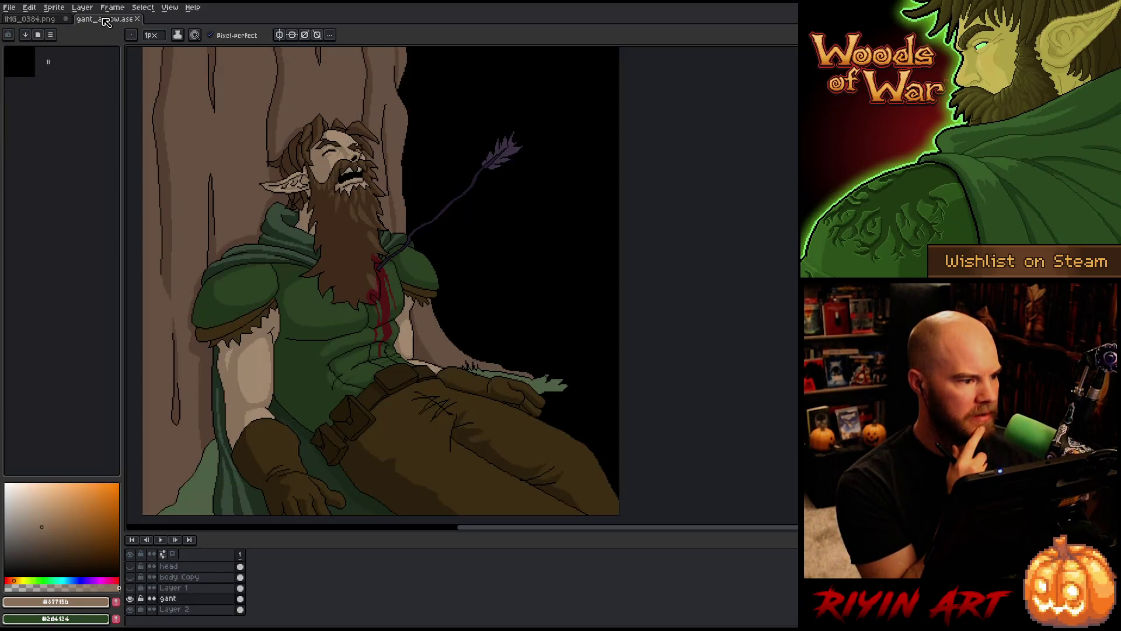
pyautogui.scroll(-1, 314, 271)
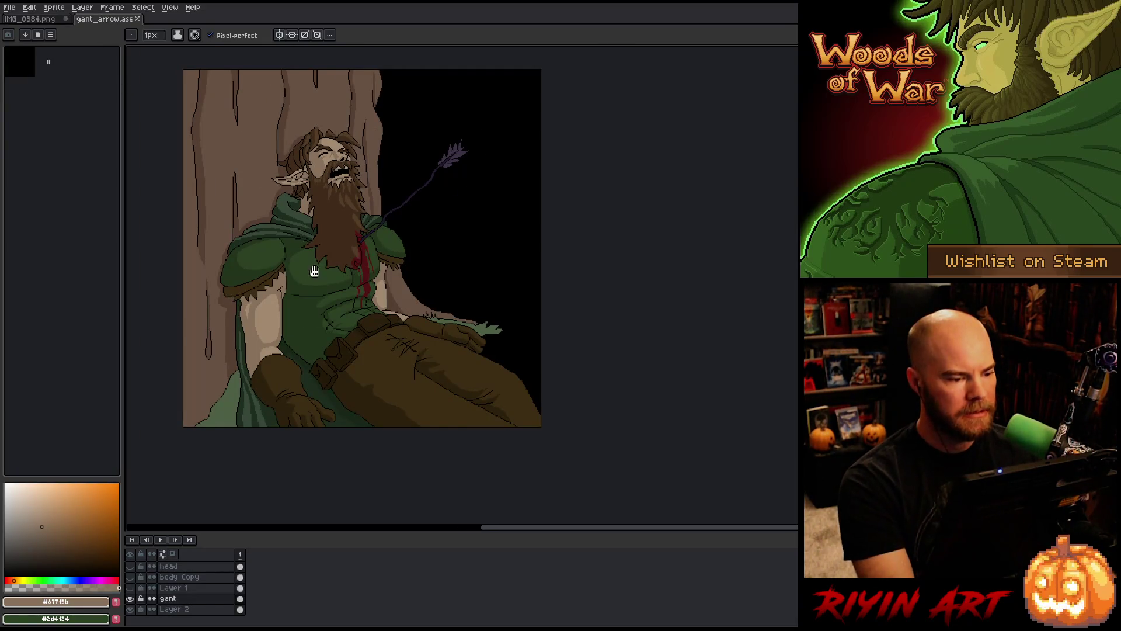
pyautogui.moveTo(315, 272); pyautogui.dragTo(367, 303)
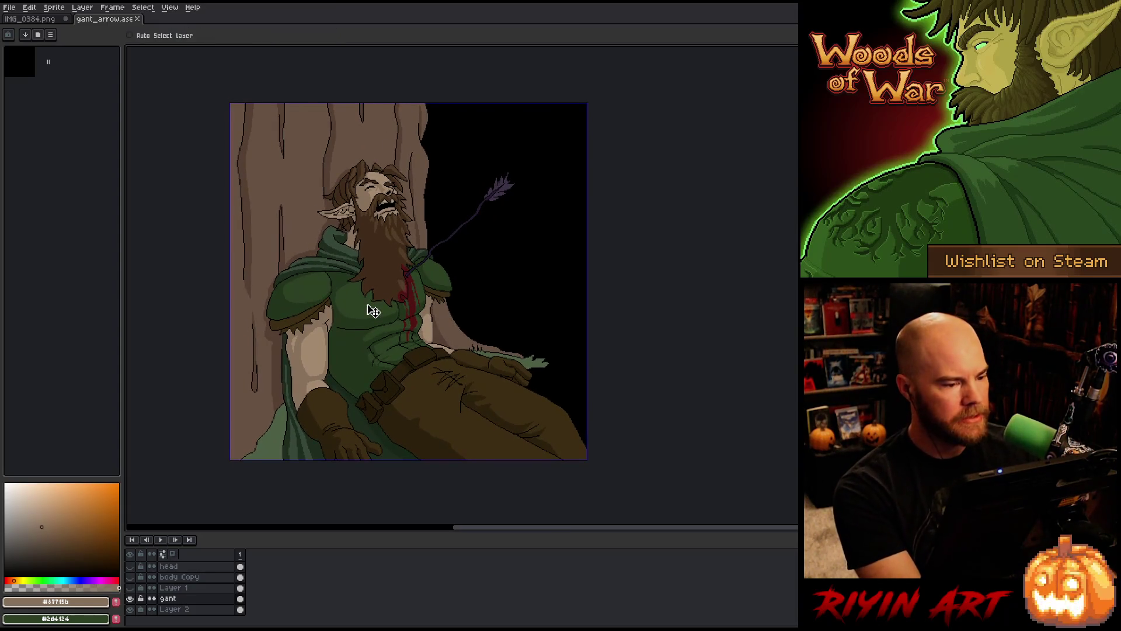
pyautogui.hotkey('ctrl', 'a')
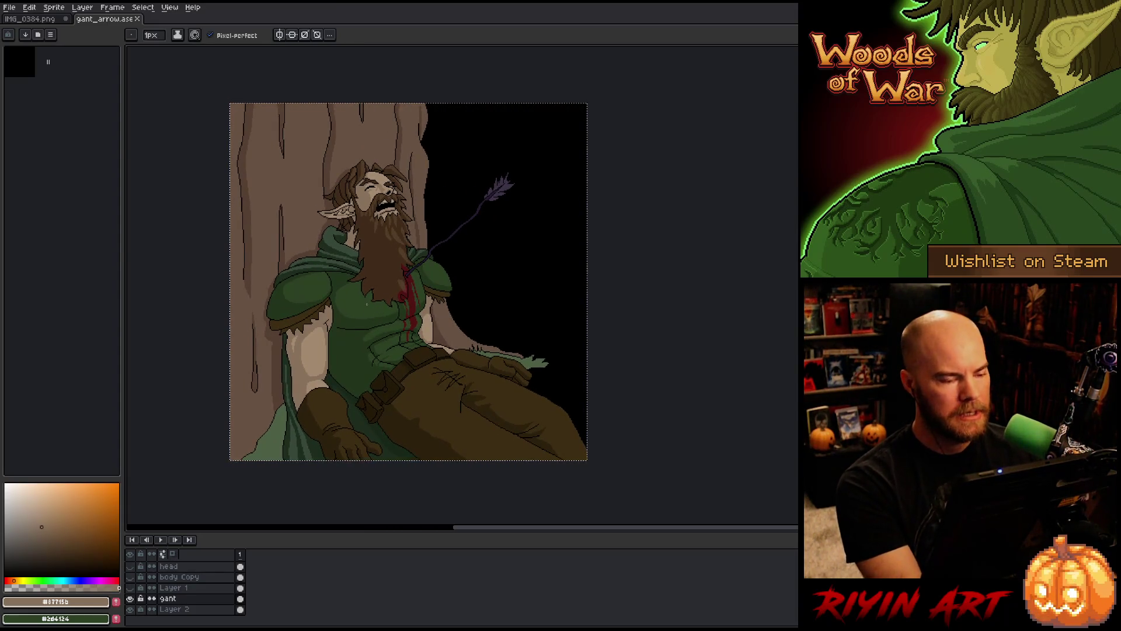
pyautogui.press('v')
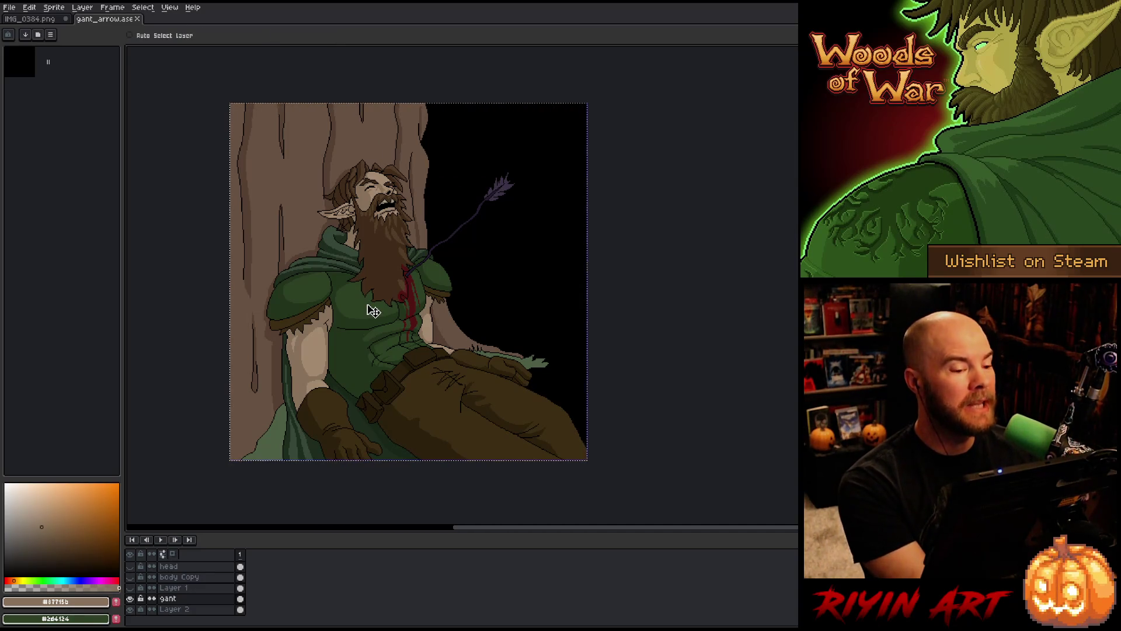
pyautogui.press('b')
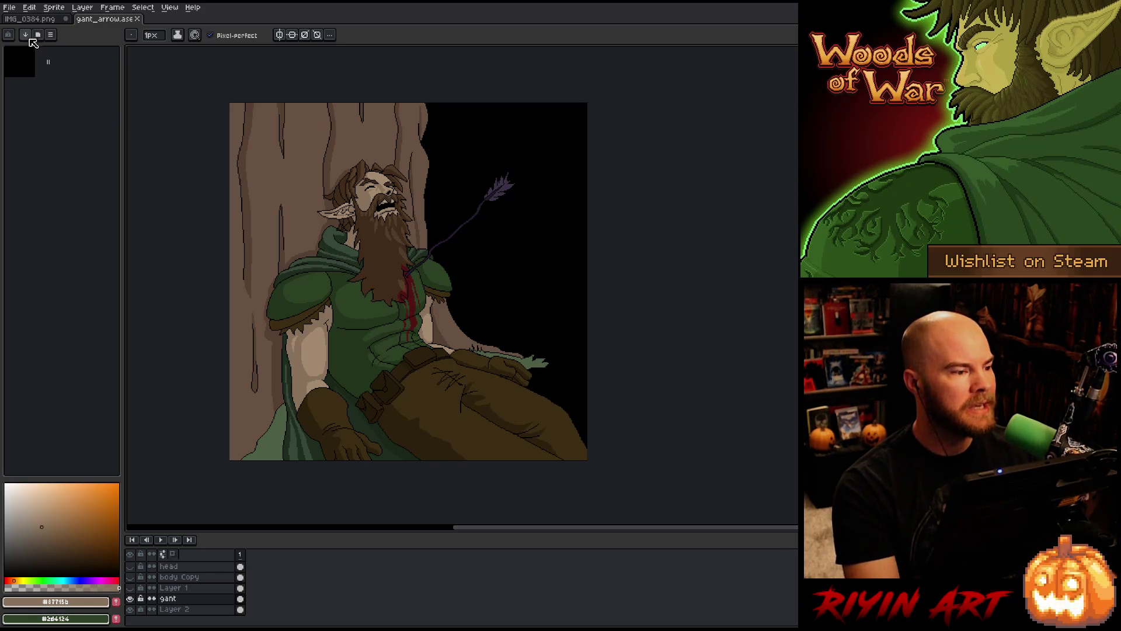
# Create a new 640×400 sprite and centre it in view
pyautogui.click(10, 7)
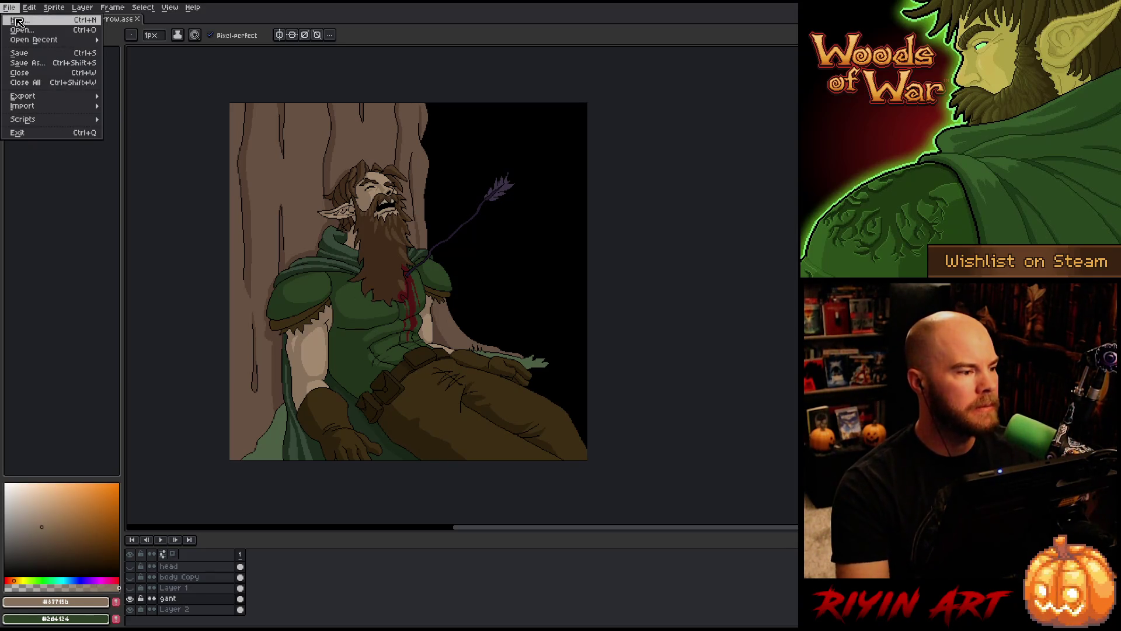
pyautogui.click(18, 22)
pyautogui.write('640')
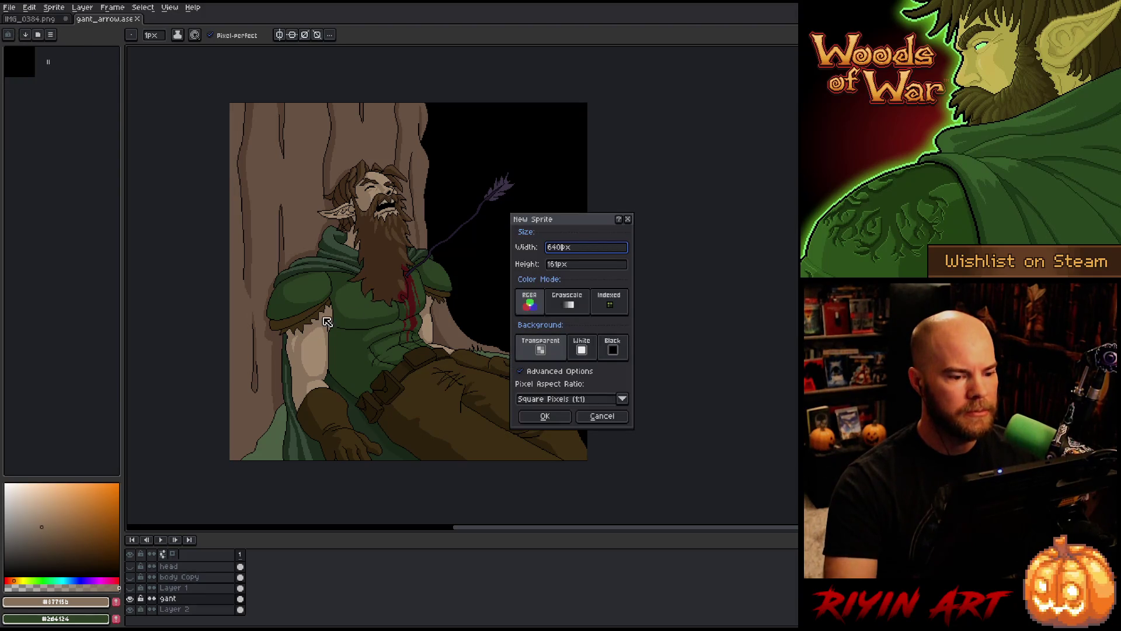
pyautogui.press('Tab')
pyautogui.write('400')
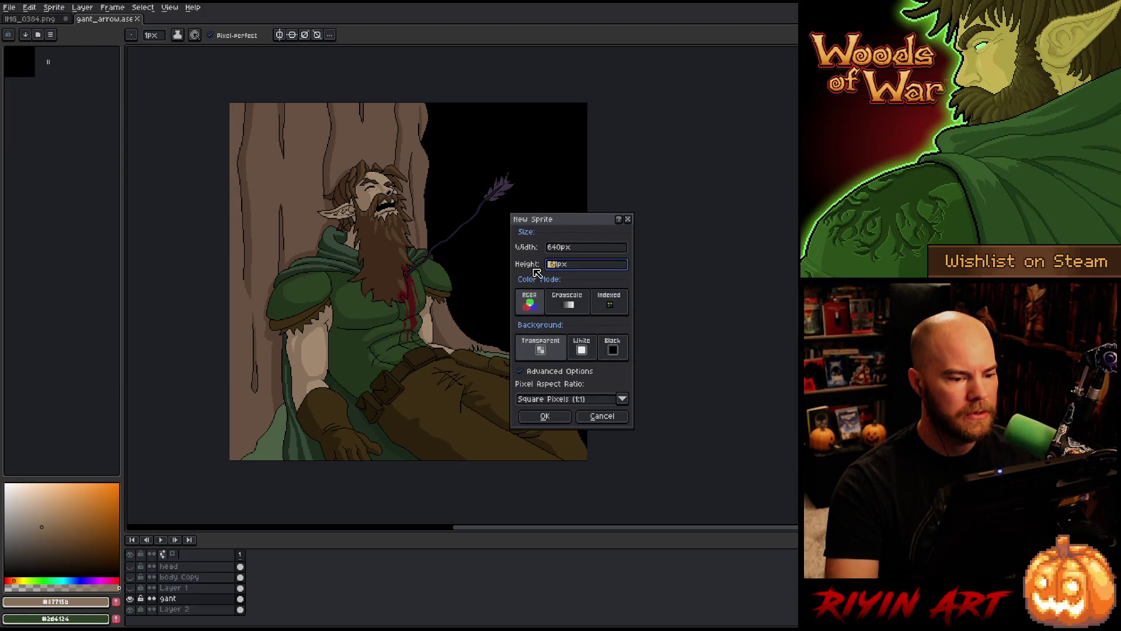
pyautogui.press('Return')
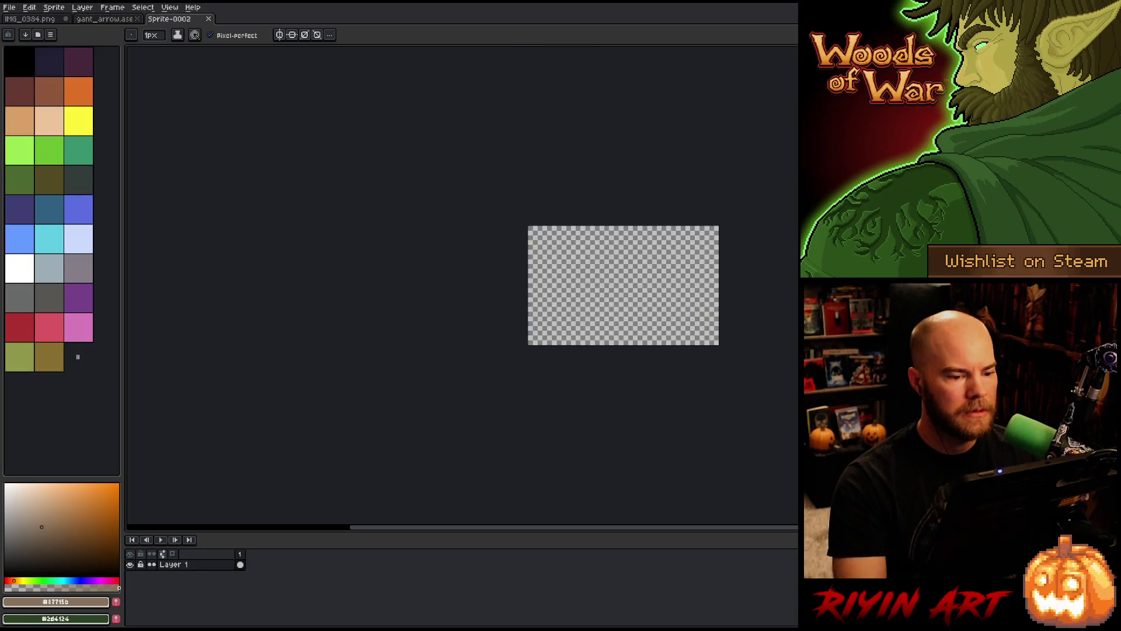
pyautogui.scroll(3, 657, 264)
pyautogui.moveTo(548, 298)
pyautogui.mouseDown()
pyautogui.moveTo(496, 304)
pyautogui.moveTo(418, 283)
pyautogui.mouseUp()
pyautogui.scroll(-1, 465, 280)
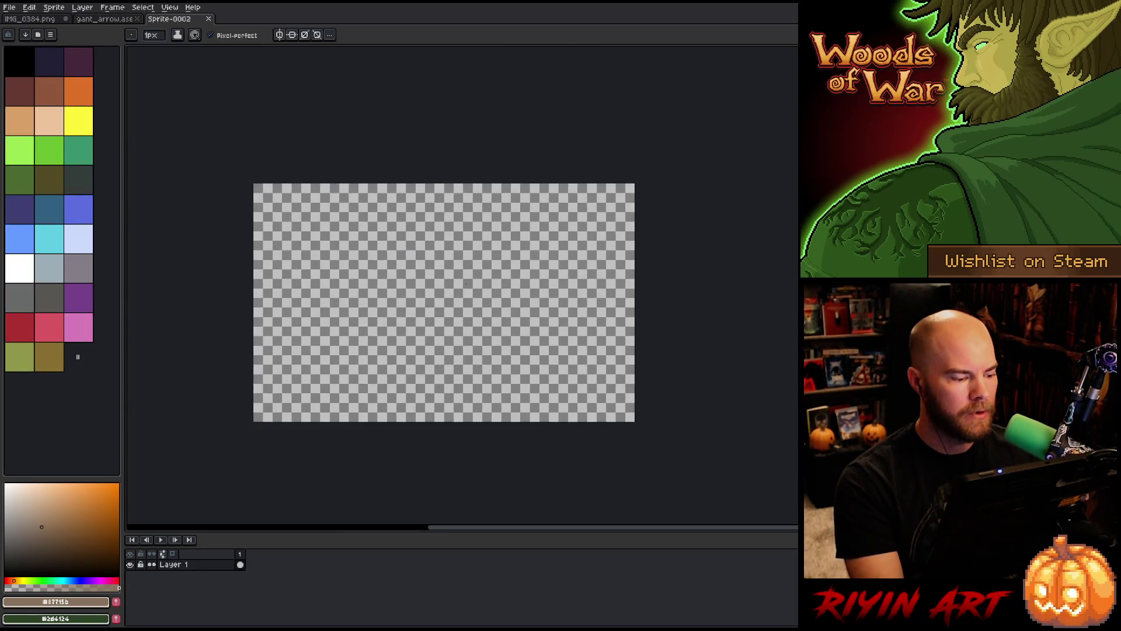
pyautogui.scroll(1, 465, 284)
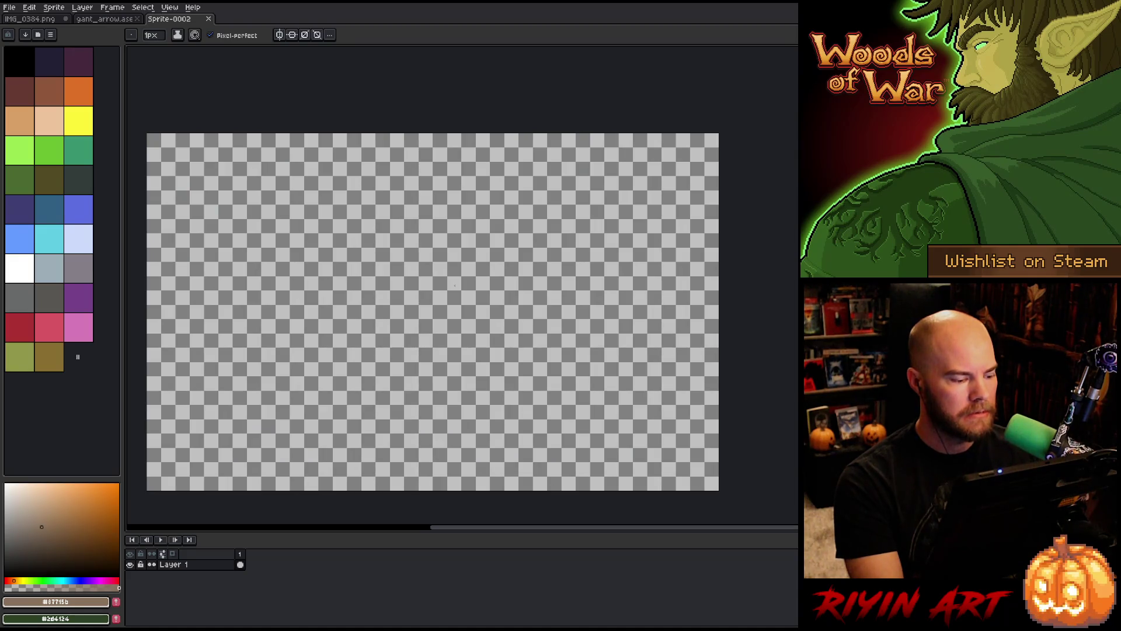
# Add Layer 2 above Layer 1 and fill it with grey
pyautogui.hotkey('ctrl', 'a')
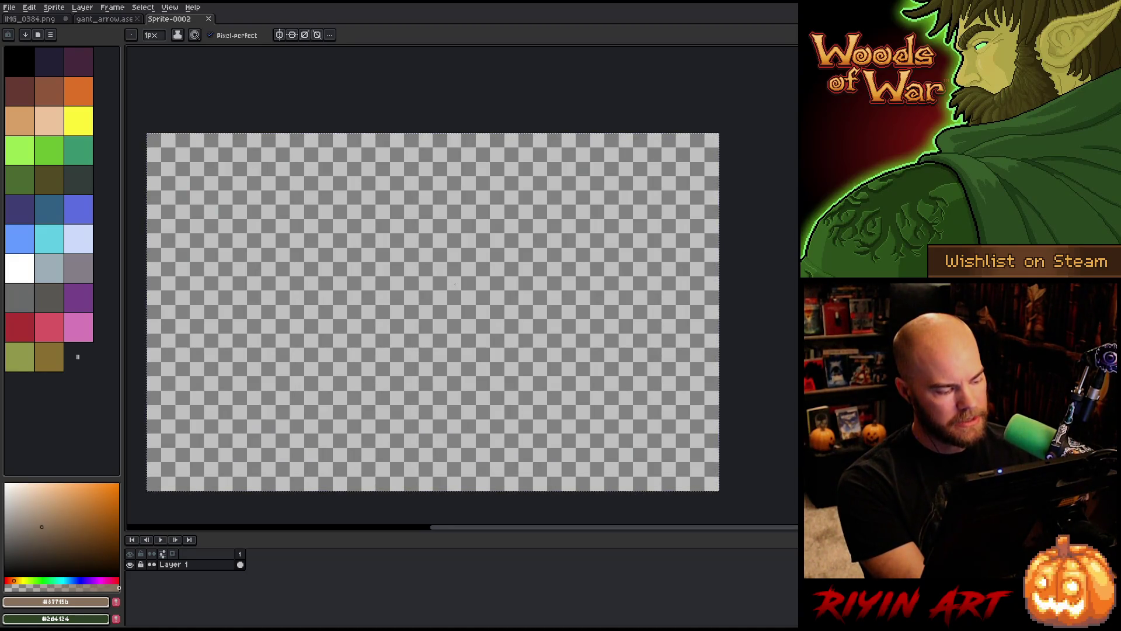
pyautogui.press('v')
pyautogui.hotkey('ctrl', 'd')
pyautogui.press('b')
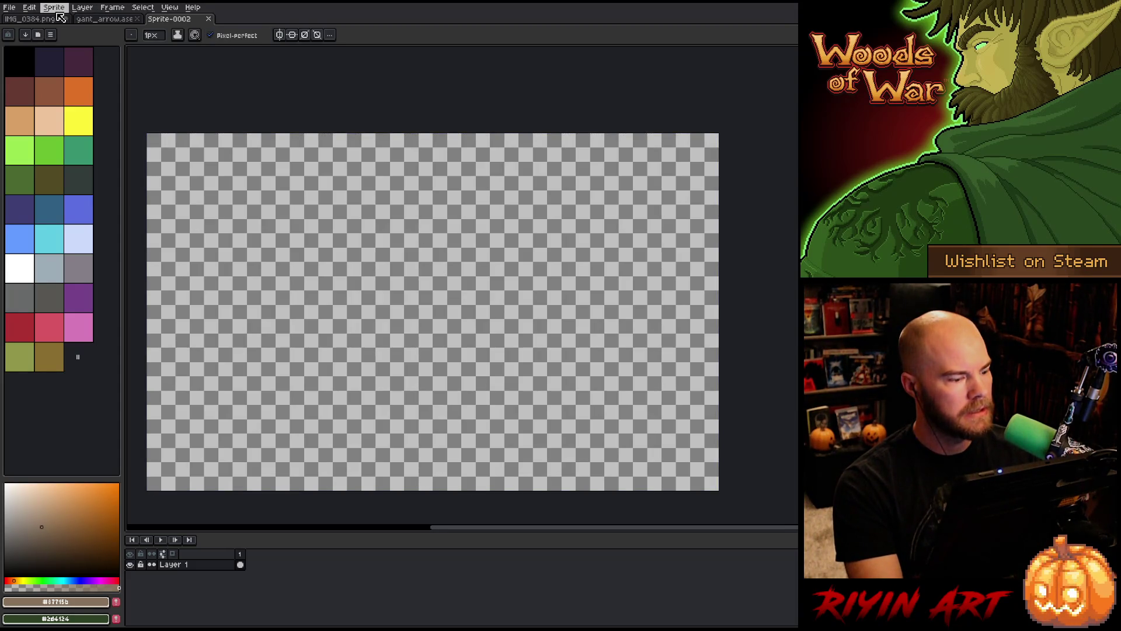
pyautogui.hotkey('shift', 'n')
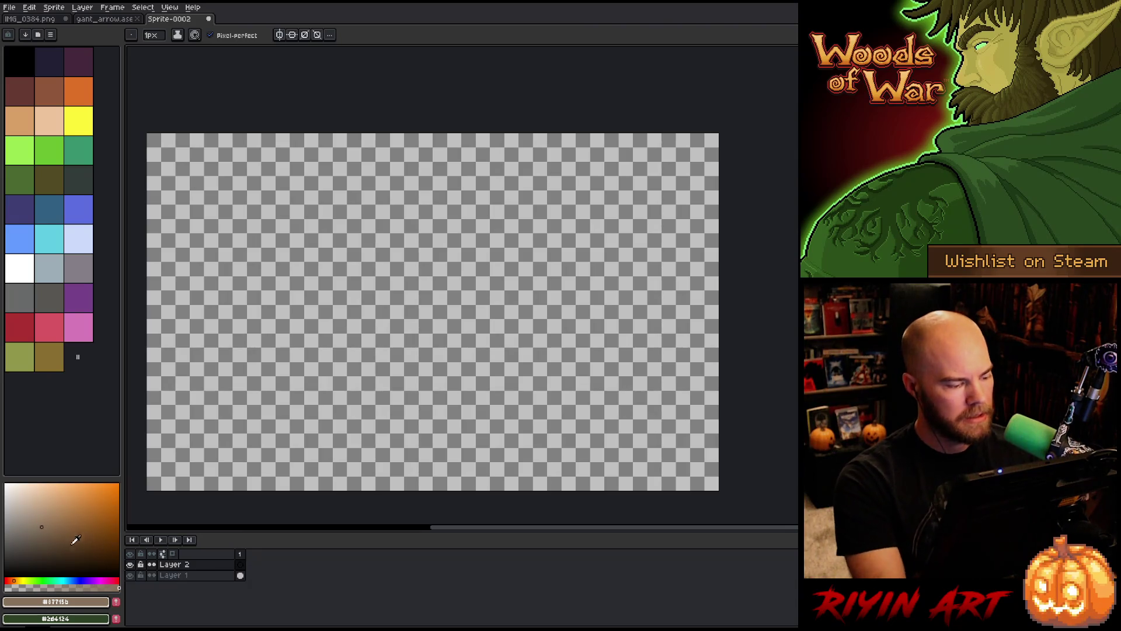
pyautogui.click(4, 540)
pyautogui.press('g')
pyautogui.click(391, 351)
# Select Layer 2 and Layer 1, then start renaming Layer 2
pyautogui.click(181, 564)
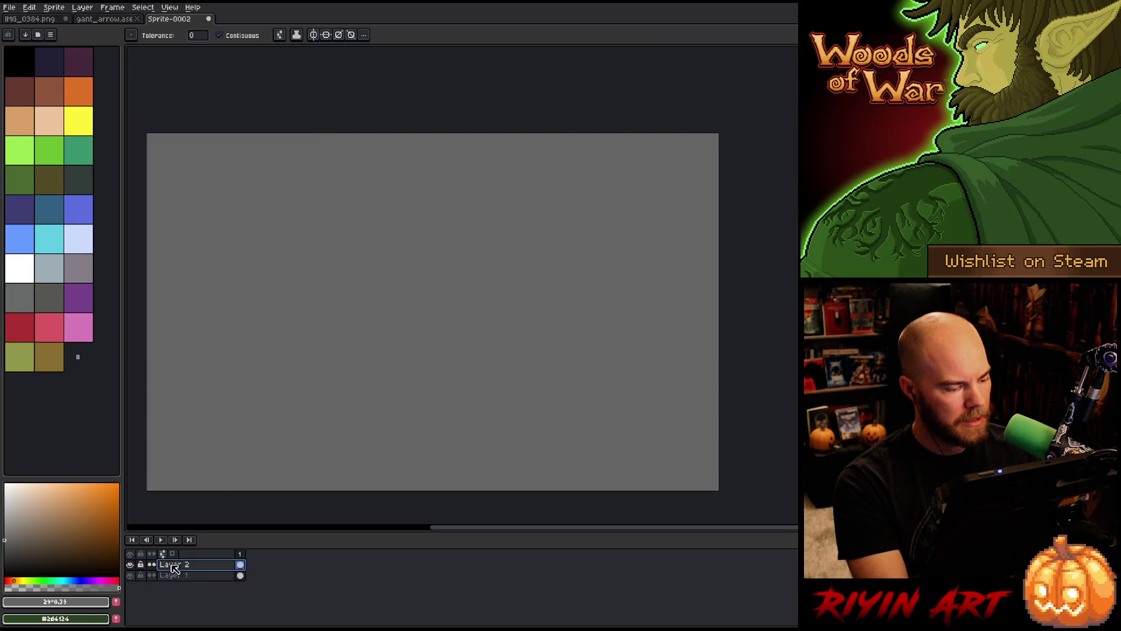
pyautogui.click(181, 577)
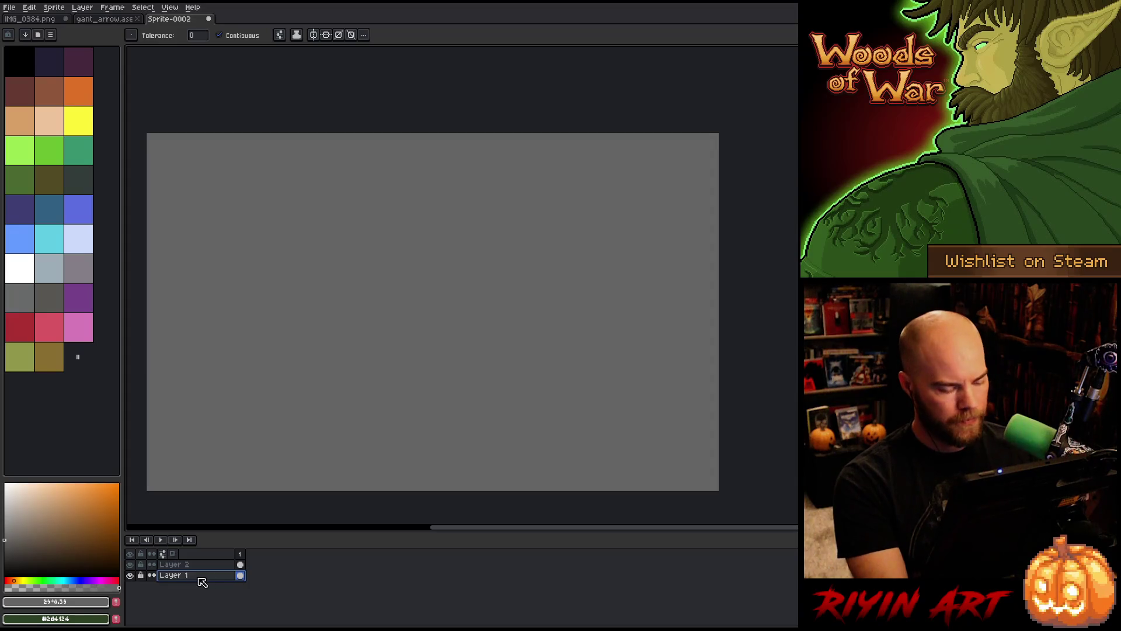
pyautogui.press('Return')
pyautogui.doubleClick(181, 565)
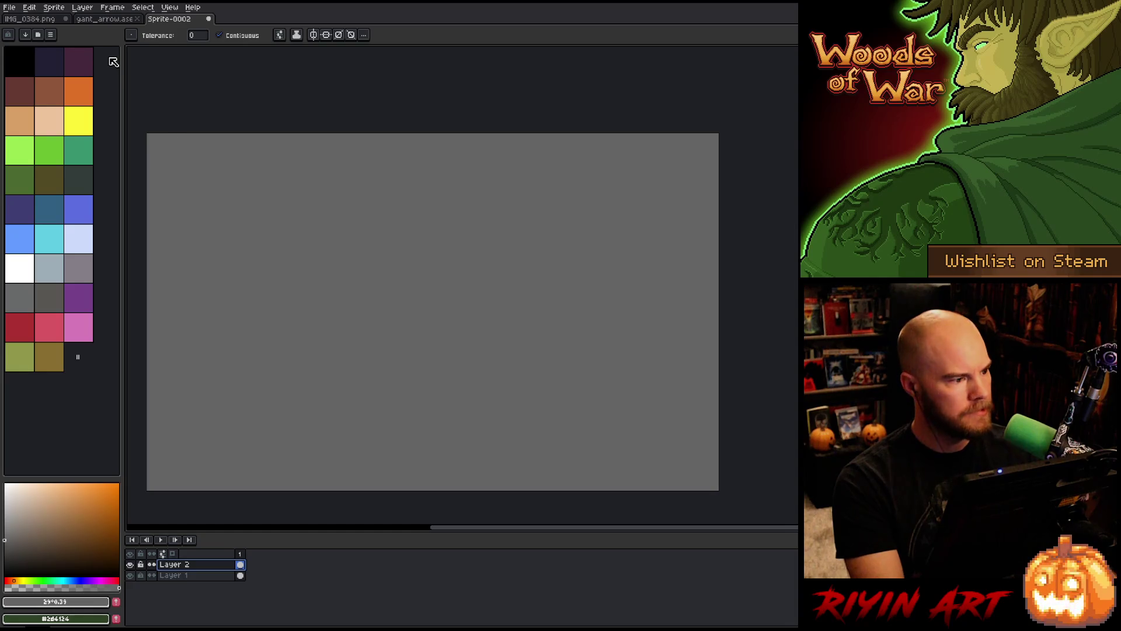
# Create a 480×270 sprite filled with a dark colour and select all of it
pyautogui.hotkey('ctrl', 'n')
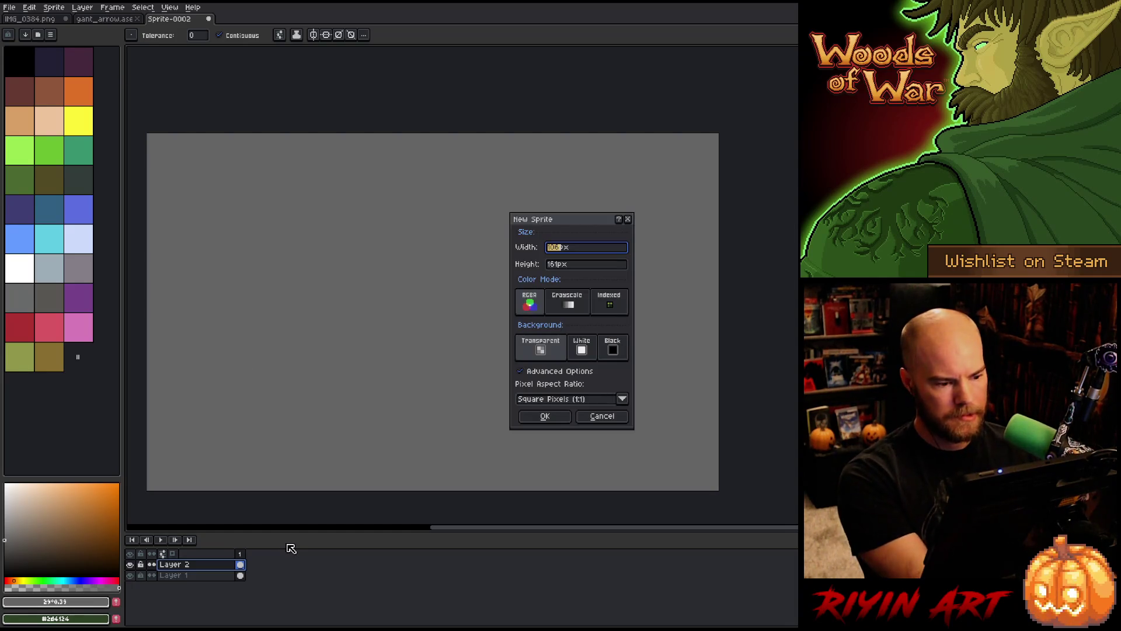
pyautogui.press('Tab')
pyautogui.write('2')
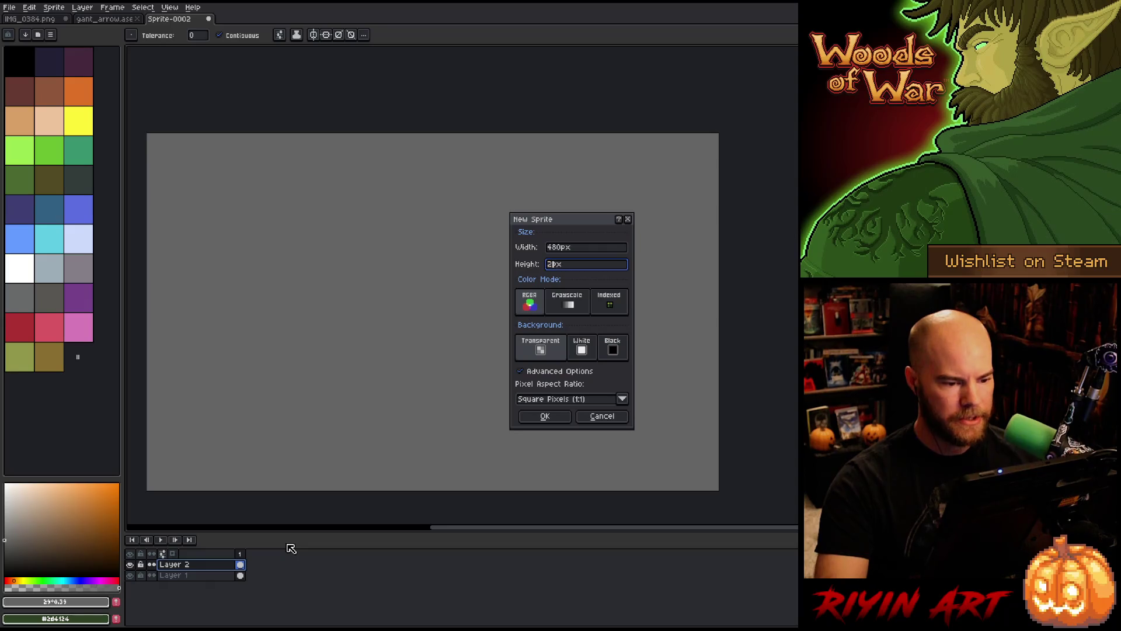
pyautogui.press('Return')
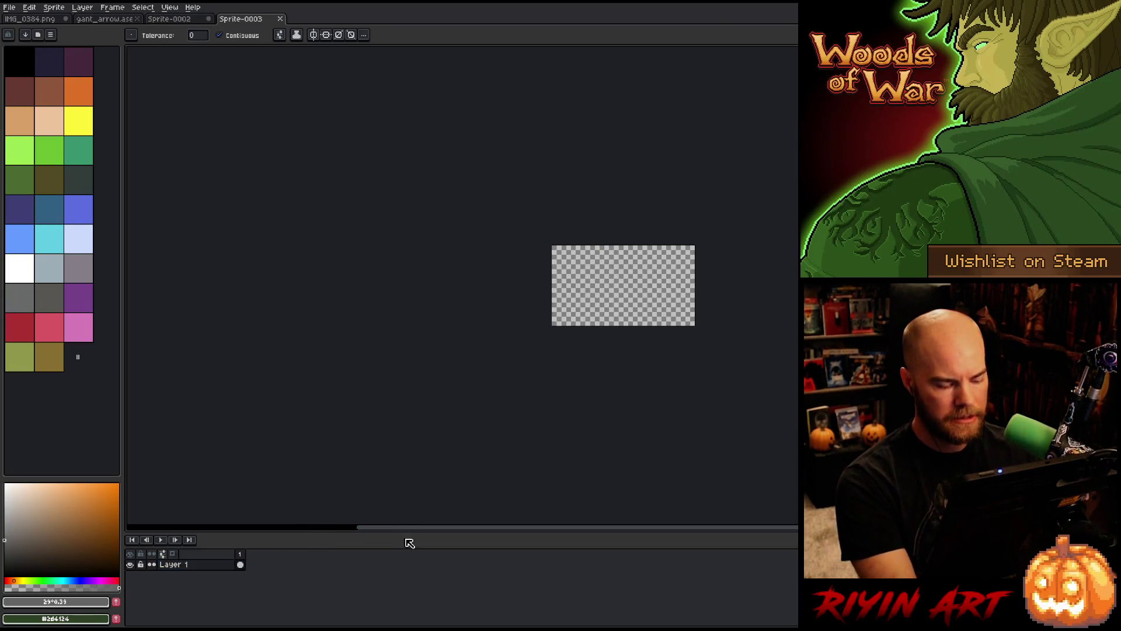
pyautogui.click(590, 293)
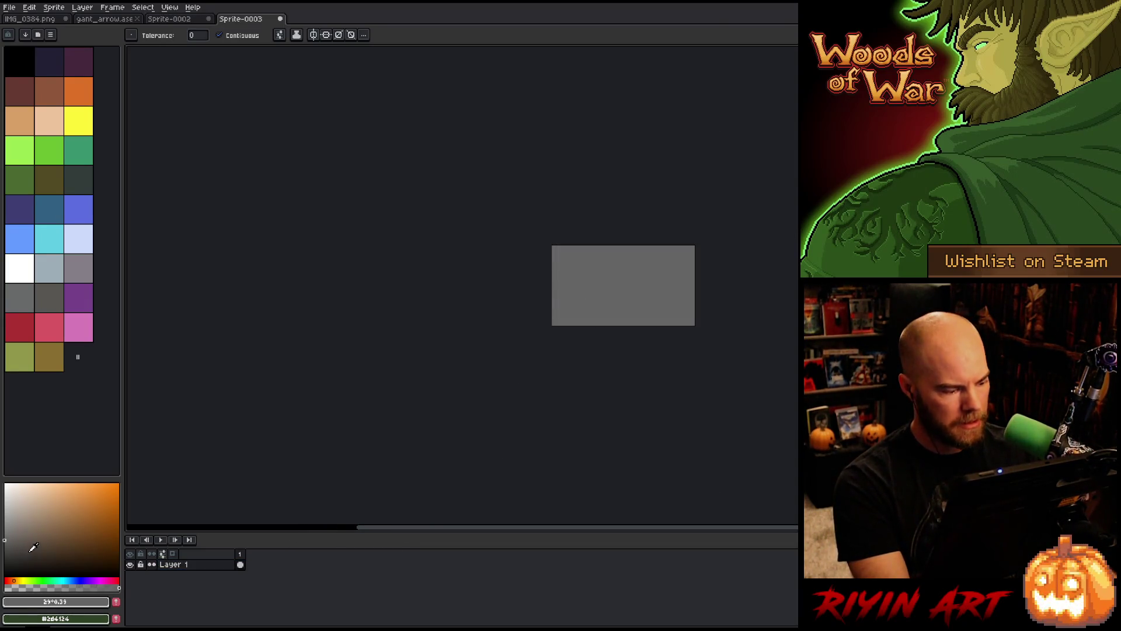
pyautogui.click(606, 302)
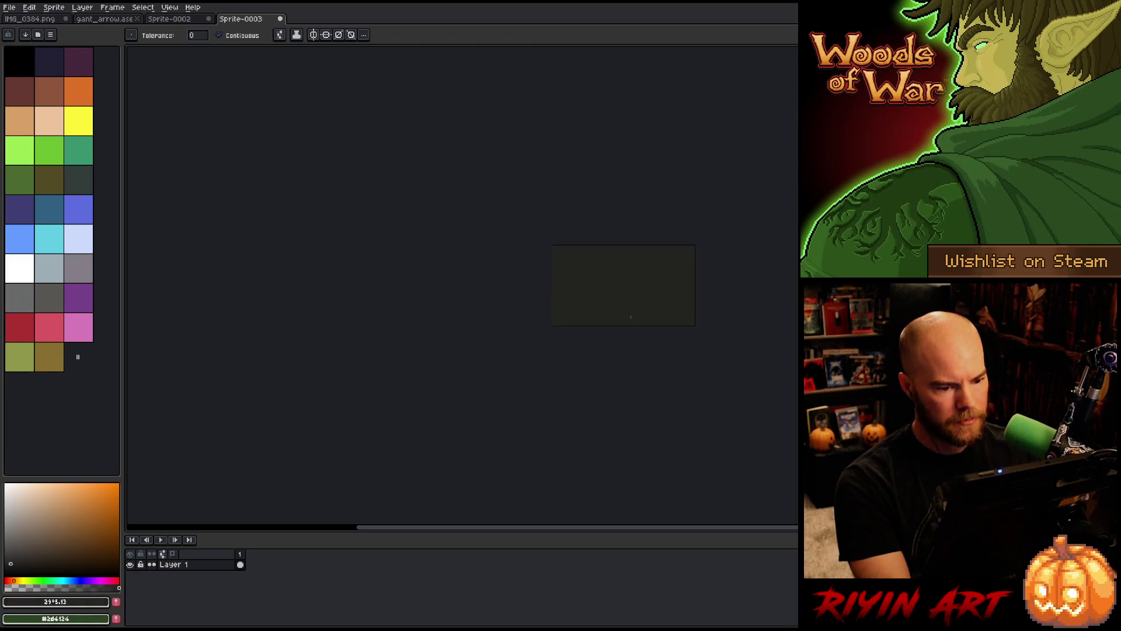
pyautogui.hotkey('ctrl', 'a')
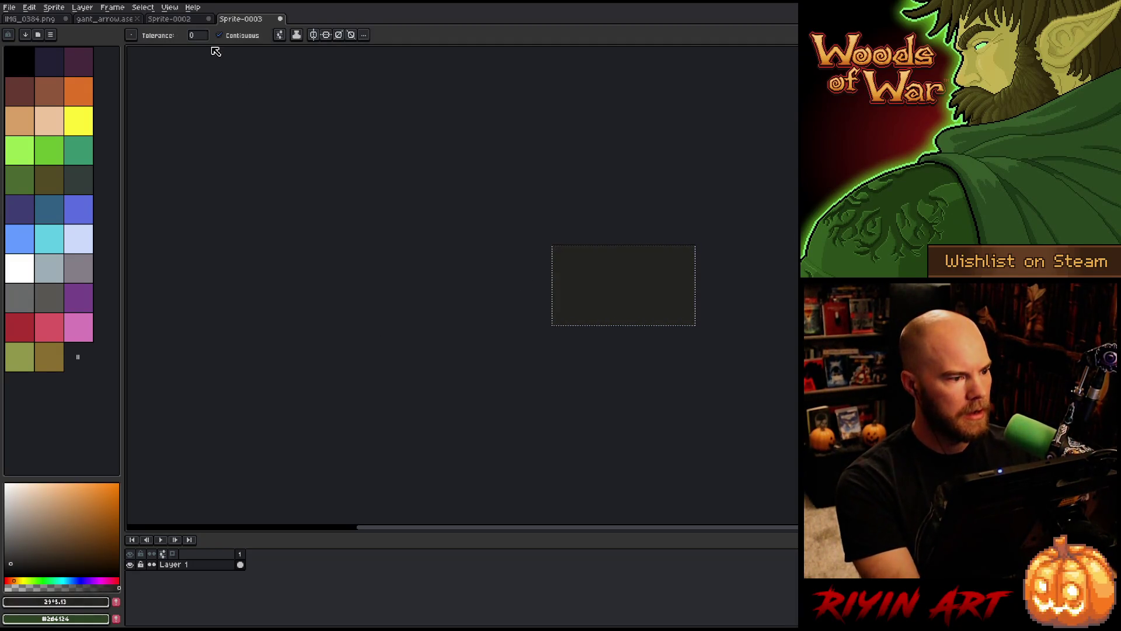
# Paste the dark block onto Sprite-0002's Layer 2 and centre it on the canvas
pyautogui.click(175, 18)
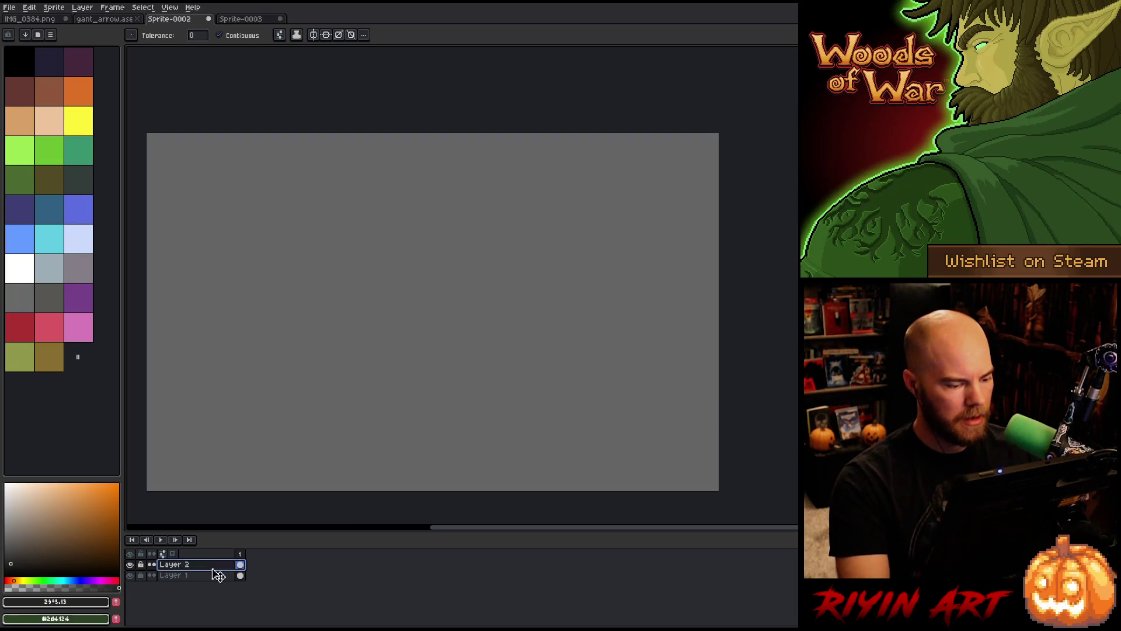
pyautogui.press('Delete')
pyautogui.hotkey('ctrl', 'z')
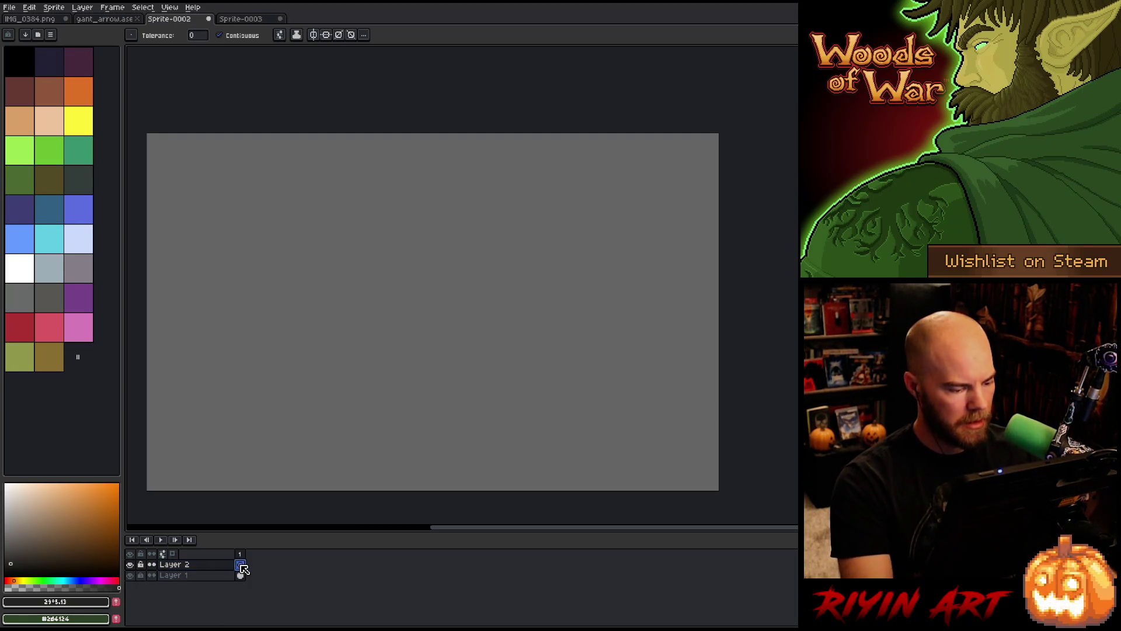
pyautogui.hotkey('ctrl', 'v')
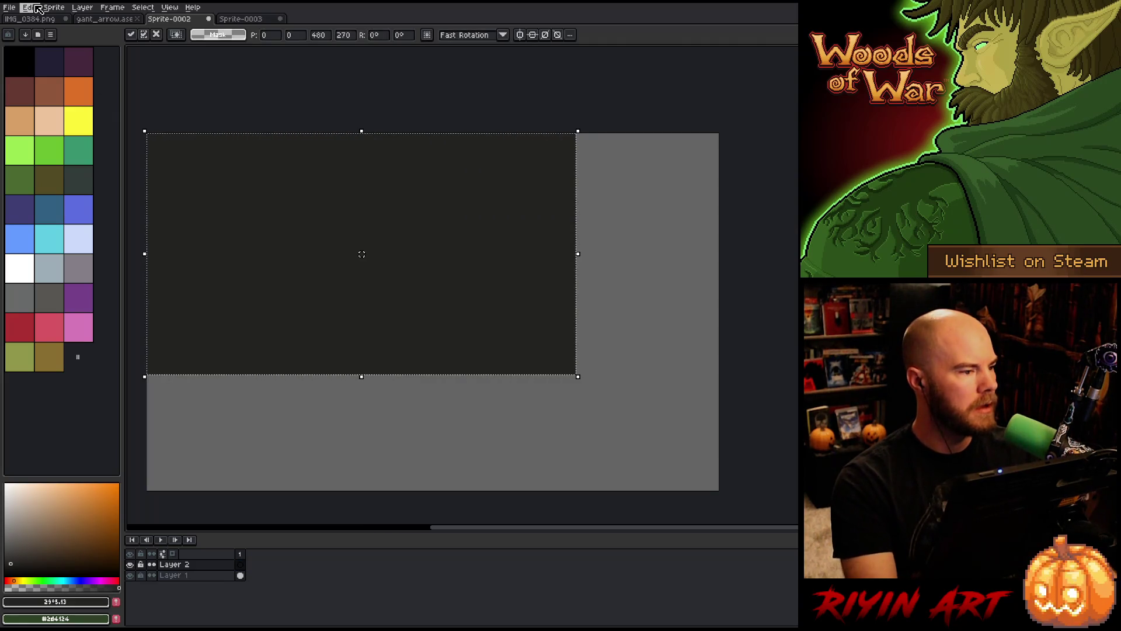
pyautogui.press('Return')
pyautogui.click(36, 8)
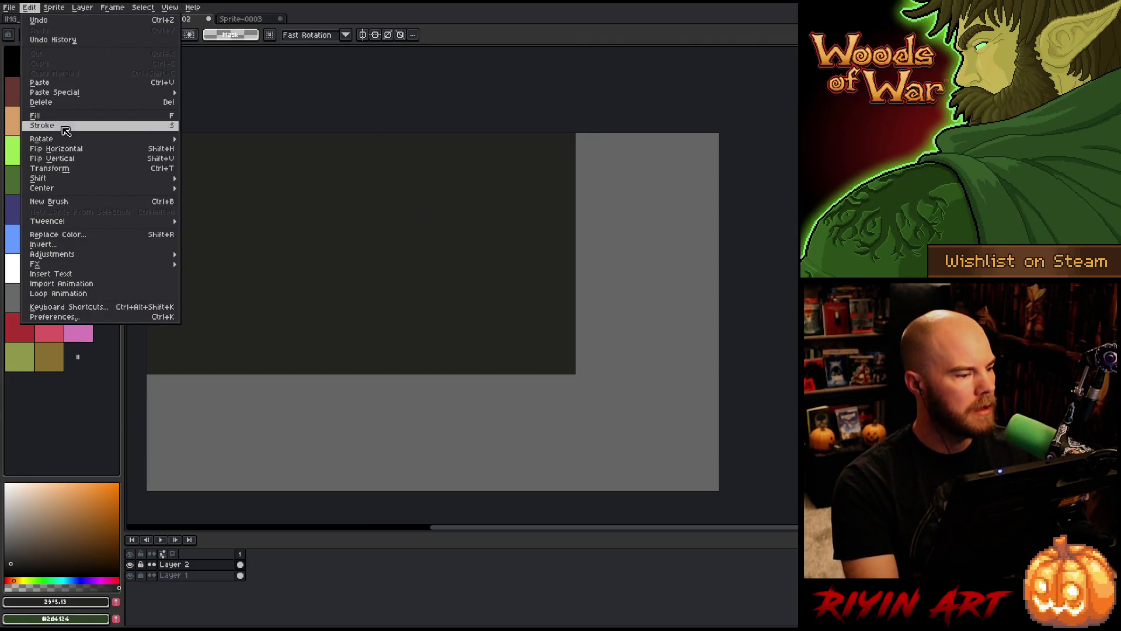
pyautogui.moveTo(80, 188)
pyautogui.click(212, 191)
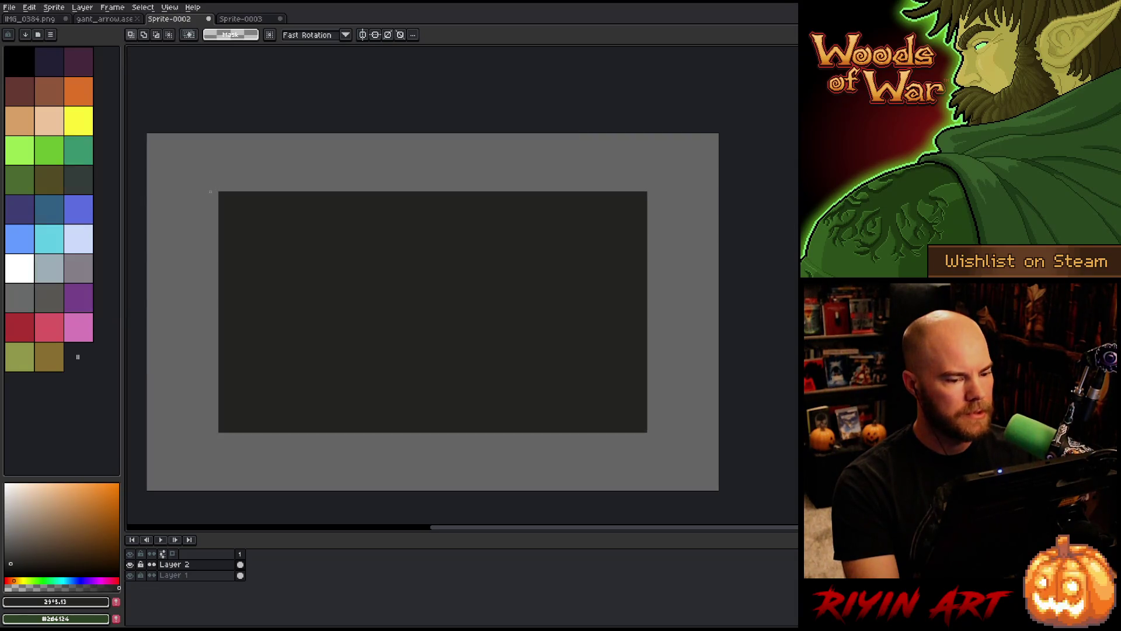
# Set Layer 2's opacity to 31% and add a new layer above it
pyautogui.doubleClick(175, 564)
pyautogui.click(318, 465)
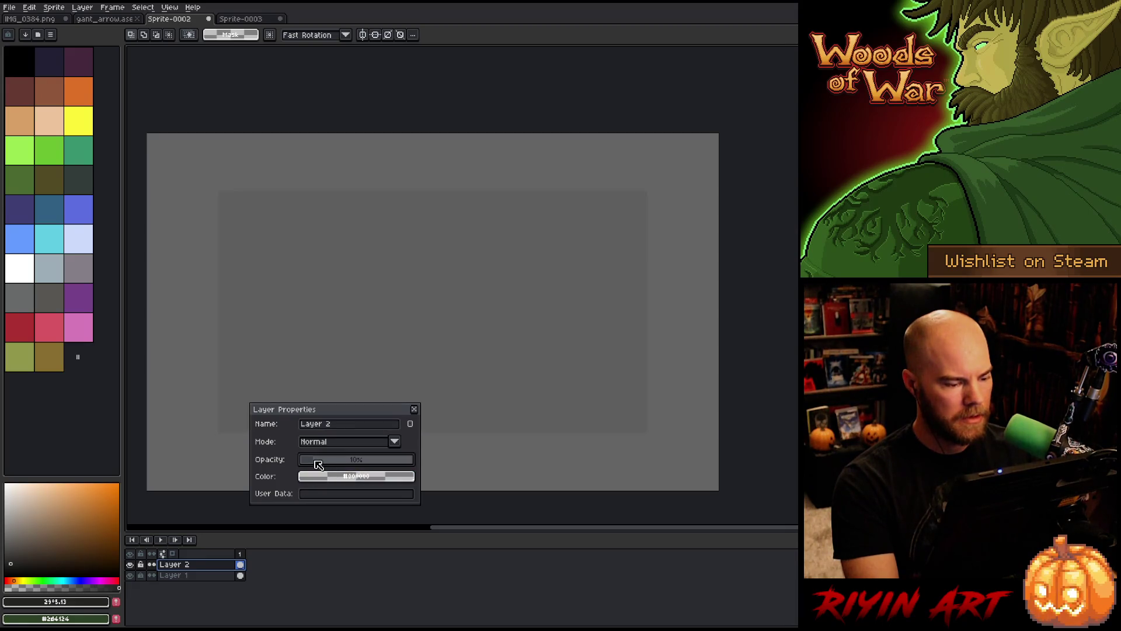
pyautogui.moveTo(318, 464); pyautogui.dragTo(342, 465)
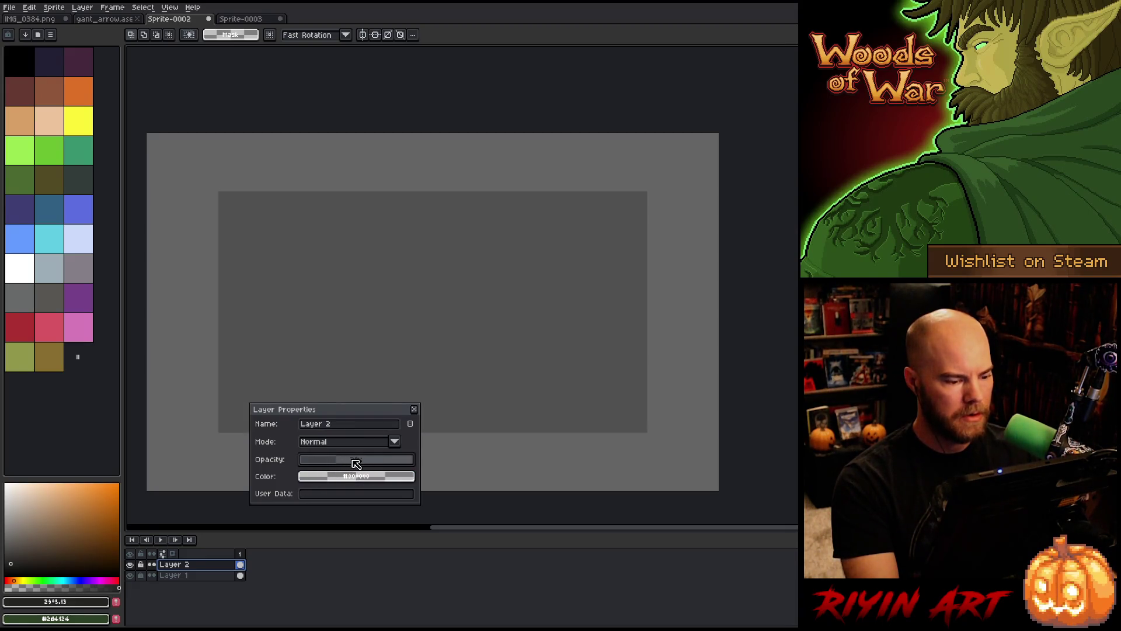
pyautogui.click(418, 409)
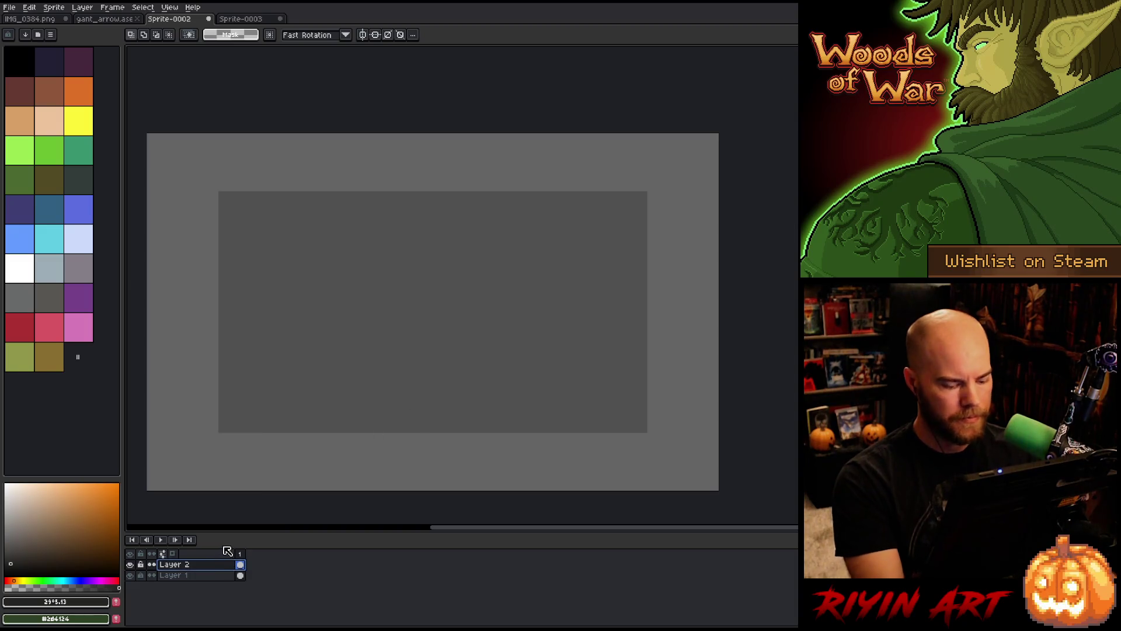
pyautogui.hotkey('shift', 'n')
# Save the canvas as gant_action in Aseprite format in the TreeRevenge folder
pyautogui.hotkey('ctrl', 's')
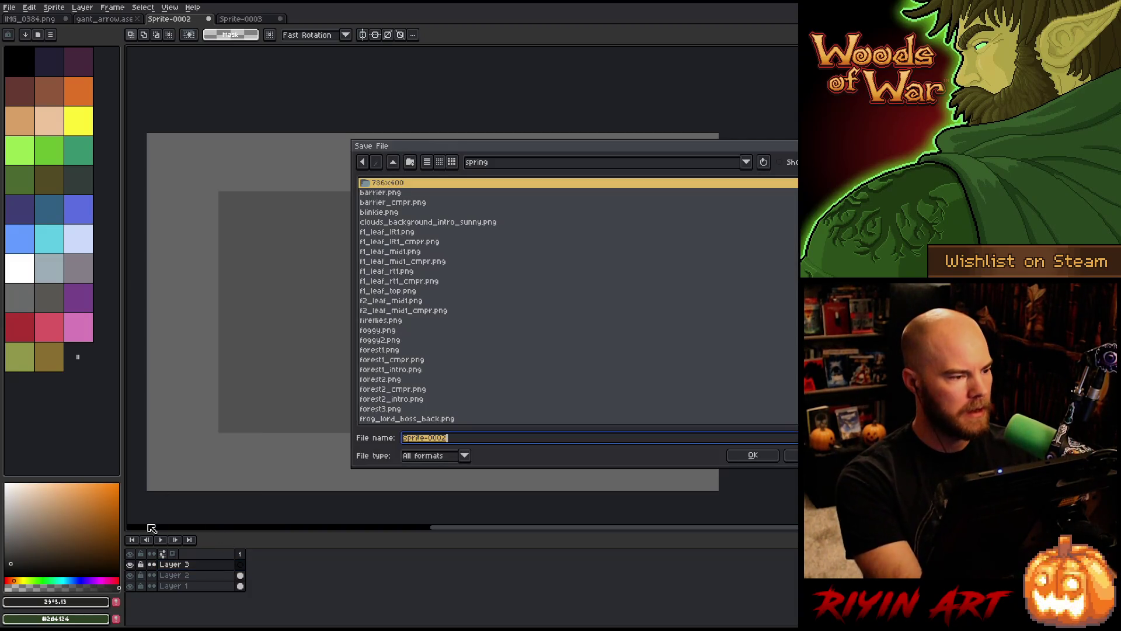
pyautogui.click(507, 163)
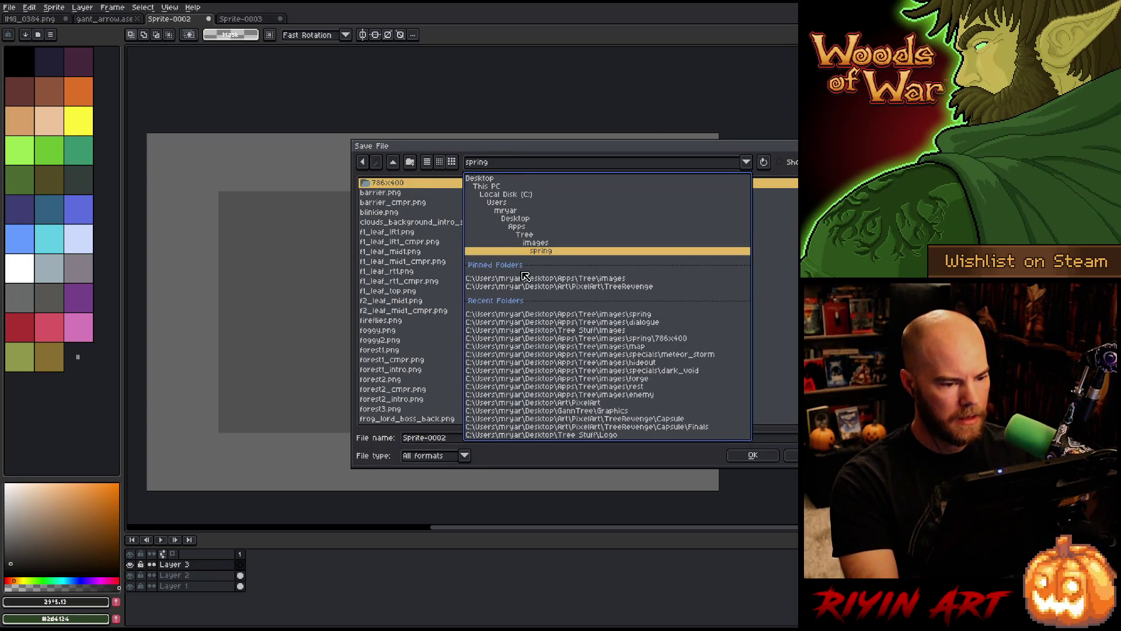
pyautogui.click(547, 287)
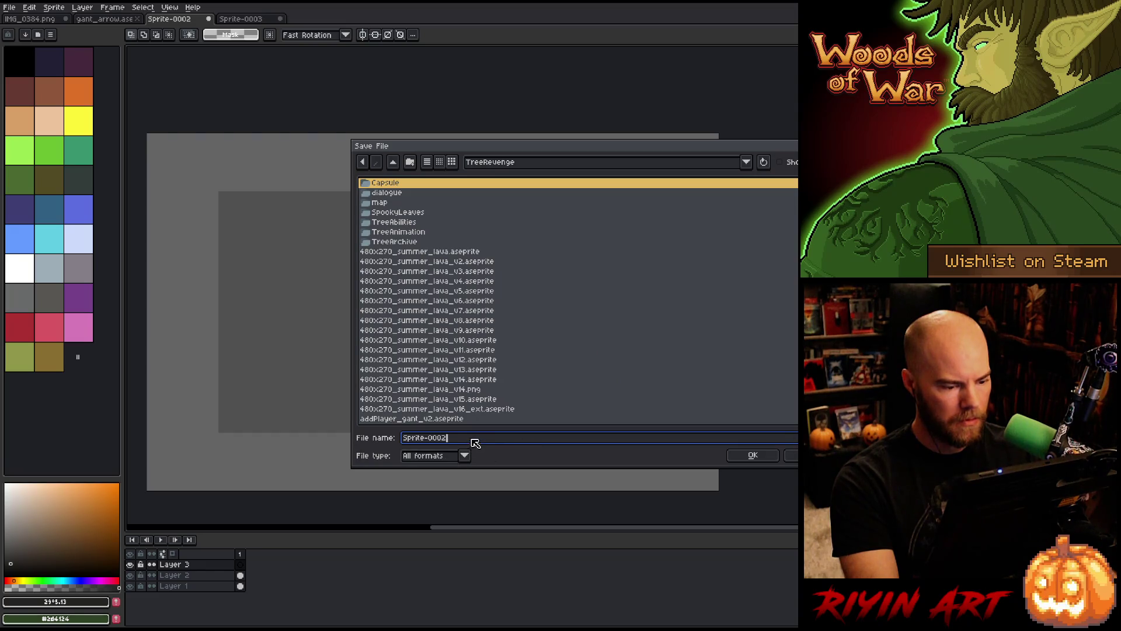
pyautogui.hotkey('ctrl', 'a')
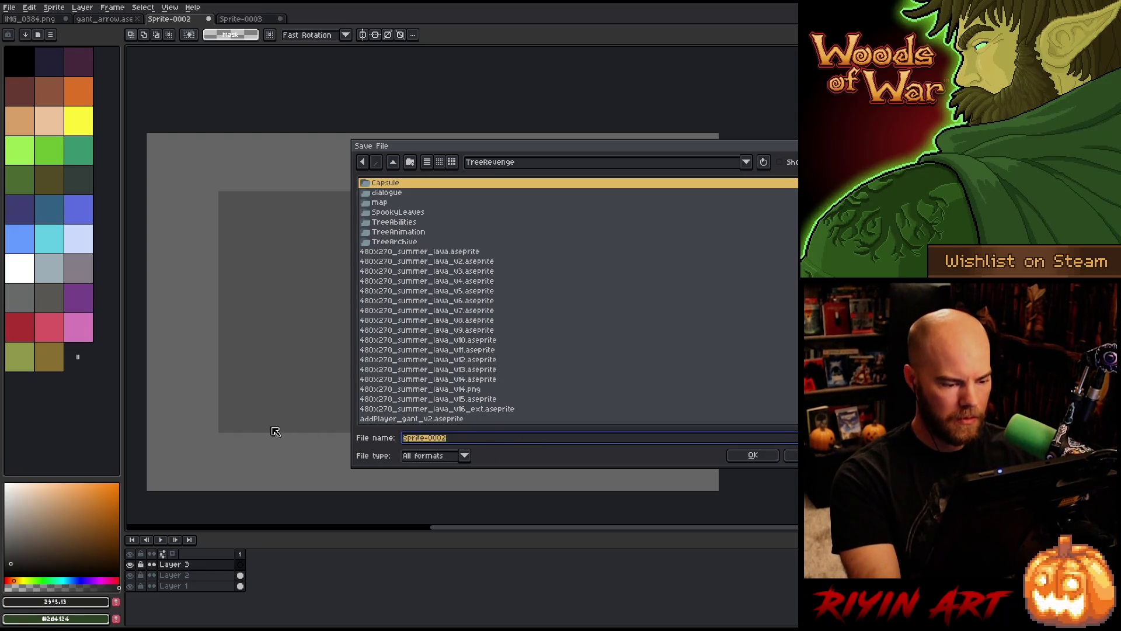
pyautogui.write('gant_')
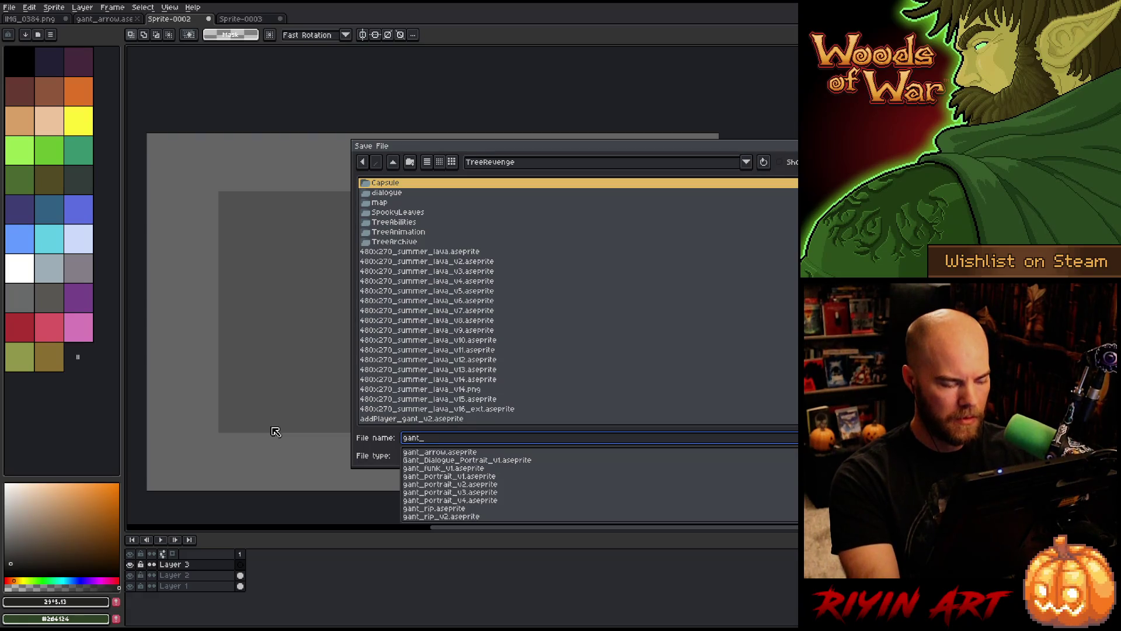
pyautogui.write('action')
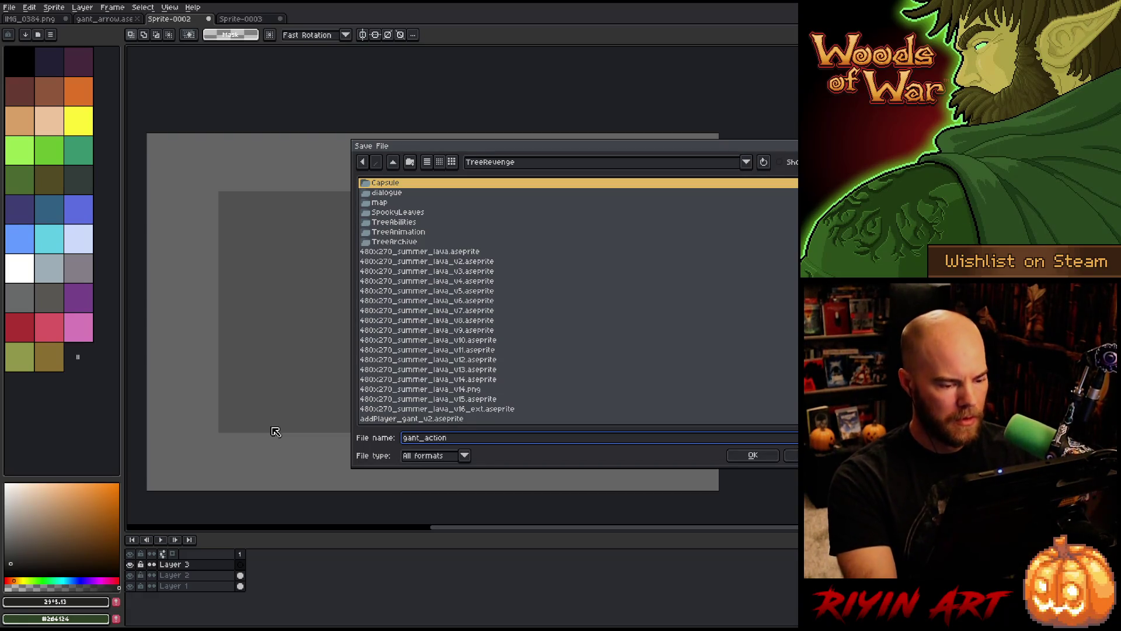
pyautogui.click(447, 463)
pyautogui.click(449, 491)
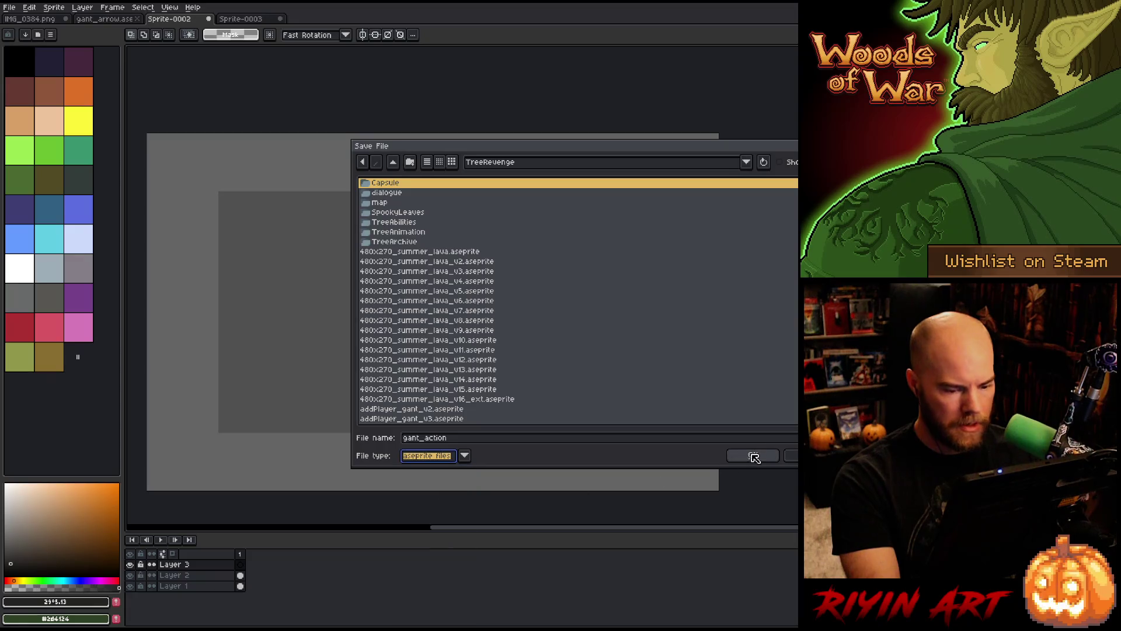
pyautogui.click(753, 455)
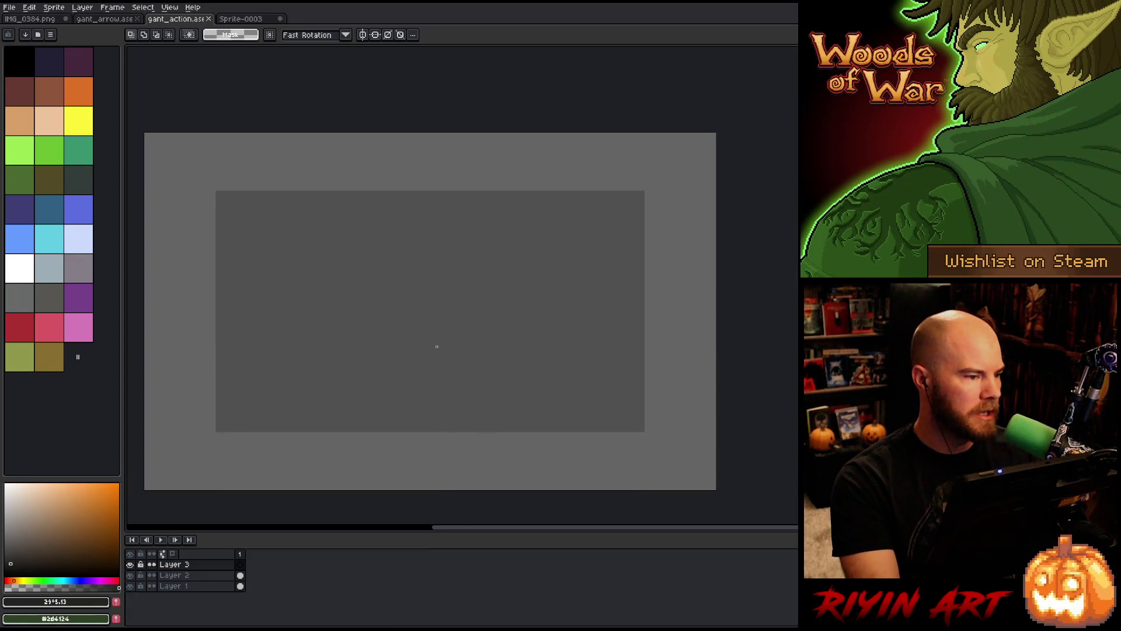
# Close the blank Sprite-0003 without saving
pyautogui.click(108, 19)
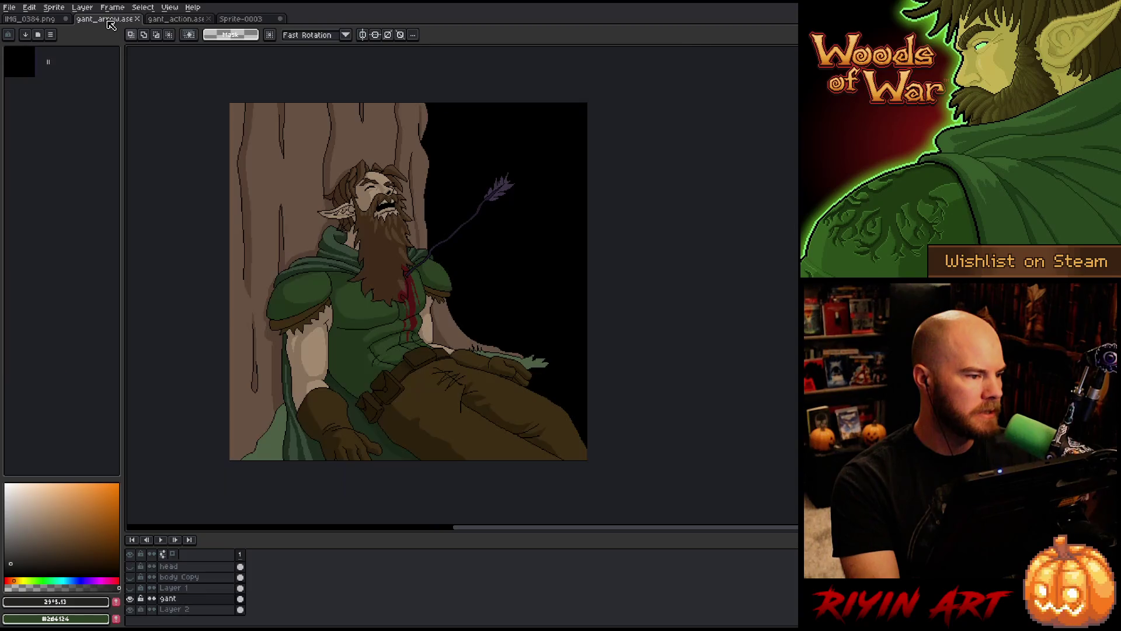
pyautogui.click(250, 21)
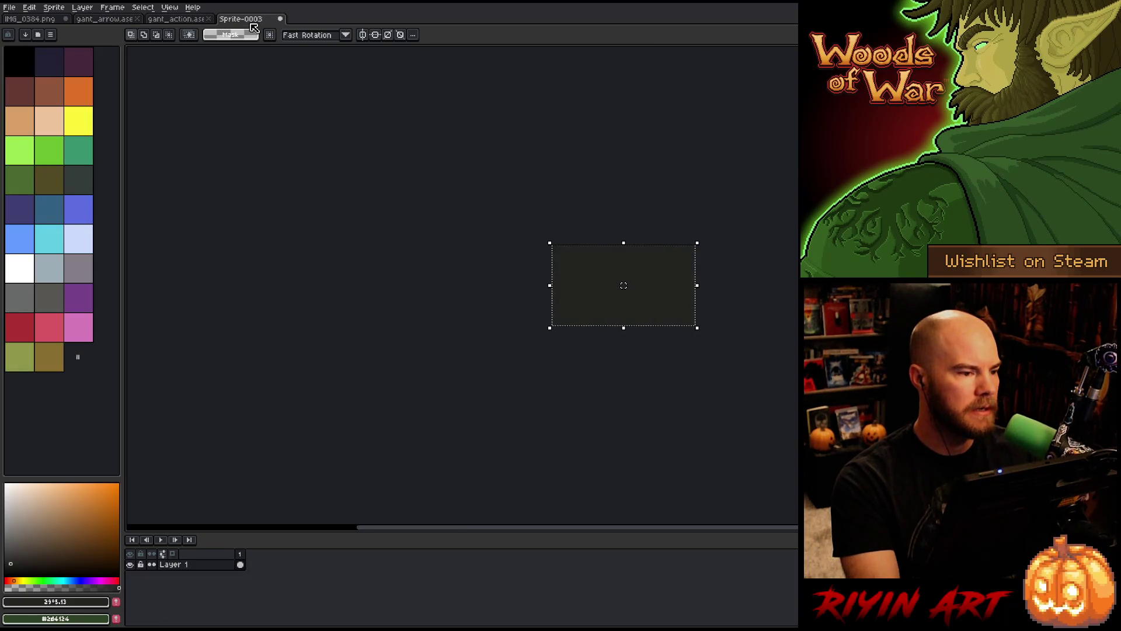
pyautogui.click(280, 19)
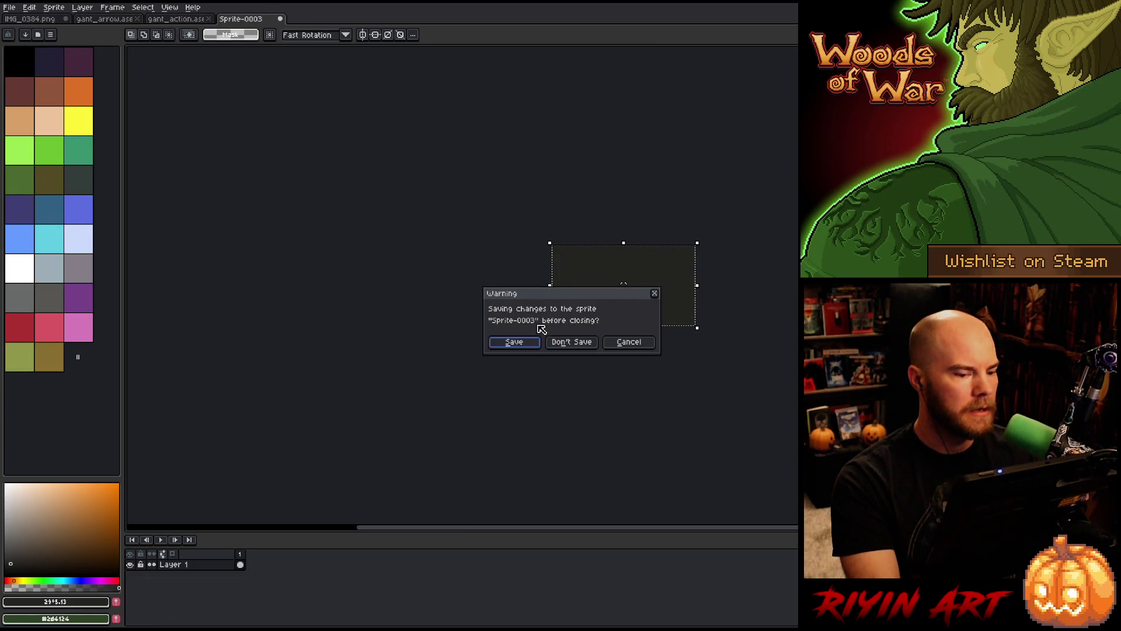
pyautogui.click(569, 342)
# Paste the IMG_0384.png sketch into gant_action, scaled to 285x395 and centred
pyautogui.click(27, 19)
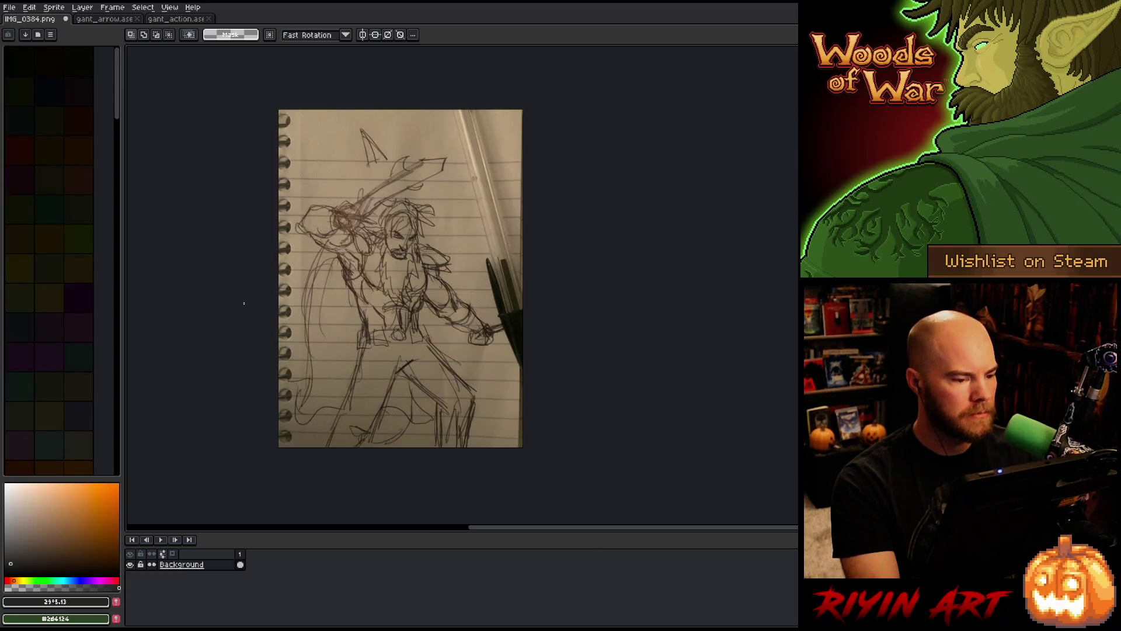
pyautogui.hotkey('ctrl', 'a')
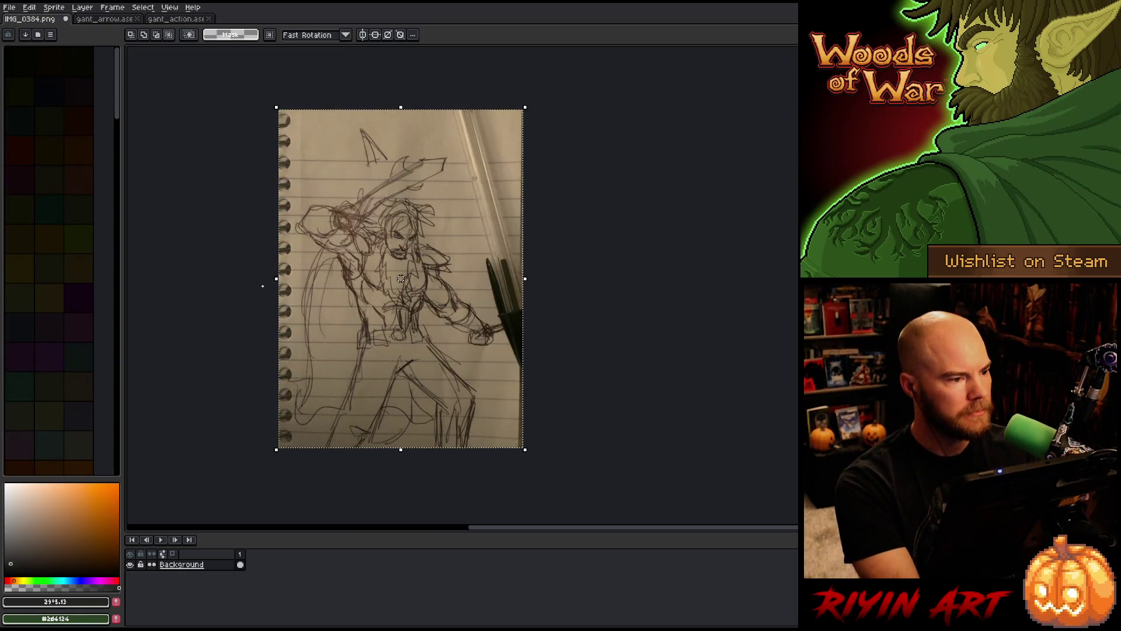
pyautogui.click(186, 20)
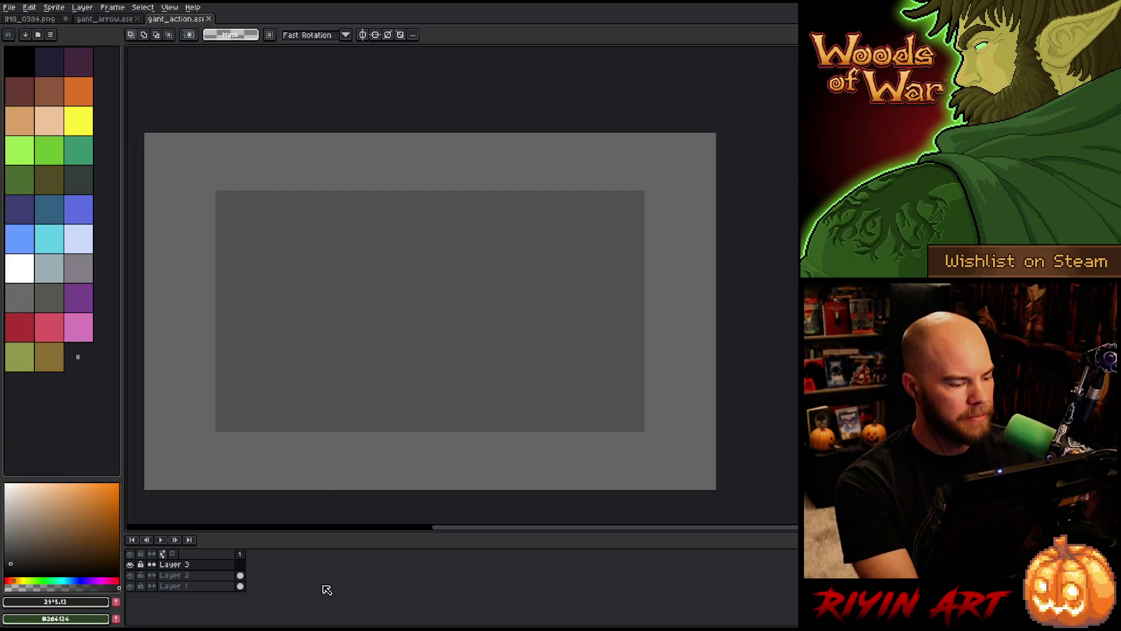
pyautogui.hotkey('ctrl', 'v')
pyautogui.scroll(-5, 337, 460)
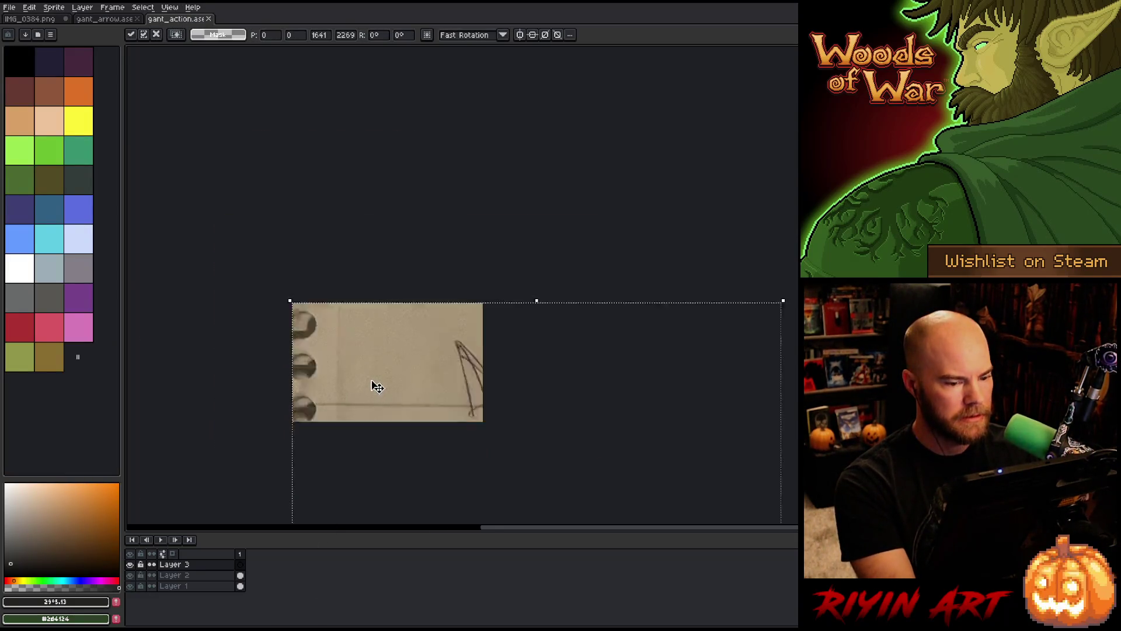
pyautogui.moveTo(474, 511); pyautogui.dragTo(389, 398)
pyautogui.scroll(4, 390, 392)
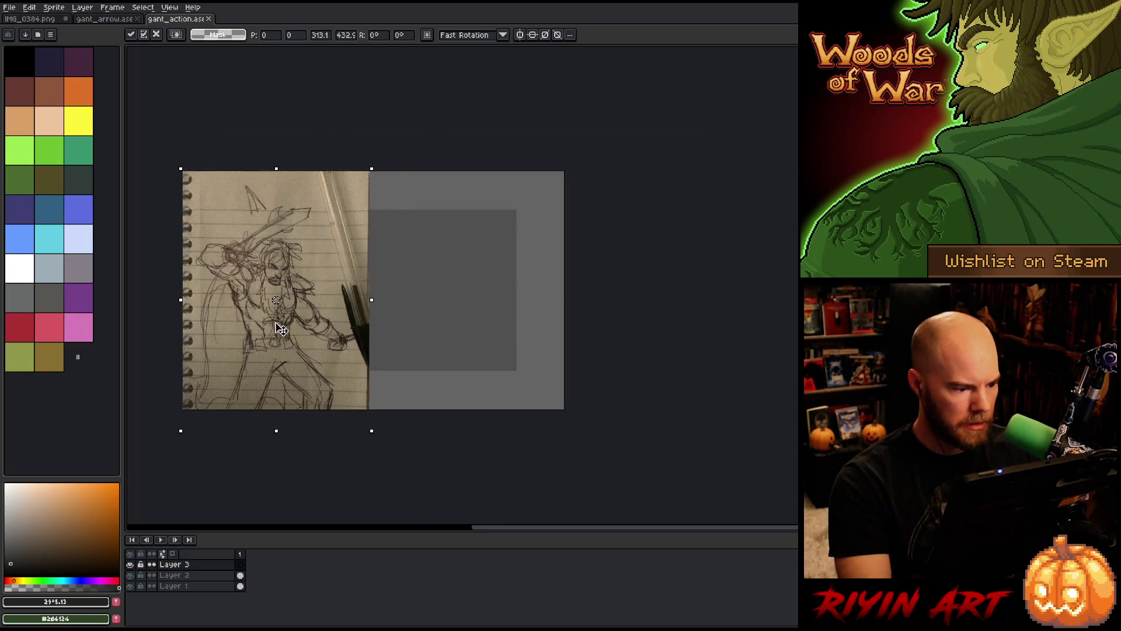
pyautogui.moveTo(277, 327); pyautogui.dragTo(366, 304)
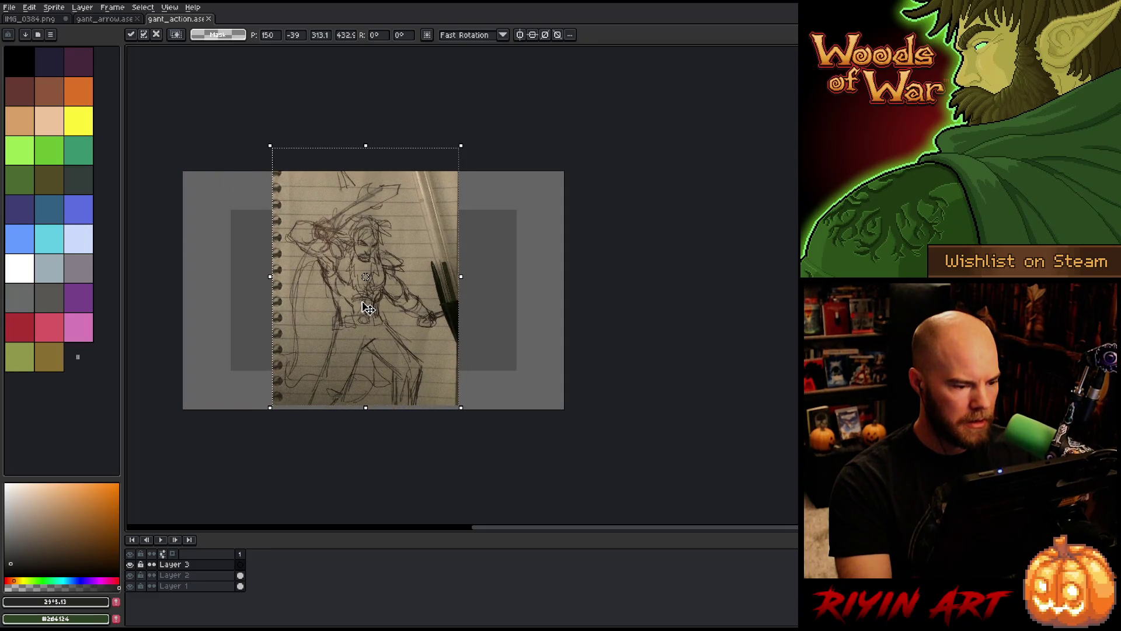
pyautogui.moveTo(462, 407); pyautogui.dragTo(453, 383)
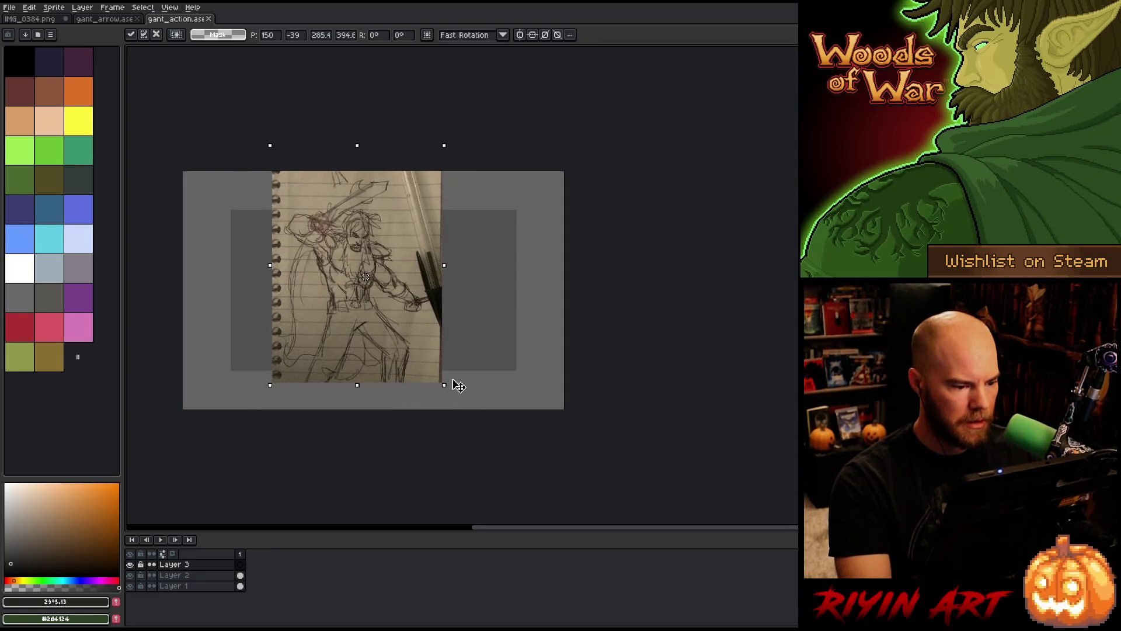
pyautogui.moveTo(380, 353)
pyautogui.mouseDown()
pyautogui.moveTo(396, 368)
pyautogui.moveTo(390, 358)
pyautogui.moveTo(304, 367)
pyautogui.moveTo(389, 363)
pyautogui.mouseUp()
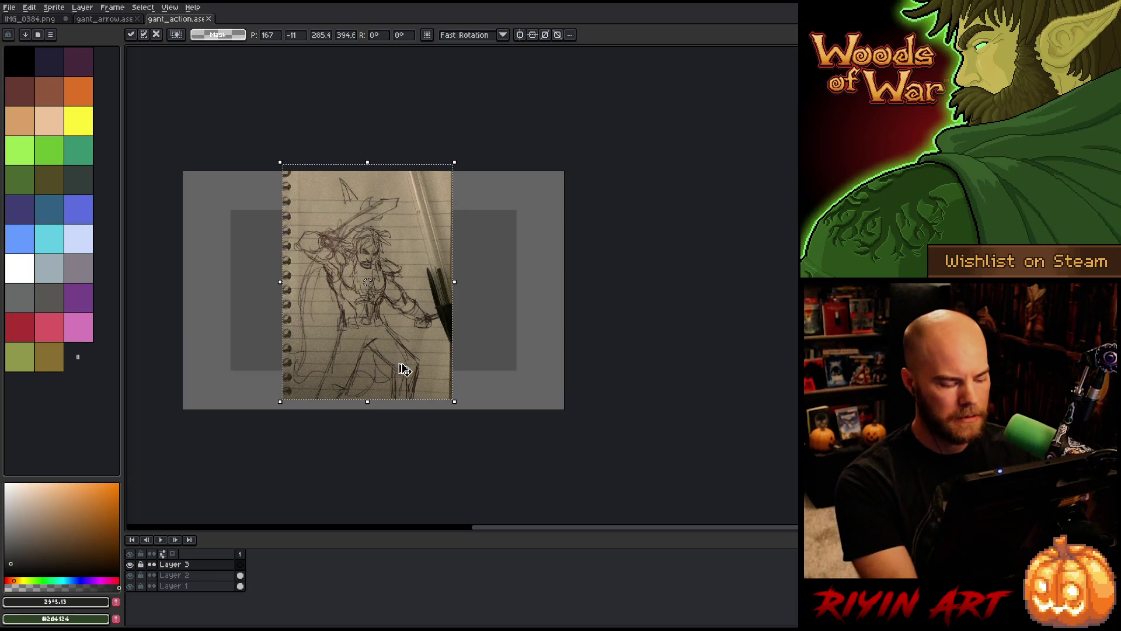
pyautogui.press('Return')
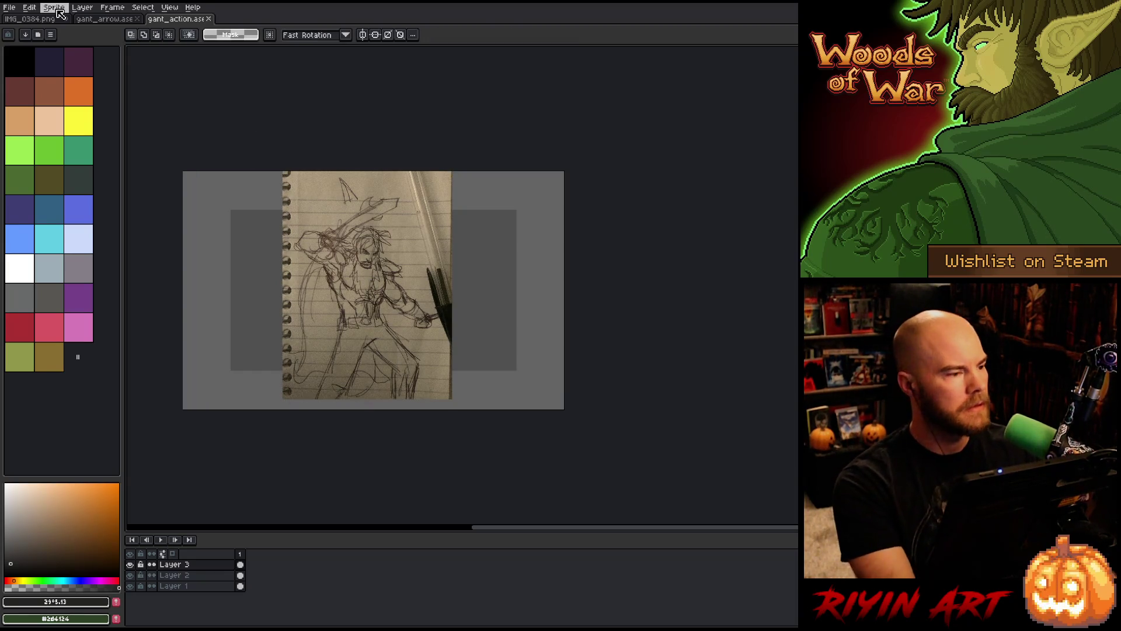
# Close the IMG_0384.png photo without saving and pan gant_action's view over the sketch
pyautogui.click(50, 19)
pyautogui.click(66, 19)
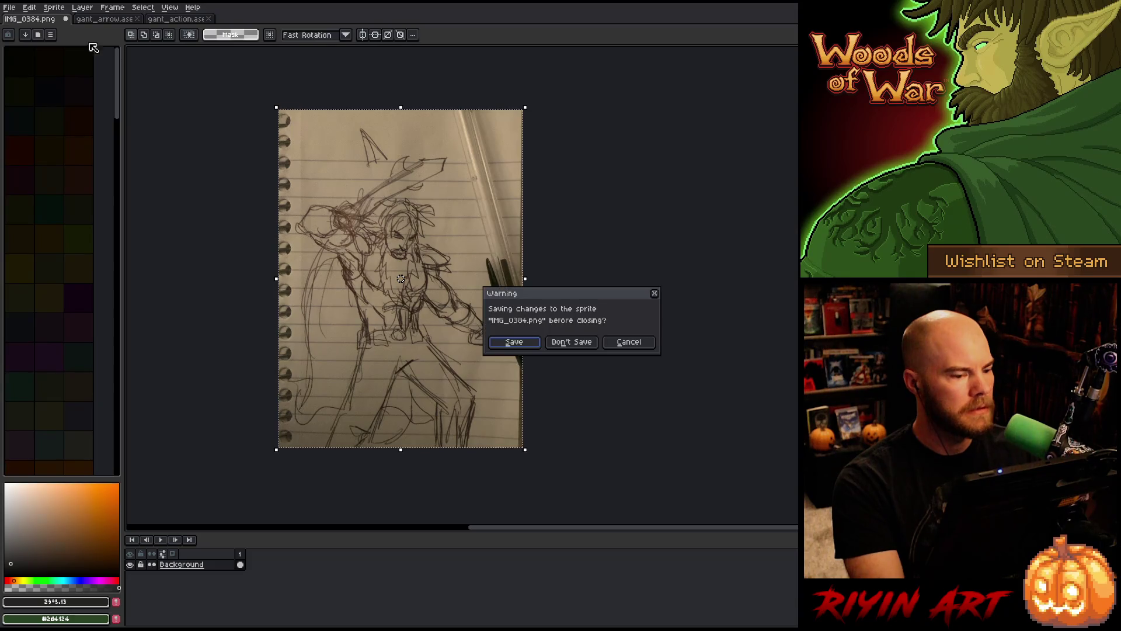
pyautogui.click(568, 345)
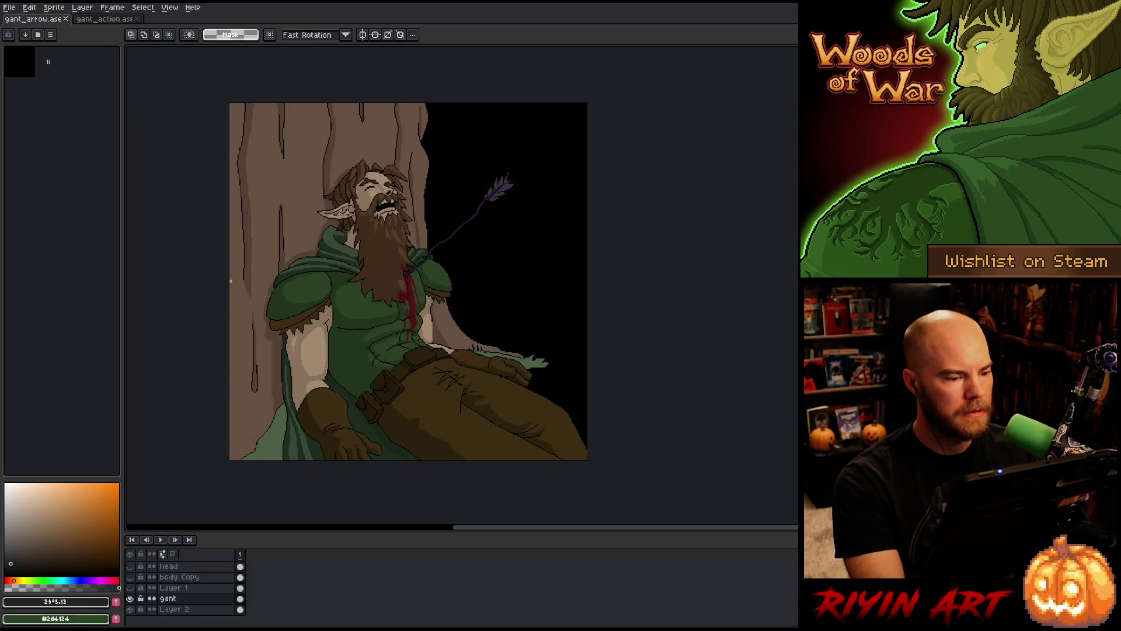
pyautogui.click(104, 19)
pyautogui.scroll(2, 367, 298)
pyautogui.moveTo(367, 297); pyautogui.dragTo(349, 216)
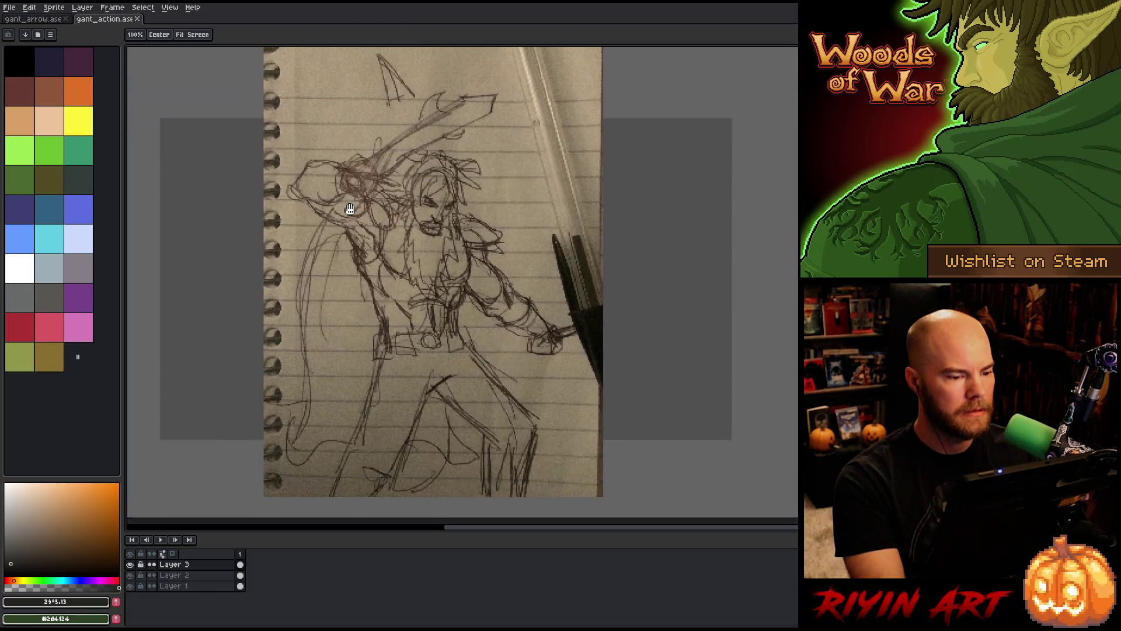
pyautogui.scroll(-1, 348, 216)
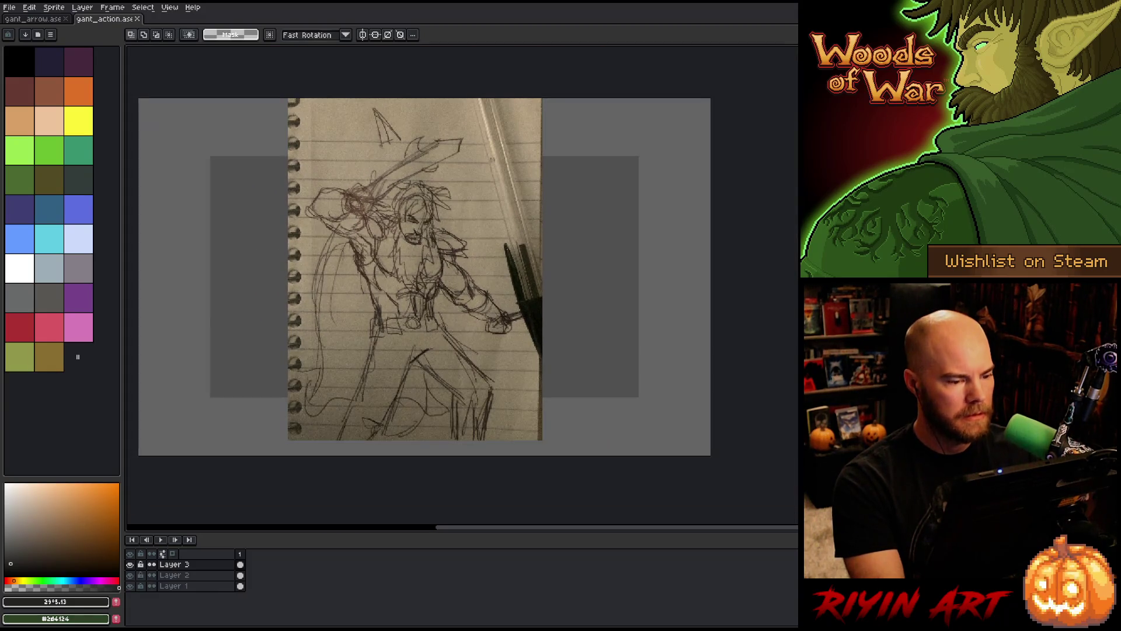
# Fade Layer 3 to 57% opacity and rename Layer 2 to 480x270
pyautogui.doubleClick(188, 564)
pyautogui.moveTo(328, 460); pyautogui.dragTo(370, 461)
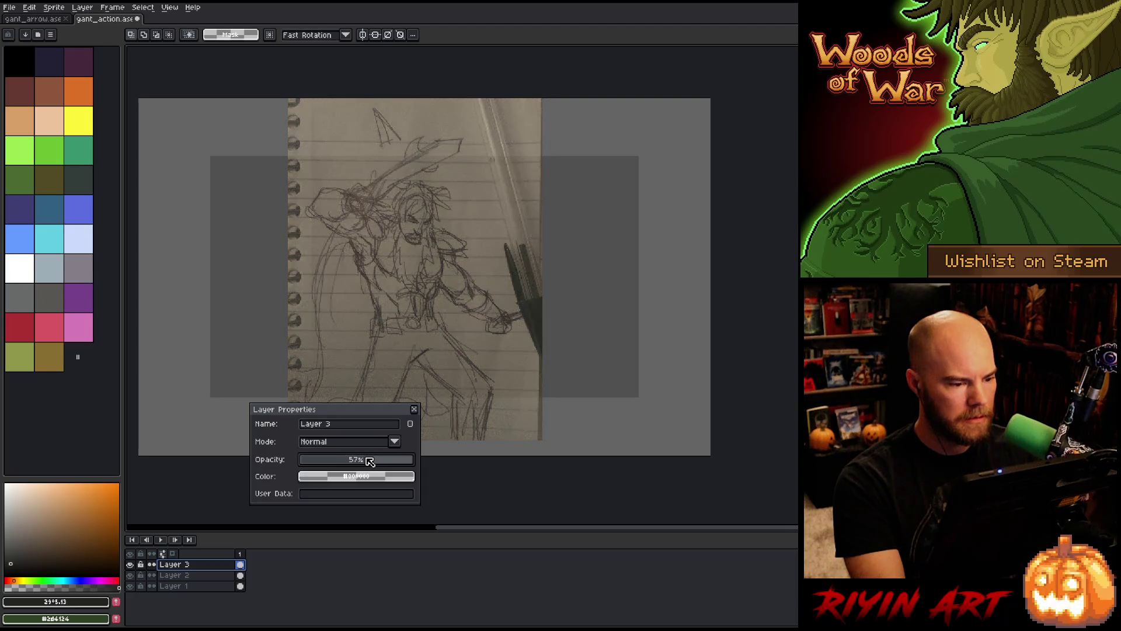
pyautogui.click(414, 408)
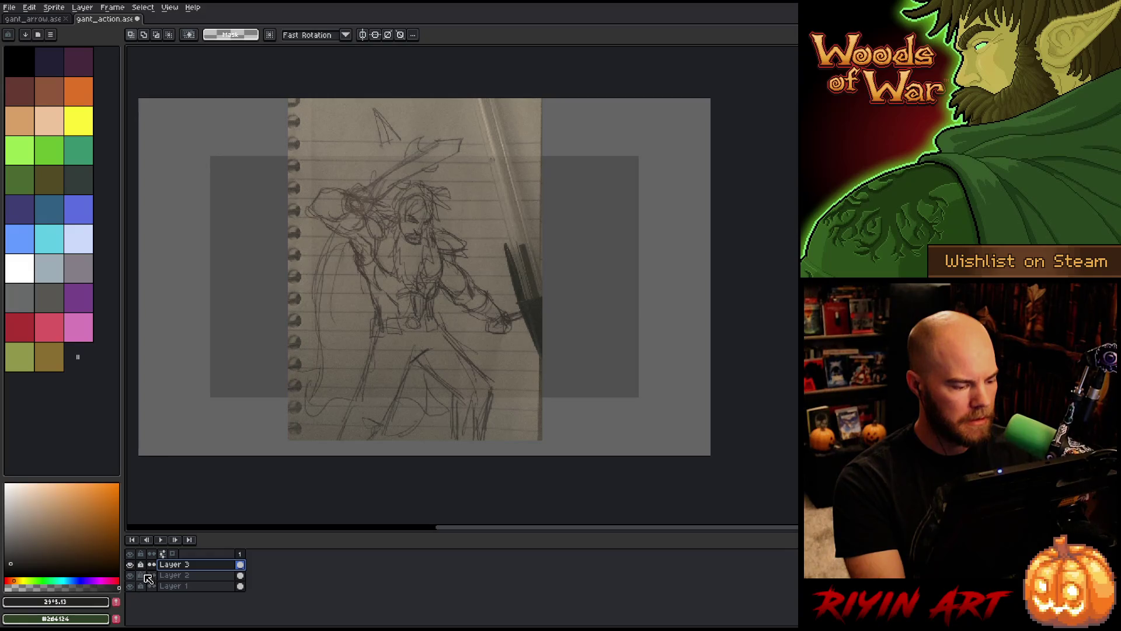
pyautogui.doubleClick(181, 576)
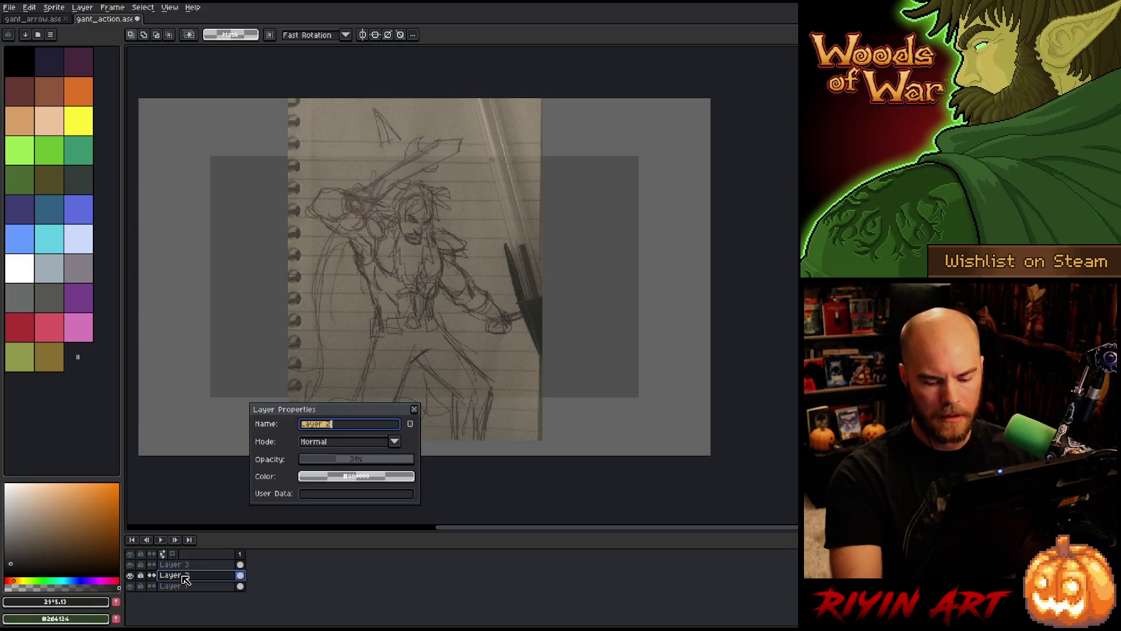
pyautogui.write('480x270')
pyautogui.press('Return')
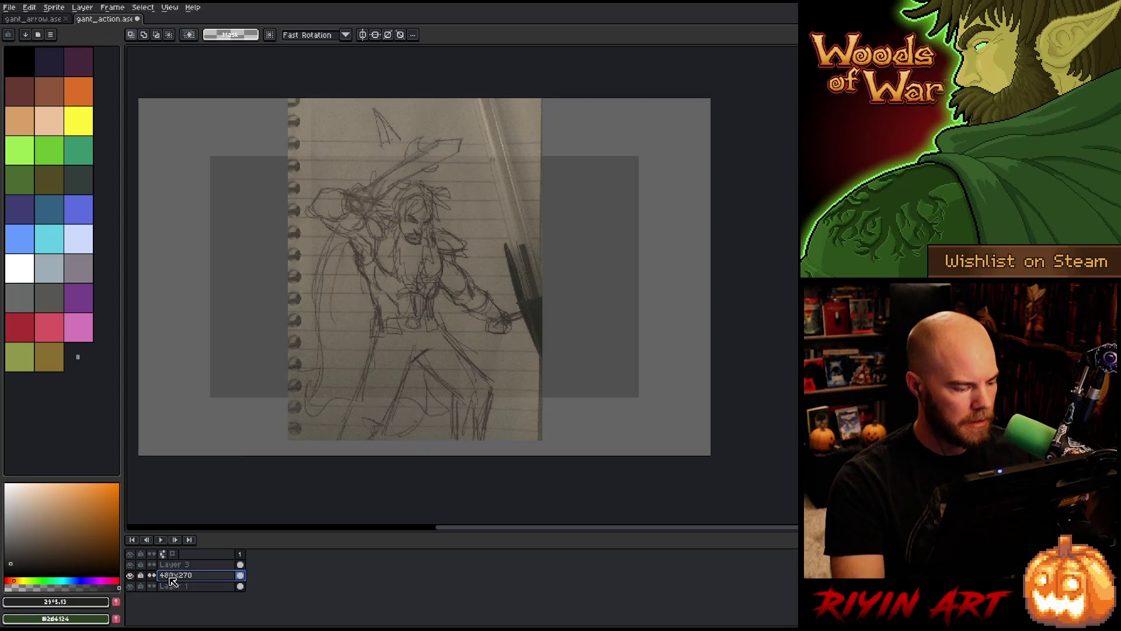
# Rename Layer 1 to bg and Layer 3 to ref
pyautogui.click(182, 586)
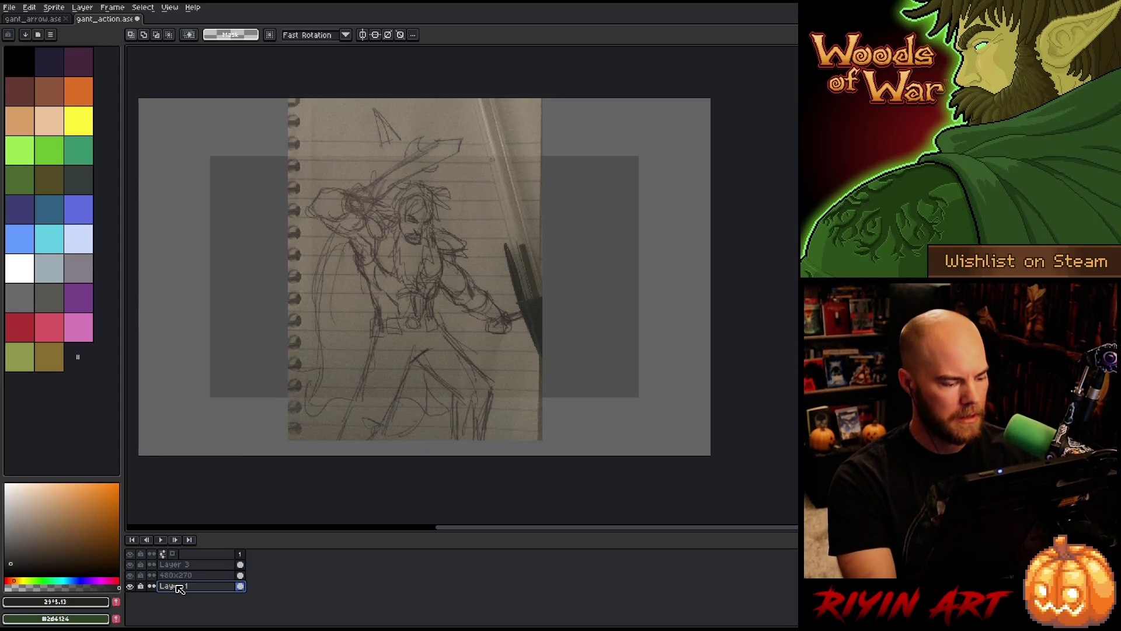
pyautogui.doubleClick(179, 587)
pyautogui.write('bg')
pyautogui.press('Return')
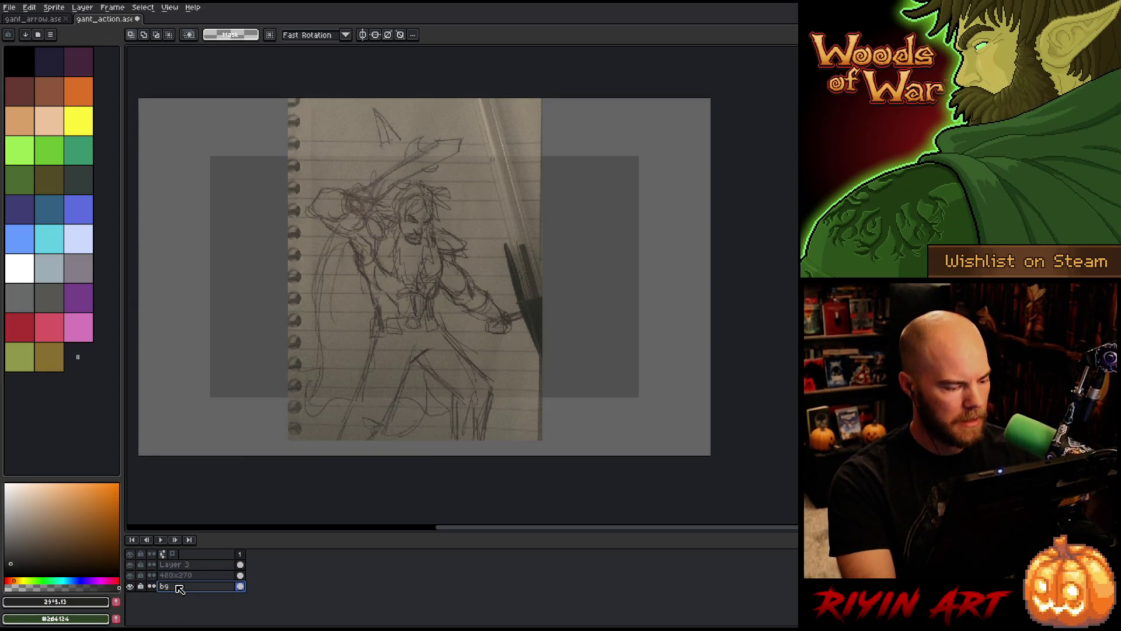
pyautogui.click(181, 565)
pyautogui.doubleClick(183, 566)
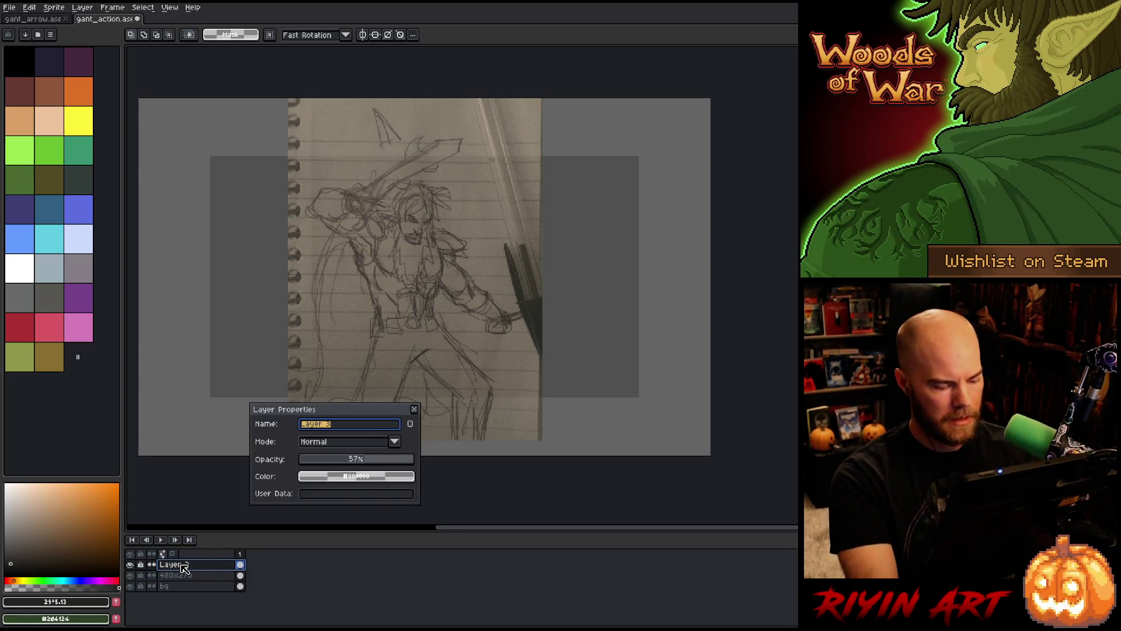
pyautogui.write('ref')
pyautogui.press('Return')
# Add a new top layer named lines
pyautogui.hotkey('shift', 'n')
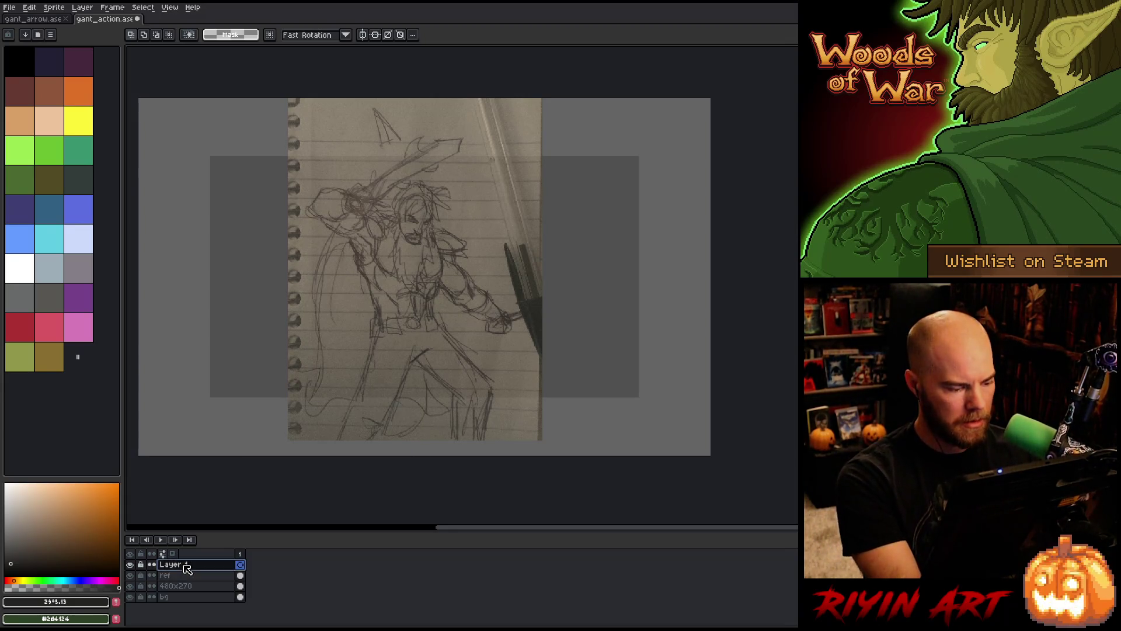
pyautogui.doubleClick(185, 567)
pyautogui.write('lines')
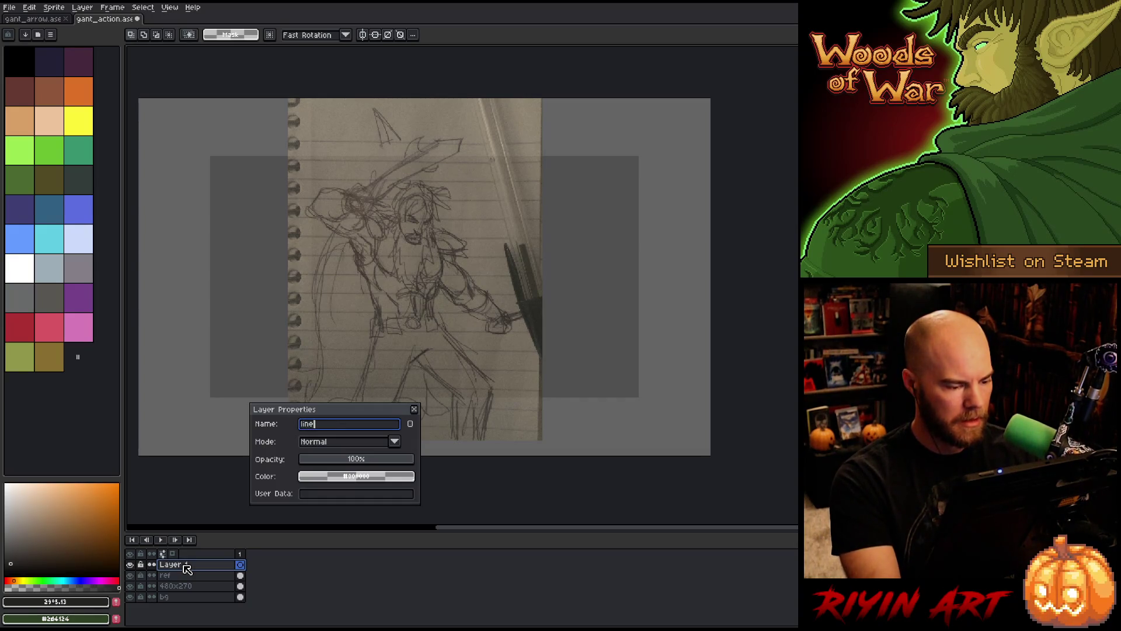
pyautogui.press('Return')
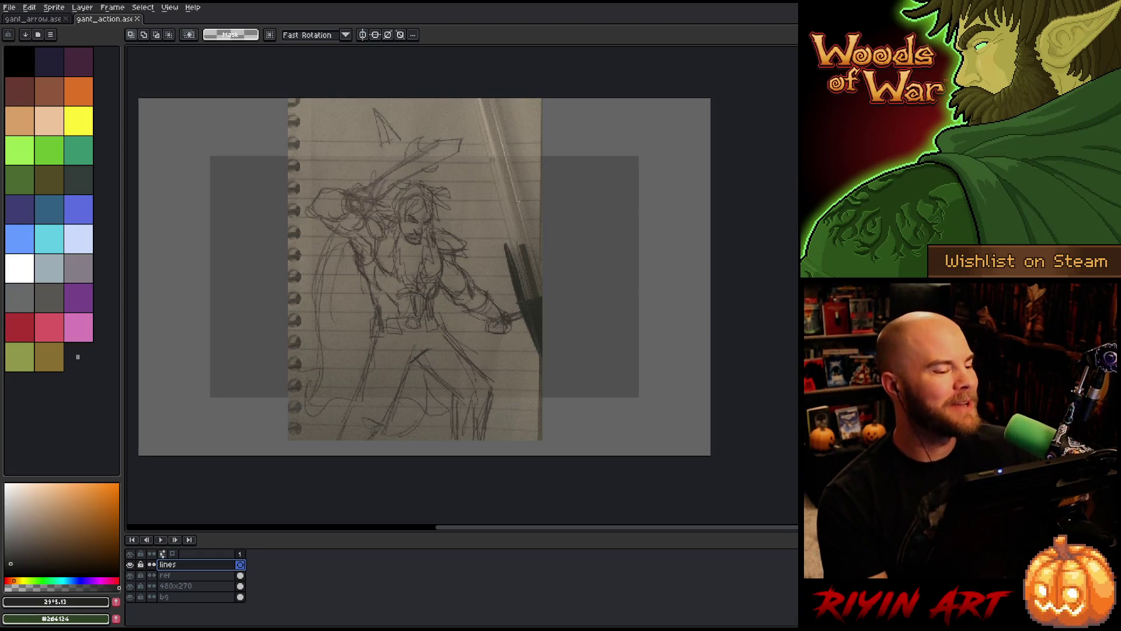
# Dock gant_arrow.ase in a narrower split view left of gant_action, framing the elf
pyautogui.click(50, 20)
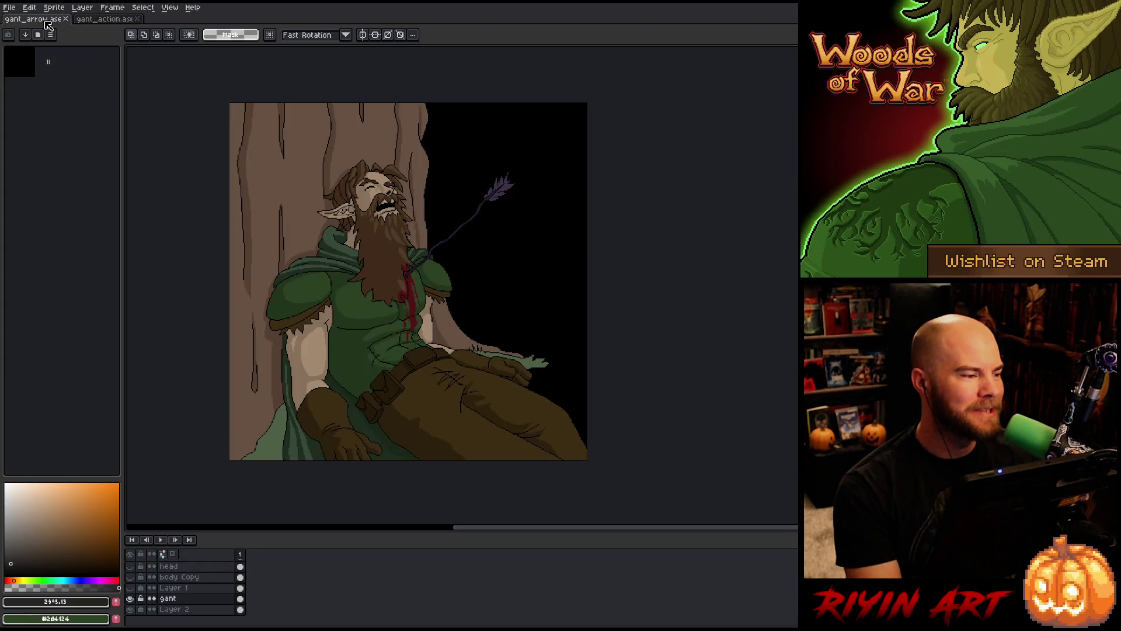
pyautogui.scroll(1, 322, 237)
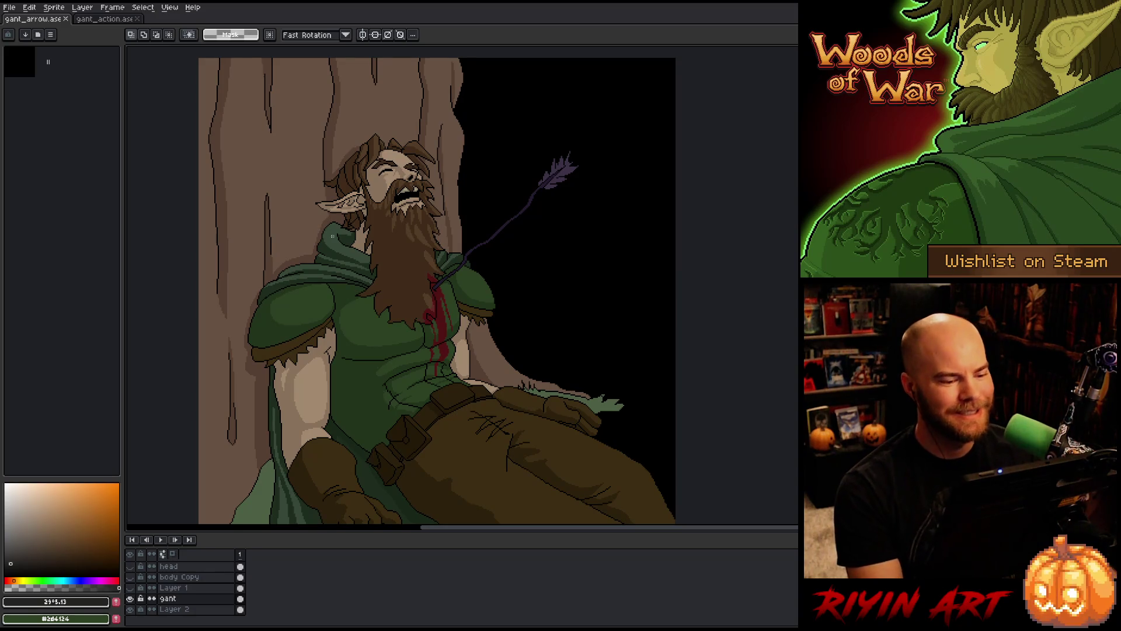
pyautogui.scroll(-1, 423, 338)
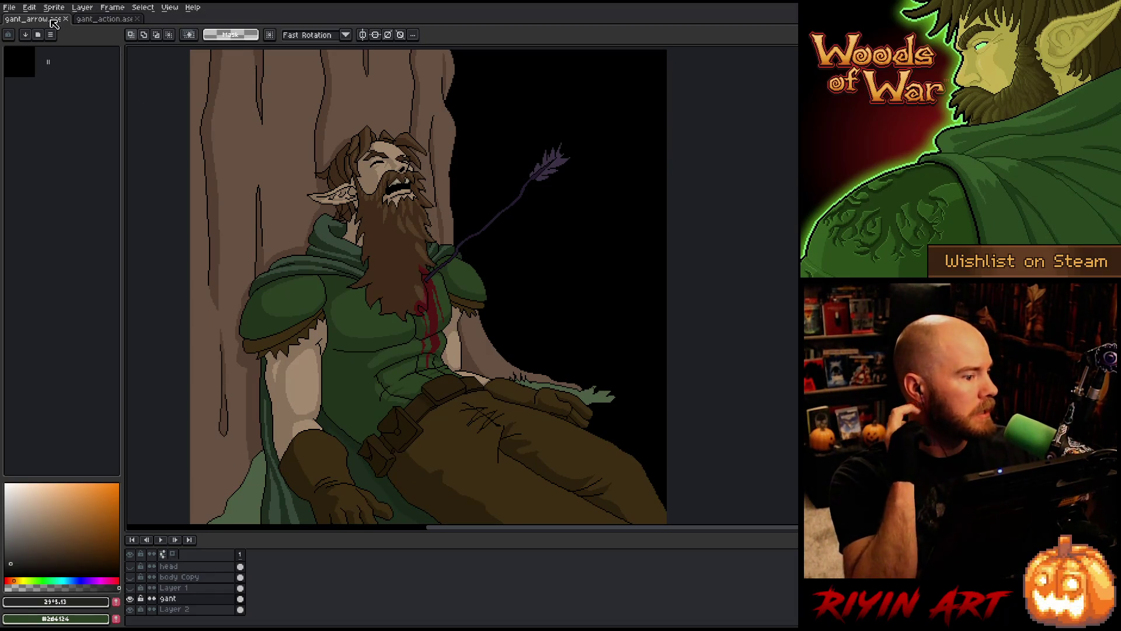
pyautogui.moveTo(32, 19); pyautogui.dragTo(117, 71)
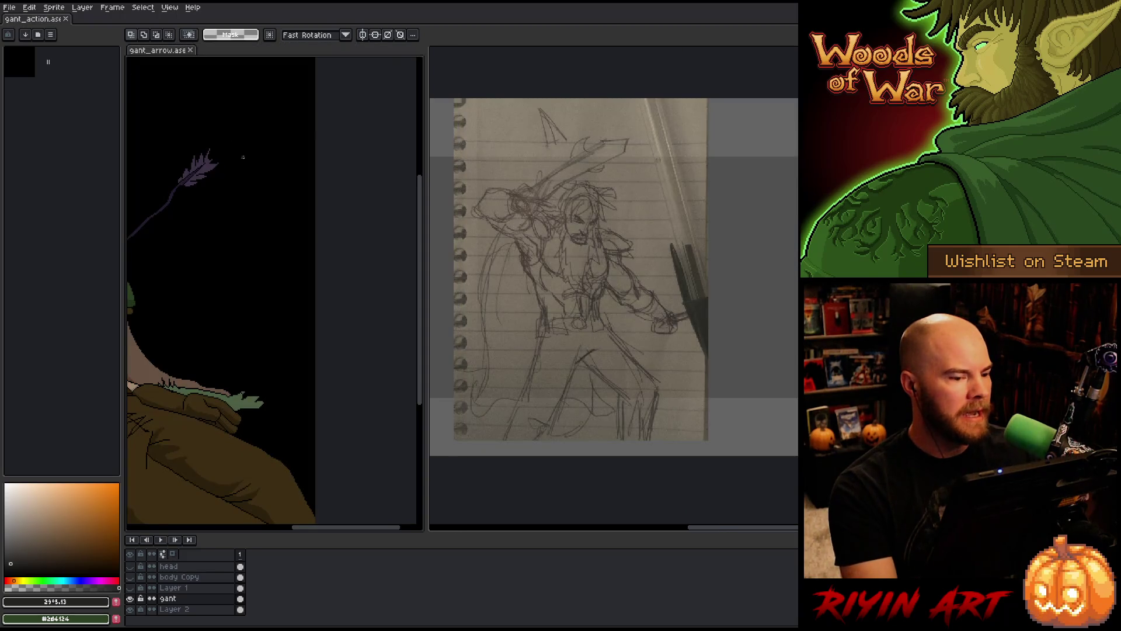
pyautogui.scroll(-3, 220, 176)
pyautogui.scroll(1, 220, 175)
pyautogui.moveTo(218, 206); pyautogui.dragTo(274, 226)
pyautogui.scroll(3, 273, 226)
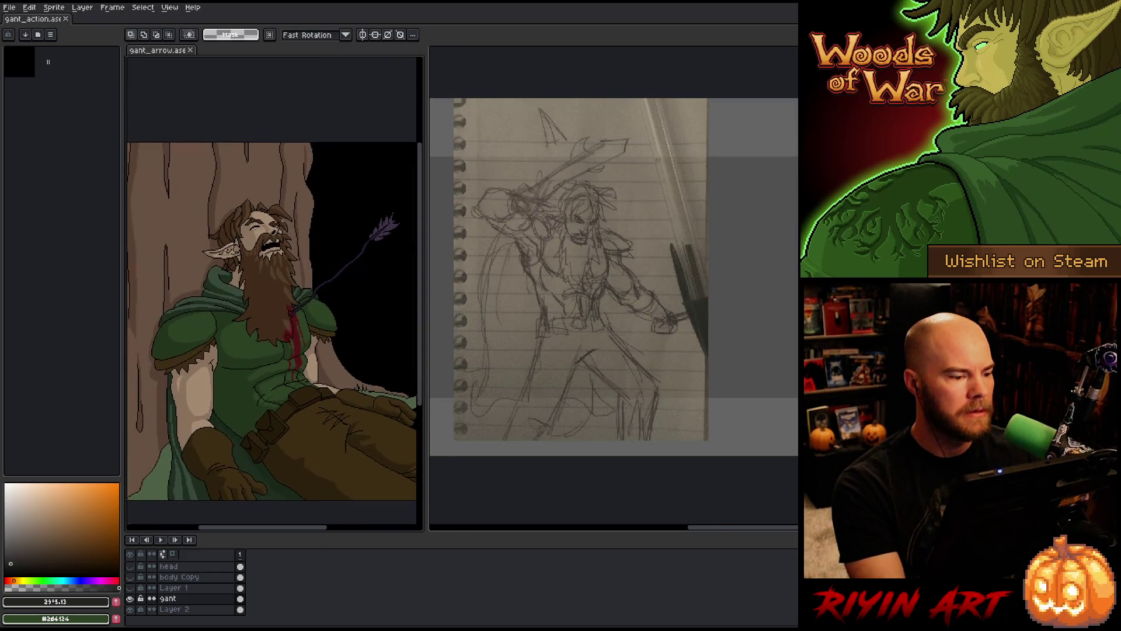
pyautogui.scroll(-2, 263, 133)
pyautogui.moveTo(427, 178)
pyautogui.mouseDown()
pyautogui.moveTo(375, 178)
pyautogui.moveTo(385, 178)
pyautogui.mouseUp()
# Make gant_action active and bring the whole sketch into view
pyautogui.click(51, 24)
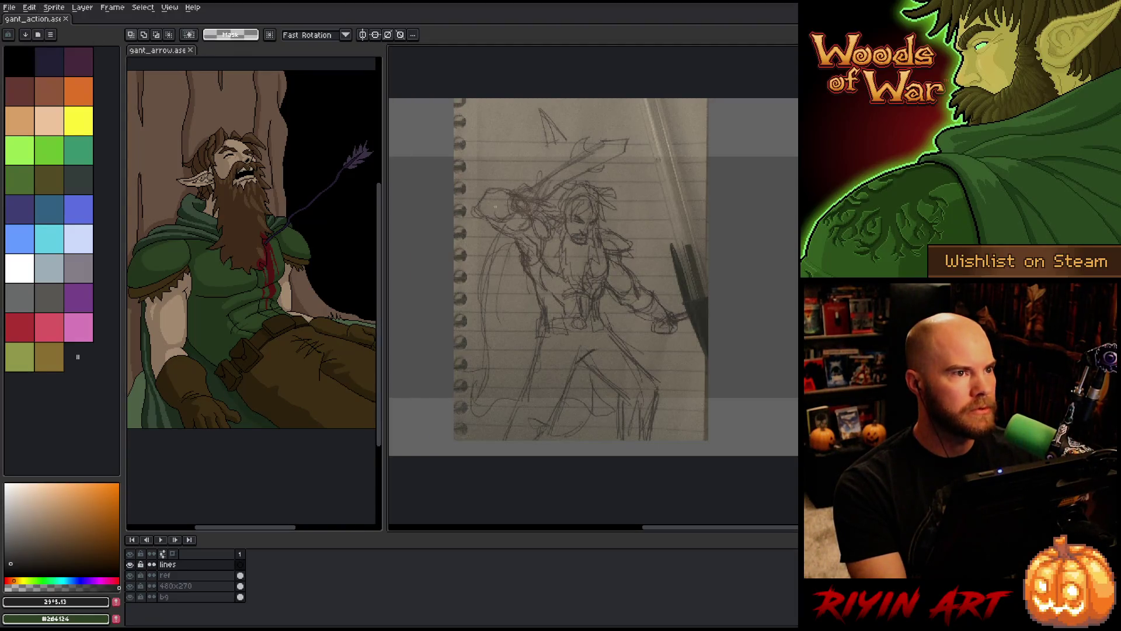
pyautogui.scroll(2, 551, 200)
pyautogui.moveTo(550, 201)
pyautogui.mouseDown()
pyautogui.moveTo(570, 230)
pyautogui.moveTo(568, 195)
pyautogui.moveTo(558, 201)
pyautogui.mouseUp()
pyautogui.press('m')
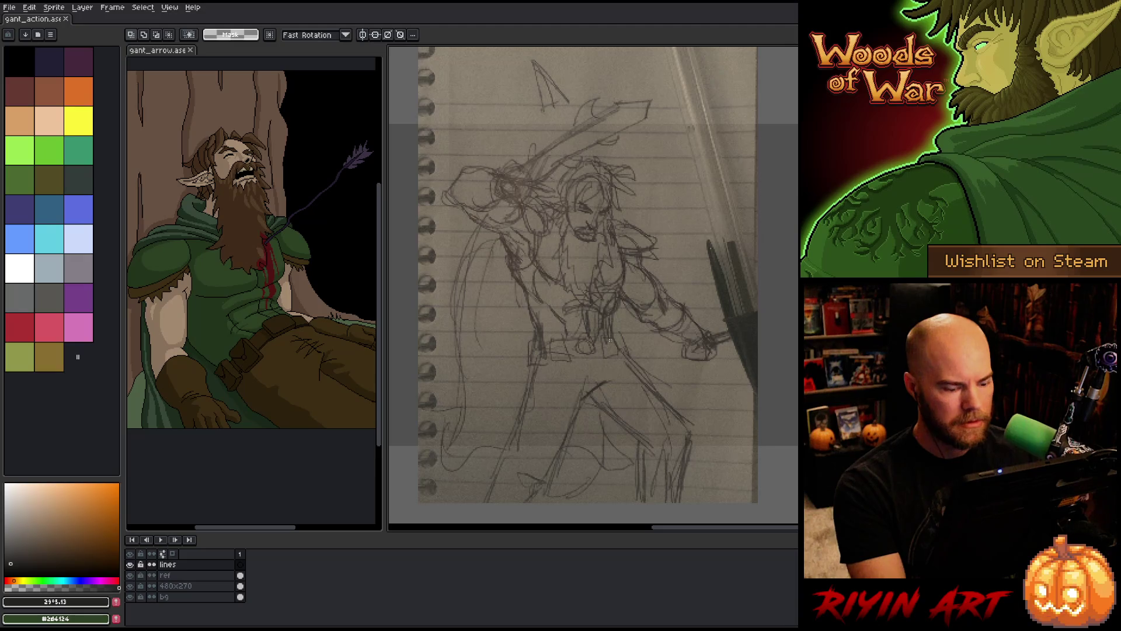
pyautogui.rightClick(609, 340)
pyautogui.press('Escape')
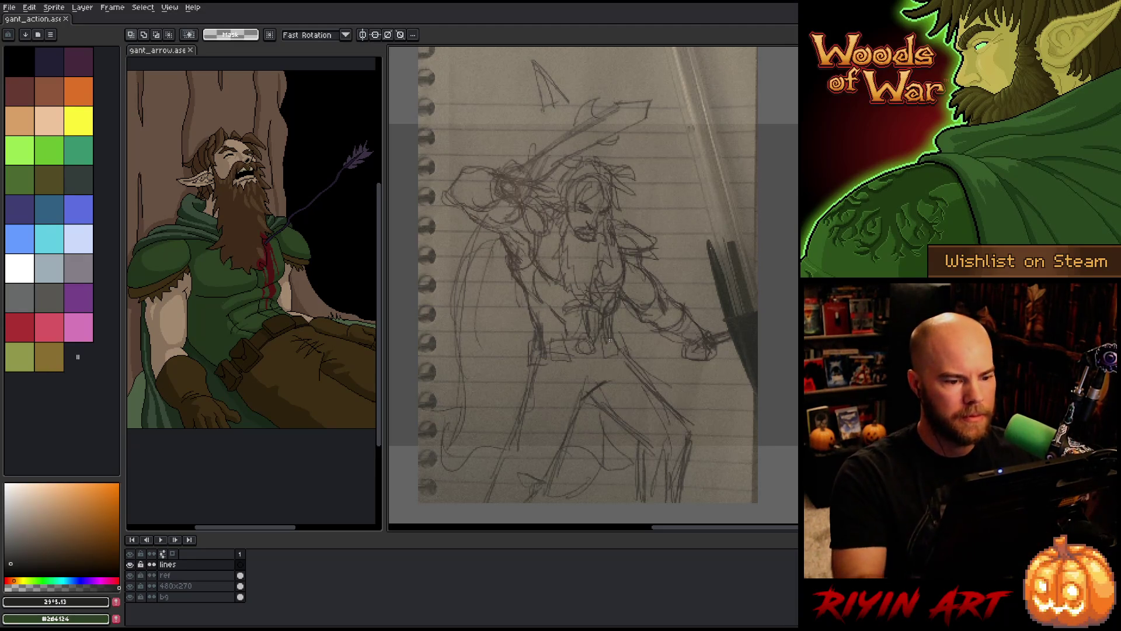
# Strip the gant_action palette down to the single index 0 entry
pyautogui.click(49, 356)
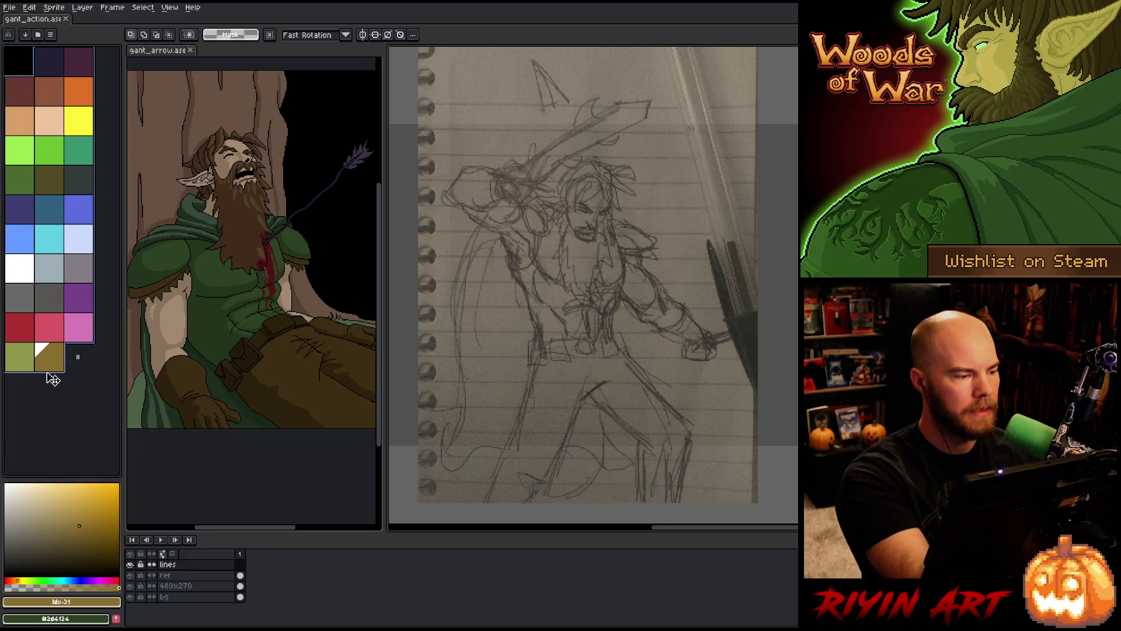
pyautogui.press('Delete')
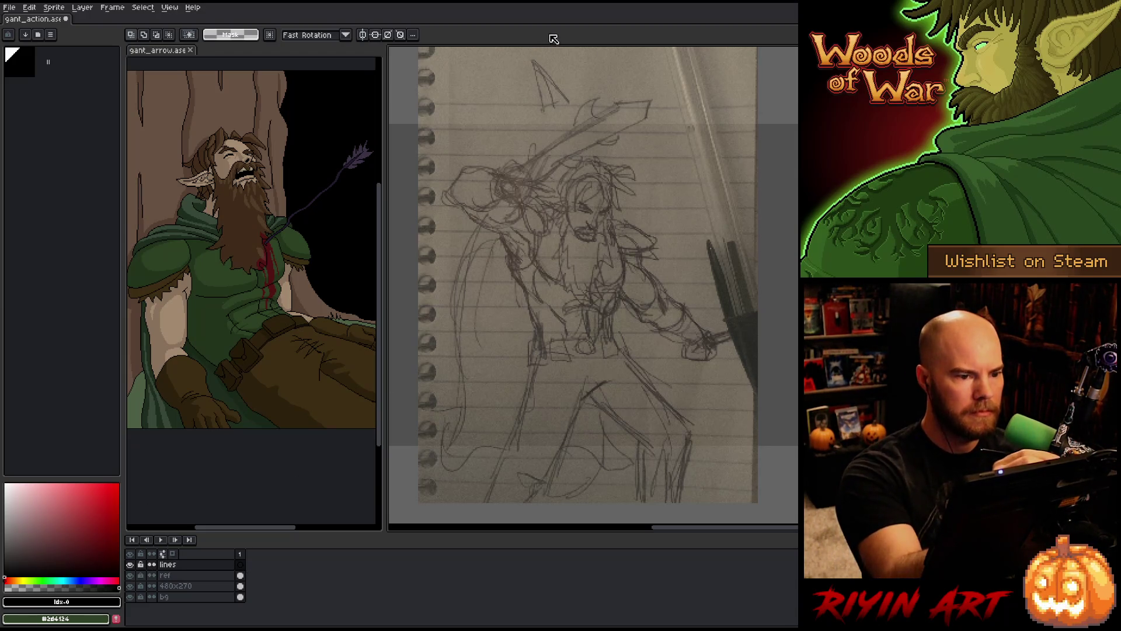
pyautogui.press('b')
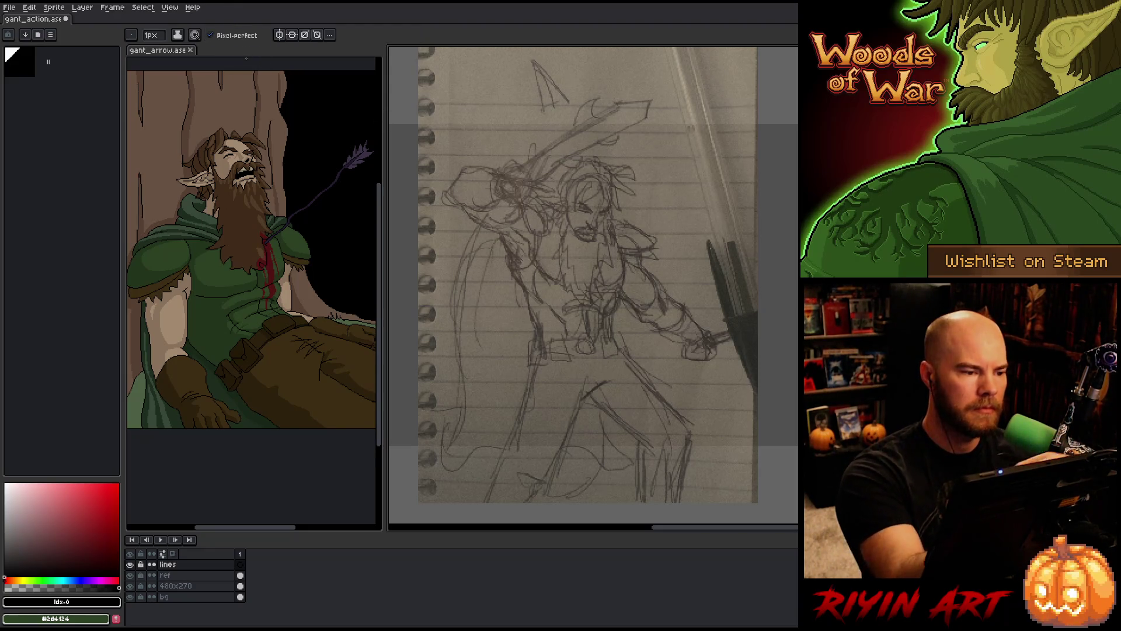
# Try pencil strokes over the sketch's head and raised sword, undoing both
pyautogui.moveTo(492, 181)
pyautogui.mouseDown()
pyautogui.moveTo(559, 175)
pyautogui.moveTo(625, 245)
pyautogui.mouseUp()
pyautogui.hotkey('ctrl', 'z')
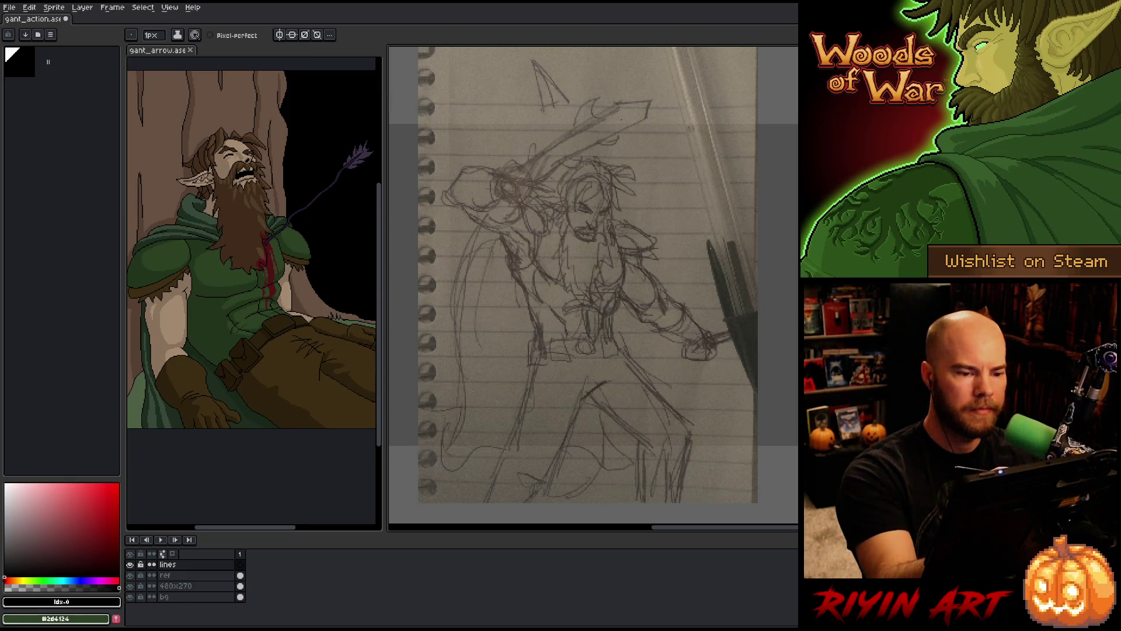
pyautogui.moveTo(583, 131); pyautogui.dragTo(622, 104)
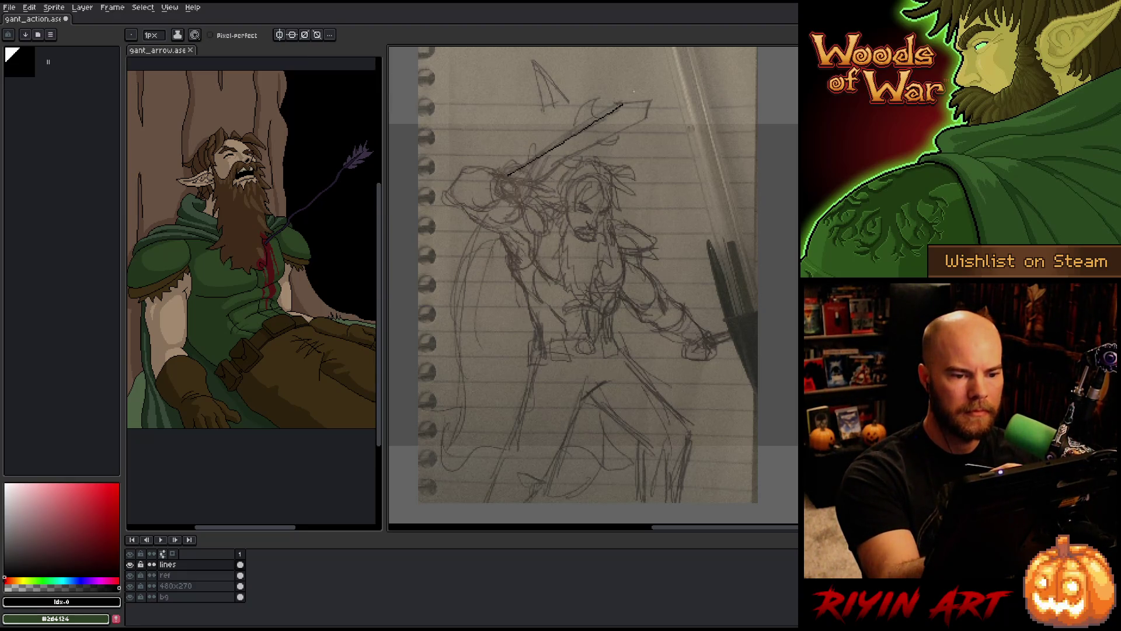
pyautogui.hotkey('ctrl', 'z')
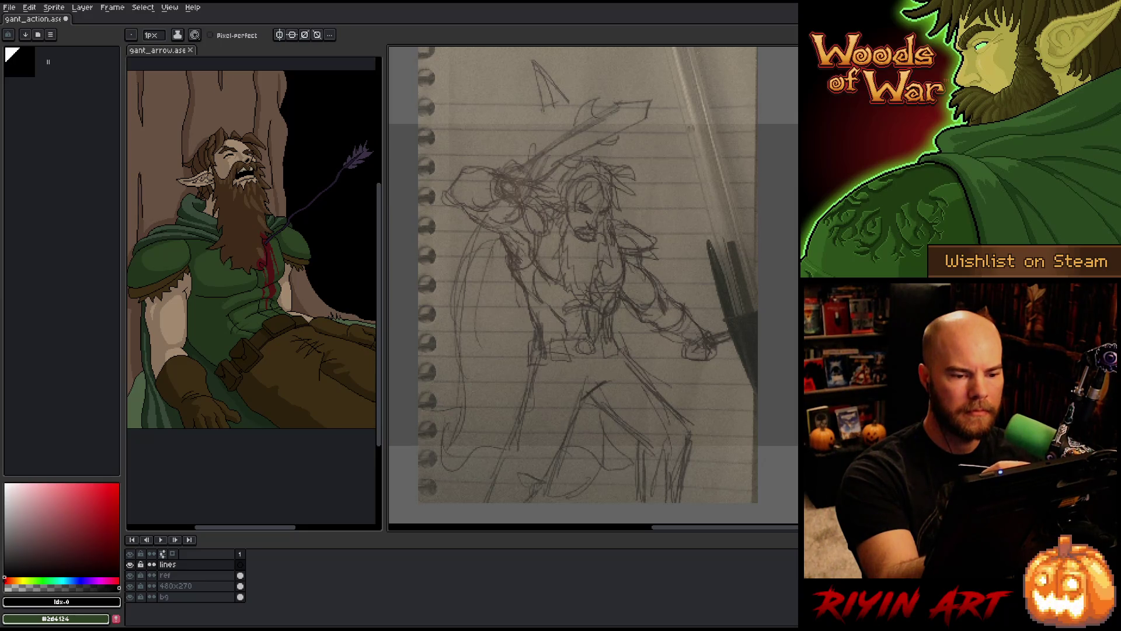
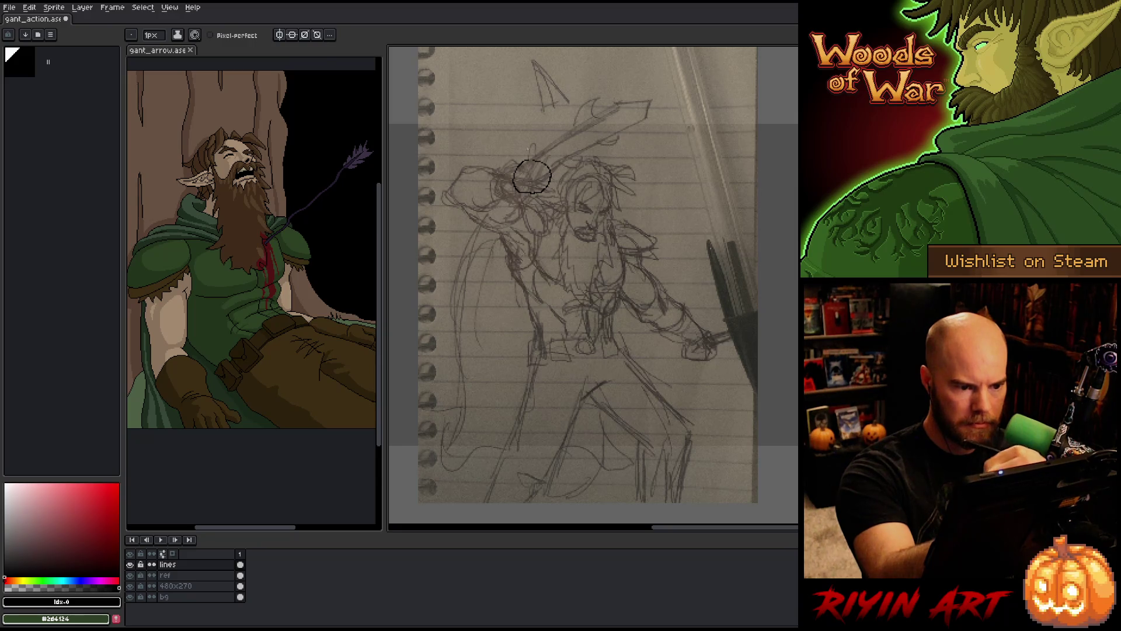
# Turn on pixel-perfect strokes and ink the upper shoulder outline in black
pyautogui.click(210, 35)
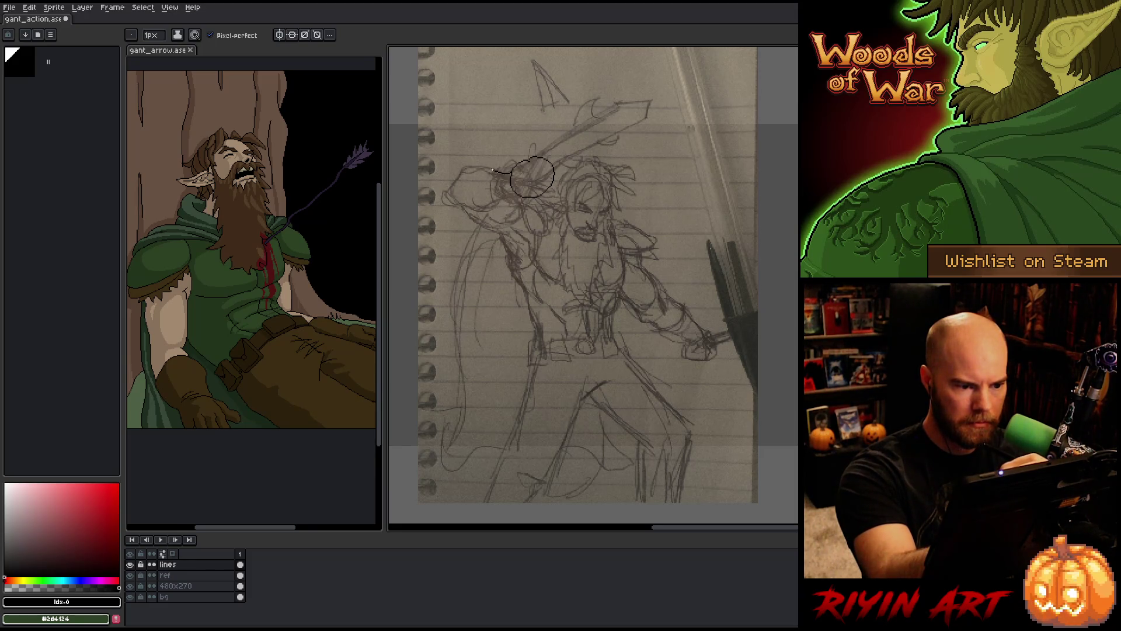
pyautogui.moveTo(442, 200); pyautogui.dragTo(458, 207)
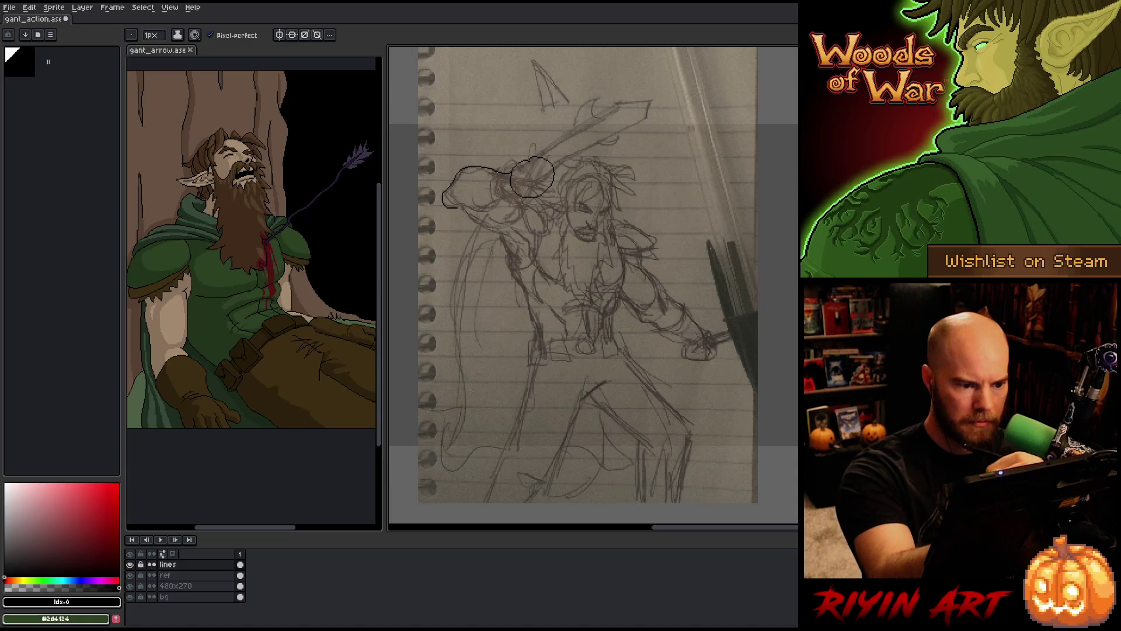
pyautogui.moveTo(494, 205); pyautogui.dragTo(478, 211)
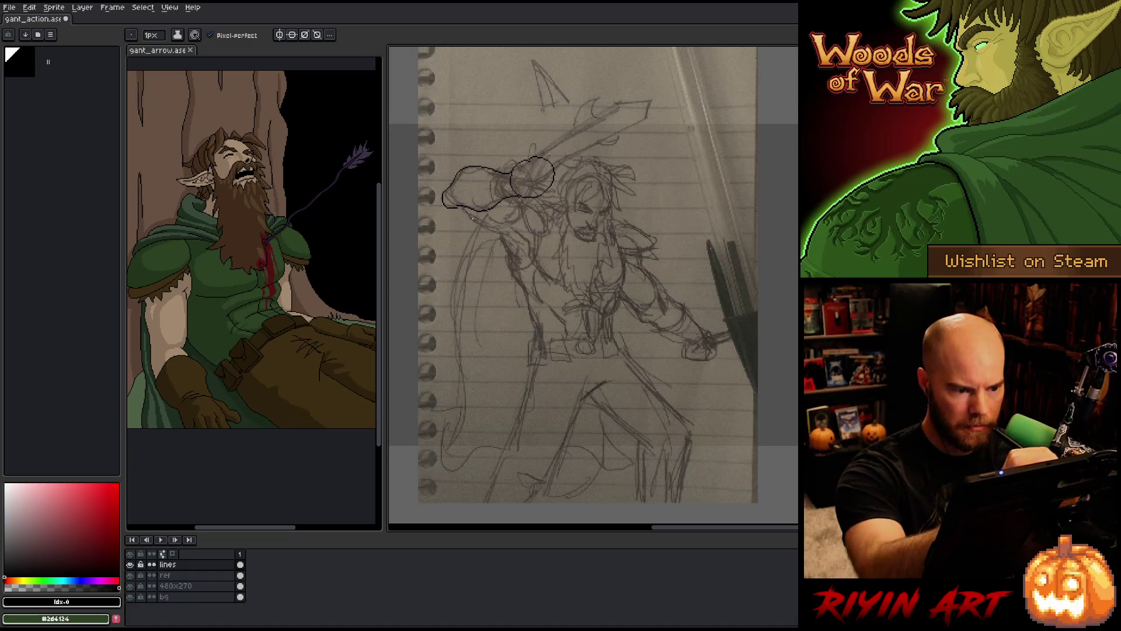
pyautogui.moveTo(460, 211); pyautogui.dragTo(488, 230)
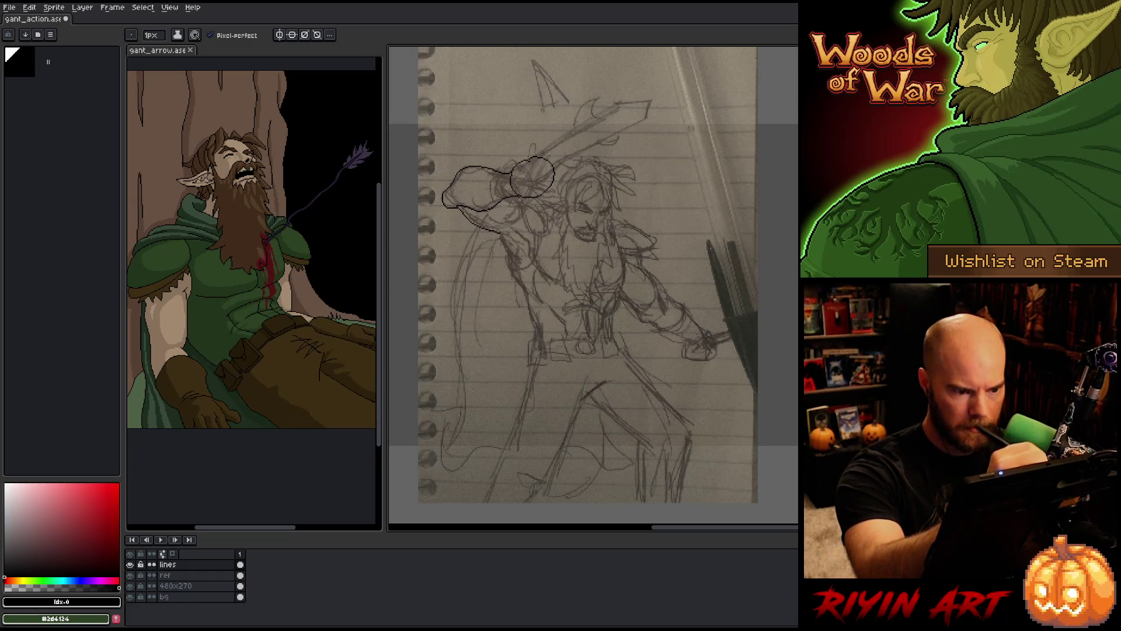
# Undo the failed lower-shoulder strokes and erase the stray line below the shoulder circle
pyautogui.hotkey('ctrl', 'z')
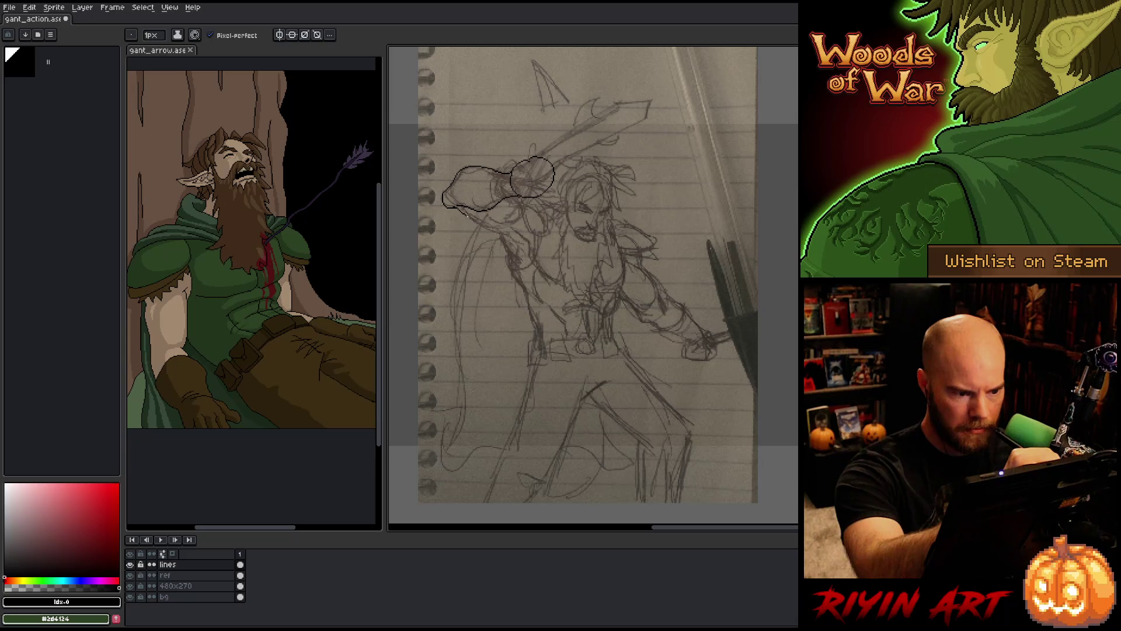
pyautogui.moveTo(467, 216); pyautogui.dragTo(510, 236)
pyautogui.hotkey('ctrl', 'z')
pyautogui.press('b')
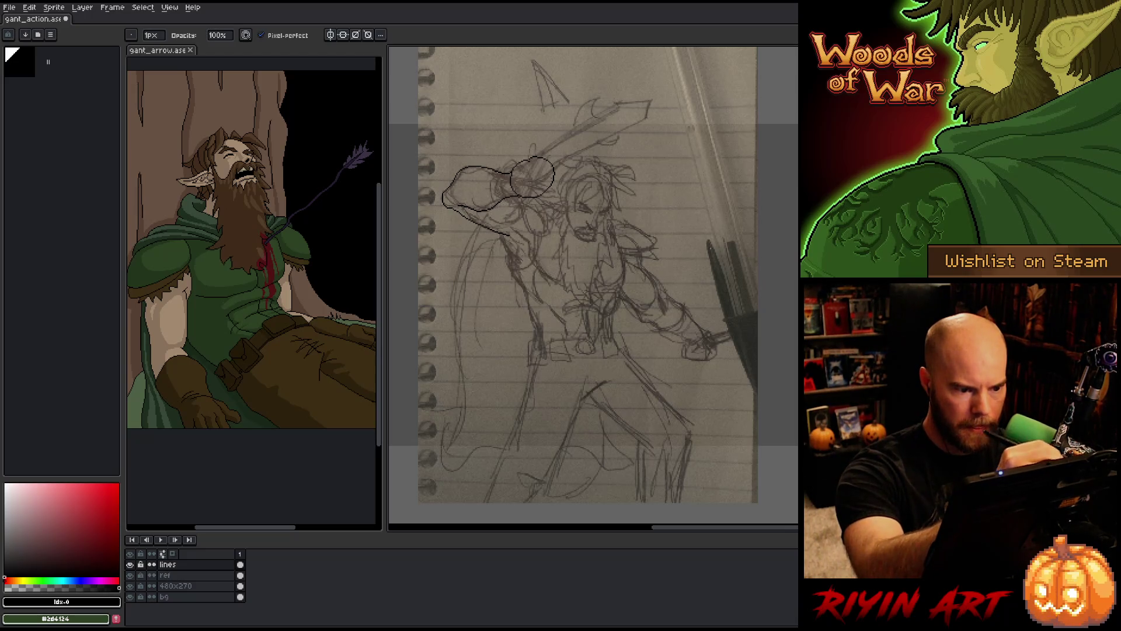
pyautogui.press('e')
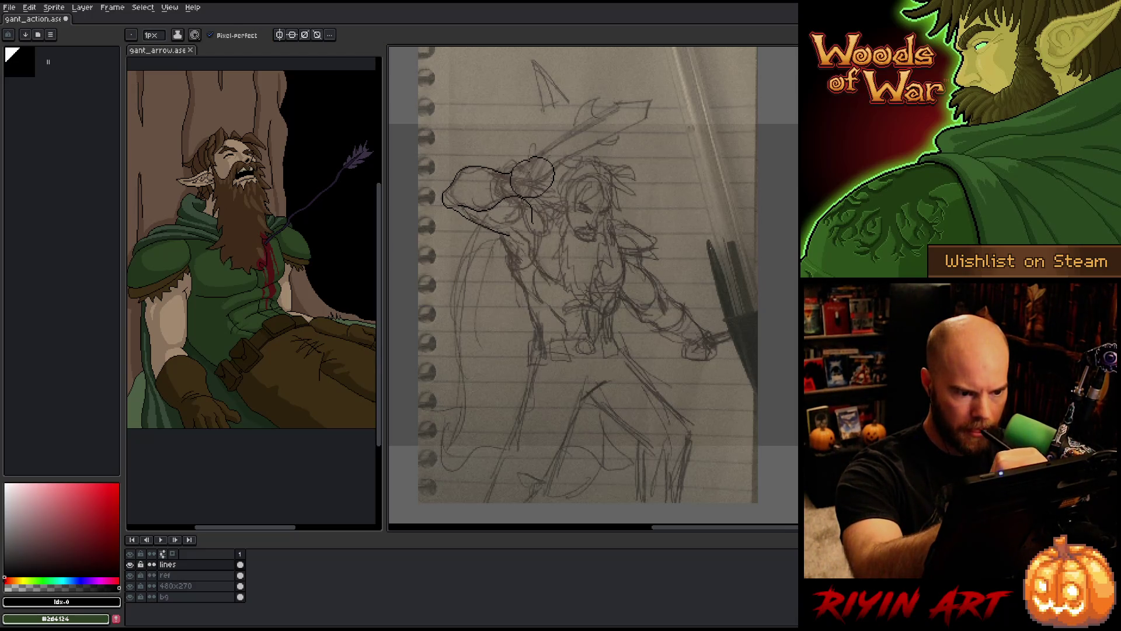
pyautogui.moveTo(531, 204); pyautogui.dragTo(529, 222)
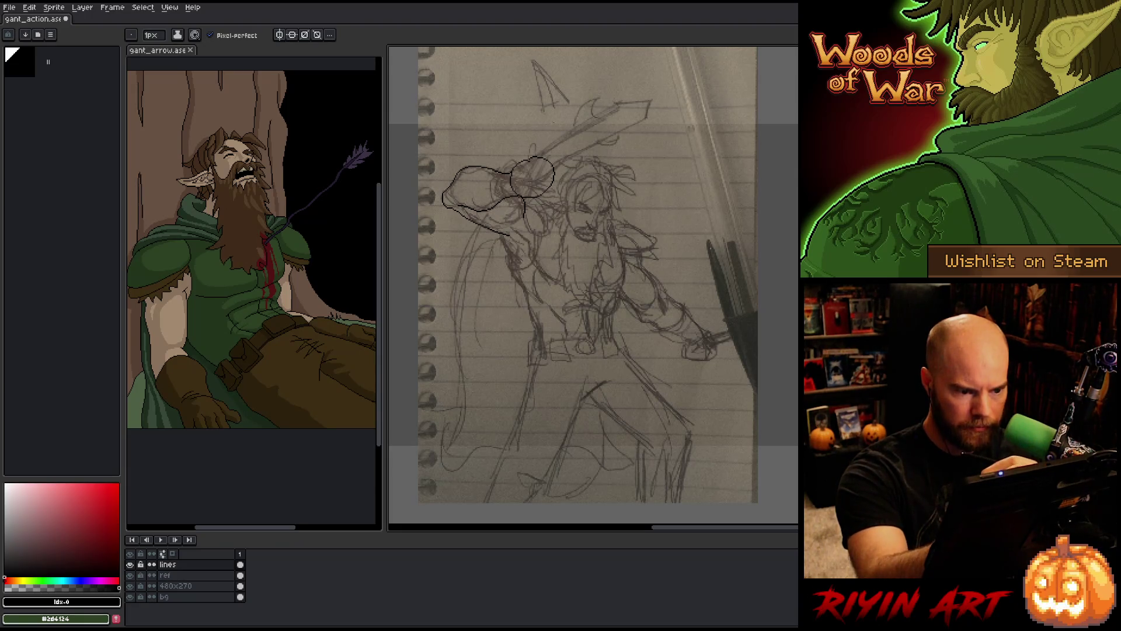
# Ink the outline running down the raised arm
pyautogui.moveTo(491, 223)
pyautogui.mouseDown()
pyautogui.moveTo(527, 237)
pyautogui.moveTo(520, 227)
pyautogui.moveTo(535, 257)
pyautogui.moveTo(503, 255)
pyautogui.moveTo(518, 267)
pyautogui.mouseUp()
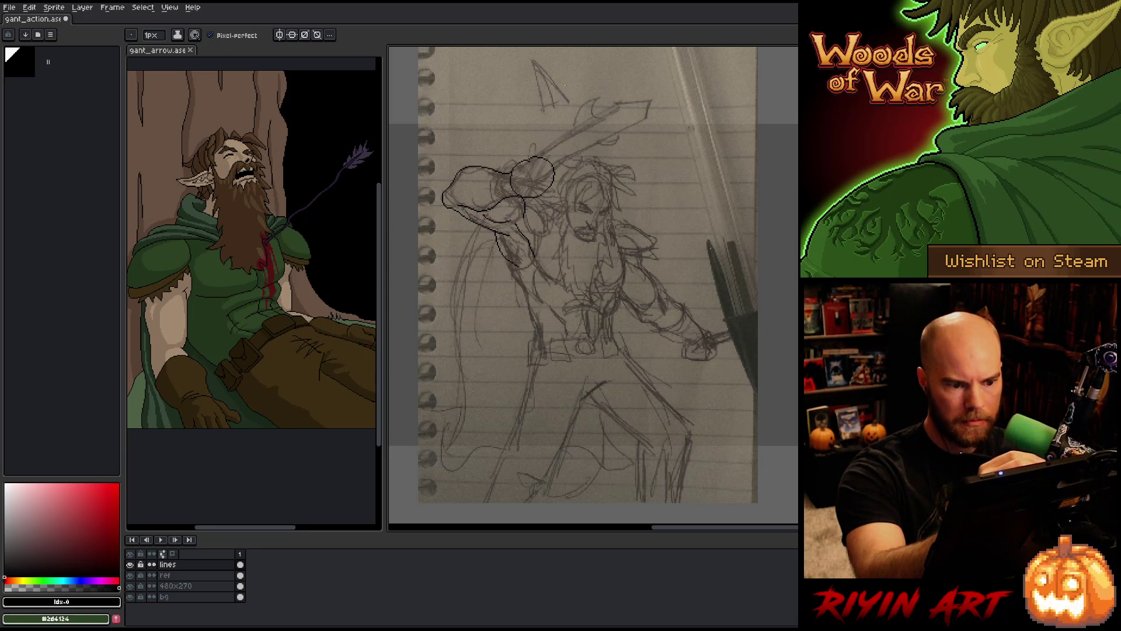
pyautogui.hotkey('ctrl', 'z')
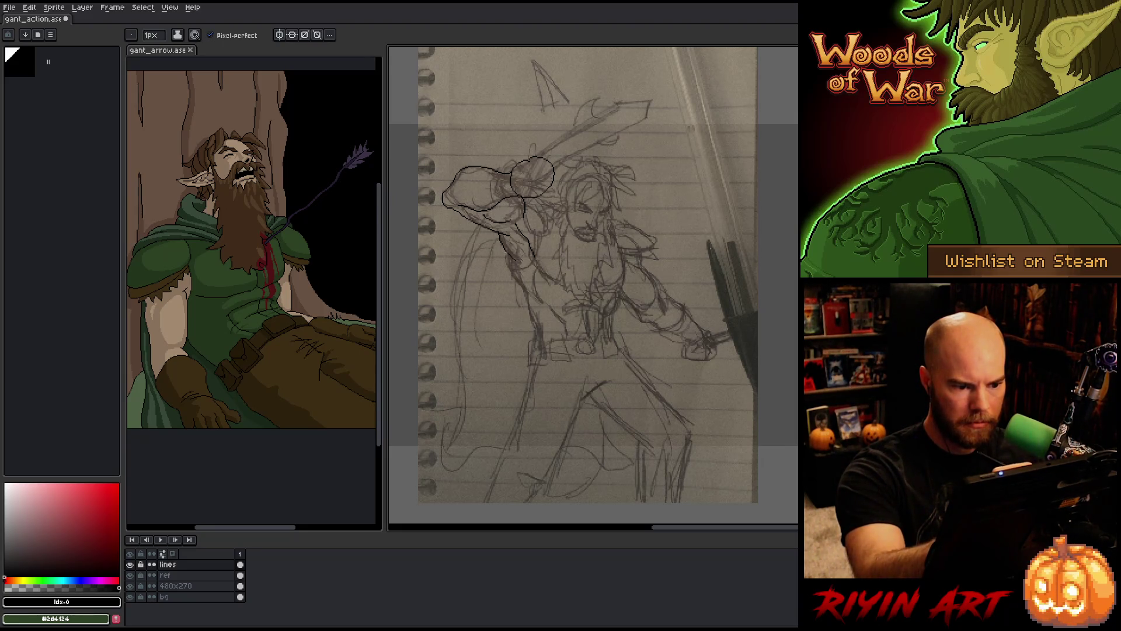
pyautogui.moveTo(504, 248); pyautogui.dragTo(530, 305)
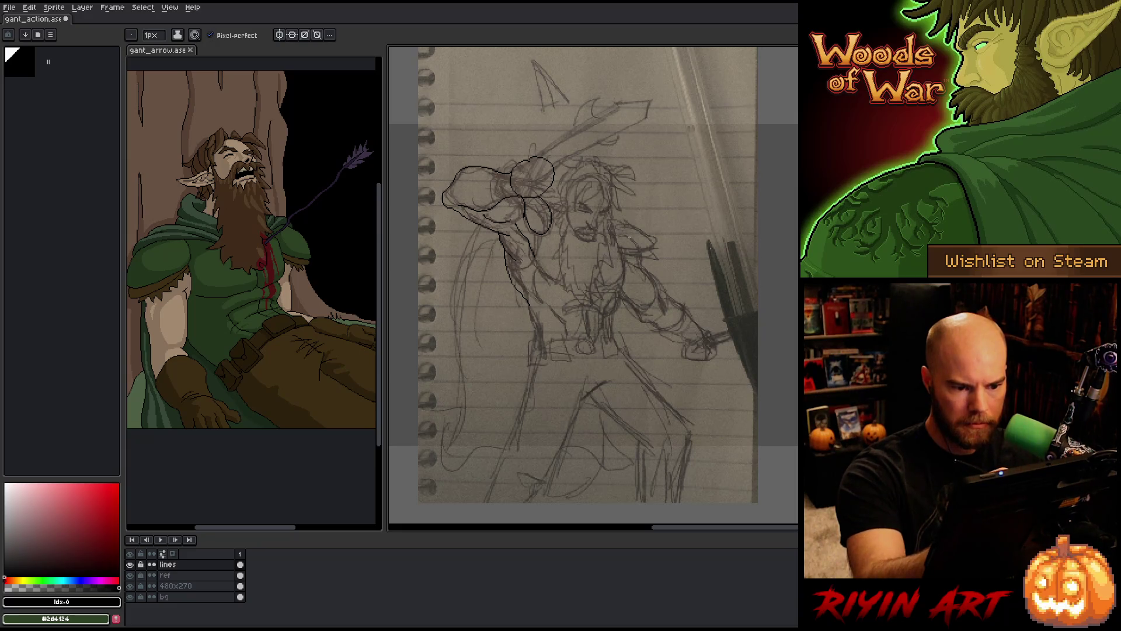
# Ink the curve at the right of the chest, discarding misplaced chest strokes
pyautogui.moveTo(622, 247)
pyautogui.mouseDown()
pyautogui.moveTo(627, 276)
pyautogui.moveTo(605, 287)
pyautogui.mouseUp()
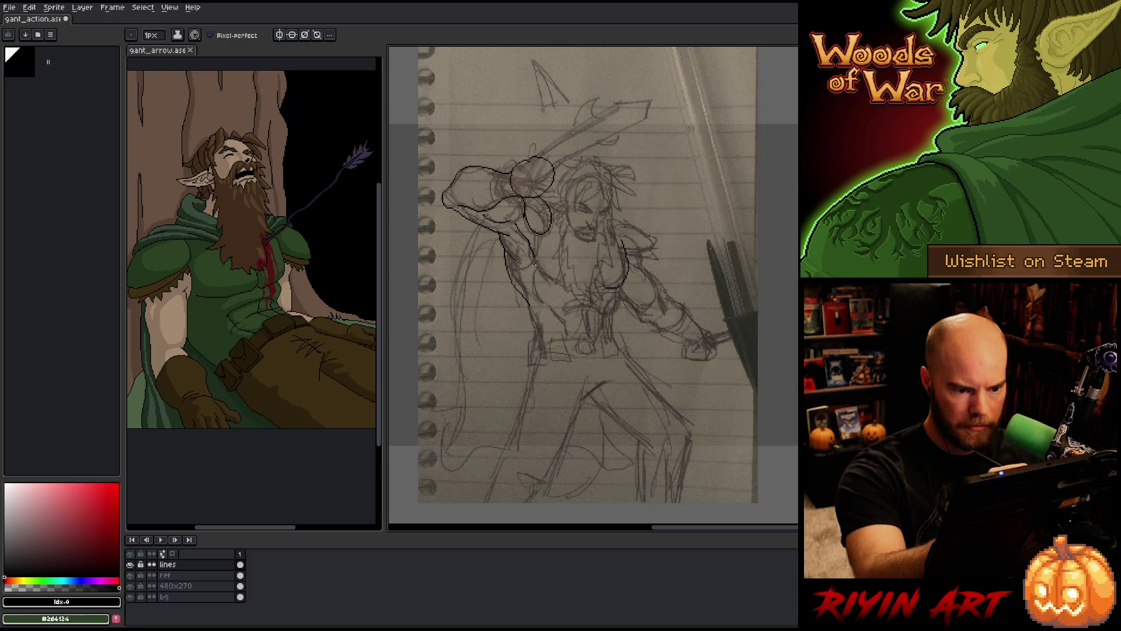
pyautogui.moveTo(535, 264); pyautogui.dragTo(577, 283)
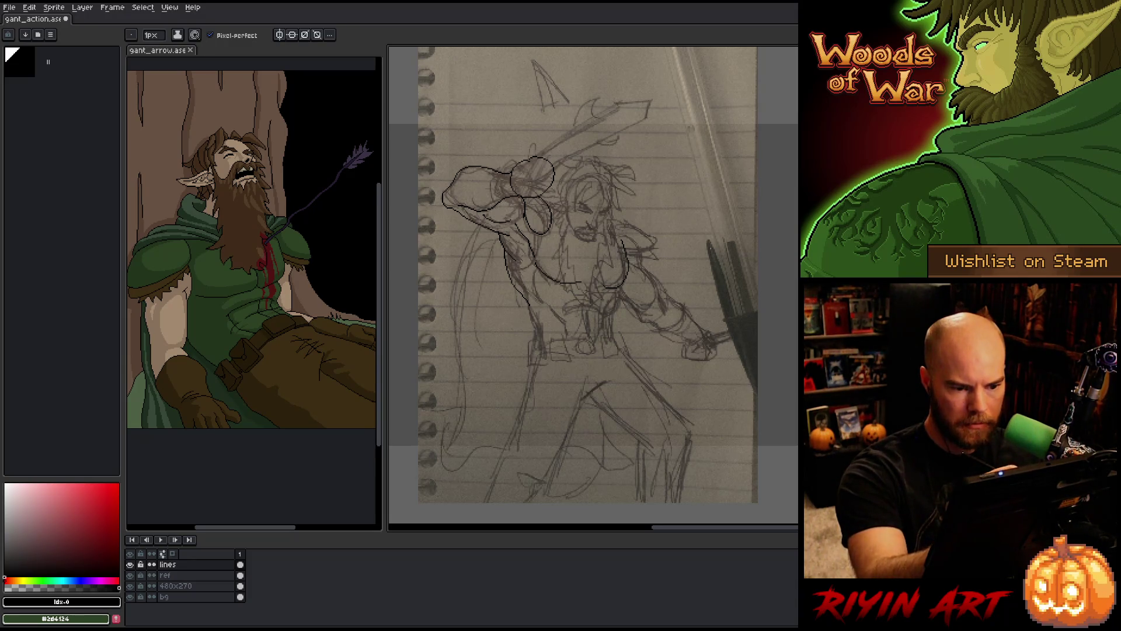
pyautogui.hotkey('ctrl', 'z')
pyautogui.moveTo(591, 258)
pyautogui.mouseDown()
pyautogui.moveTo(593, 275)
pyautogui.moveTo(575, 289)
pyautogui.mouseUp()
pyautogui.hotkey('ctrl', 'z')
pyautogui.hotkey('ctrl', 'z')
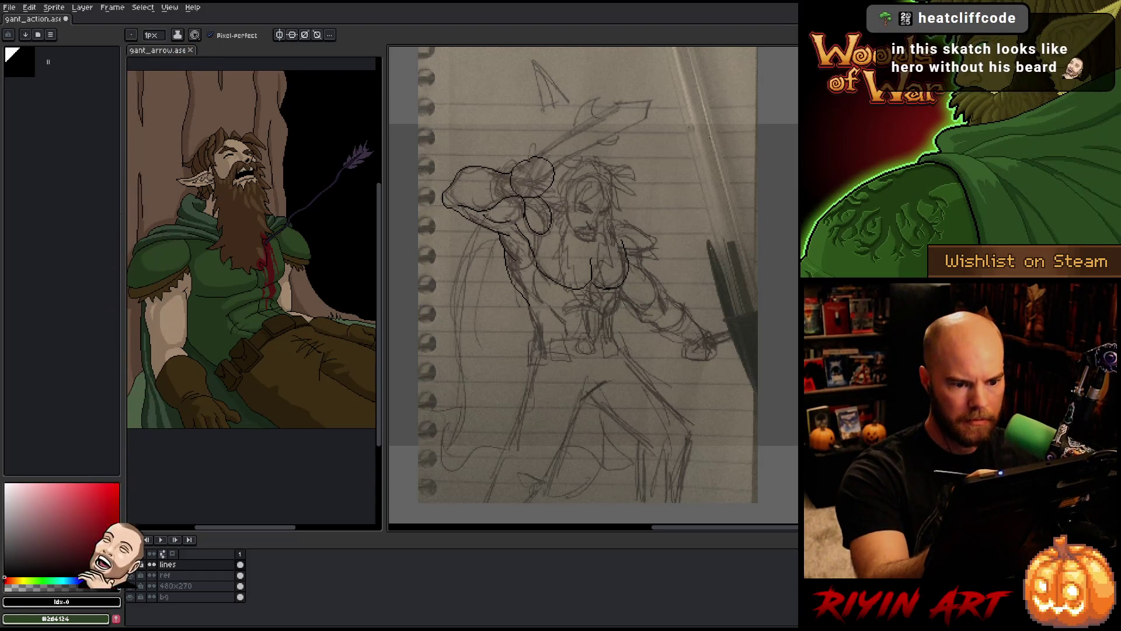
# Trace the curve under the chest down the torso, plus the torso's left side
pyautogui.moveTo(619, 290); pyautogui.dragTo(612, 315)
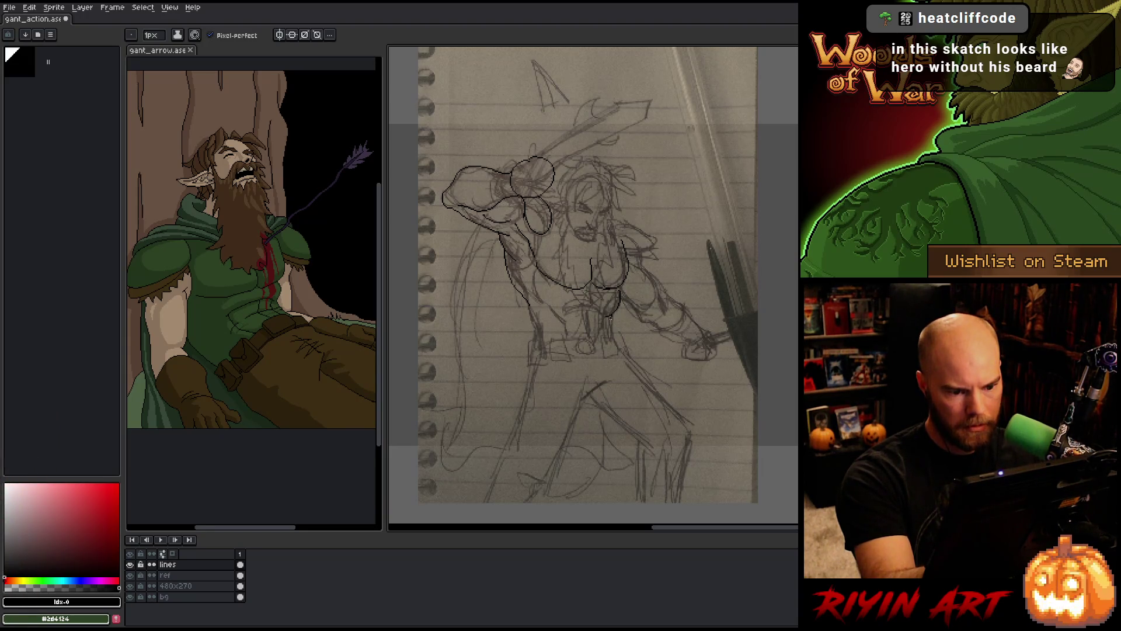
pyautogui.moveTo(612, 317); pyautogui.dragTo(610, 343)
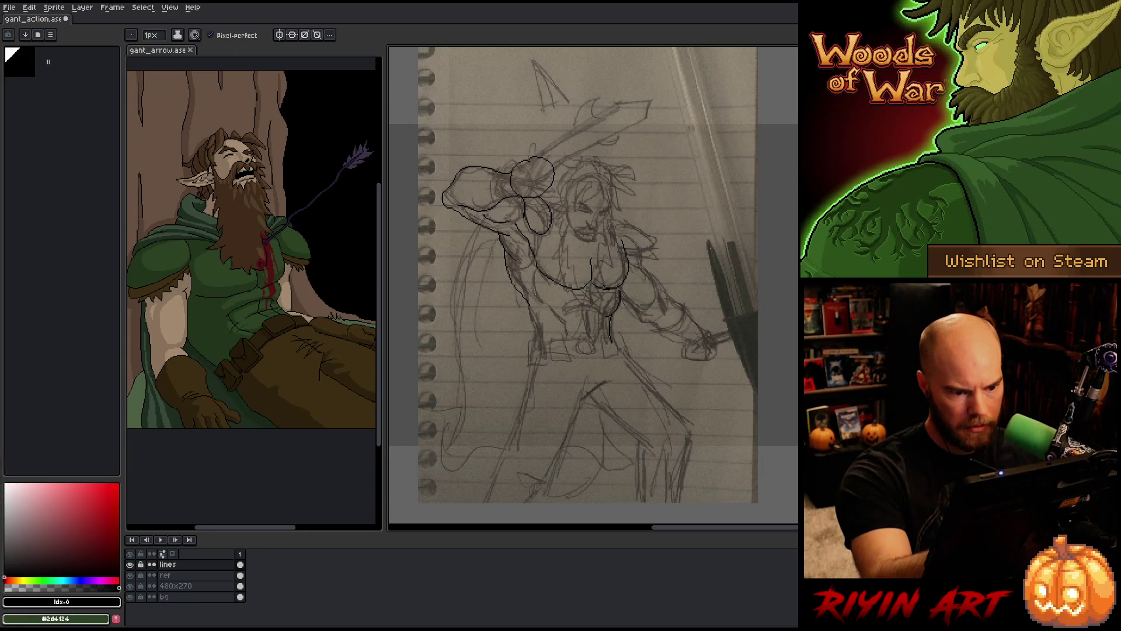
pyautogui.moveTo(530, 274); pyautogui.dragTo(534, 290)
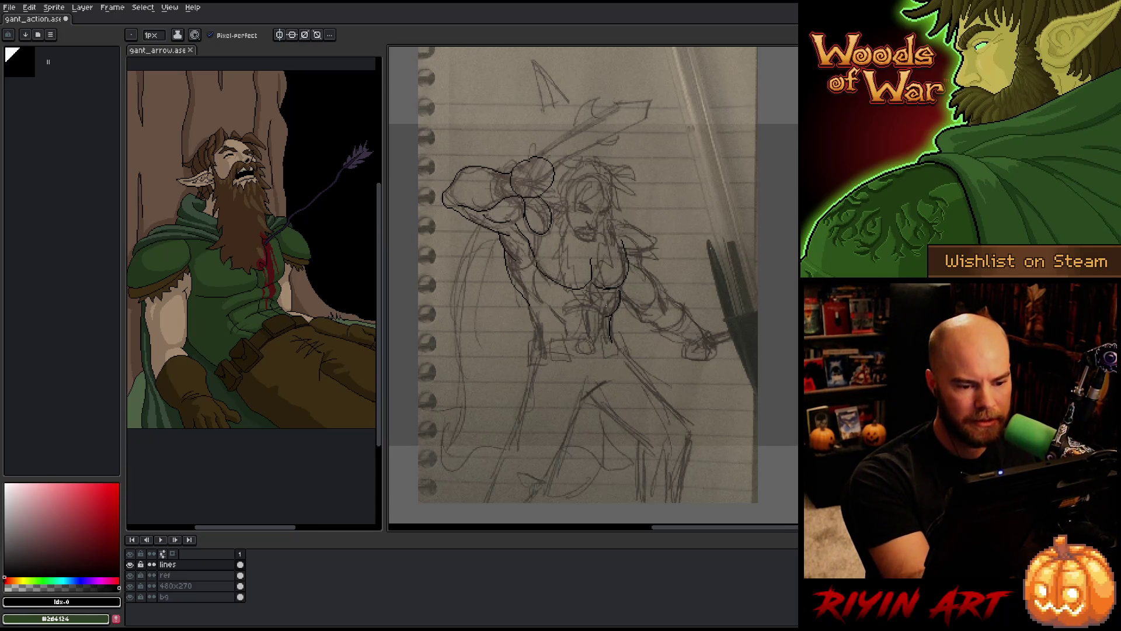
pyautogui.moveTo(594, 302); pyautogui.dragTo(557, 307)
pyautogui.hotkey('ctrl', 'z')
pyautogui.hotkey('ctrl', 'z')
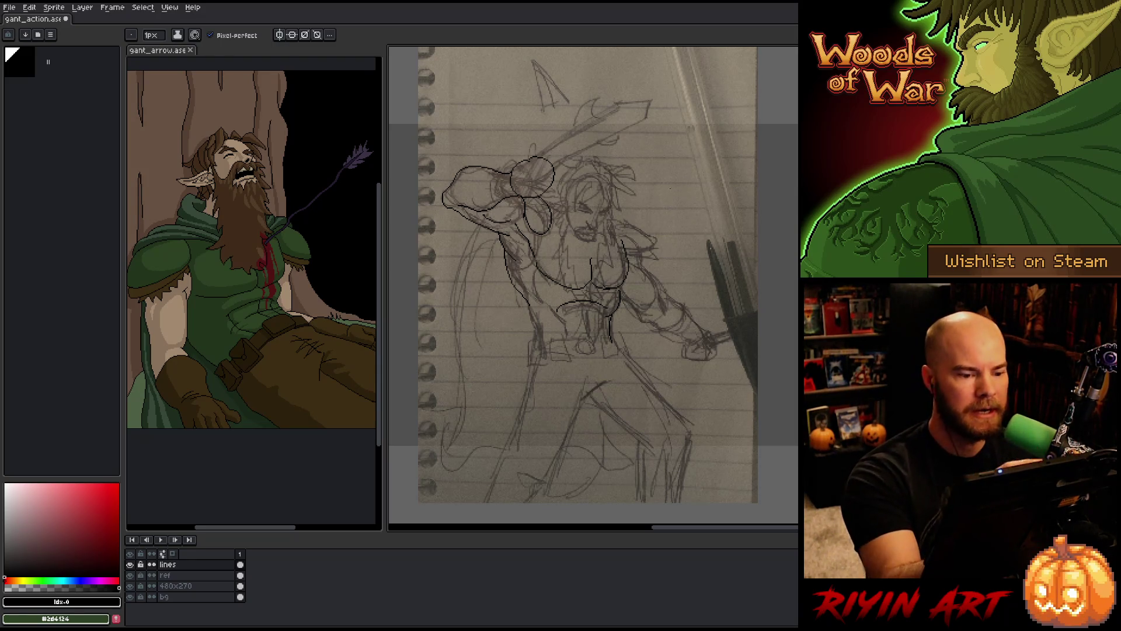
pyautogui.moveTo(528, 311); pyautogui.dragTo(539, 337)
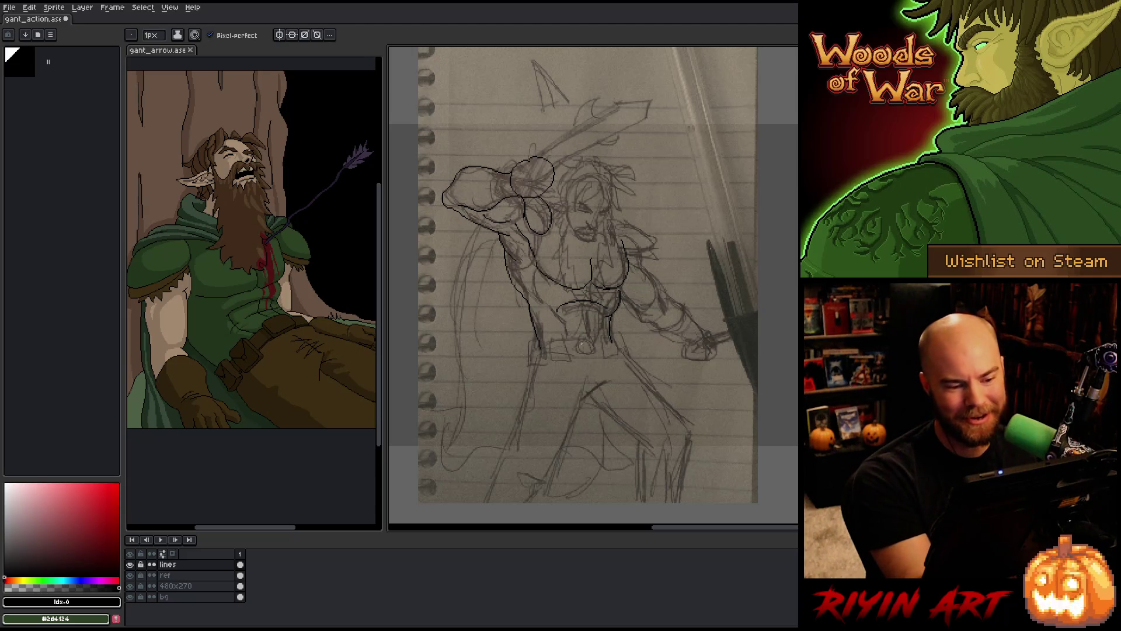
# Ink a shorter torso centre line and a short abdomen line
pyautogui.moveTo(586, 312); pyautogui.dragTo(596, 355)
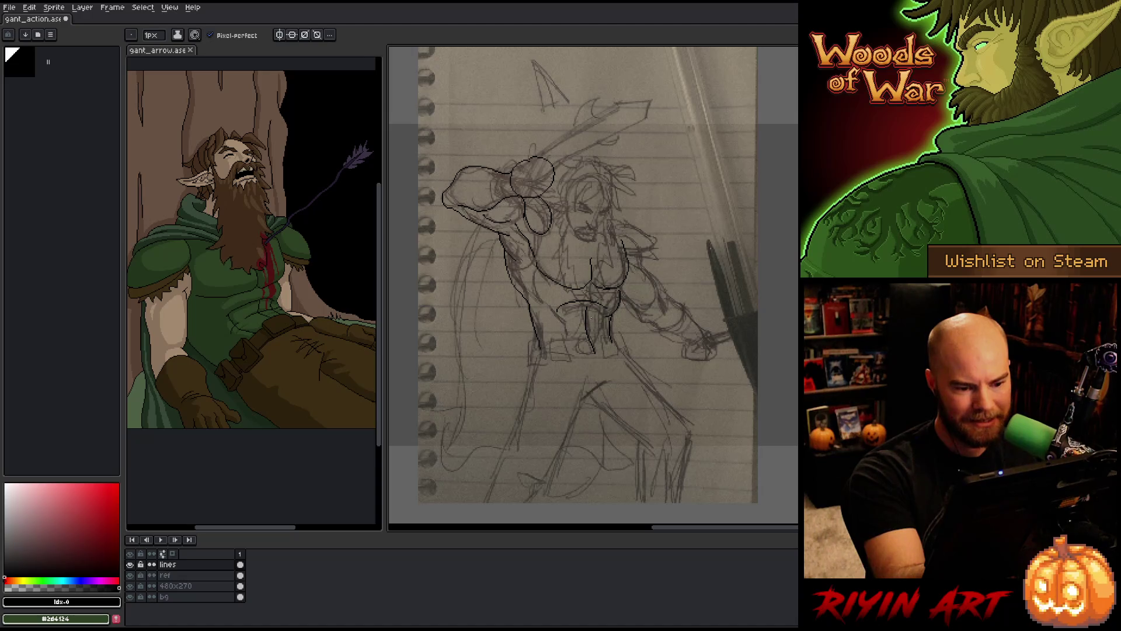
pyautogui.hotkey('ctrl', 'z')
pyautogui.moveTo(586, 305); pyautogui.dragTo(589, 336)
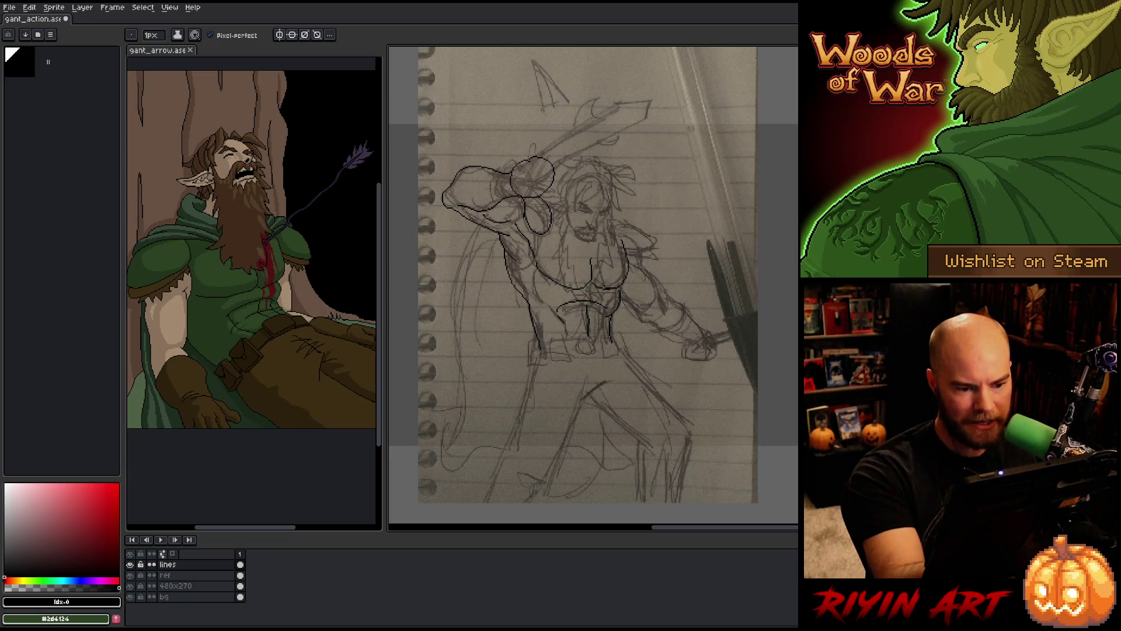
pyautogui.moveTo(564, 320); pyautogui.dragTo(571, 354)
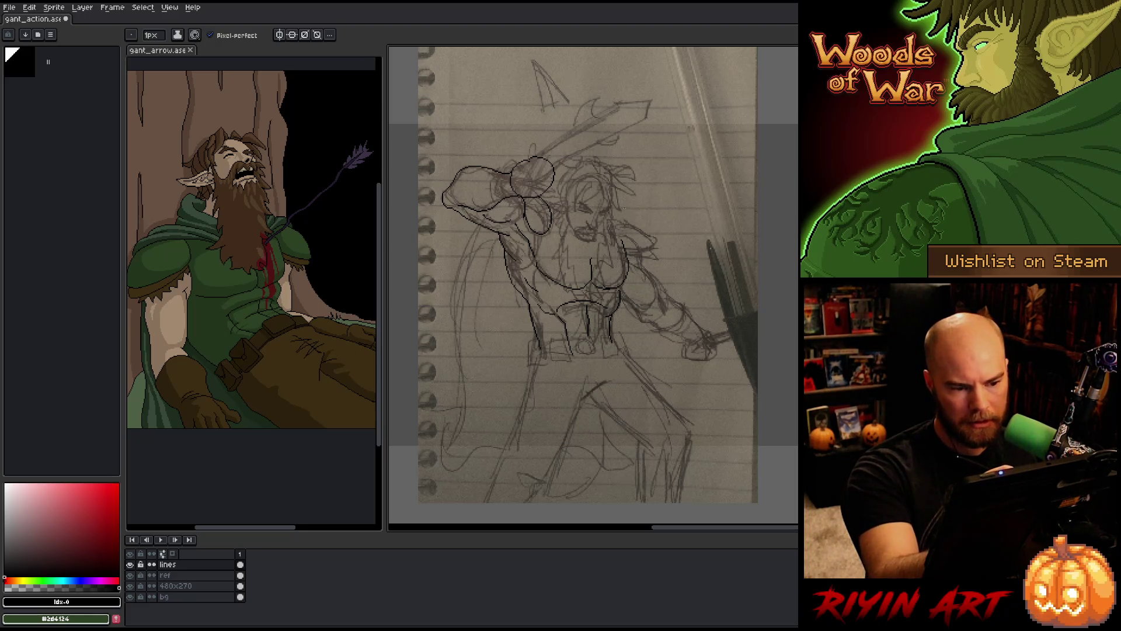
# Outline the top of the right shoulder and the shoulder ellipse's left edge
pyautogui.moveTo(615, 220)
pyautogui.mouseDown()
pyautogui.moveTo(648, 230)
pyautogui.moveTo(627, 250)
pyautogui.mouseUp()
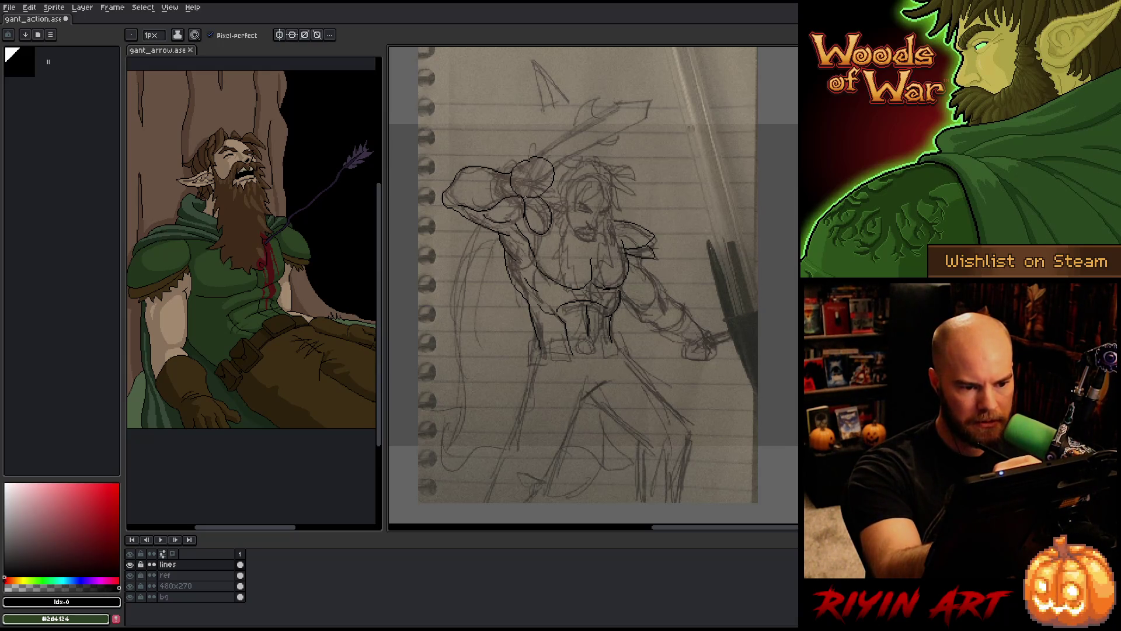
pyautogui.moveTo(531, 204); pyautogui.dragTo(542, 236)
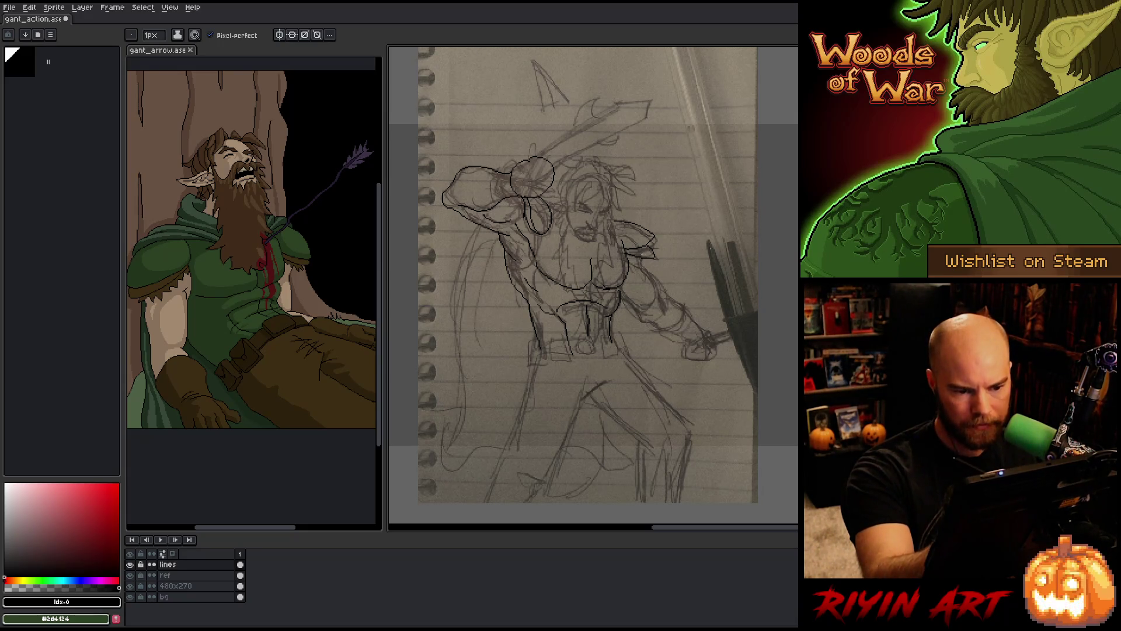
pyautogui.moveTo(657, 265)
pyautogui.mouseDown()
pyautogui.moveTo(601, 217)
pyautogui.moveTo(644, 198)
pyautogui.mouseUp()
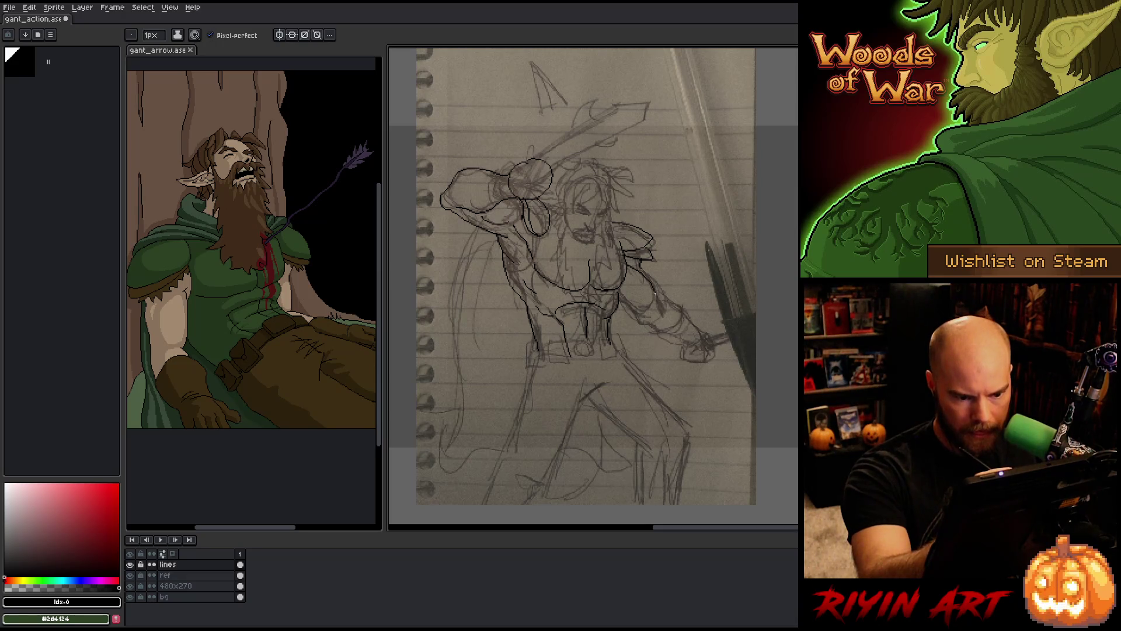
# Ink the arm edges and the forearm outline, dropping extra detail strokes
pyautogui.moveTo(623, 294); pyautogui.dragTo(637, 310)
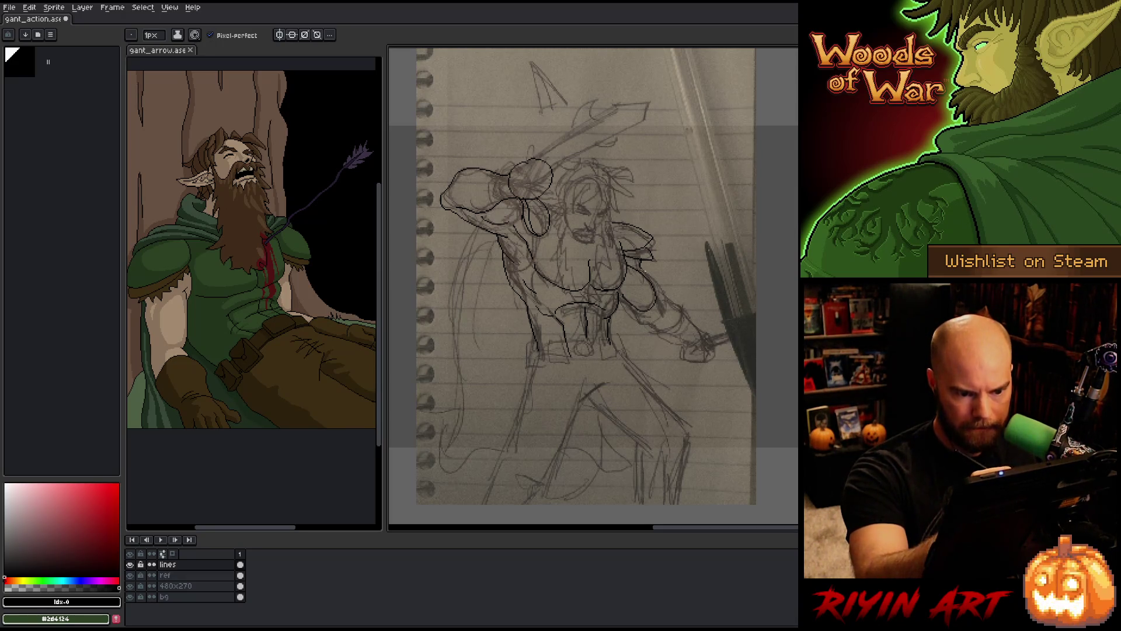
pyautogui.moveTo(647, 270); pyautogui.dragTo(658, 285)
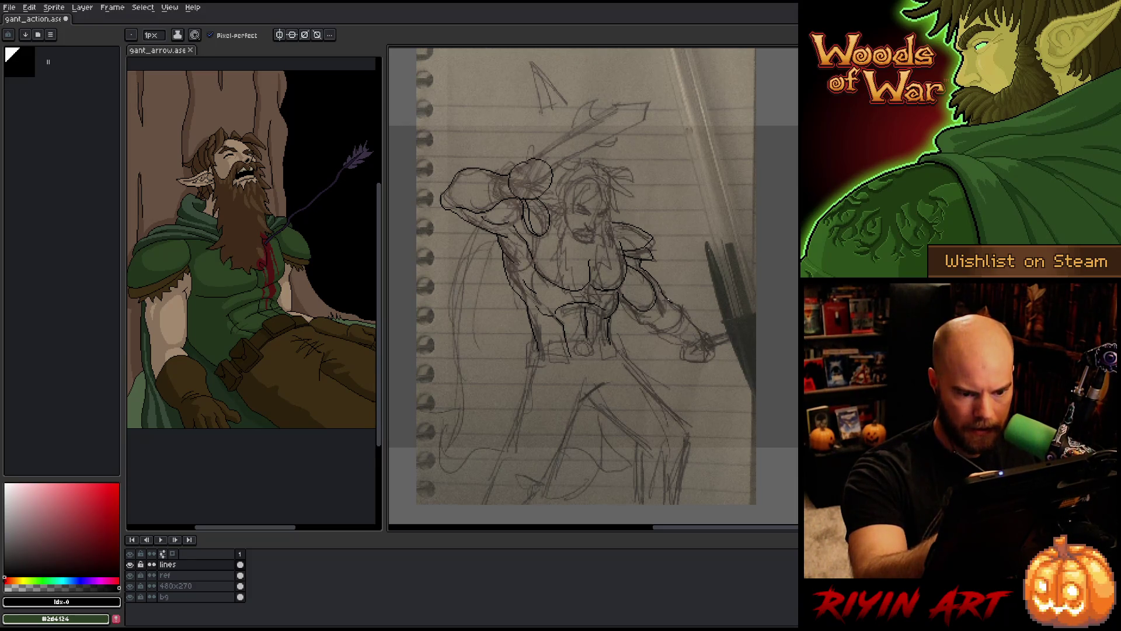
pyautogui.moveTo(669, 299); pyautogui.dragTo(713, 335)
pyautogui.hotkey('ctrl', 'z')
pyautogui.hotkey('ctrl', 'z')
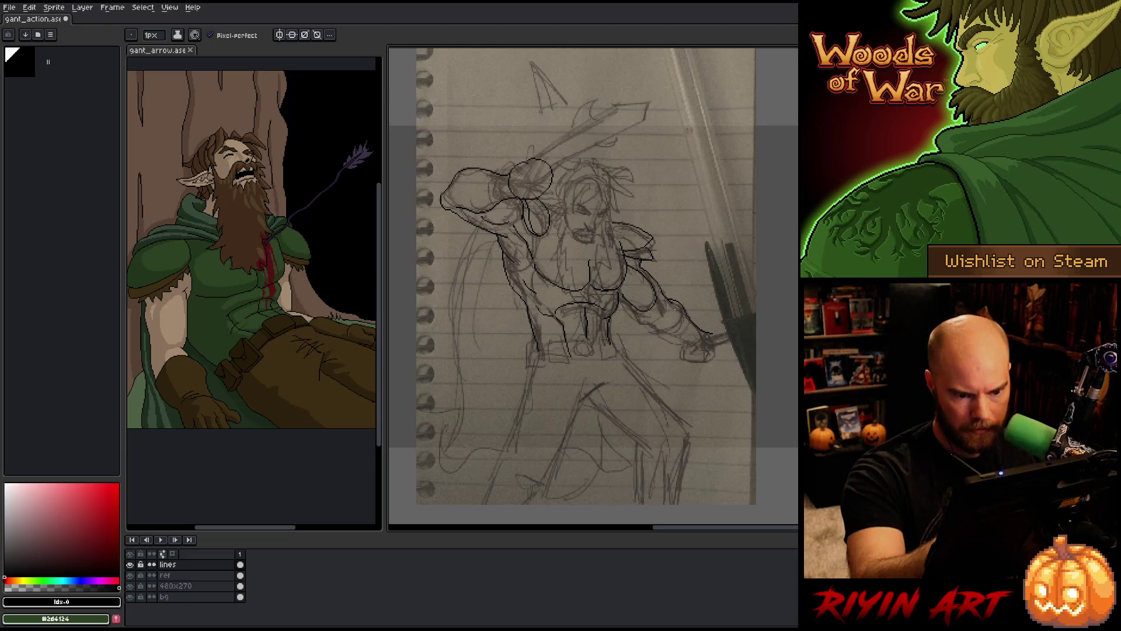
pyautogui.hotkey('ctrl', 'z')
pyautogui.moveTo(671, 300); pyautogui.dragTo(713, 338)
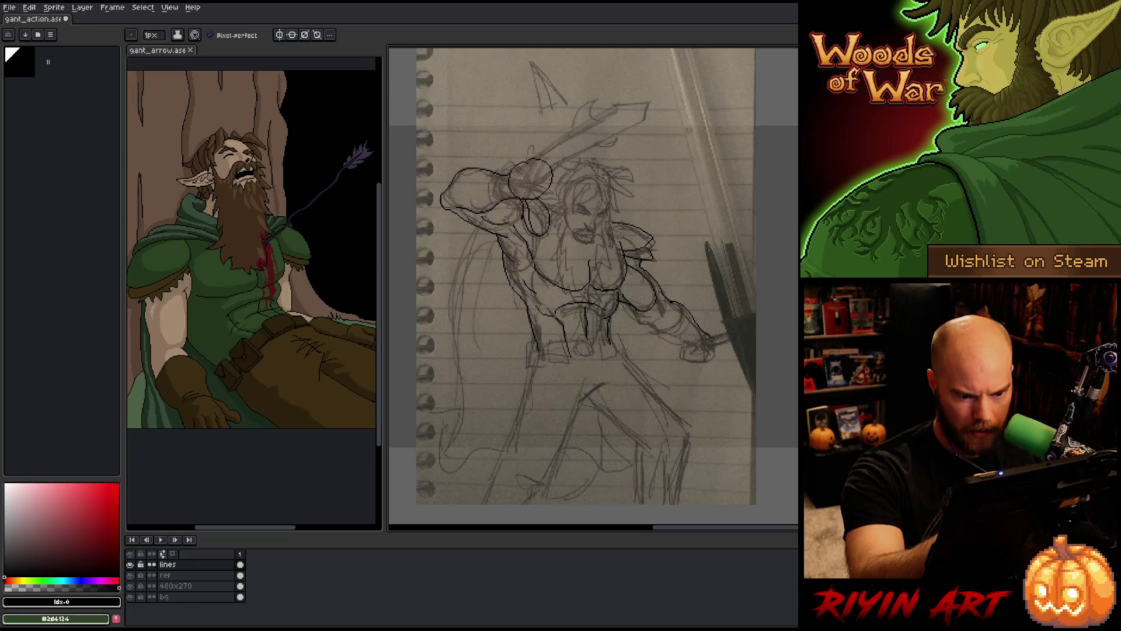
pyautogui.moveTo(642, 313); pyautogui.dragTo(672, 326)
pyautogui.hotkey('ctrl', 'z')
pyautogui.hotkey('ctrl', 'z')
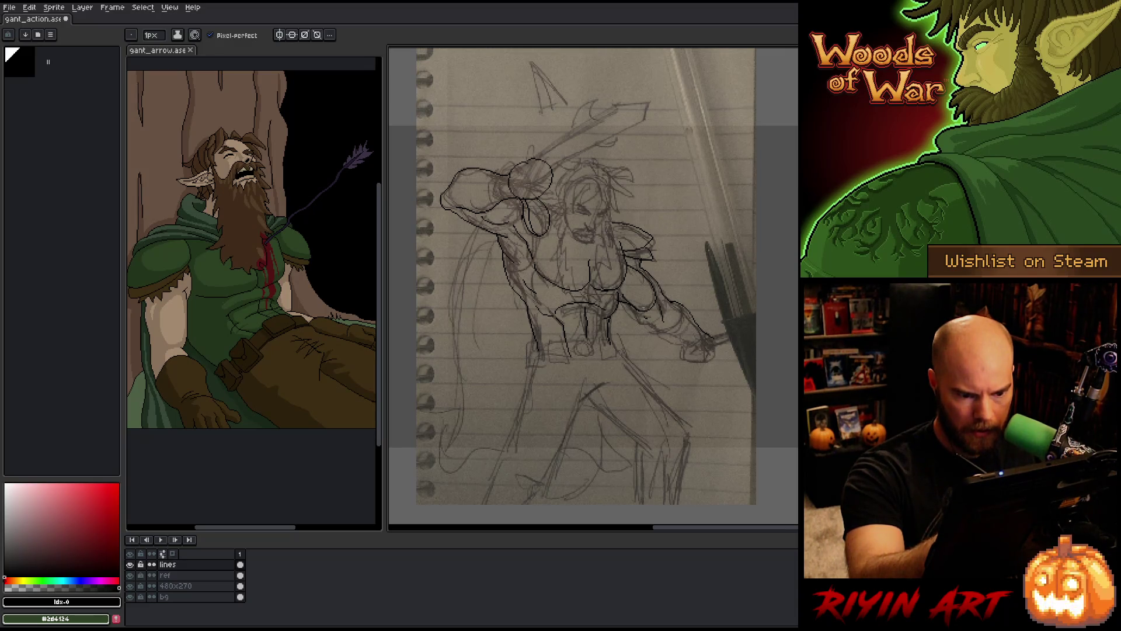
# Draw the curve of the clenched right hand, discarding a stray round shape
pyautogui.press('b')
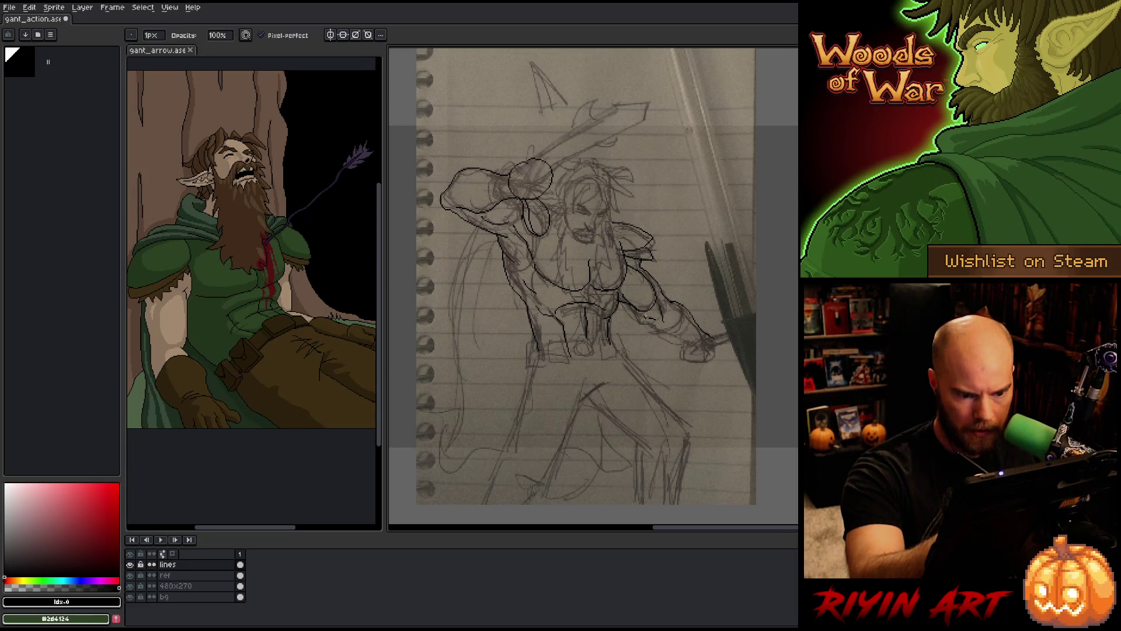
pyautogui.press('e')
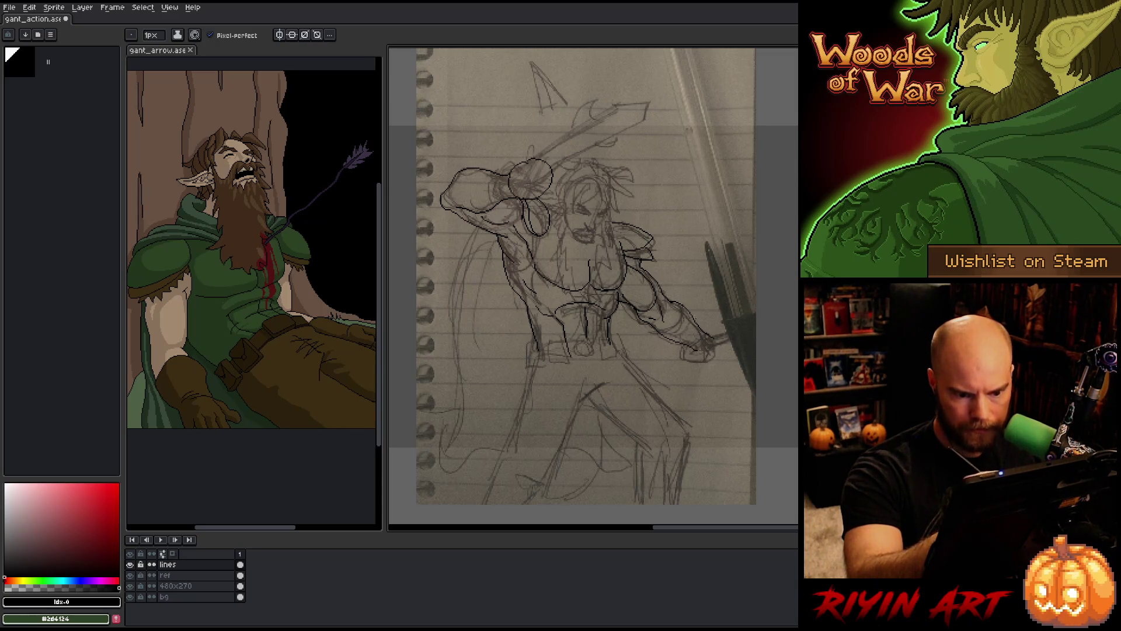
pyautogui.moveTo(717, 342); pyautogui.dragTo(722, 356)
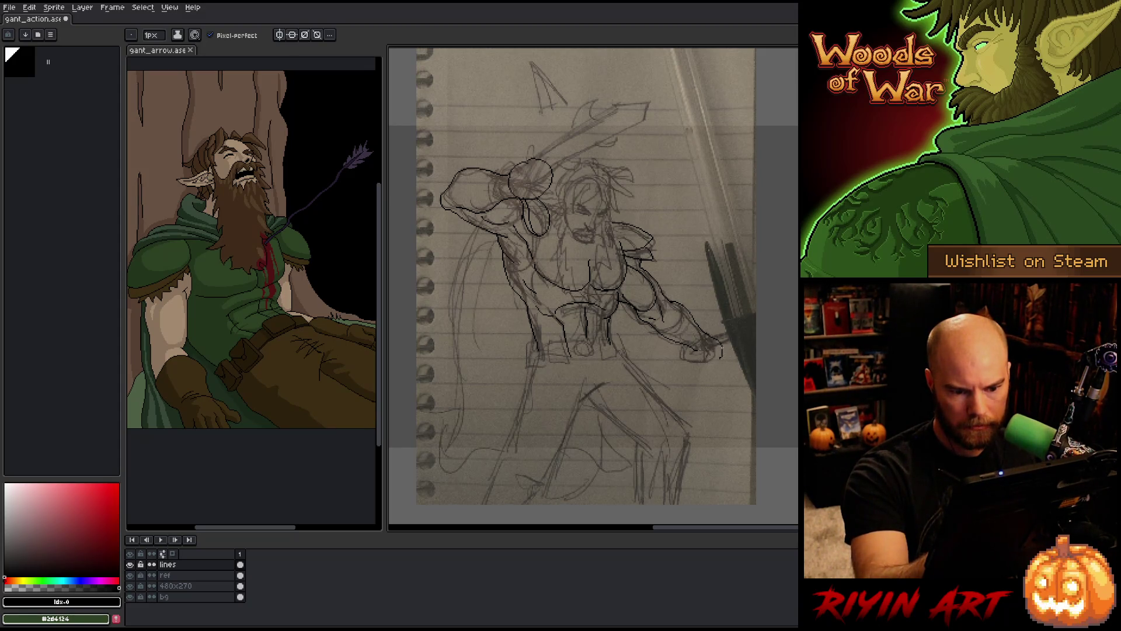
pyautogui.hotkey('ctrl', 'z')
pyautogui.moveTo(723, 349); pyautogui.dragTo(706, 368)
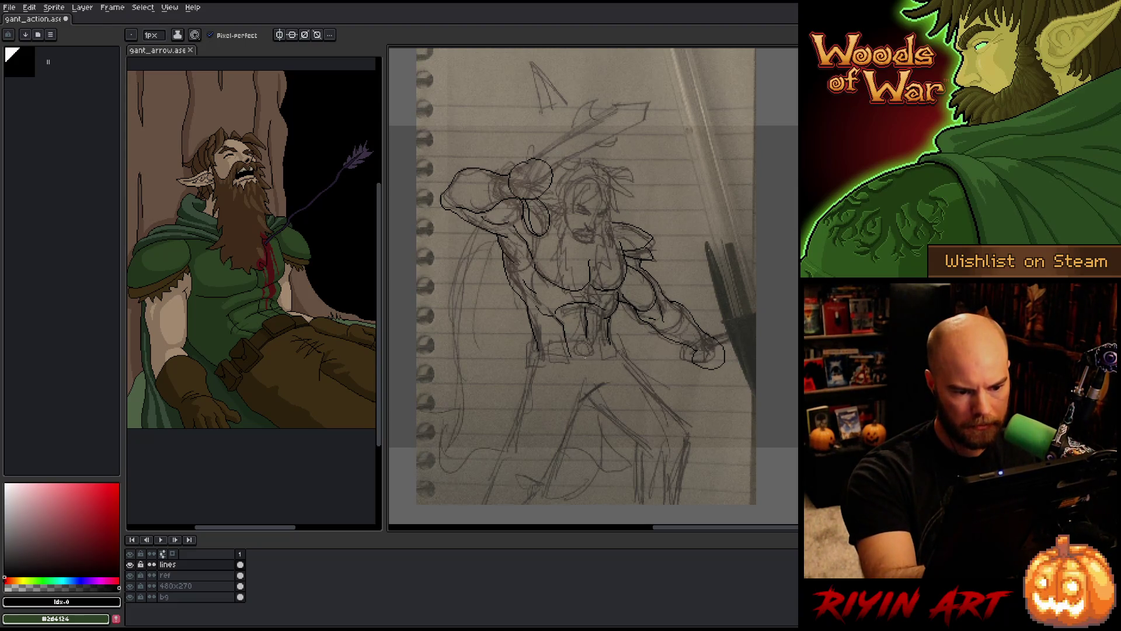
pyautogui.moveTo(586, 354)
pyautogui.mouseDown()
pyautogui.moveTo(598, 350)
pyautogui.moveTo(587, 369)
pyautogui.moveTo(584, 353)
pyautogui.moveTo(604, 366)
pyautogui.moveTo(584, 355)
pyautogui.moveTo(601, 349)
pyautogui.moveTo(587, 371)
pyautogui.moveTo(611, 368)
pyautogui.moveTo(587, 371)
pyautogui.moveTo(574, 358)
pyautogui.moveTo(533, 367)
pyautogui.moveTo(538, 384)
pyautogui.mouseUp()
pyautogui.hotkey('ctrl', 'z')
pyautogui.hotkey('ctrl', 'z')
pyautogui.hotkey('ctrl', 'z')
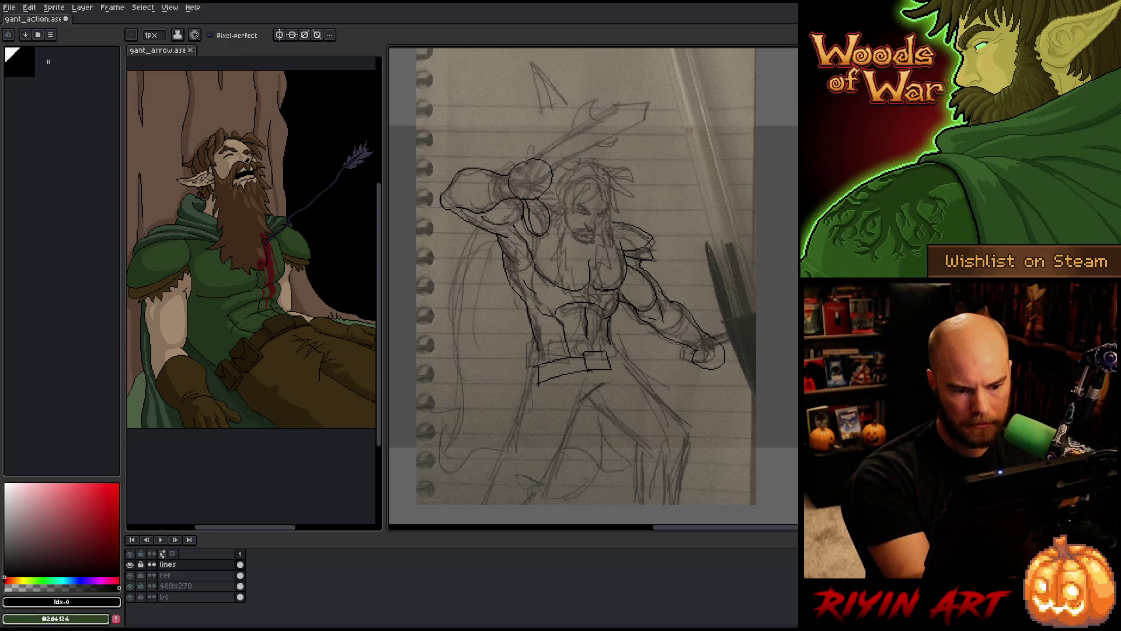
# Extend the belt line, then lasso the belt and enlarge it up and right
pyautogui.moveTo(610, 367); pyautogui.dragTo(628, 372)
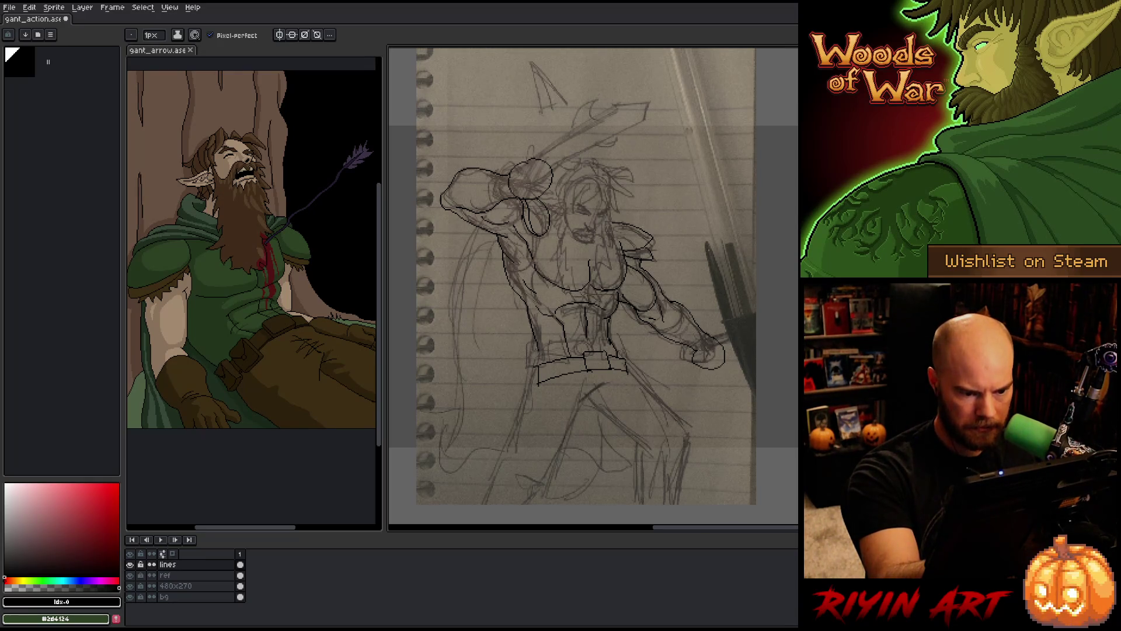
pyautogui.press('q')
pyautogui.moveTo(635, 405)
pyautogui.mouseDown()
pyautogui.moveTo(630, 359)
pyautogui.moveTo(567, 349)
pyautogui.moveTo(523, 418)
pyautogui.moveTo(643, 406)
pyautogui.mouseUp()
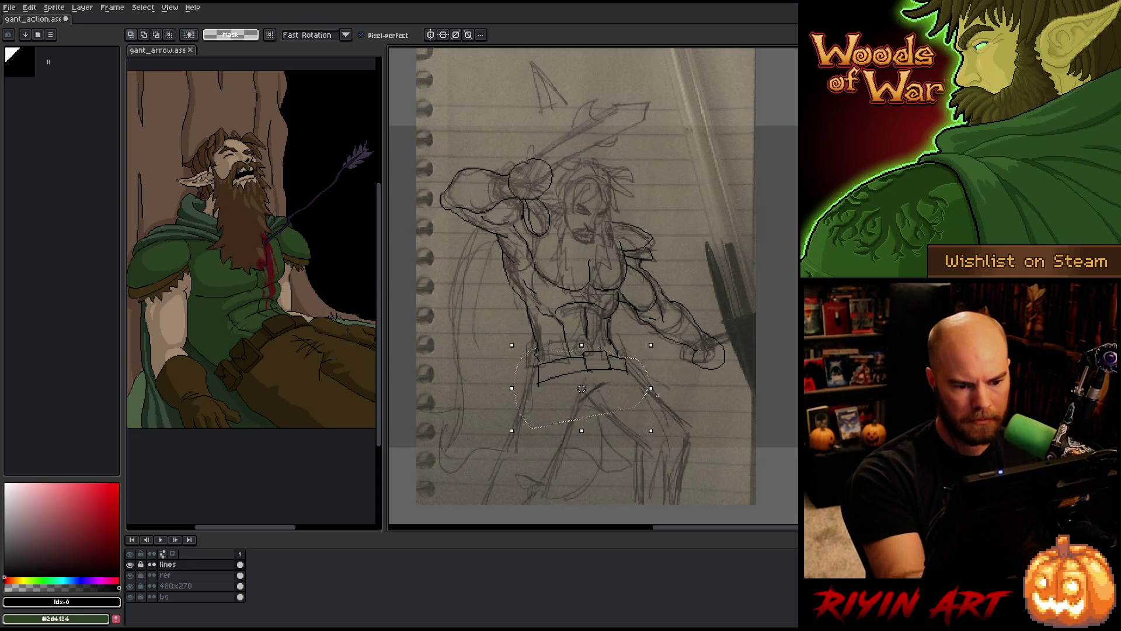
pyautogui.moveTo(651, 344); pyautogui.dragTo(673, 335)
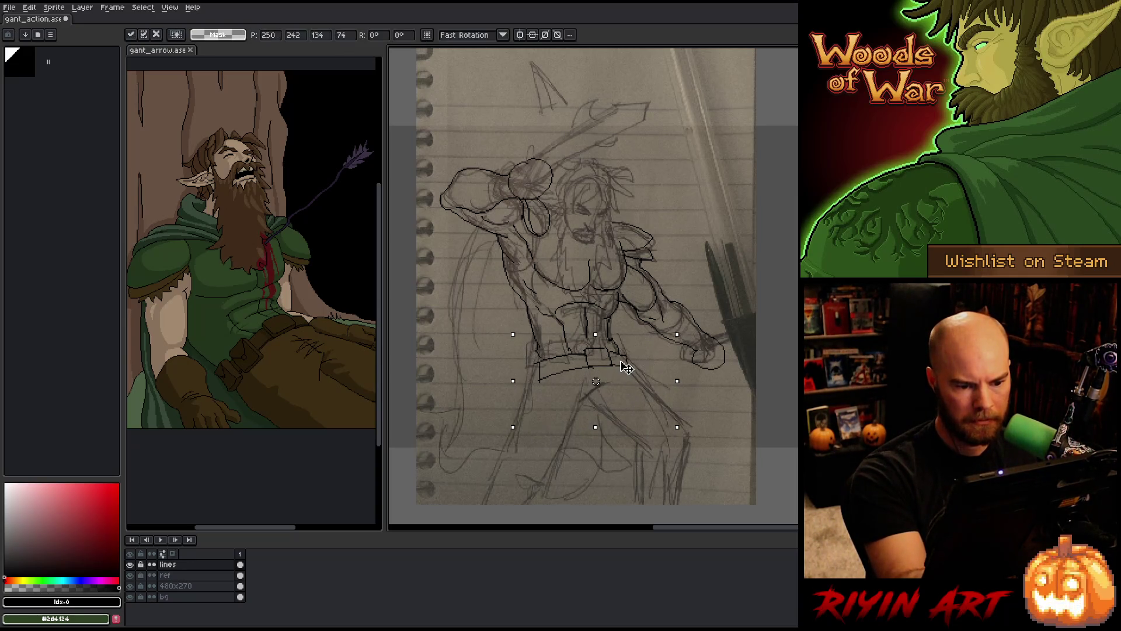
pyautogui.moveTo(614, 373); pyautogui.dragTo(625, 365)
pyautogui.press('b')
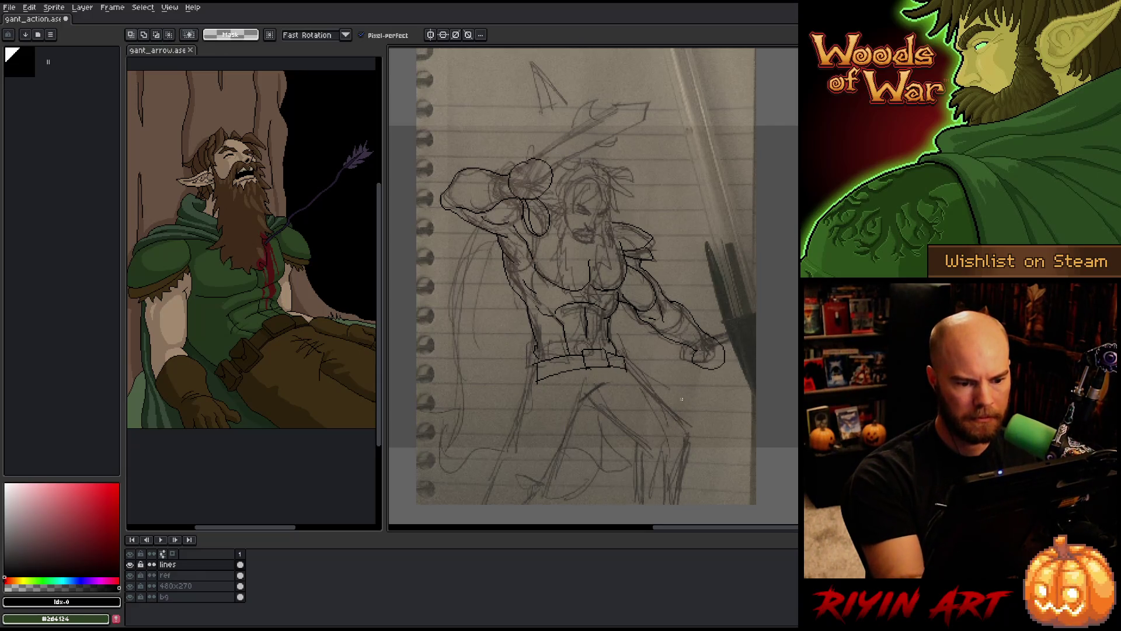
# Ink the inner leg line and the outer line of the left leg below the belt
pyautogui.moveTo(583, 432); pyautogui.dragTo(622, 404)
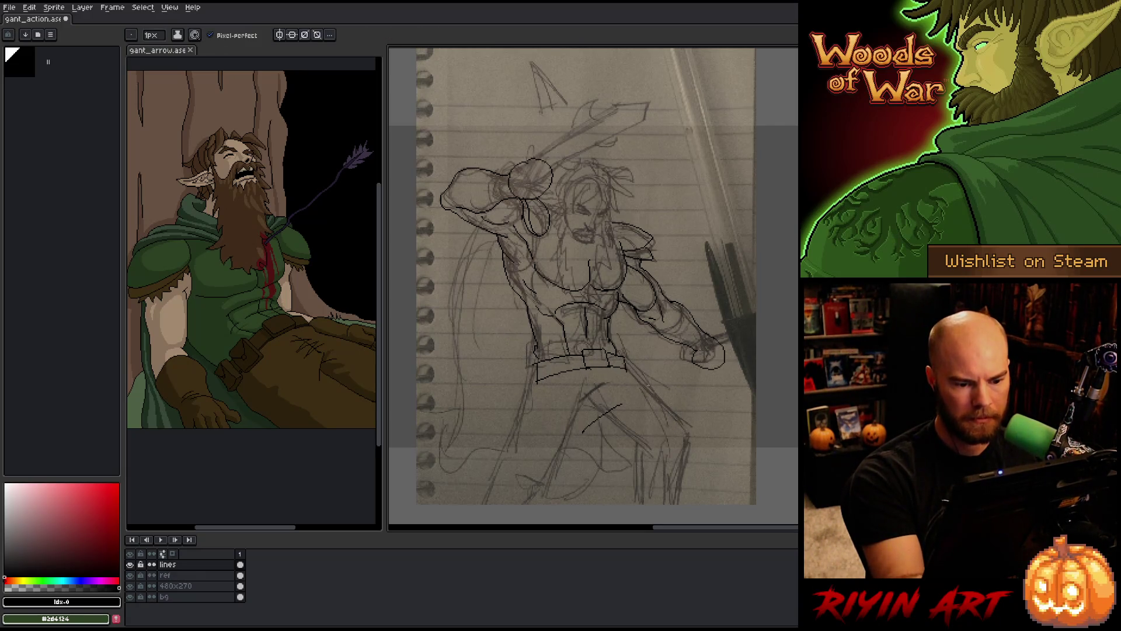
pyautogui.moveTo(668, 349); pyautogui.dragTo(674, 318)
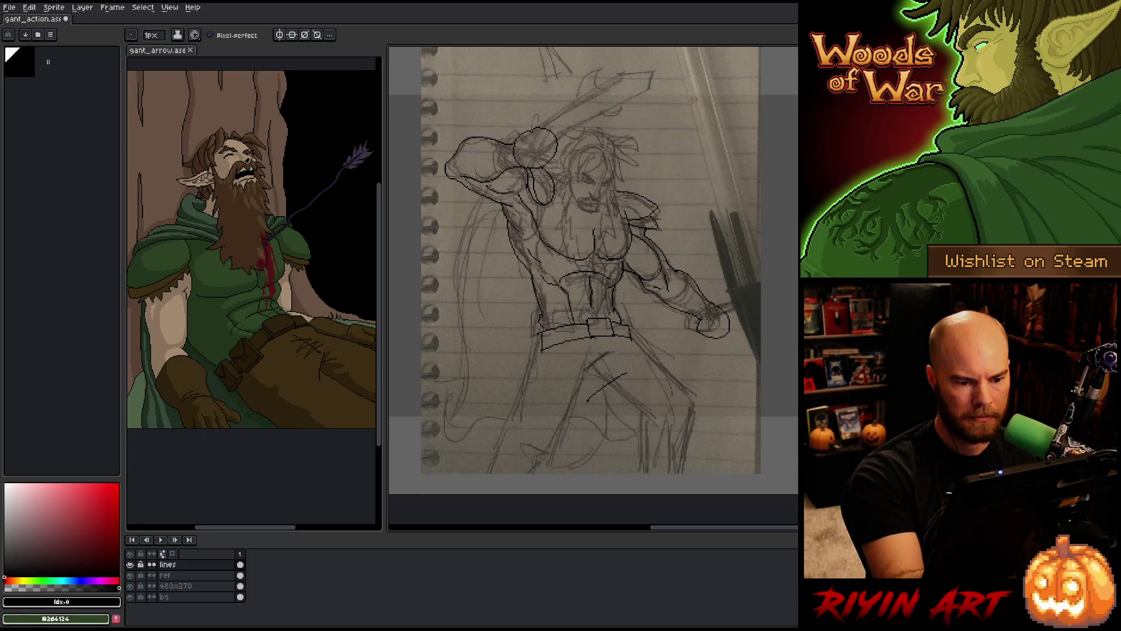
pyautogui.moveTo(540, 378); pyautogui.dragTo(501, 493)
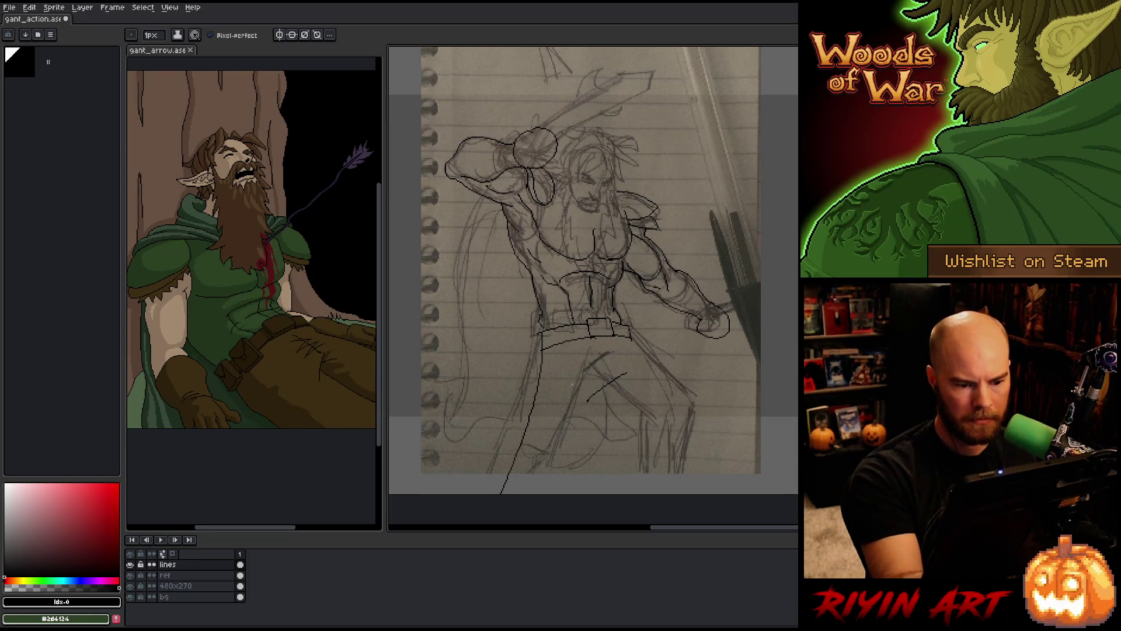
pyautogui.hotkey('ctrl', 'z')
pyautogui.moveTo(542, 351); pyautogui.dragTo(522, 474)
pyautogui.hotkey('ctrl', 'z')
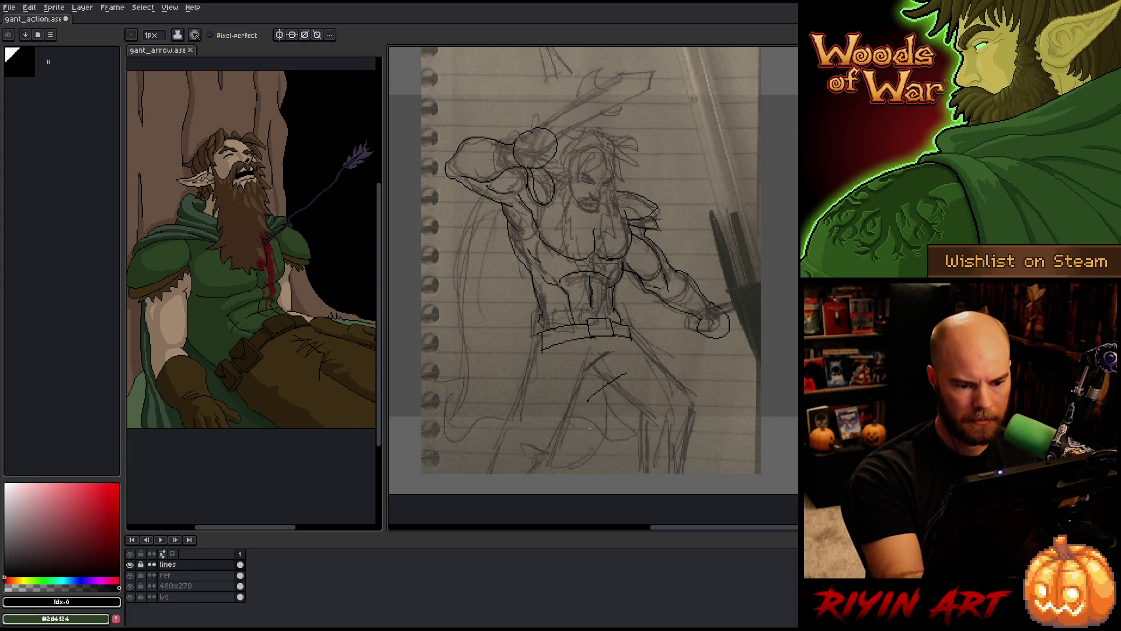
pyautogui.moveTo(595, 395); pyautogui.dragTo(549, 482)
pyautogui.moveTo(541, 353); pyautogui.dragTo(501, 489)
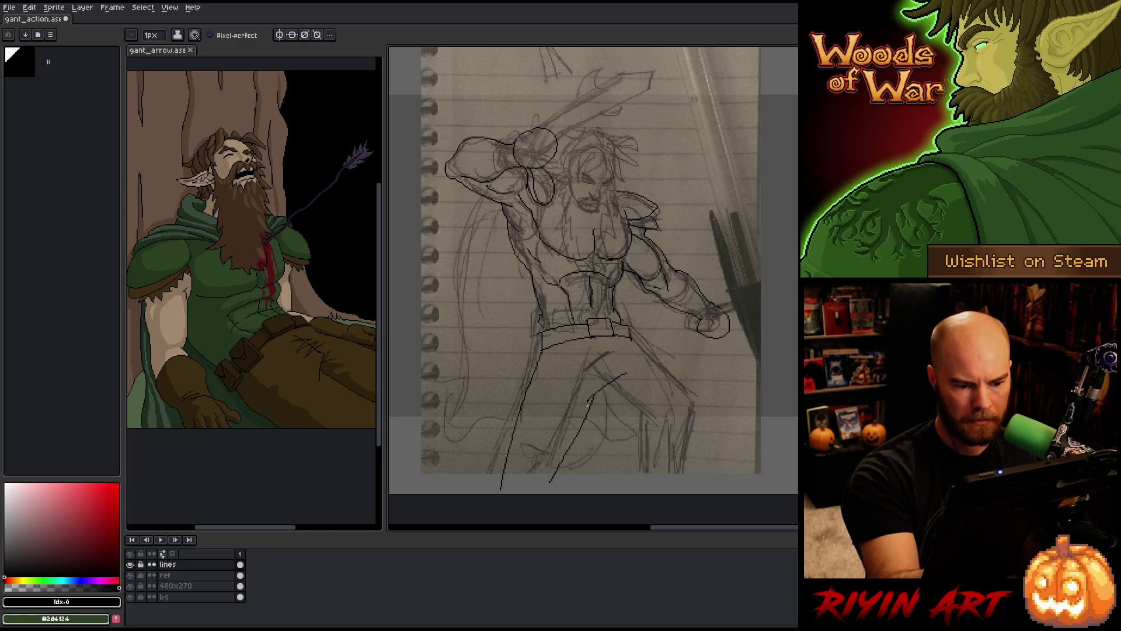
# Lasso and delete the unwanted inner-leg stroke, then deselect
pyautogui.press('q')
pyautogui.moveTo(599, 399)
pyautogui.mouseDown()
pyautogui.moveTo(590, 404)
pyautogui.moveTo(622, 485)
pyautogui.mouseUp()
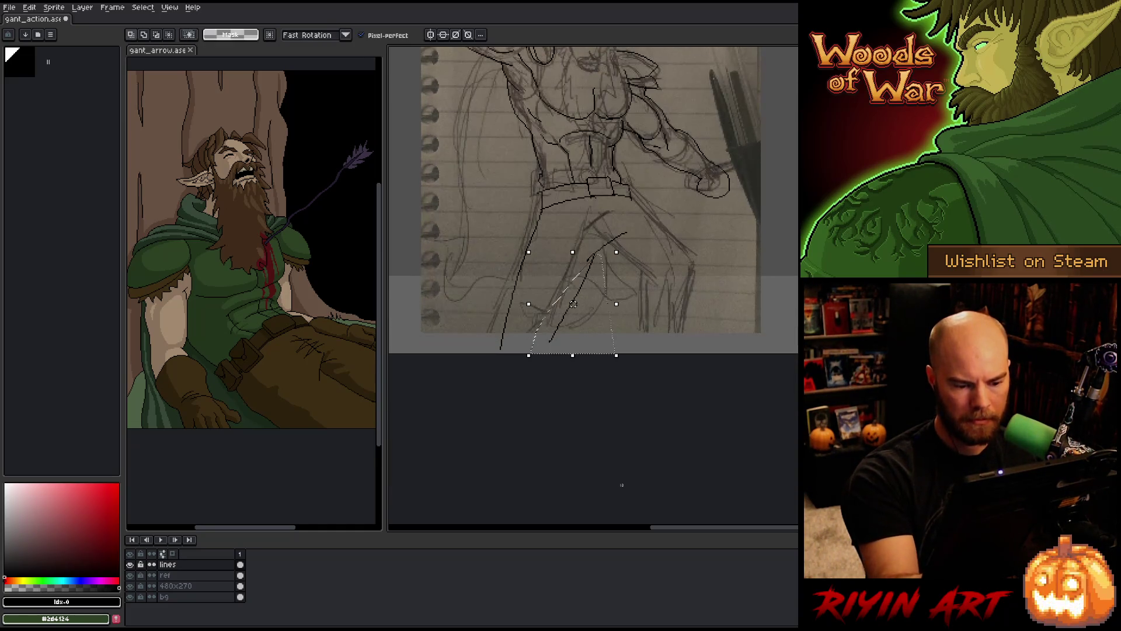
pyautogui.press('Delete')
pyautogui.hotkey('ctrl', 'd')
pyautogui.scroll(3, 621, 484)
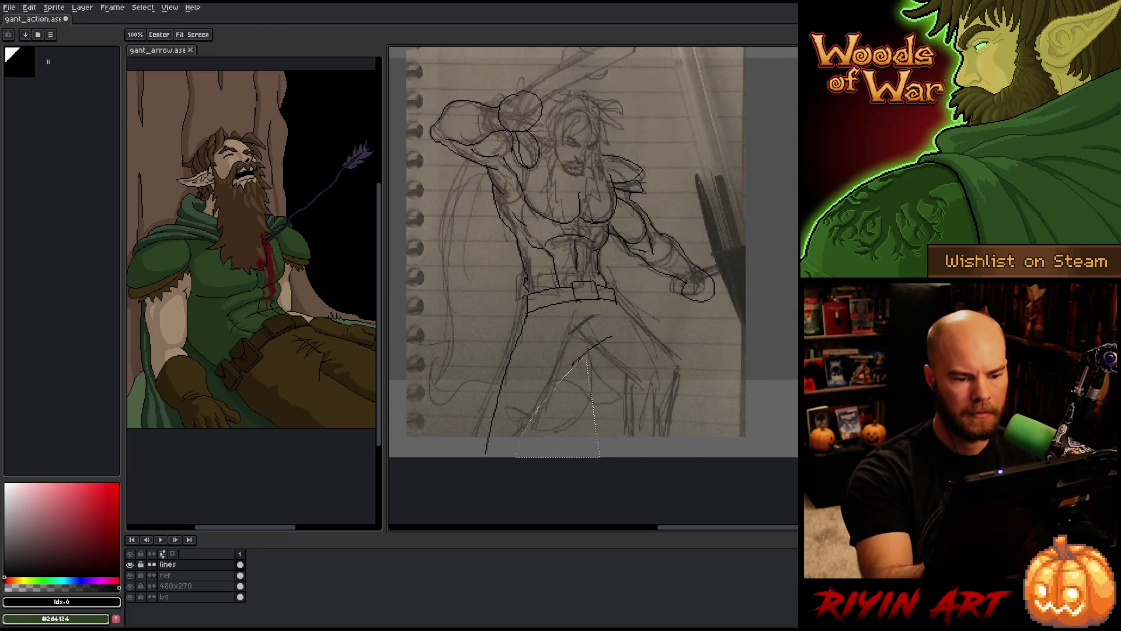
pyautogui.press('b')
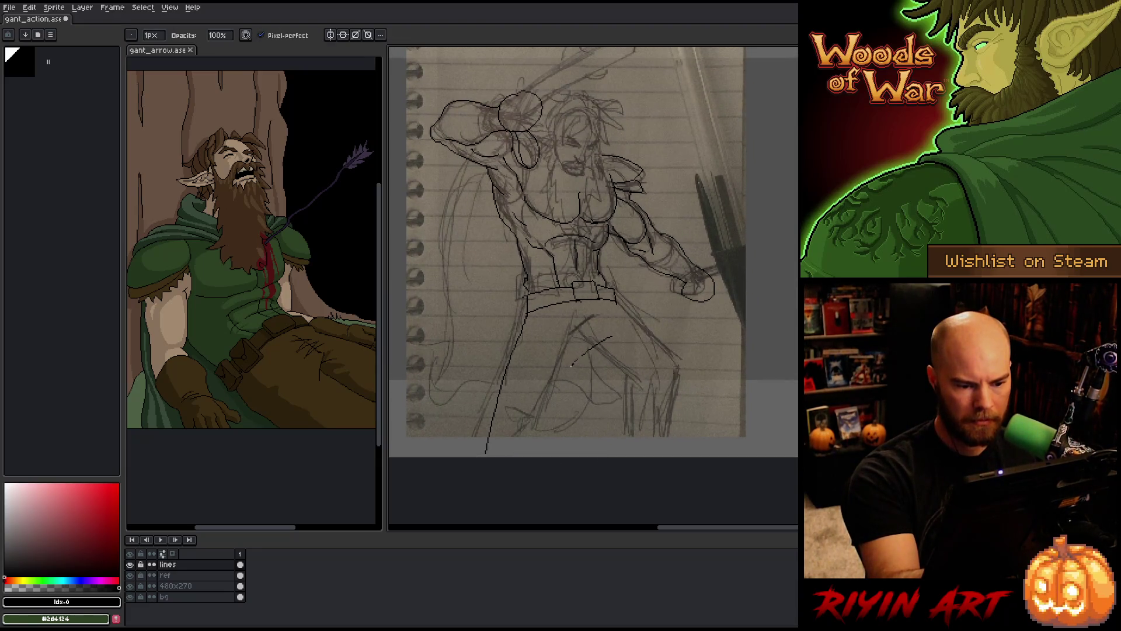
# Draw straight lines from the hip down and across the thigh, outlining the right leg
pyautogui.press('l')
pyautogui.moveTo(581, 353); pyautogui.dragTo(546, 481)
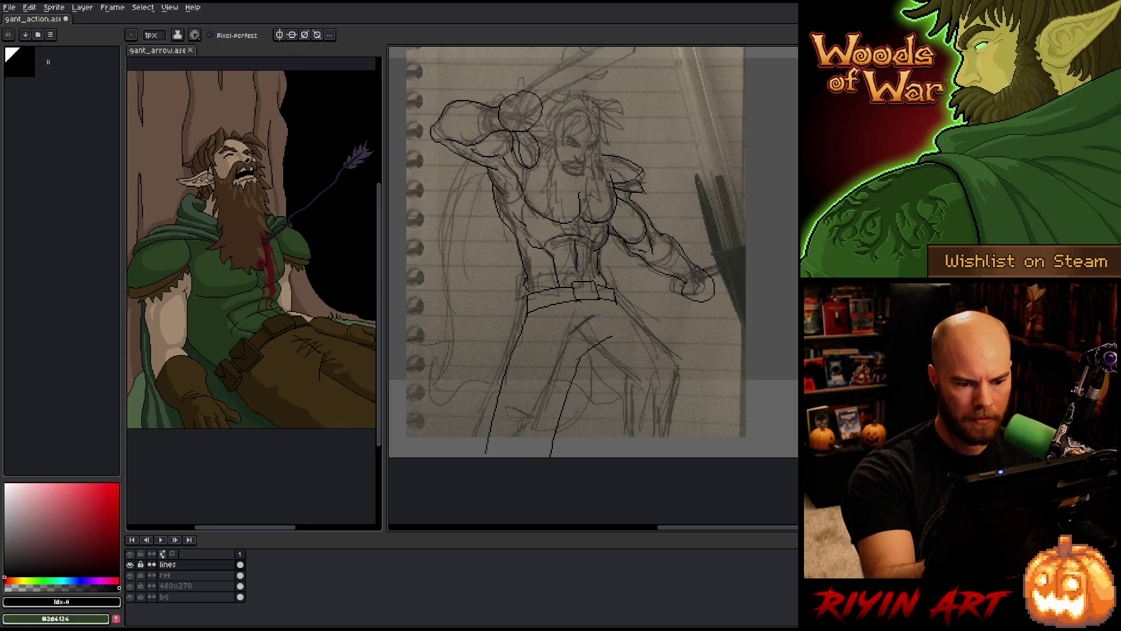
pyautogui.moveTo(582, 355); pyautogui.dragTo(666, 399)
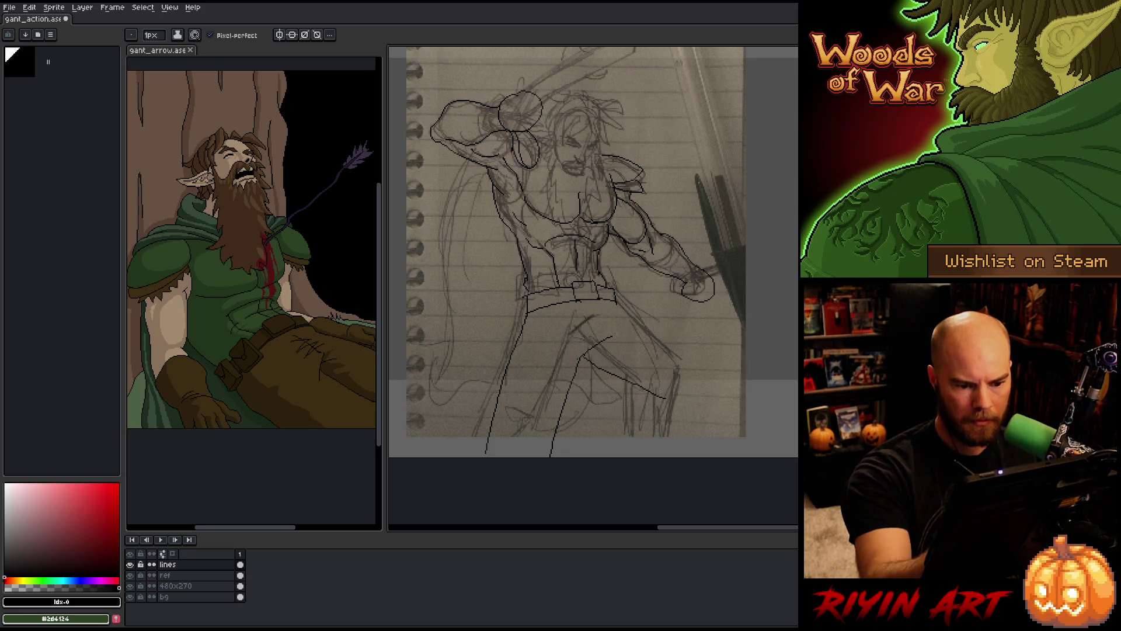
pyautogui.moveTo(618, 301)
pyautogui.mouseDown()
pyautogui.moveTo(710, 385)
pyautogui.moveTo(675, 466)
pyautogui.mouseUp()
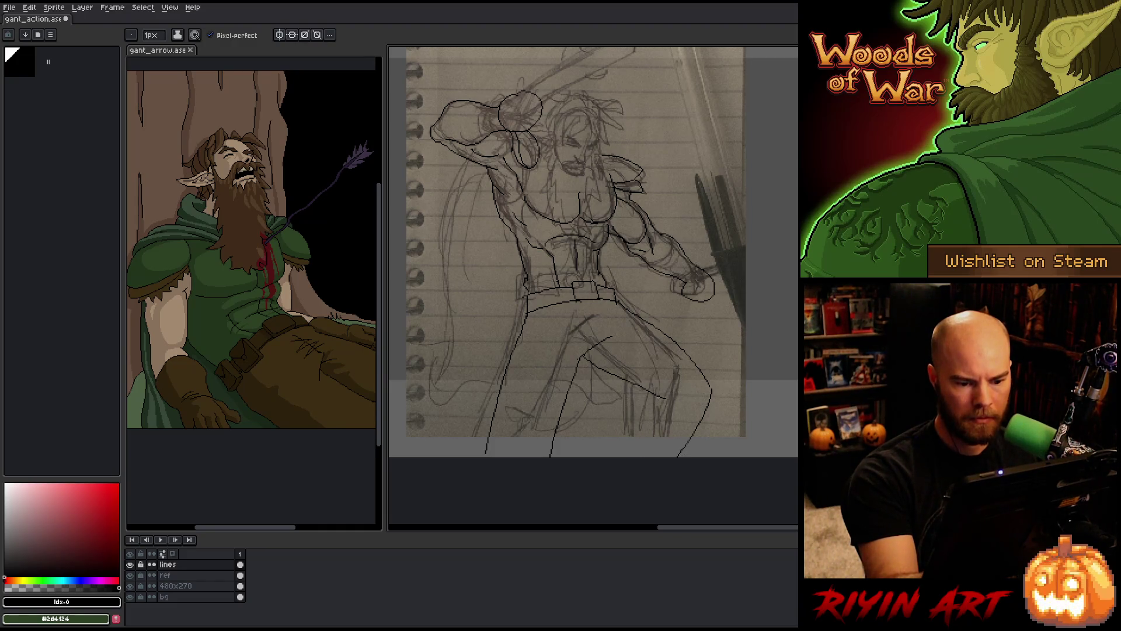
pyautogui.moveTo(659, 400)
pyautogui.mouseDown()
pyautogui.moveTo(677, 402)
pyautogui.moveTo(666, 414)
pyautogui.mouseUp()
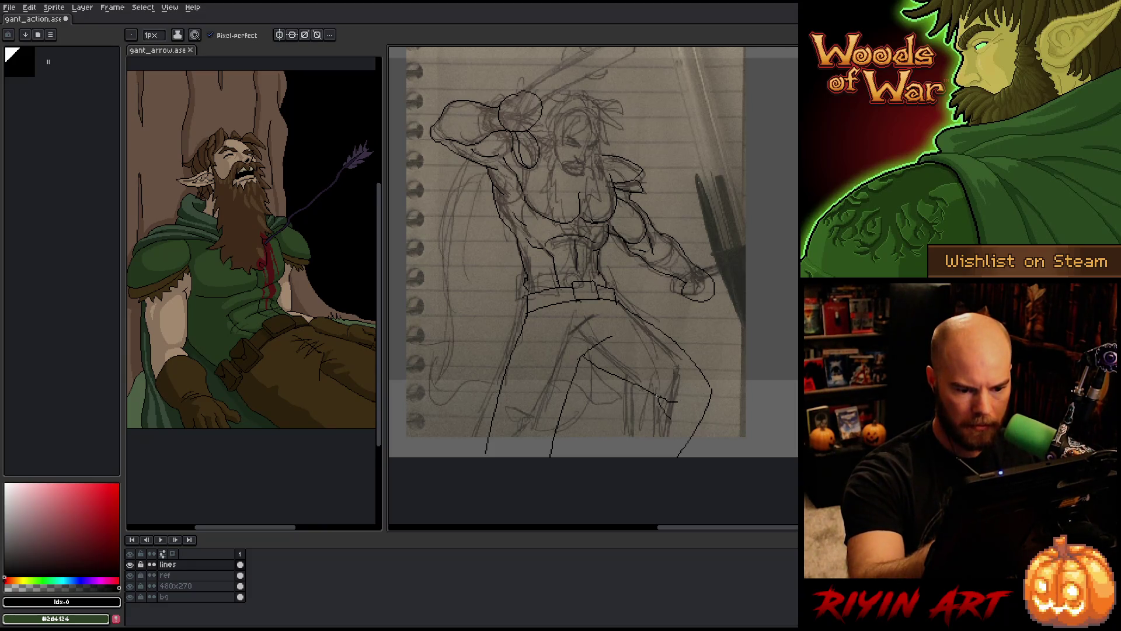
pyautogui.moveTo(655, 400); pyautogui.dragTo(636, 457)
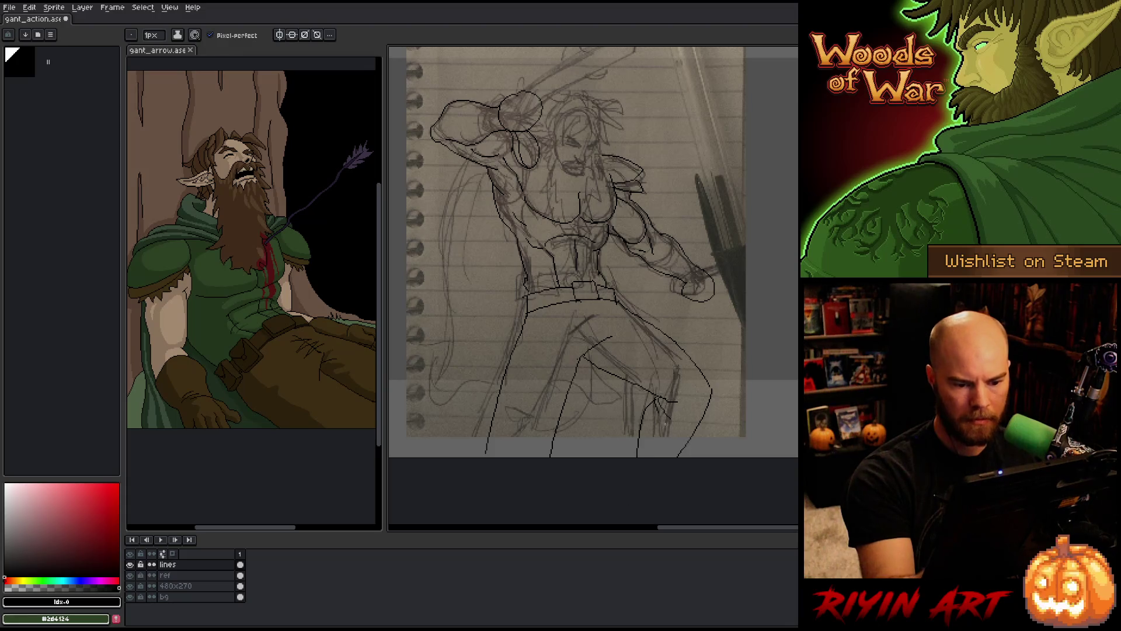
pyautogui.hotkey('ctrl', 'z')
pyautogui.moveTo(659, 397); pyautogui.dragTo(637, 457)
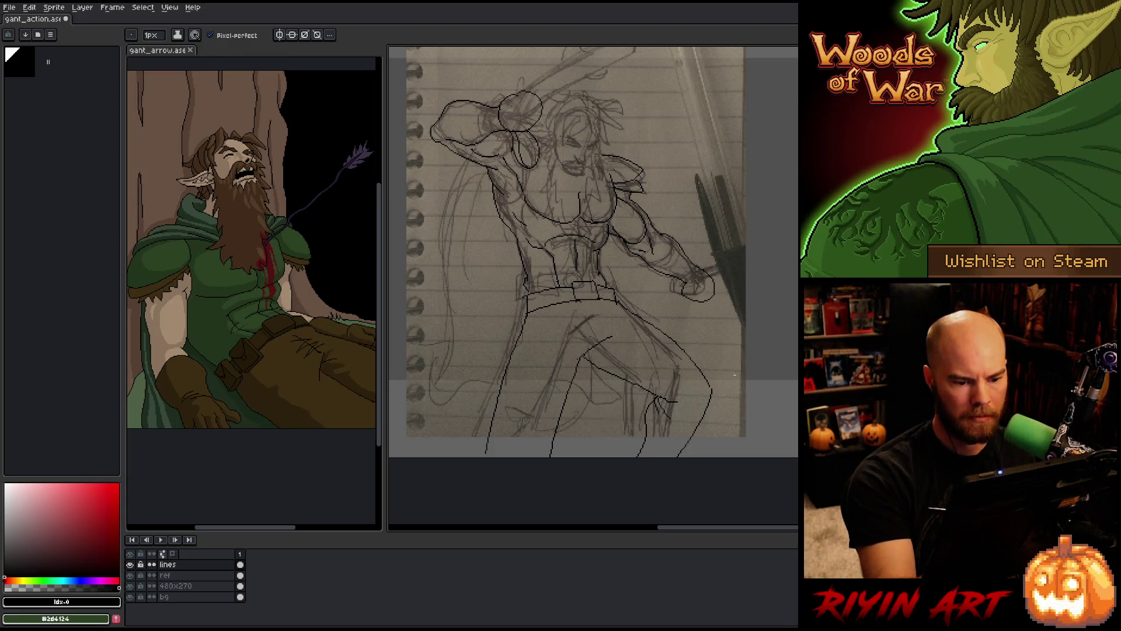
pyautogui.moveTo(556, 427); pyautogui.dragTo(535, 456)
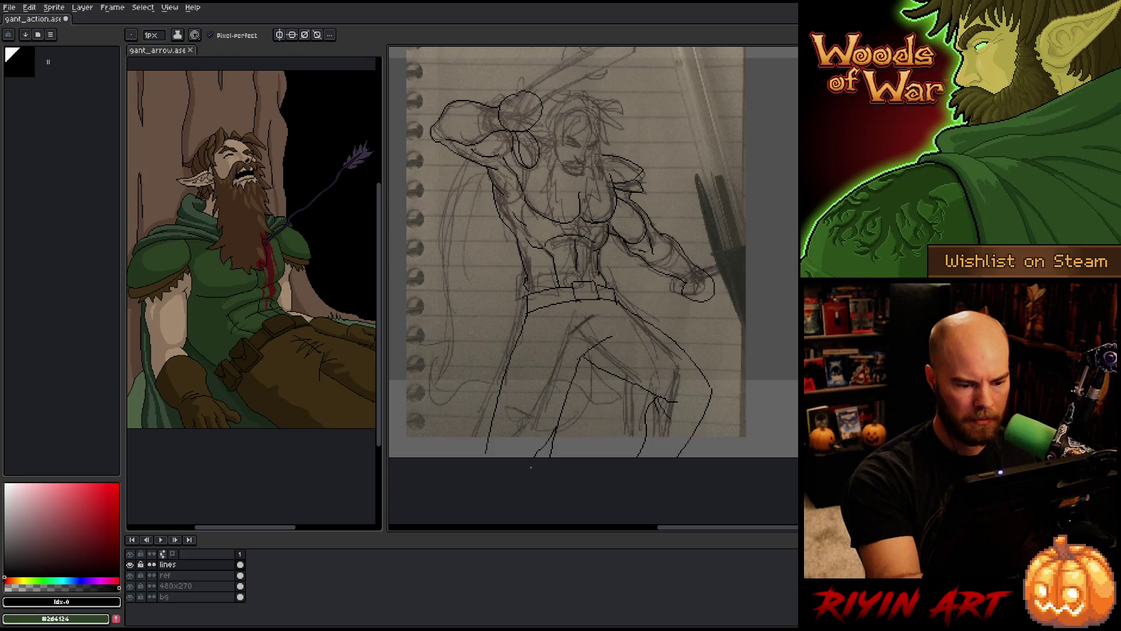
# Erase and redraw the outer line of the left leg
pyautogui.press('e')
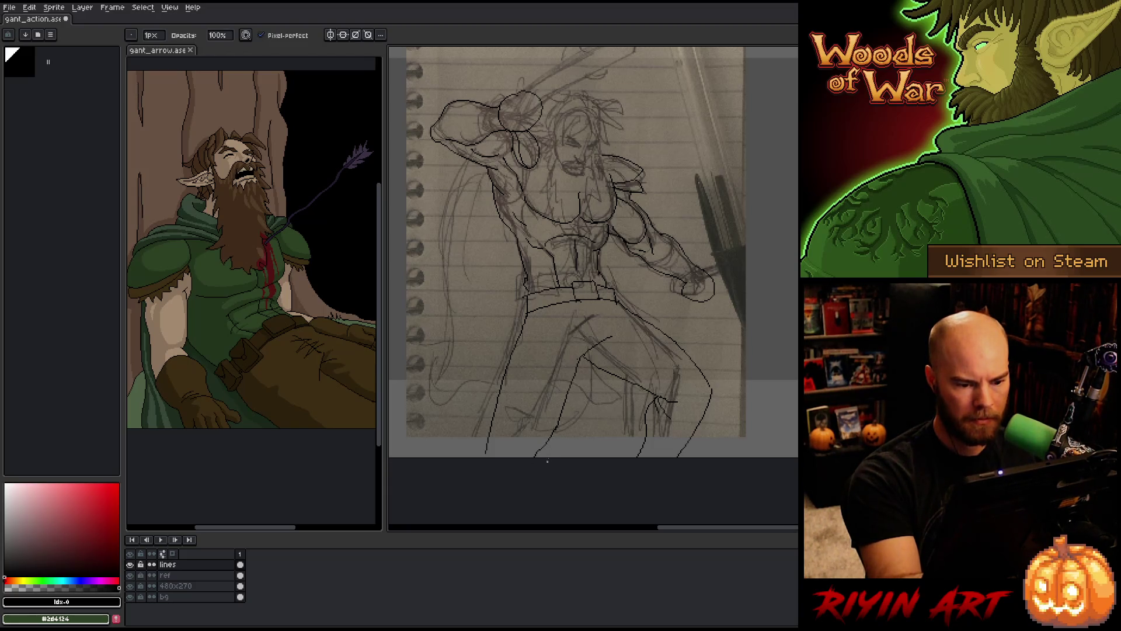
pyautogui.moveTo(501, 386); pyautogui.dragTo(490, 435)
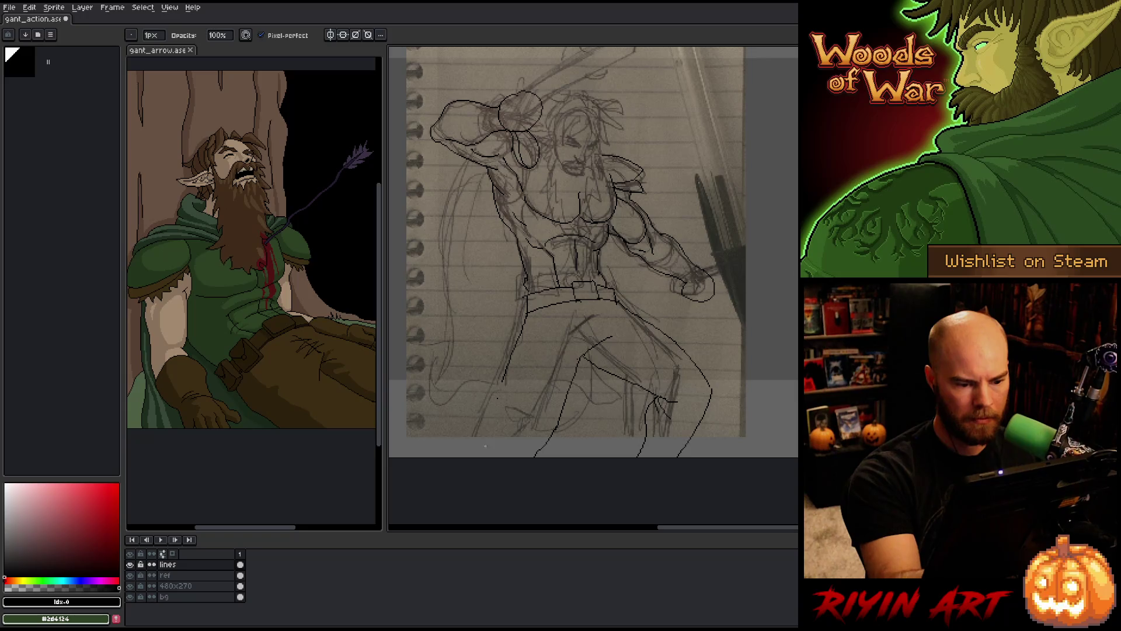
pyautogui.press('b')
pyautogui.moveTo(503, 381); pyautogui.dragTo(492, 456)
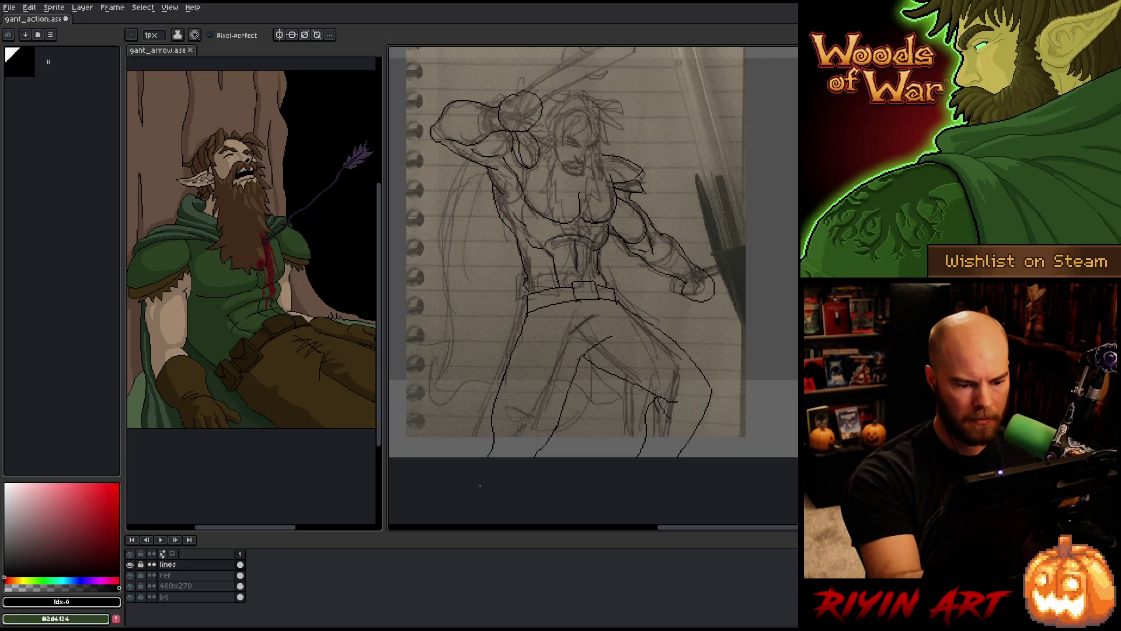
pyautogui.hotkey('ctrl', 'z')
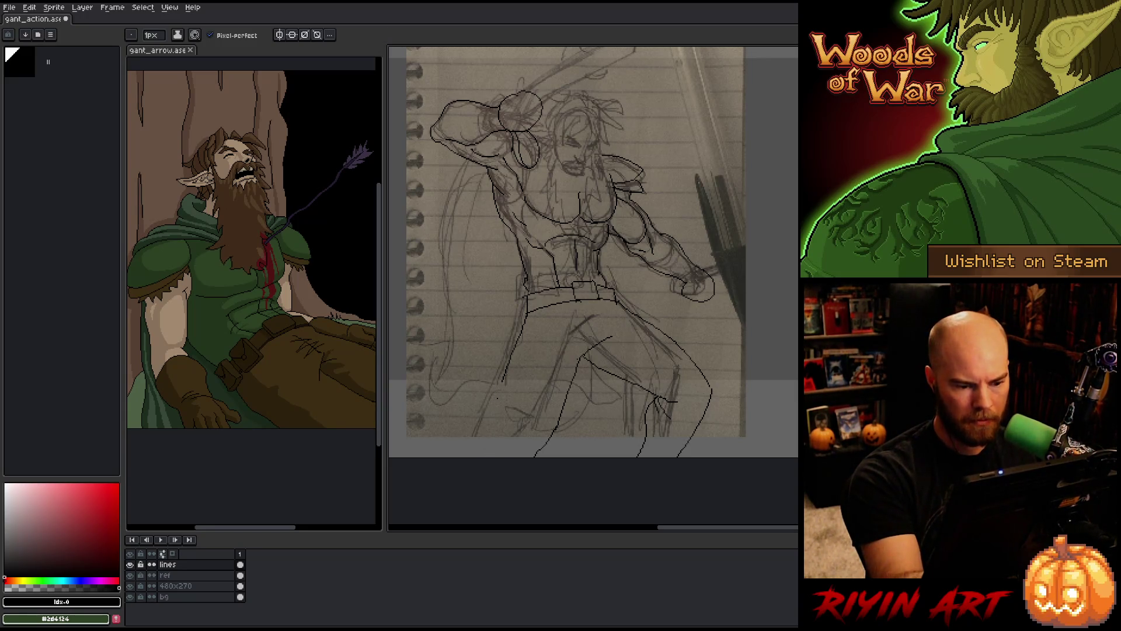
pyautogui.moveTo(505, 375); pyautogui.dragTo(483, 456)
pyautogui.moveTo(641, 426)
pyautogui.mouseDown()
pyautogui.moveTo(681, 440)
pyautogui.moveTo(688, 401)
pyautogui.moveTo(697, 415)
pyautogui.mouseUp()
# Ink short hair strokes, the top of the hair, the face curve and the left eye
pyautogui.press('b')
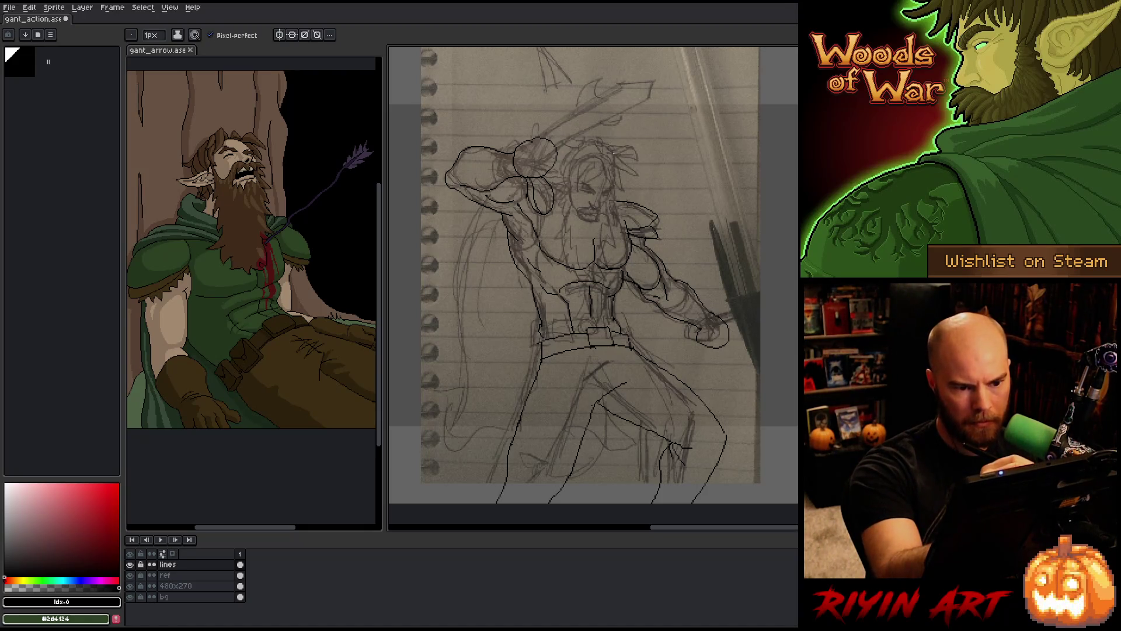
pyautogui.moveTo(614, 152); pyautogui.dragTo(641, 172)
pyautogui.moveTo(619, 160); pyautogui.dragTo(634, 188)
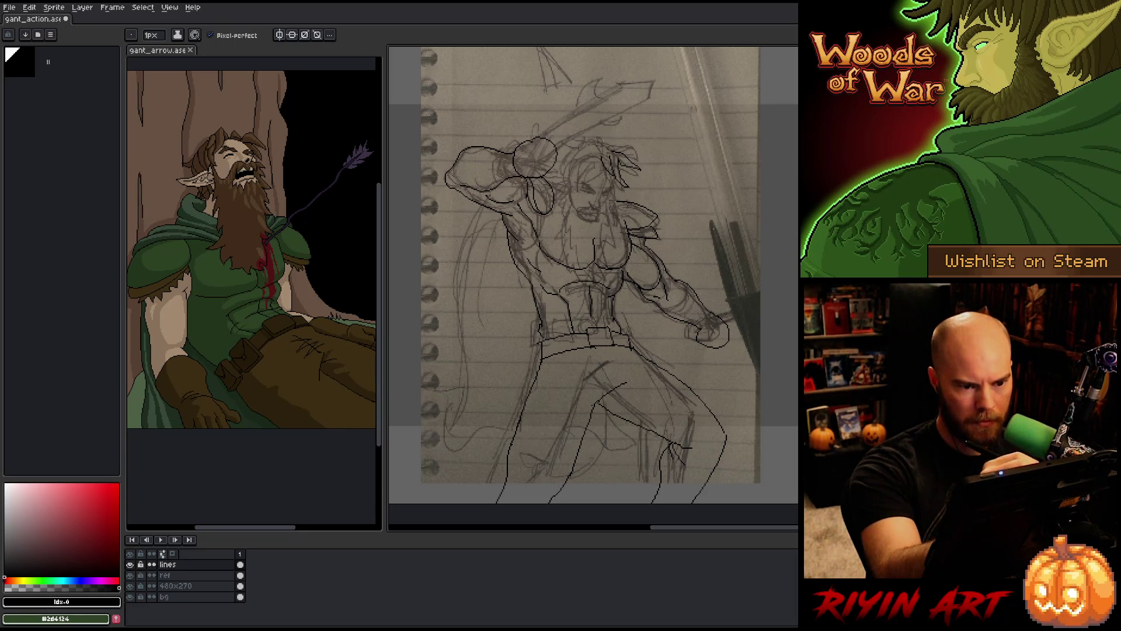
pyautogui.moveTo(607, 138); pyautogui.dragTo(629, 143)
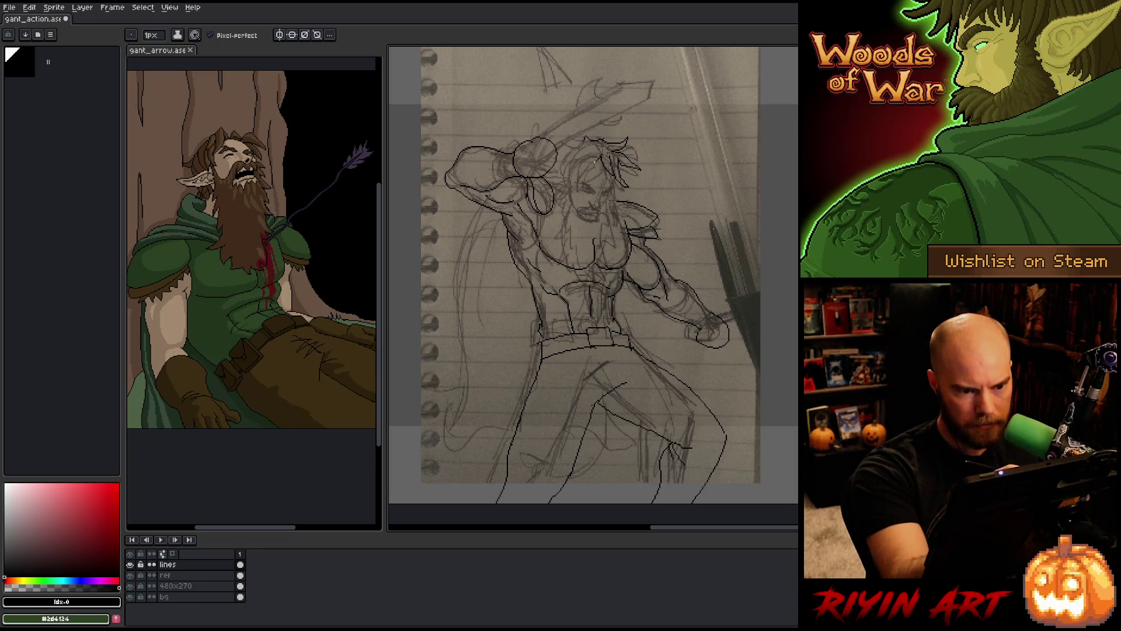
pyautogui.moveTo(595, 163)
pyautogui.mouseDown()
pyautogui.moveTo(576, 185)
pyautogui.moveTo(567, 178)
pyautogui.mouseUp()
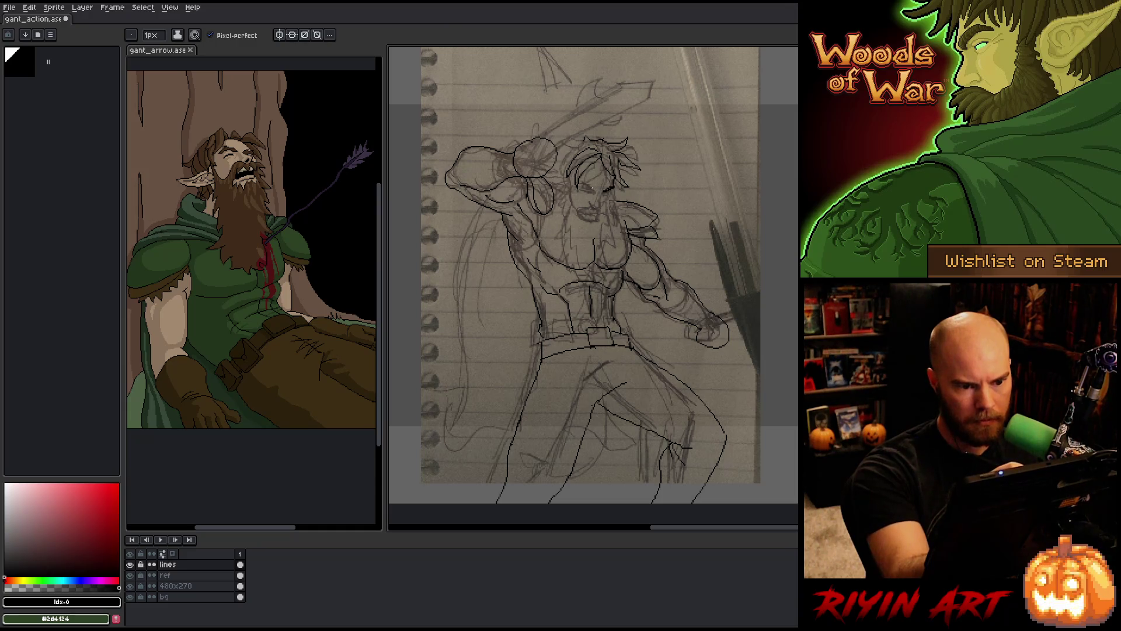
pyautogui.moveTo(577, 182); pyautogui.dragTo(591, 187)
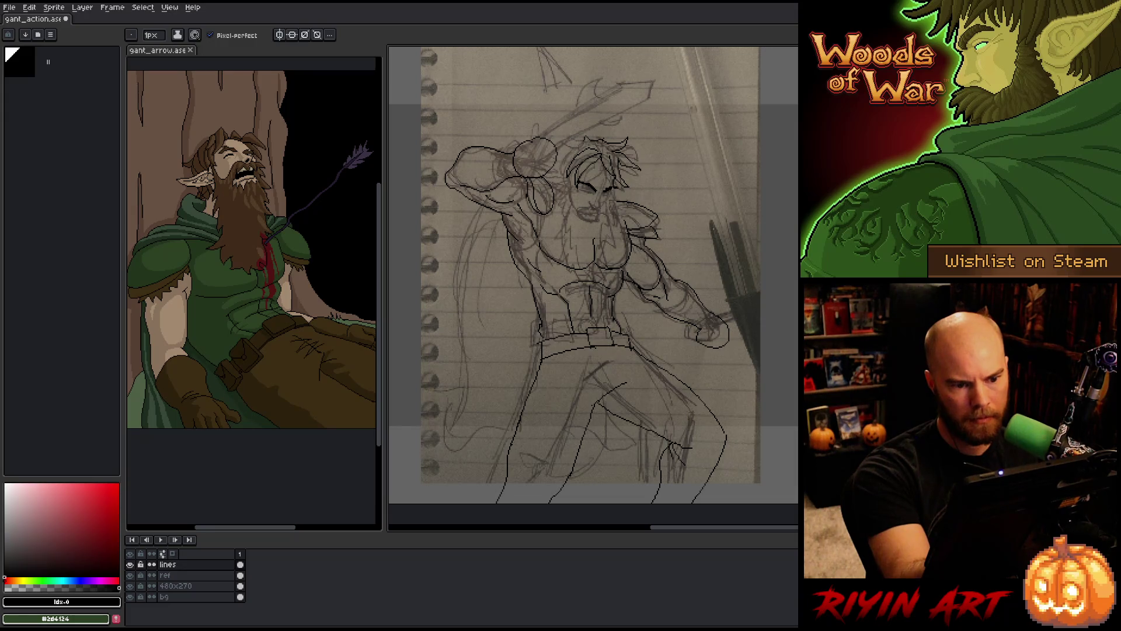
# Try a short chin line, undo it, and pan the view down slightly
pyautogui.press('e')
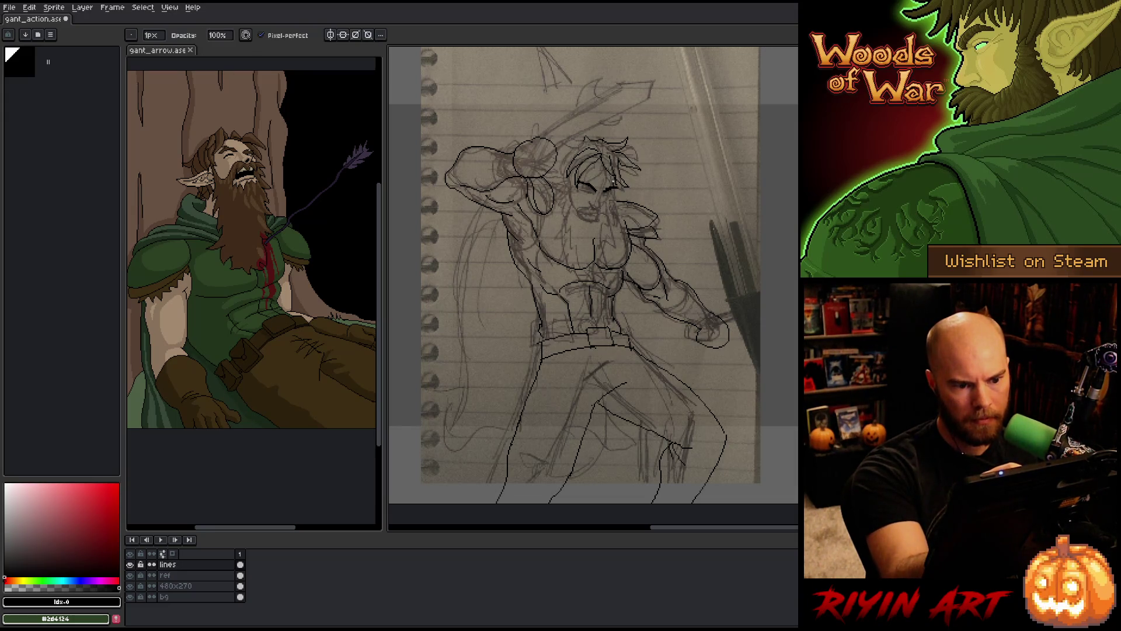
pyautogui.press('b')
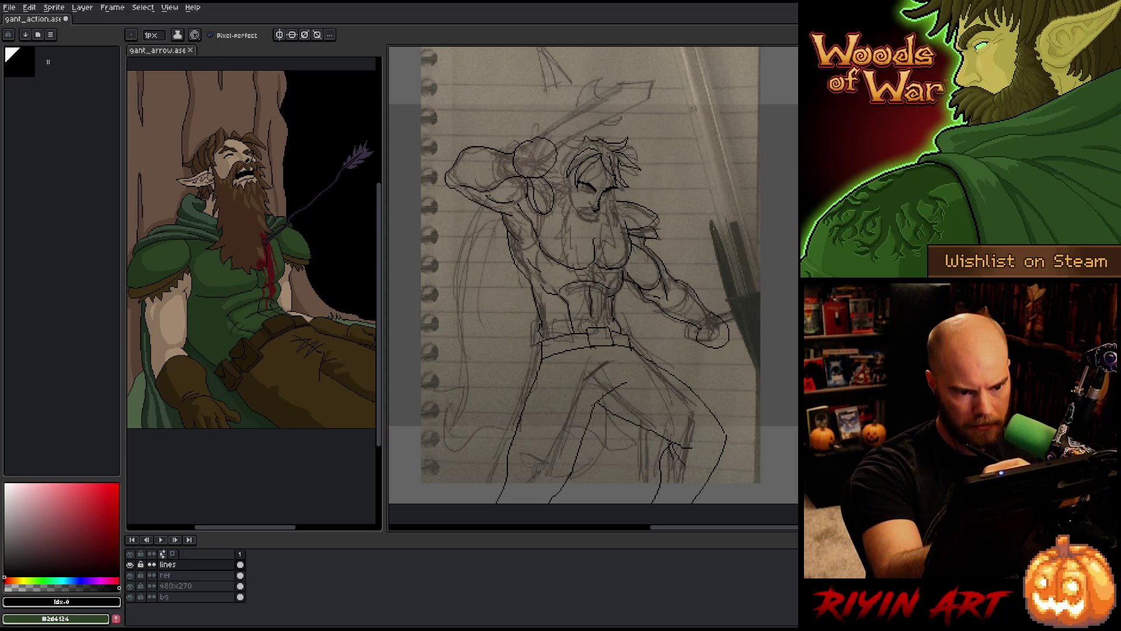
pyautogui.press('e')
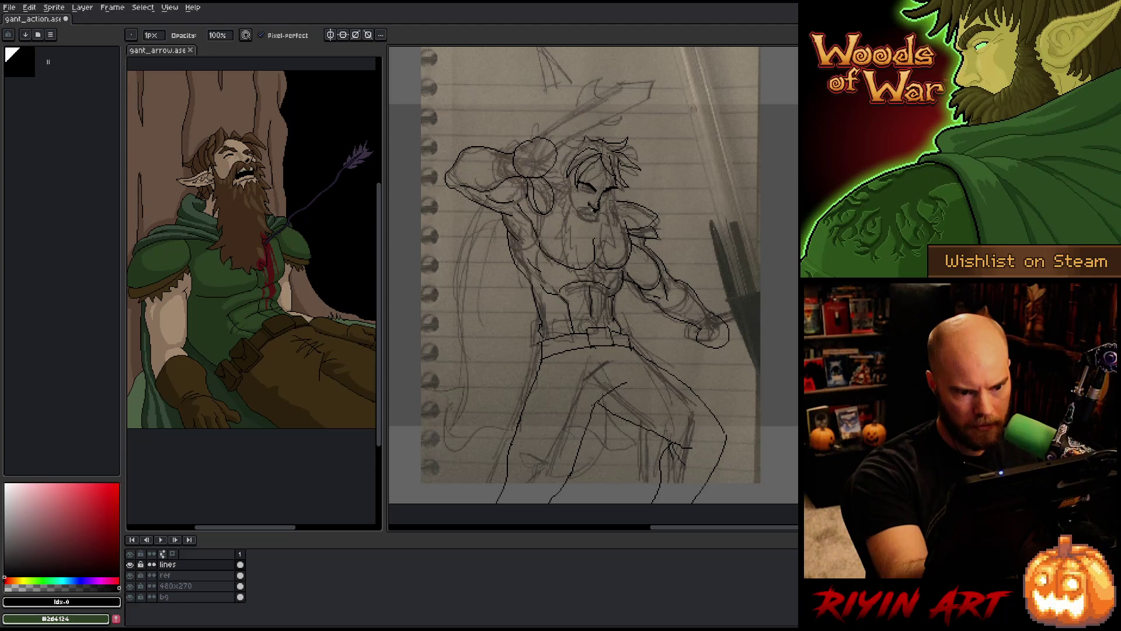
pyautogui.press('b')
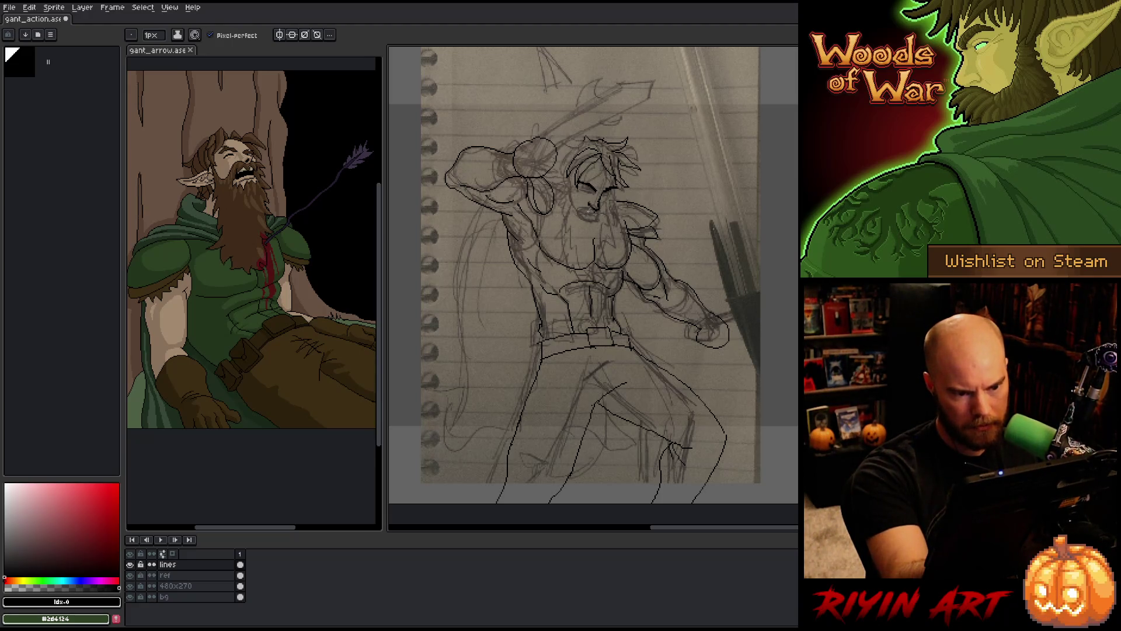
pyautogui.moveTo(582, 209); pyautogui.dragTo(576, 222)
pyautogui.hotkey('ctrl', 'z')
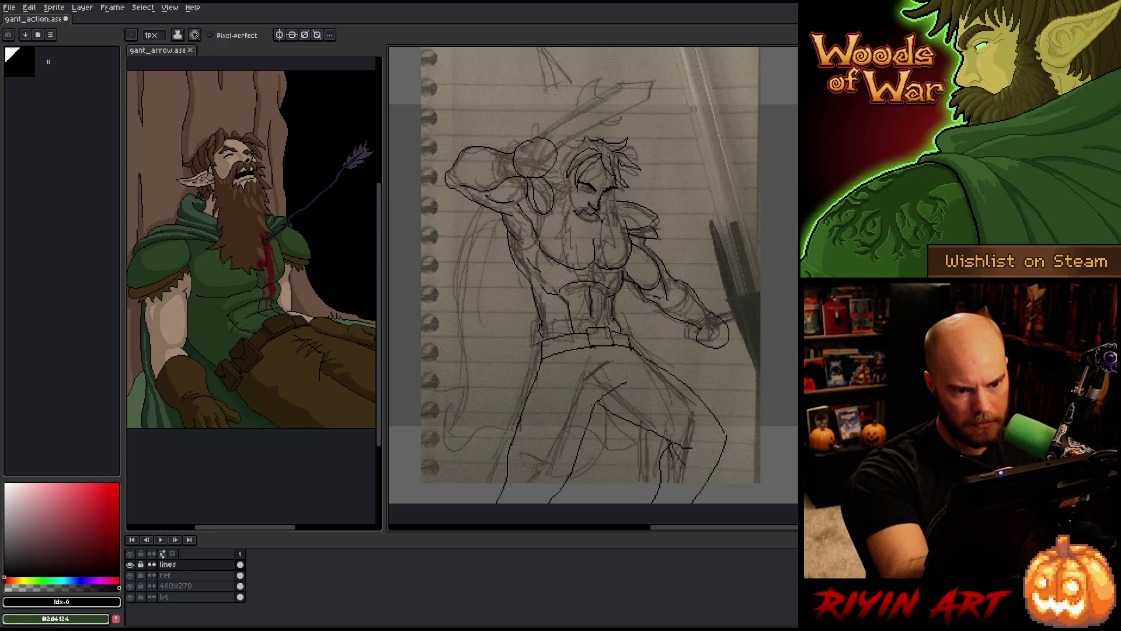
pyautogui.press('e')
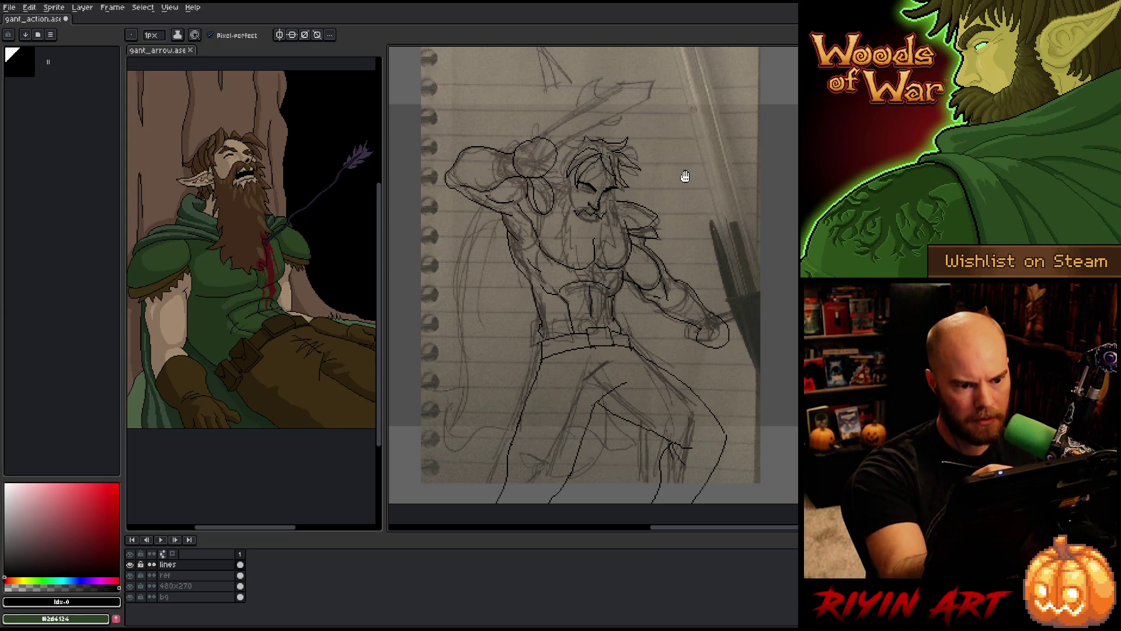
pyautogui.press('space')
pyautogui.moveTo(683, 175); pyautogui.dragTo(688, 230)
pyautogui.press('b')
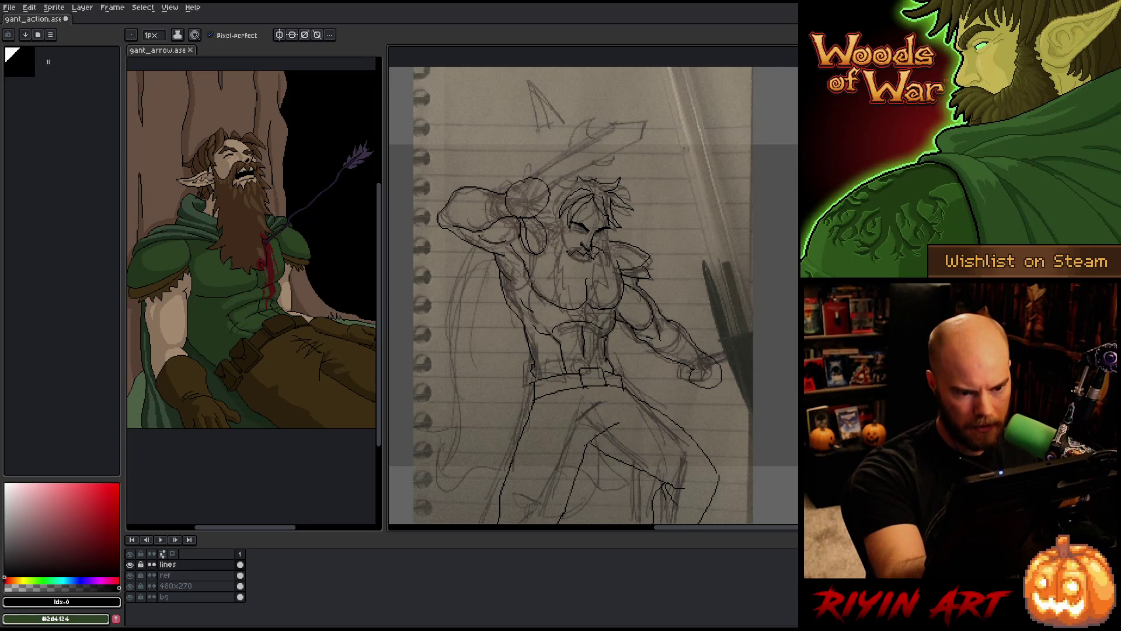
# Fill the warrior's mouth solid dark with the Paint Bucket
pyautogui.press('e')
pyautogui.press('b')
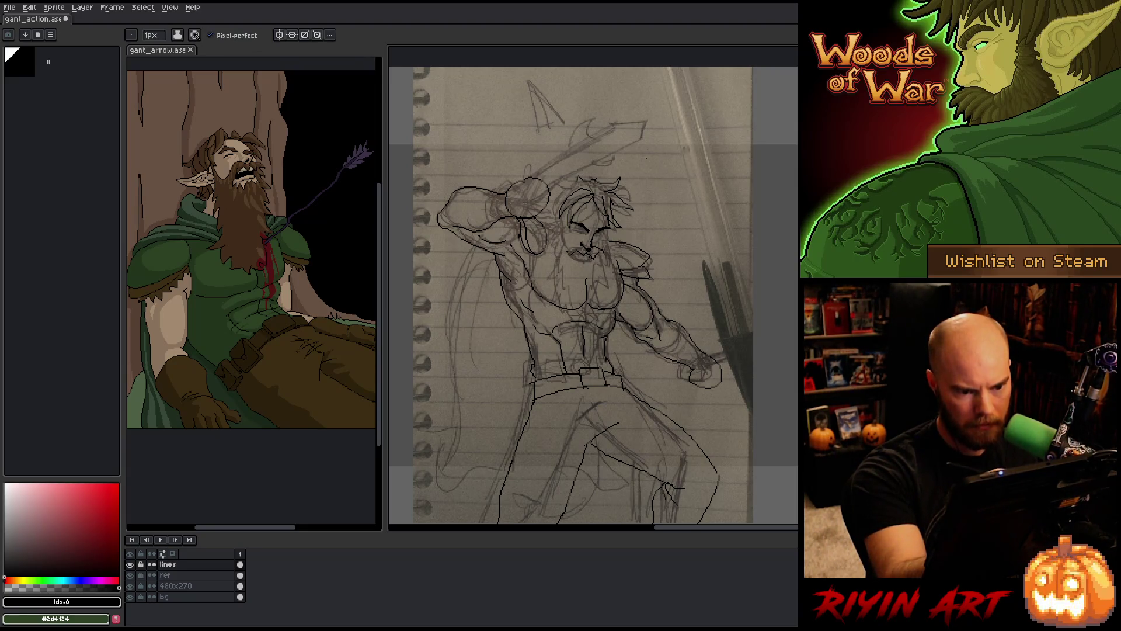
pyautogui.moveTo(626, 212); pyautogui.dragTo(629, 204)
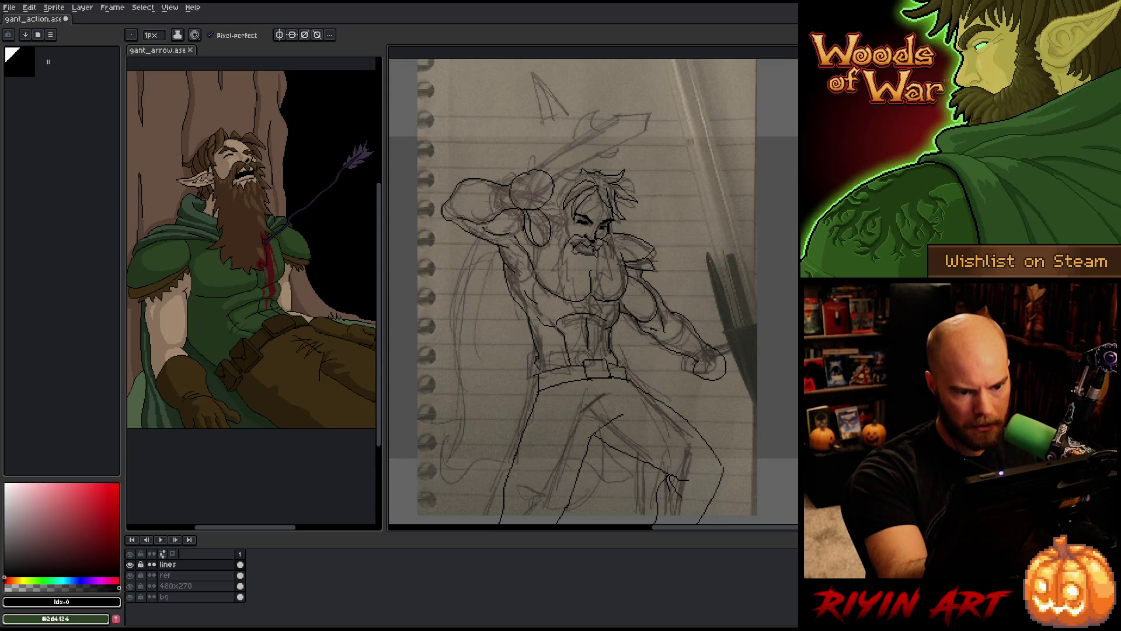
pyautogui.press('g')
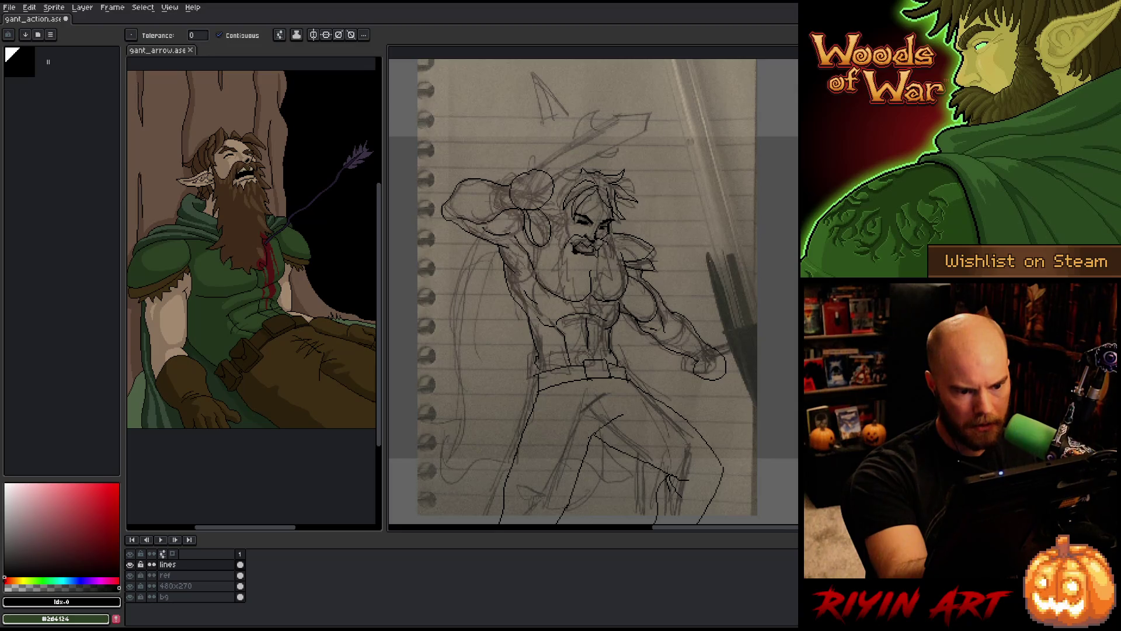
pyautogui.click(589, 251)
pyautogui.press('b')
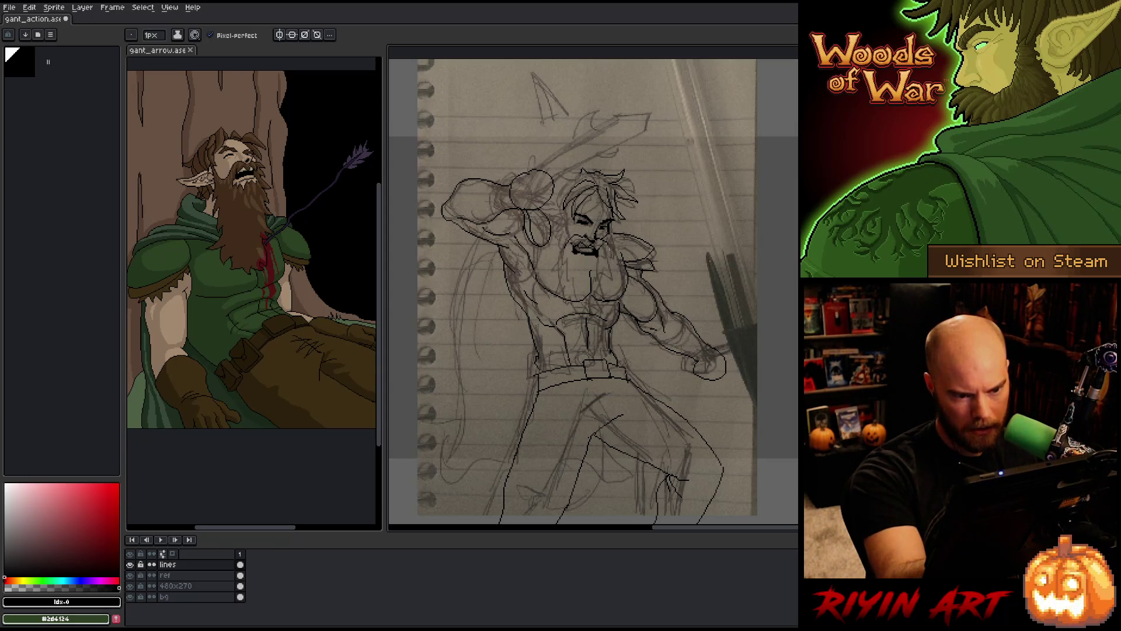
# Touch up the face with a small pencil mark
pyautogui.press('e')
pyautogui.press('b')
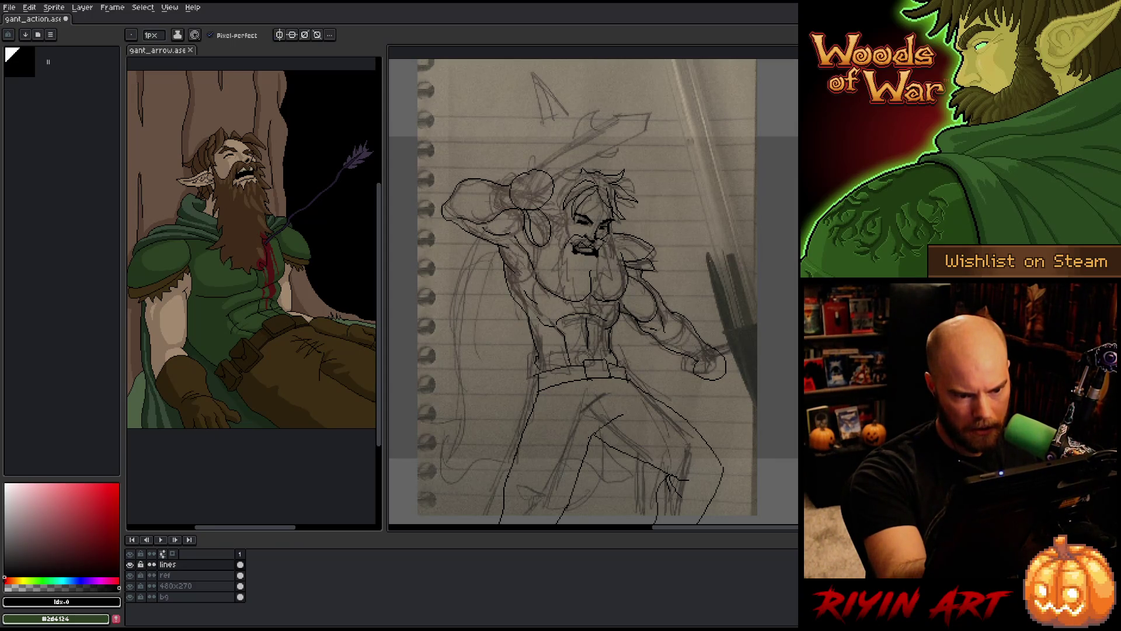
pyautogui.press('e')
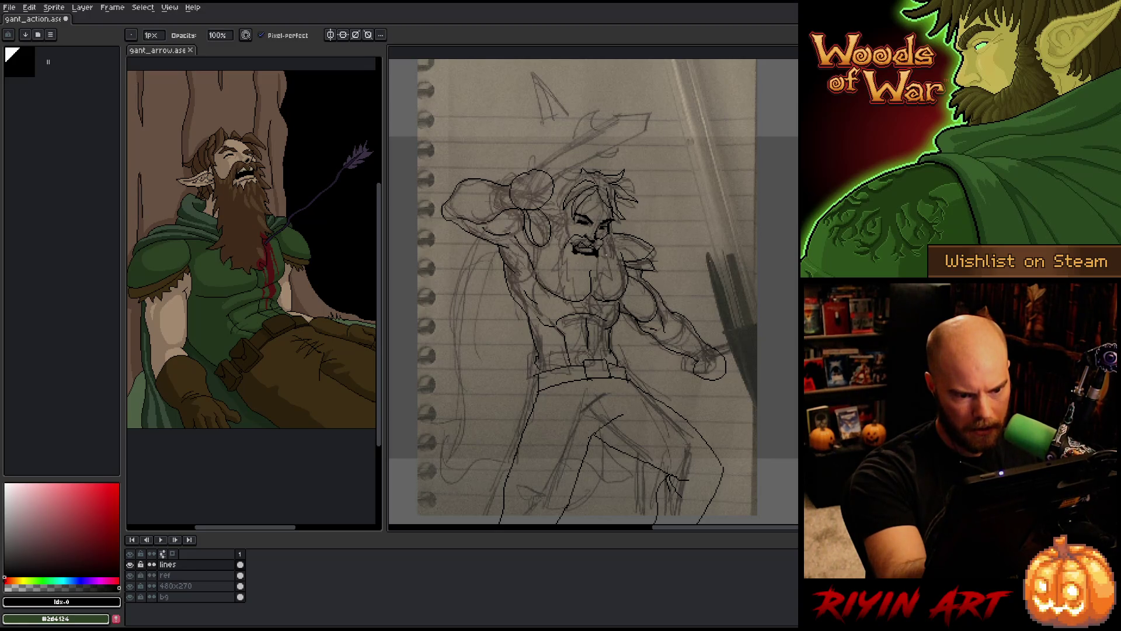
pyautogui.press('b')
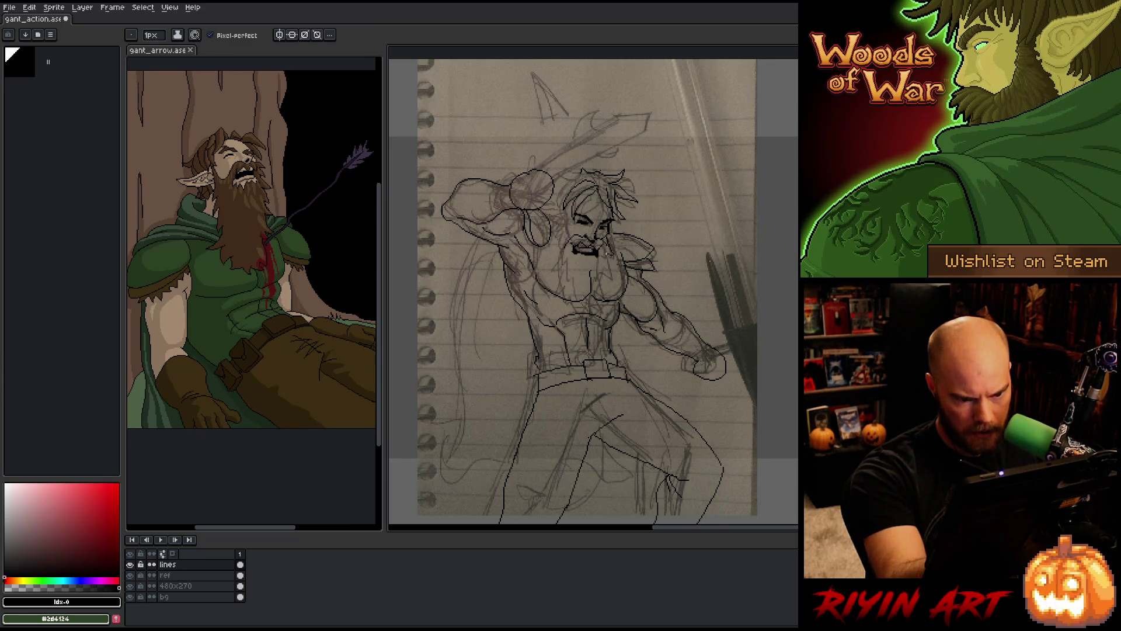
pyautogui.moveTo(610, 262)
pyautogui.mouseDown()
pyautogui.moveTo(605, 317)
pyautogui.moveTo(578, 329)
pyautogui.mouseUp()
# Discard trial chest strokes and add a new empty Layer 1 above the lines
pyautogui.moveTo(577, 305); pyautogui.dragTo(573, 329)
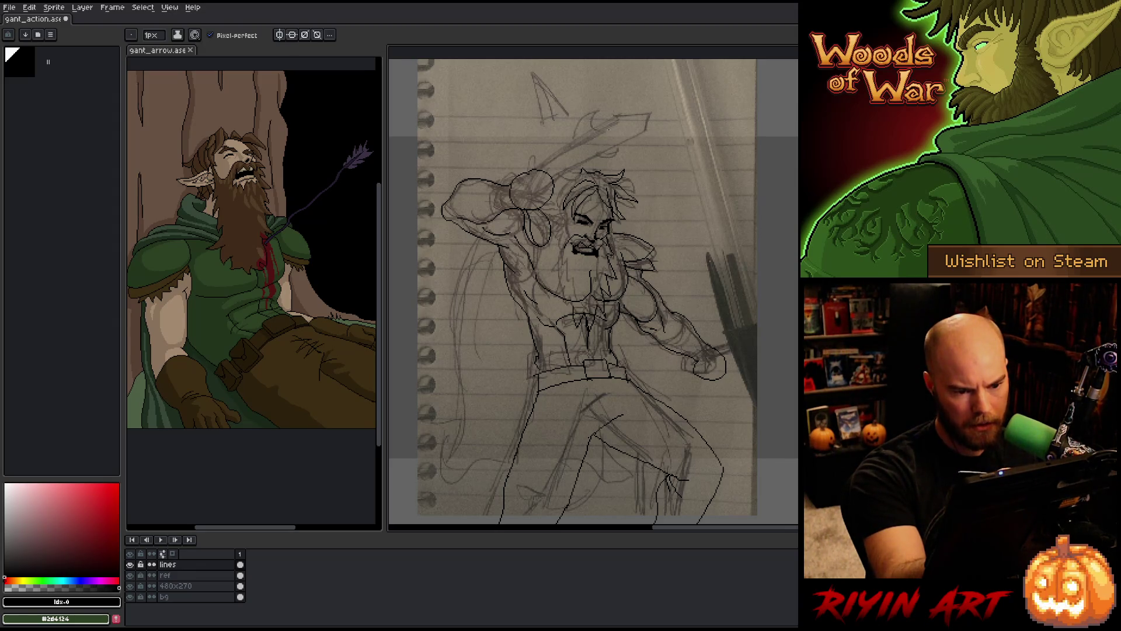
pyautogui.hotkey('ctrl', 'z')
pyautogui.hotkey('ctrl', 'z')
pyautogui.hotkey('ctrl', 'z')
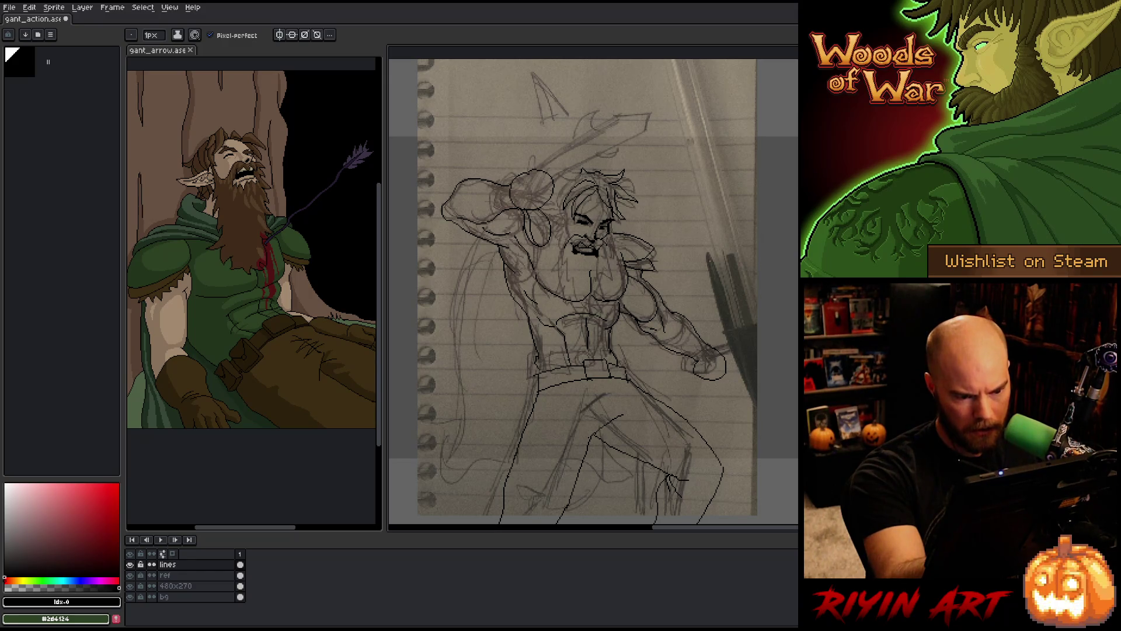
pyautogui.hotkey('shift', 'n')
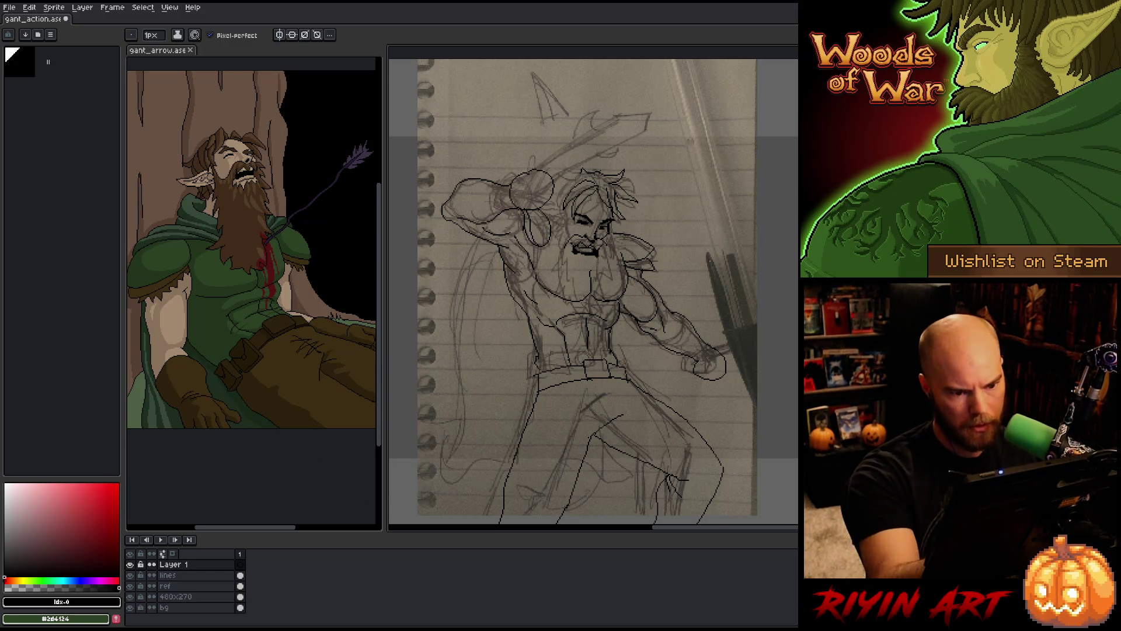
# Hide the paper reference and lasso the hair on the lines layer, moving it up about 8 px
pyautogui.click(130, 586)
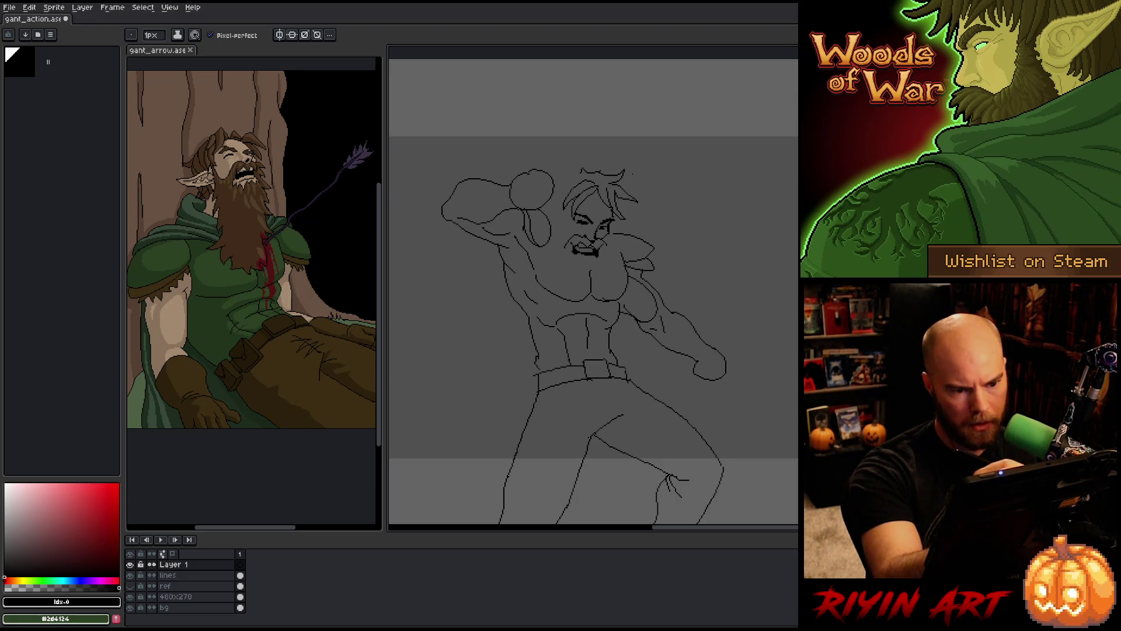
pyautogui.press('q')
pyautogui.moveTo(642, 175)
pyautogui.mouseDown()
pyautogui.moveTo(643, 210)
pyautogui.moveTo(615, 218)
pyautogui.moveTo(586, 196)
pyautogui.moveTo(651, 161)
pyautogui.mouseUp()
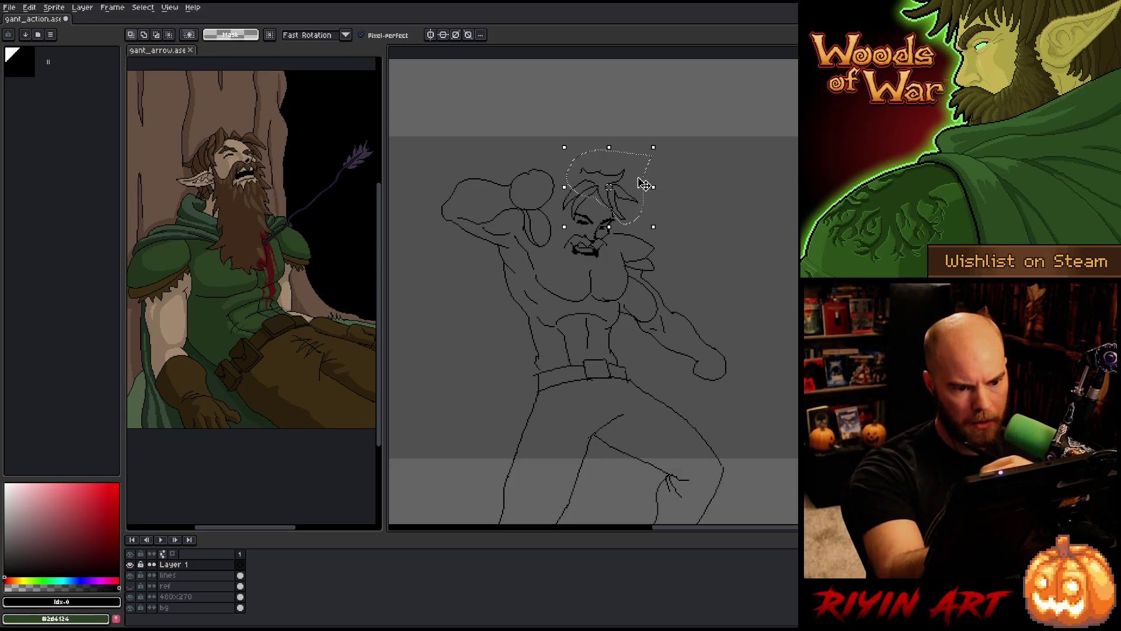
pyautogui.click(634, 195)
pyautogui.hotkey('alt', 'Down')
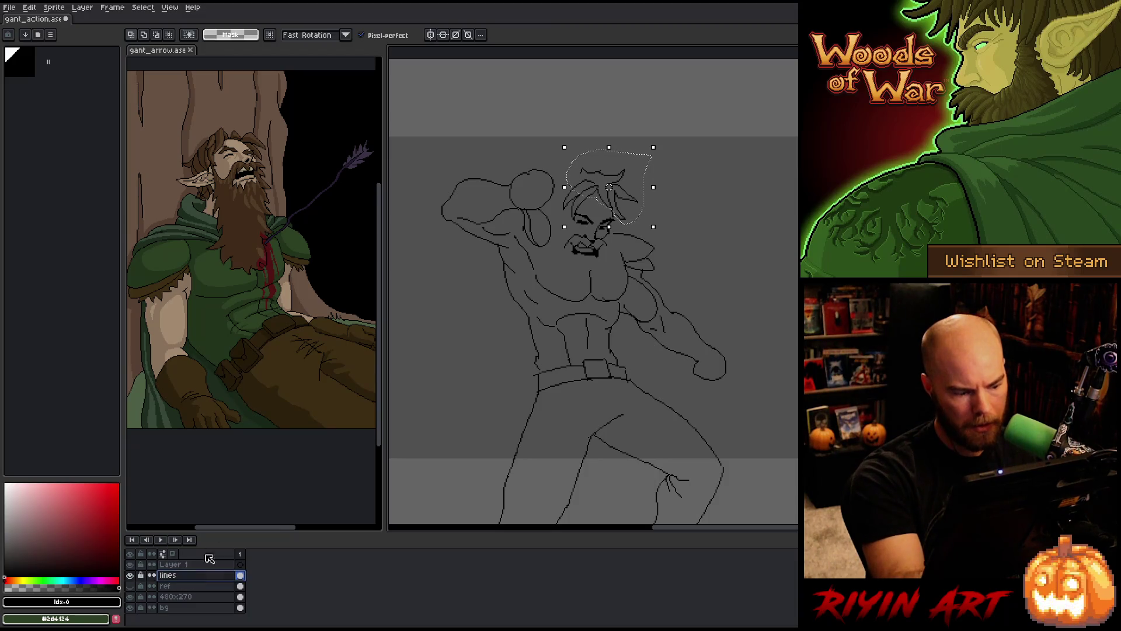
pyautogui.moveTo(635, 203); pyautogui.dragTo(634, 198)
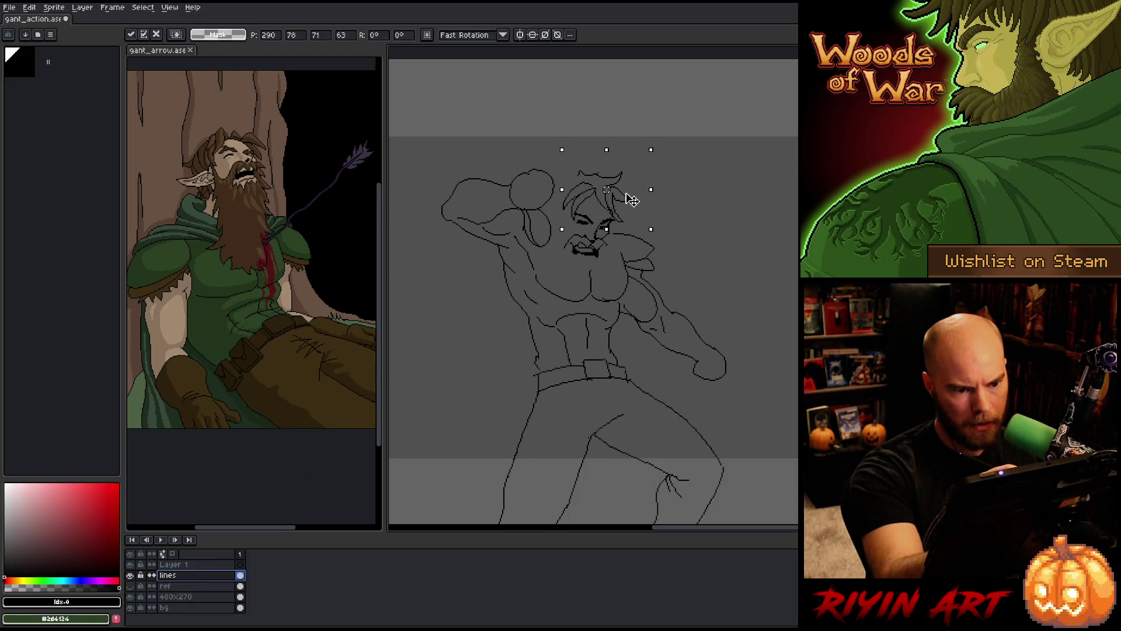
pyautogui.press('Return')
# Extend the selection over the head and move it down about 8 px
pyautogui.moveTo(593, 133)
pyautogui.mouseDown()
pyautogui.moveTo(596, 193)
pyautogui.moveTo(563, 225)
pyautogui.mouseUp()
pyautogui.moveTo(593, 138); pyautogui.dragTo(591, 136)
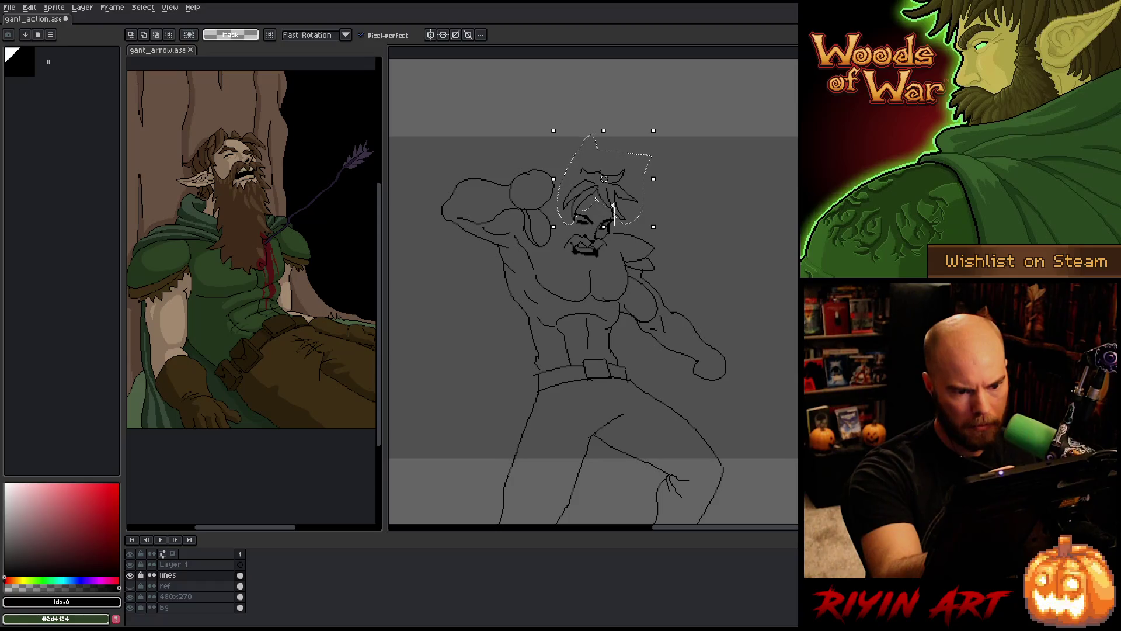
pyautogui.moveTo(628, 196); pyautogui.dragTo(628, 197)
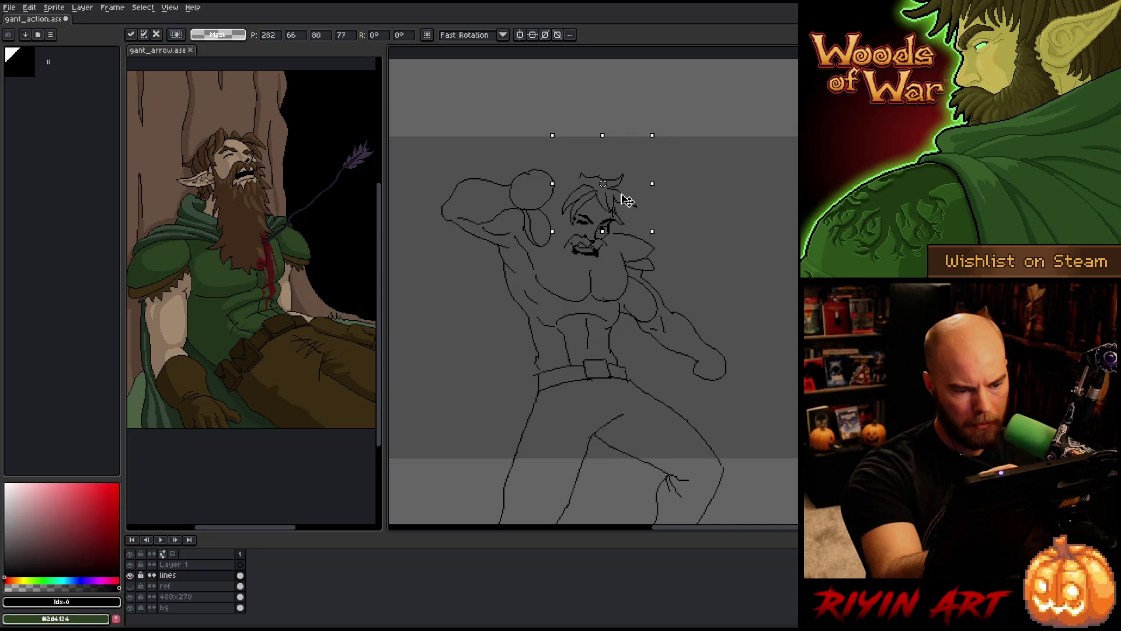
pyautogui.press('Escape')
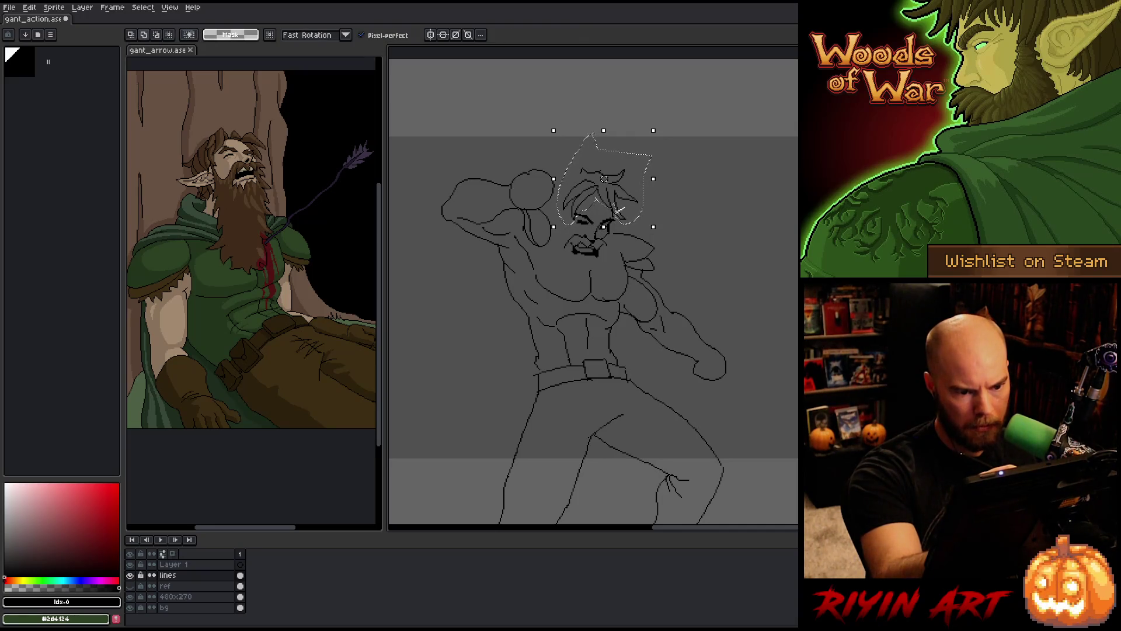
pyautogui.moveTo(633, 200); pyautogui.dragTo(637, 209)
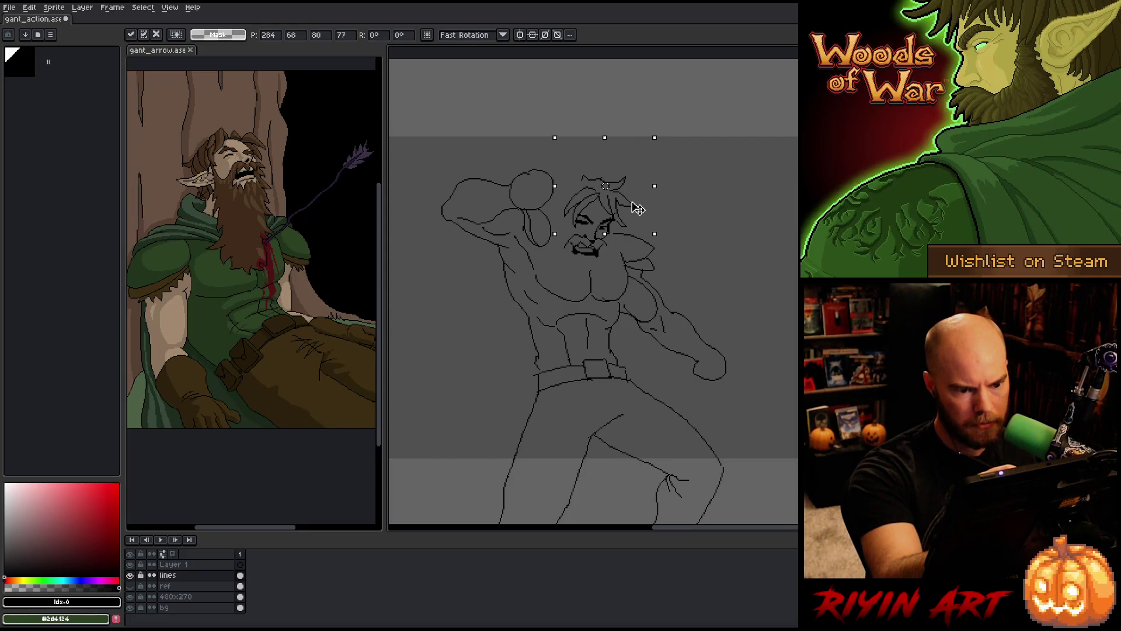
pyautogui.moveTo(637, 208); pyautogui.dragTo(638, 209)
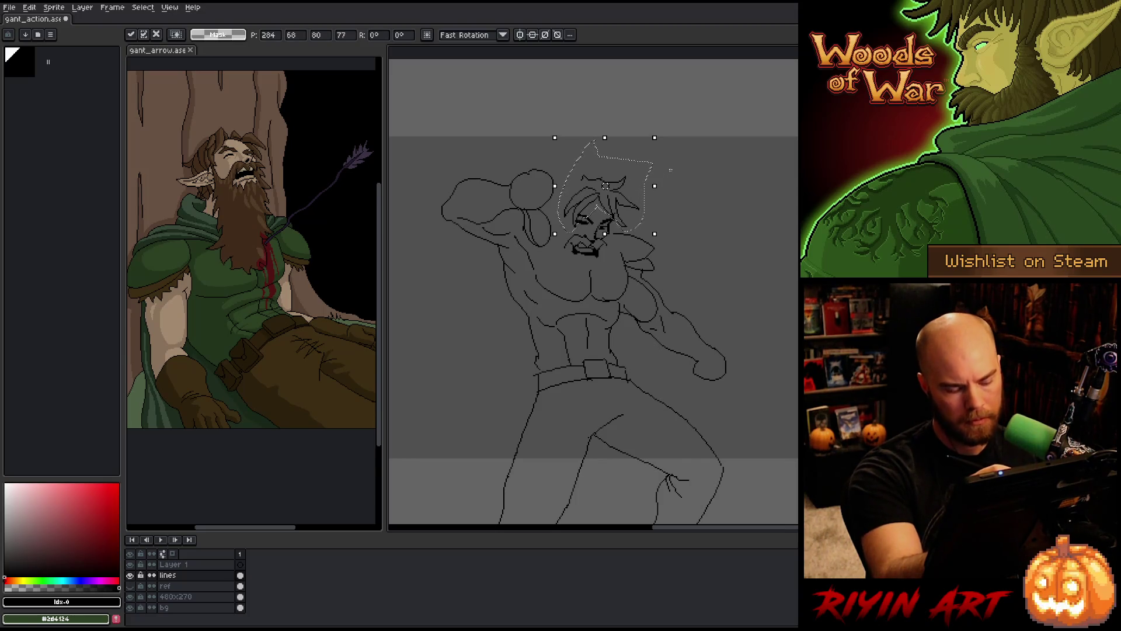
pyautogui.press('Return')
# Select the whole head, shift it up and right, and deselect
pyautogui.moveTo(639, 154)
pyautogui.mouseDown()
pyautogui.moveTo(653, 204)
pyautogui.moveTo(566, 263)
pyautogui.moveTo(556, 220)
pyautogui.moveTo(631, 146)
pyautogui.mouseUp()
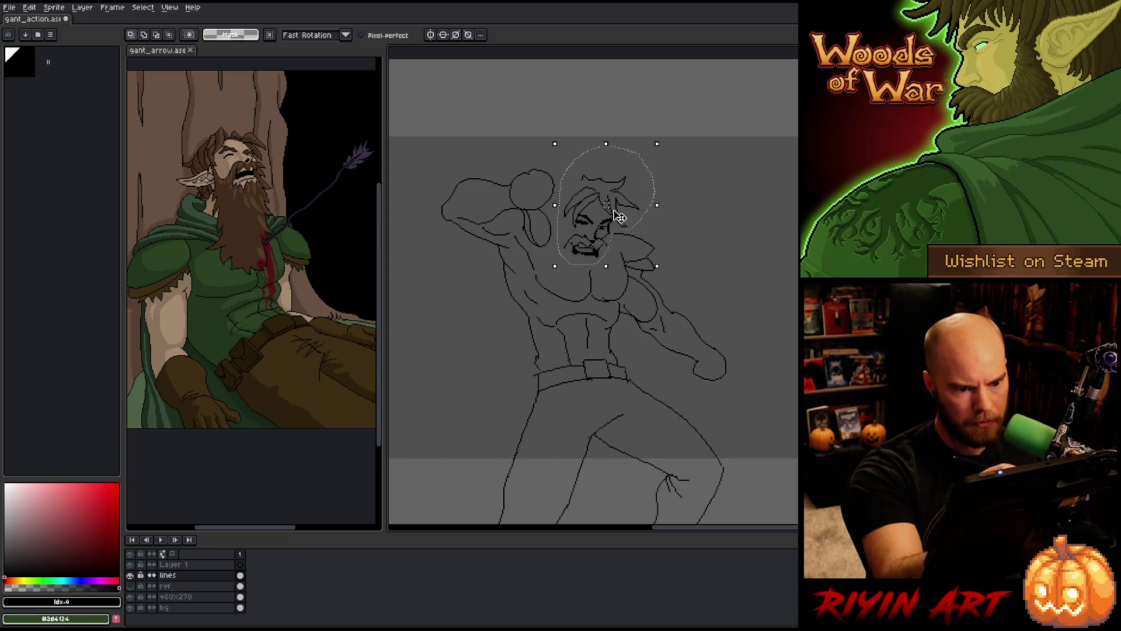
pyautogui.moveTo(618, 215); pyautogui.dragTo(626, 208)
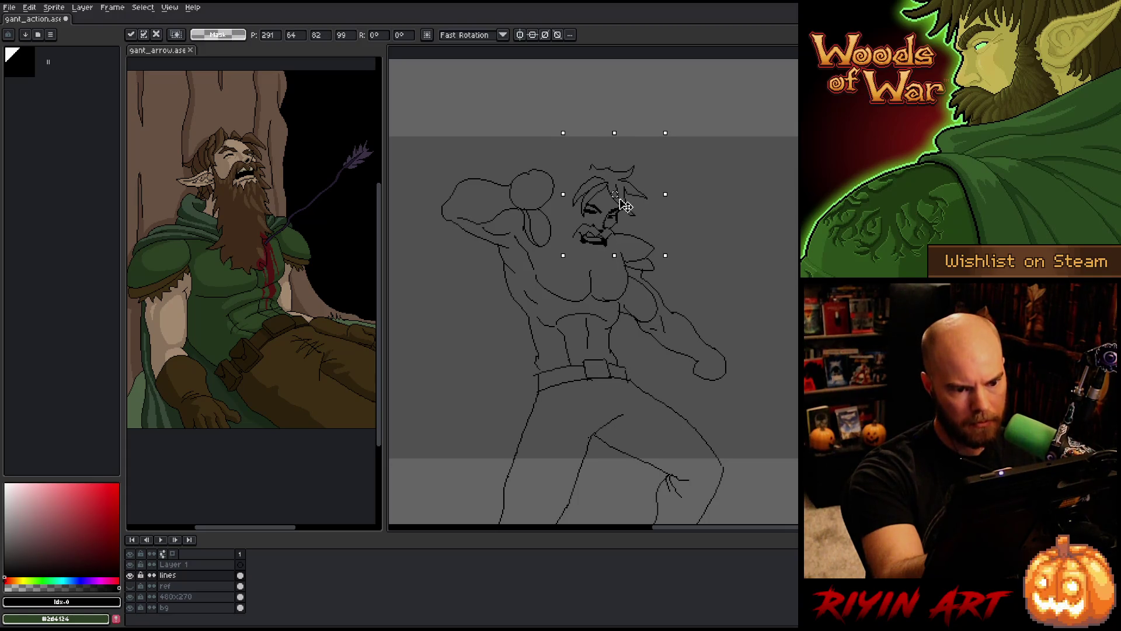
pyautogui.hotkey('ctrl', 'd')
pyautogui.press('b')
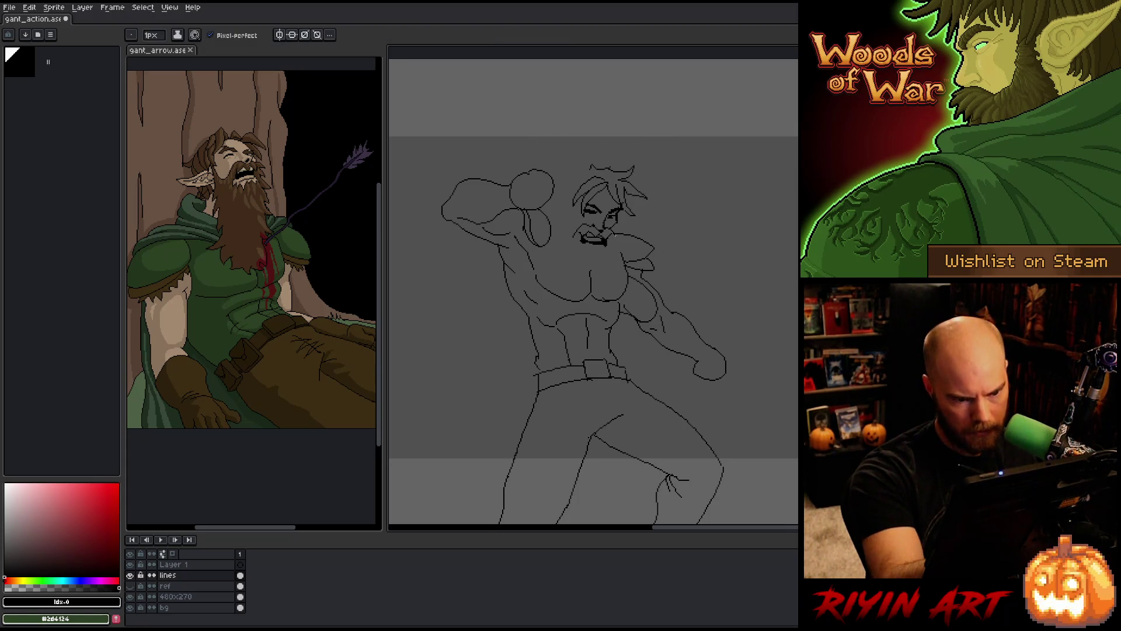
# Extend the chest line and draw beard strands down the chest, undoing a stray stroke beside the face
pyautogui.moveTo(621, 281); pyautogui.dragTo(611, 267)
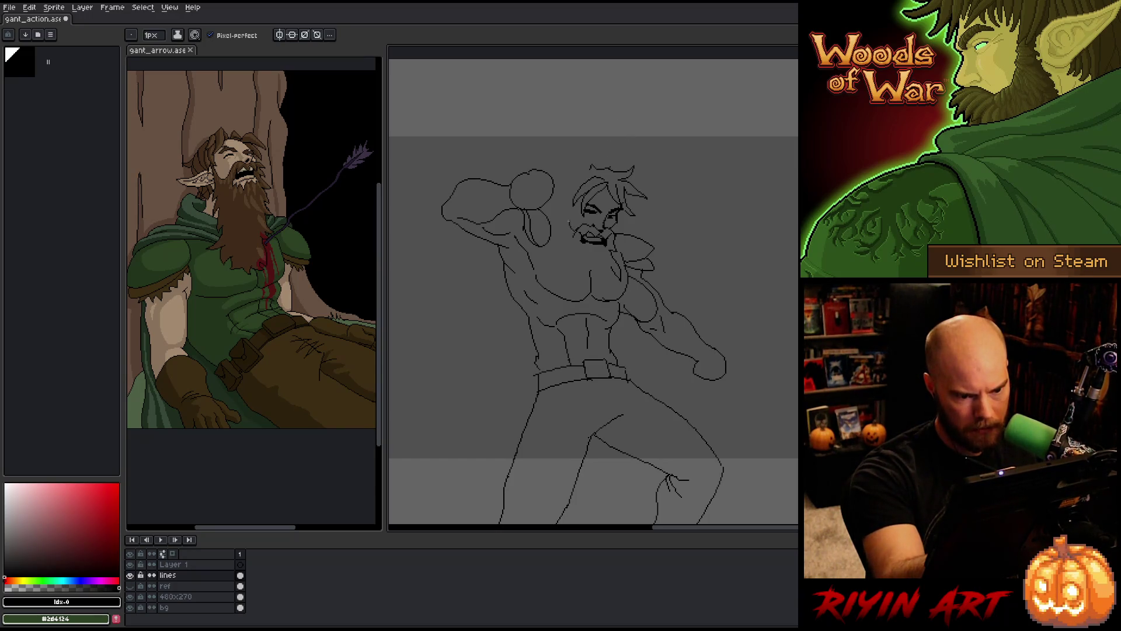
pyautogui.moveTo(570, 222); pyautogui.dragTo(575, 204)
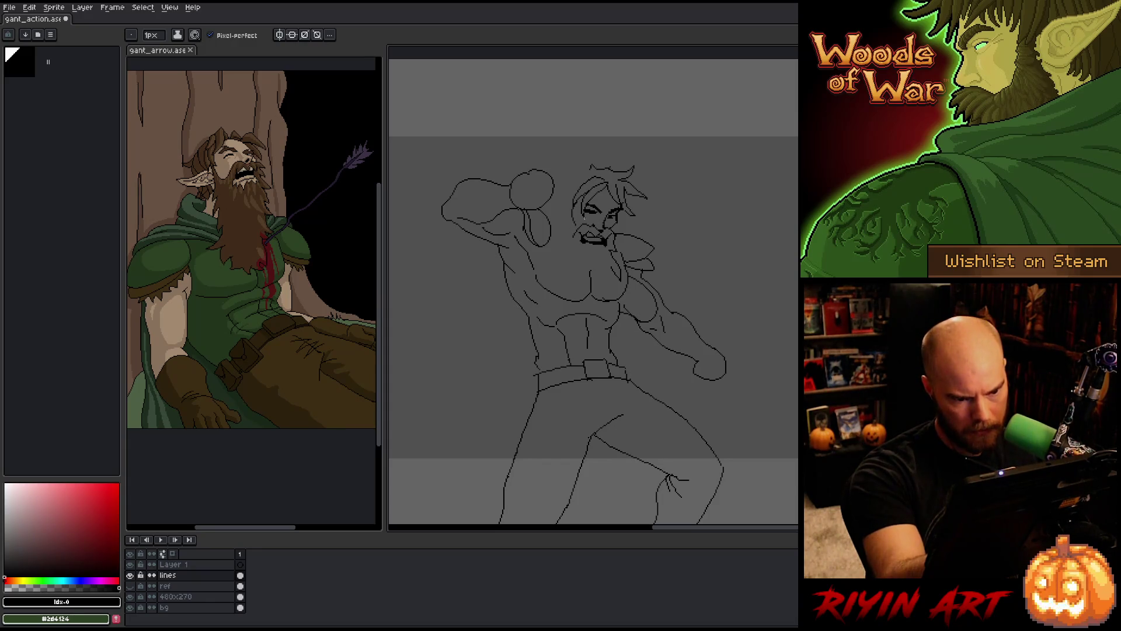
pyautogui.hotkey('ctrl', 'z')
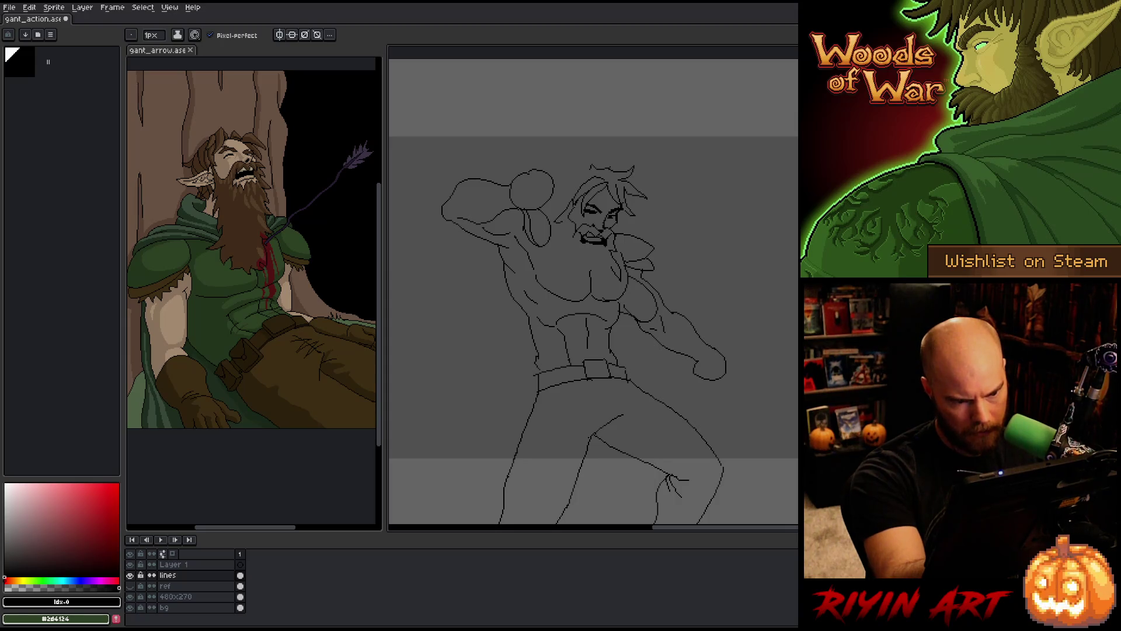
pyautogui.moveTo(562, 223); pyautogui.dragTo(560, 287)
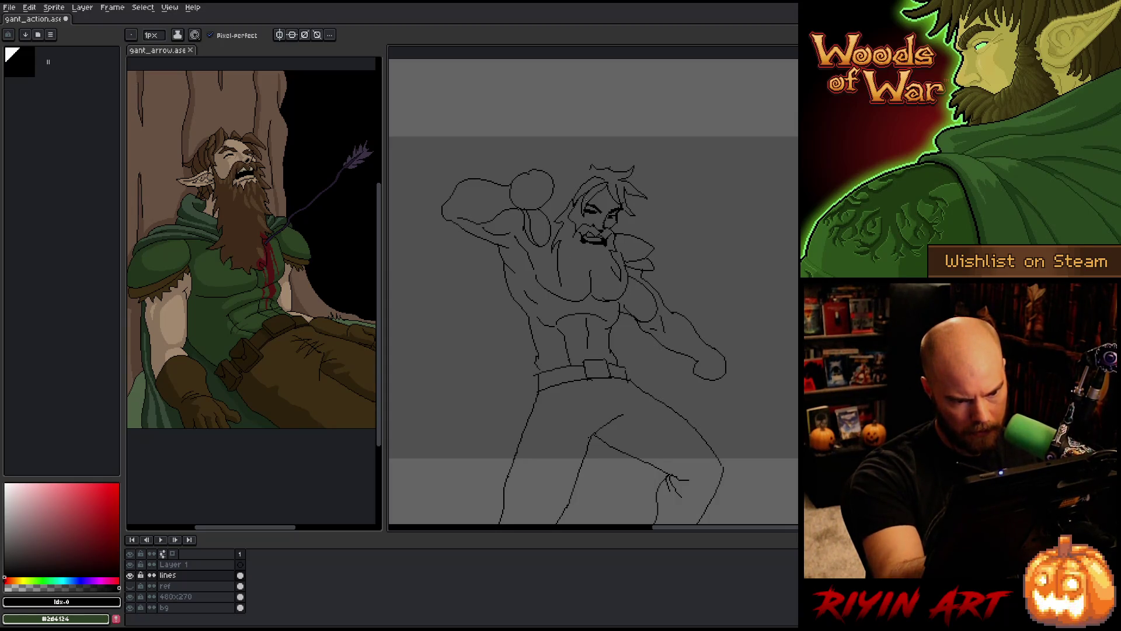
pyautogui.press('e')
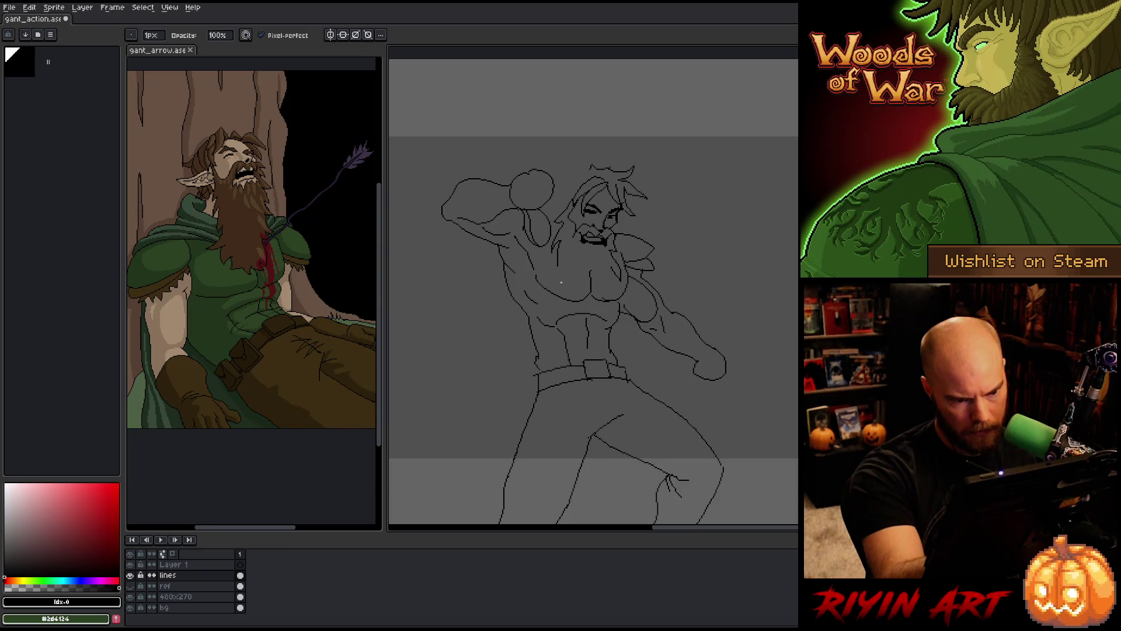
pyautogui.press('b')
pyautogui.moveTo(562, 264)
pyautogui.mouseDown()
pyautogui.moveTo(570, 292)
pyautogui.moveTo(591, 306)
pyautogui.moveTo(608, 295)
pyautogui.mouseUp()
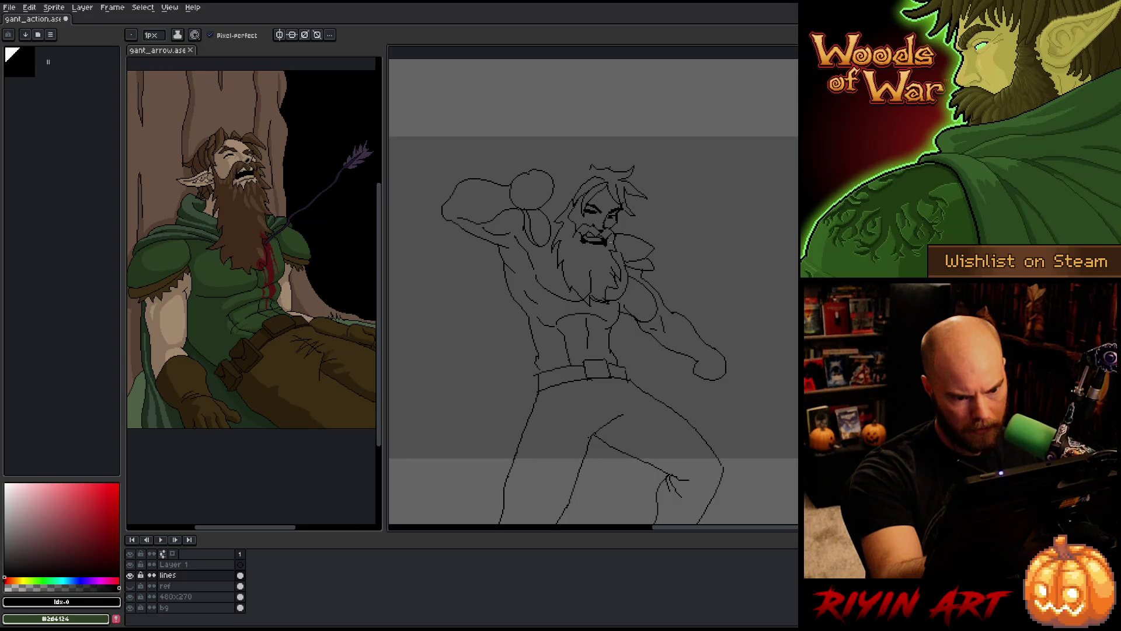
pyautogui.press('e')
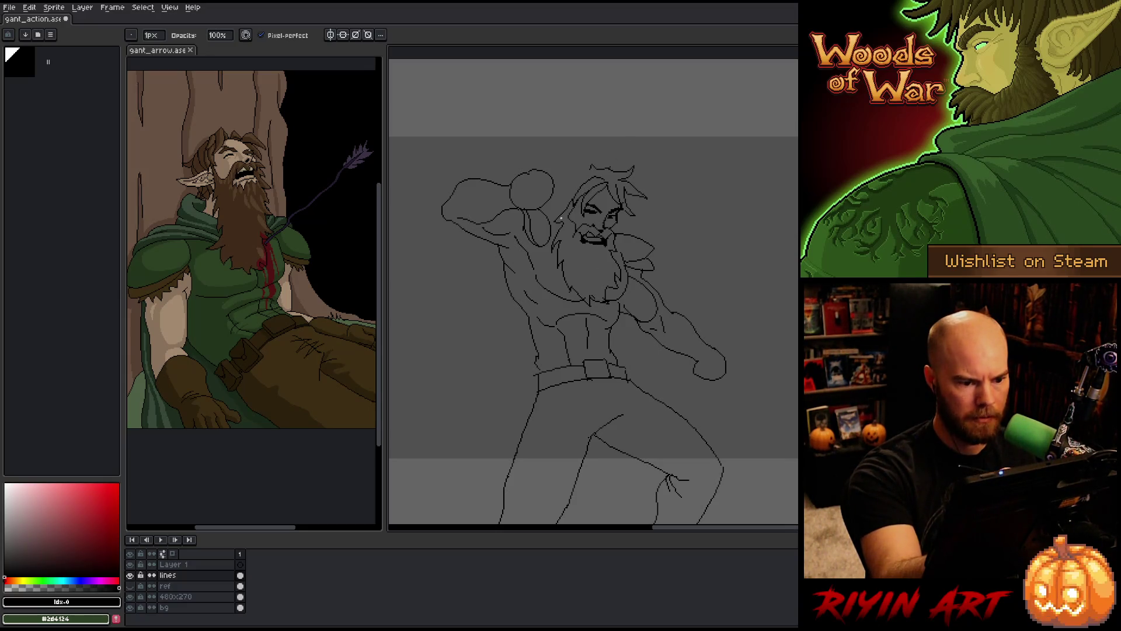
pyautogui.press('b')
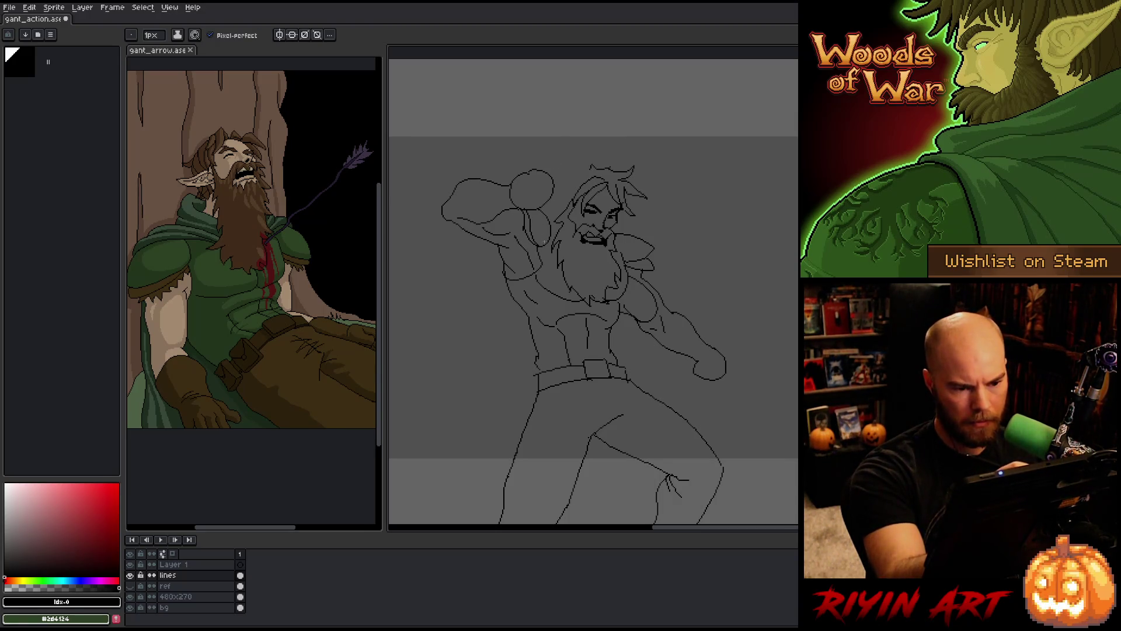
# Rework the lines along the raised arm and forearm, undoing a bad forearm stroke
pyautogui.moveTo(539, 248); pyautogui.dragTo(515, 283)
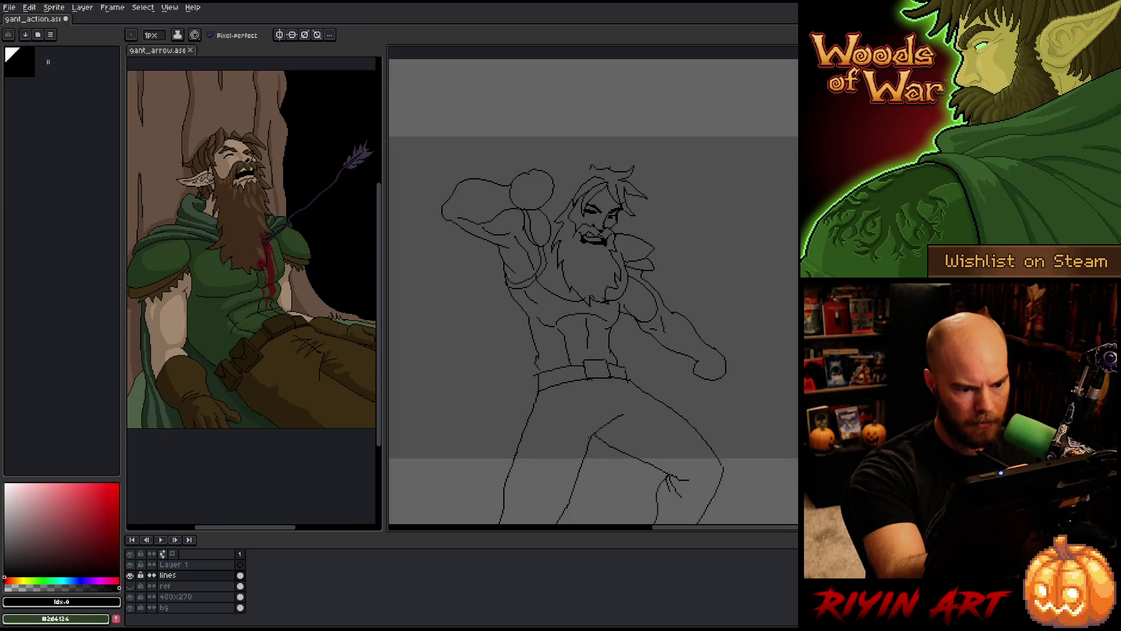
pyautogui.press('e')
pyautogui.press('e')
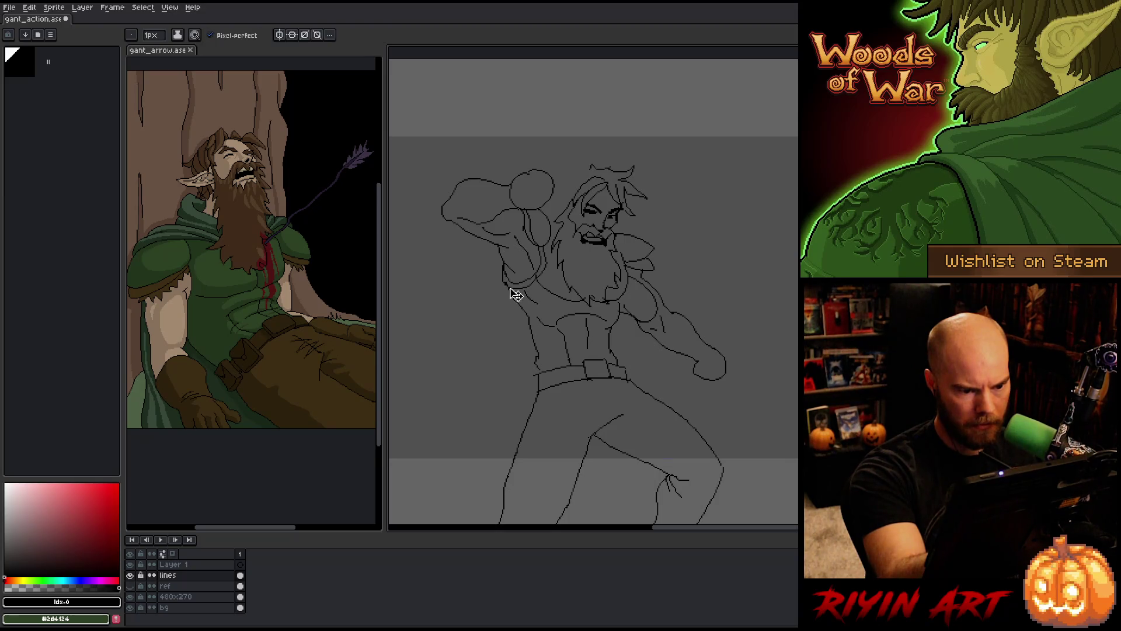
pyautogui.moveTo(502, 263); pyautogui.dragTo(510, 285)
pyautogui.hotkey('ctrl', 'z')
pyautogui.press('b')
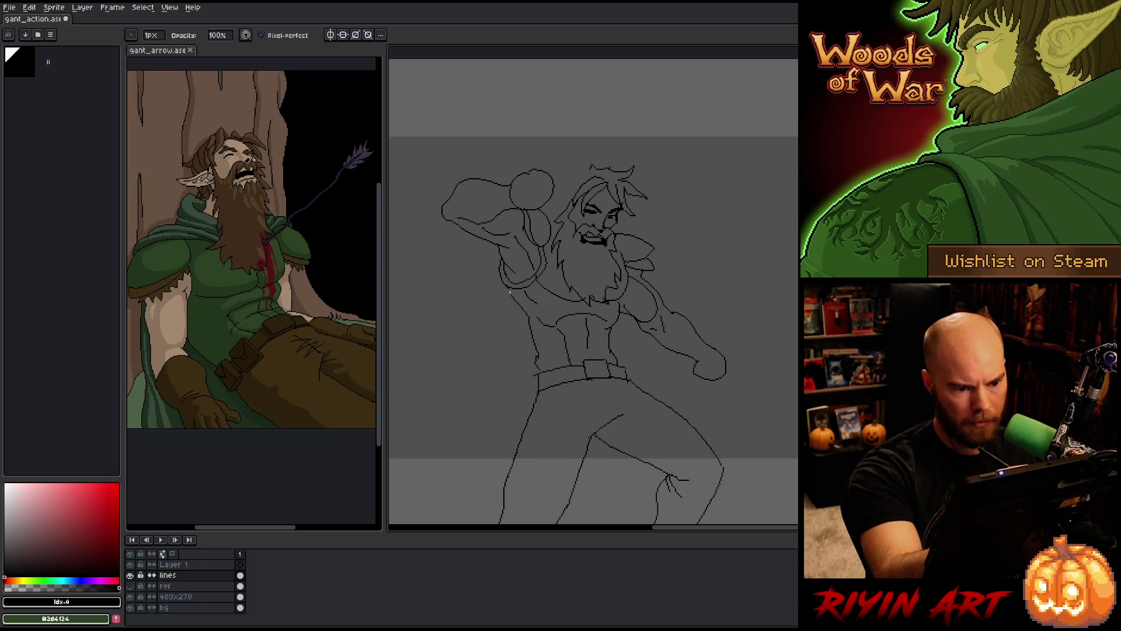
pyautogui.press('e')
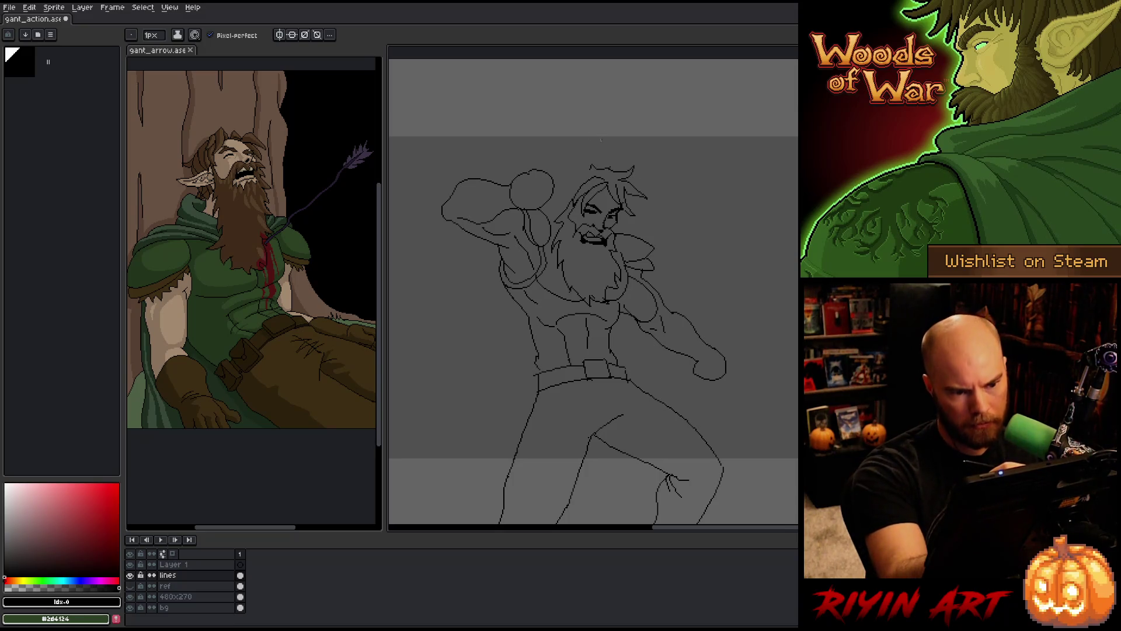
# Erase and trim the old hair strands on top of the head
pyautogui.press('b')
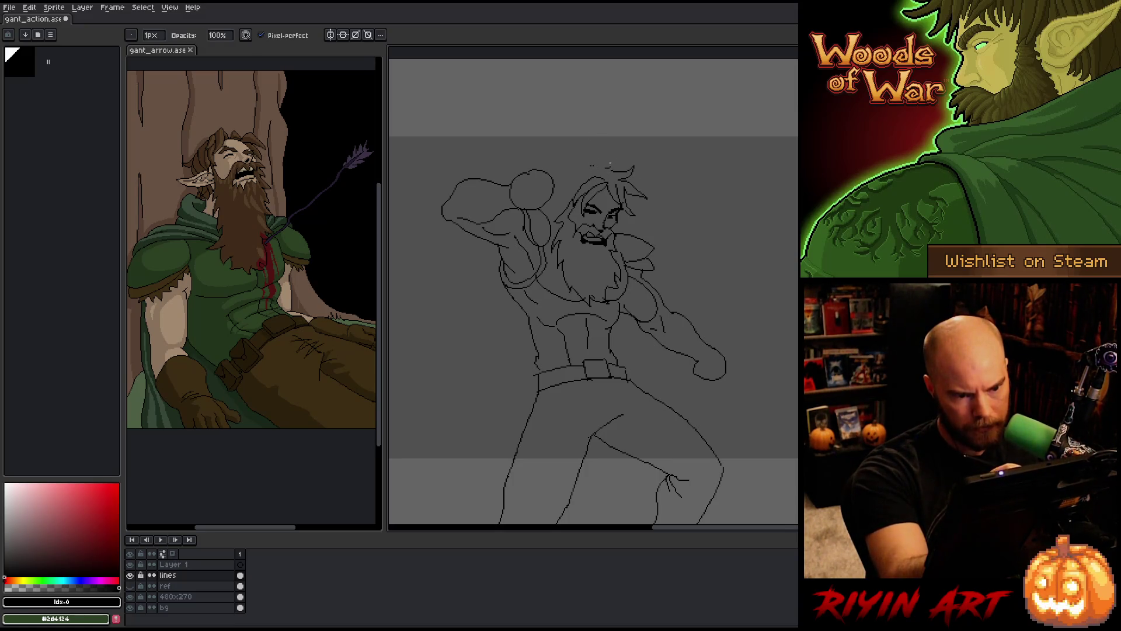
pyautogui.press('e')
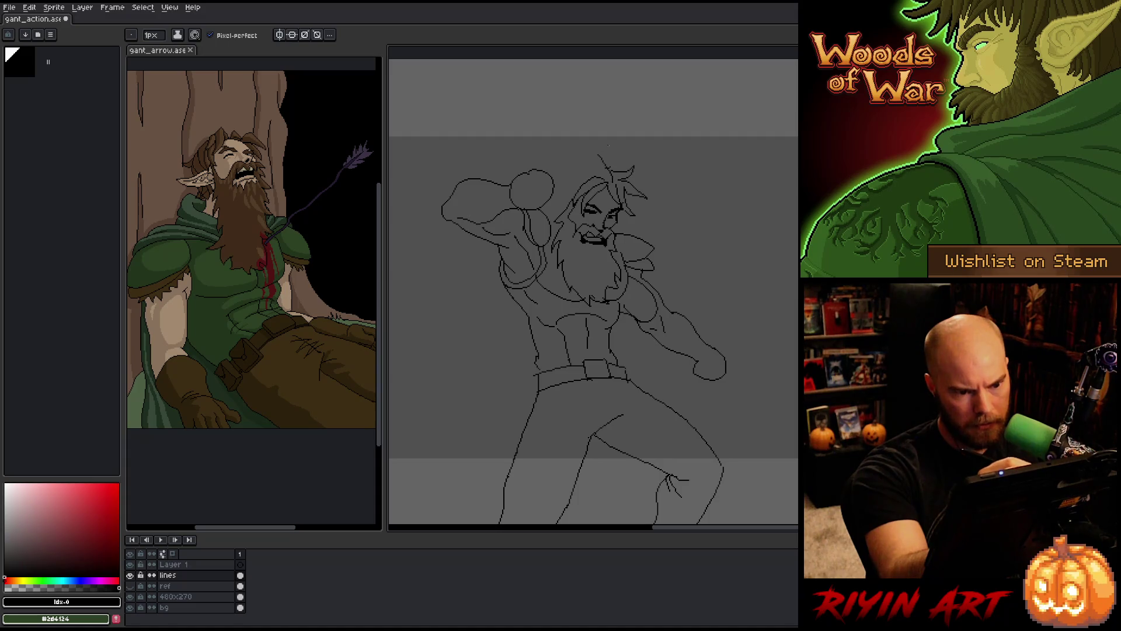
pyautogui.press('b')
pyautogui.press('e')
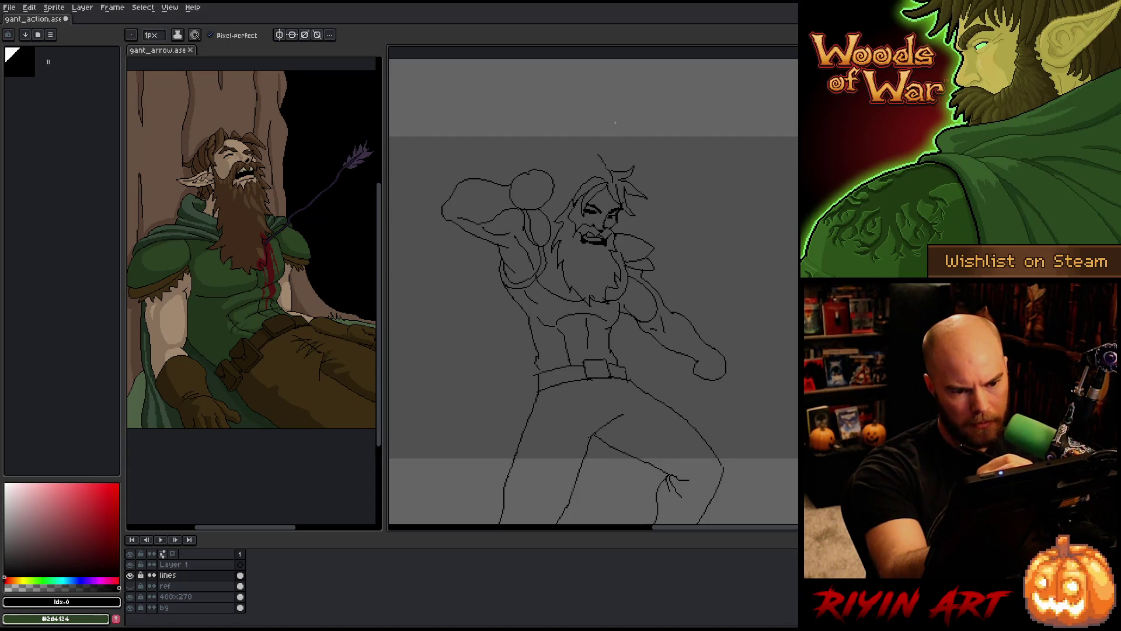
pyautogui.press('b')
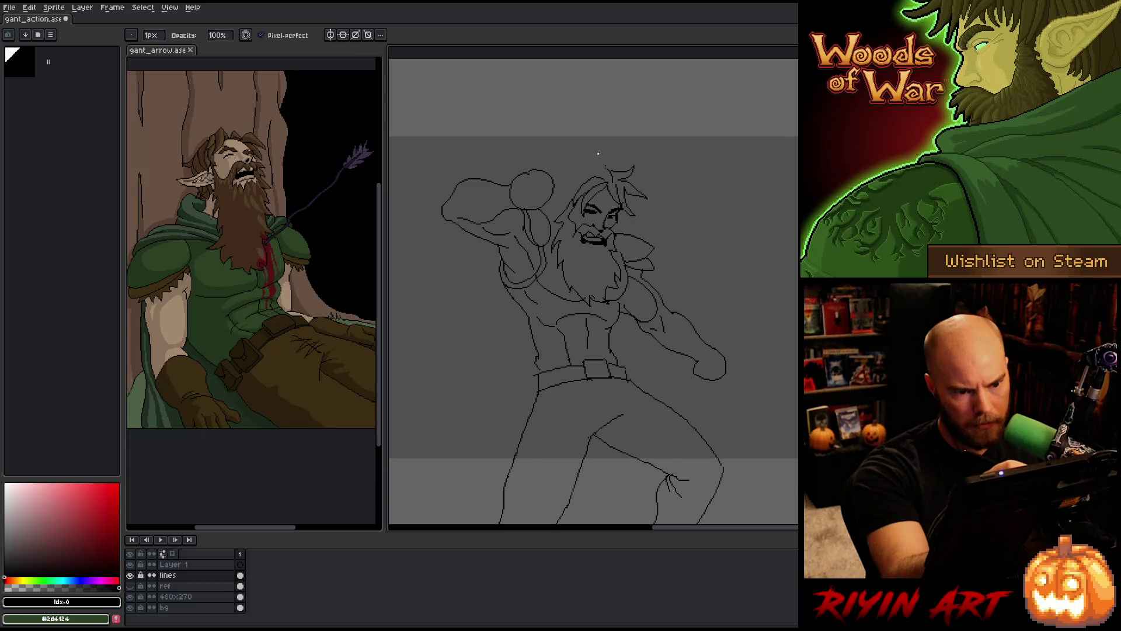
pyautogui.press('e')
pyautogui.moveTo(594, 156); pyautogui.dragTo(605, 168)
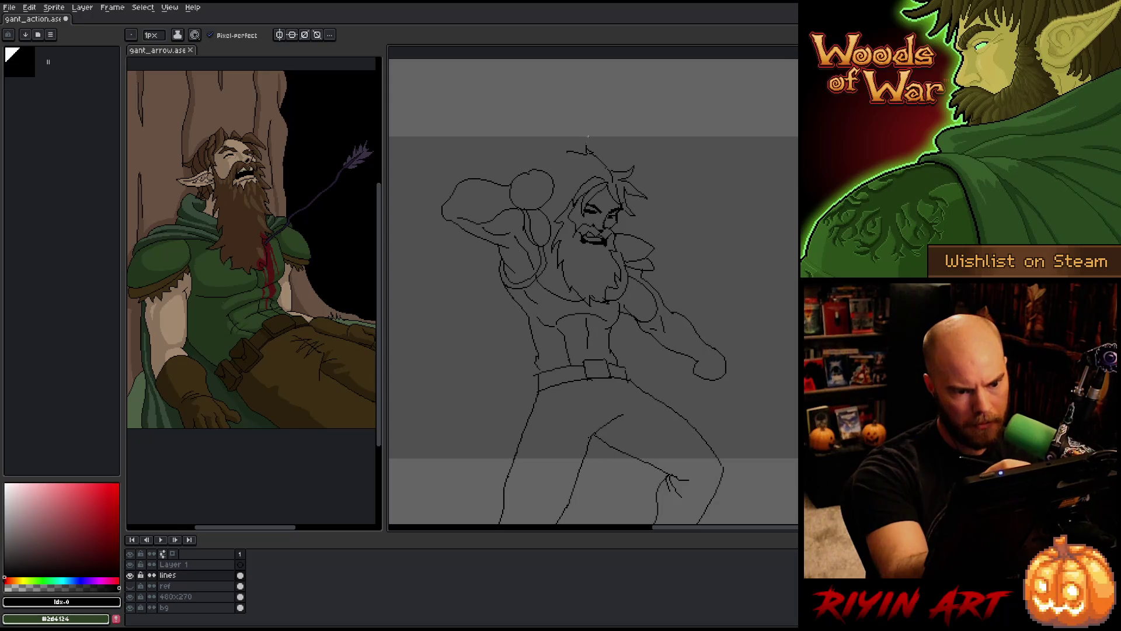
pyautogui.press('b')
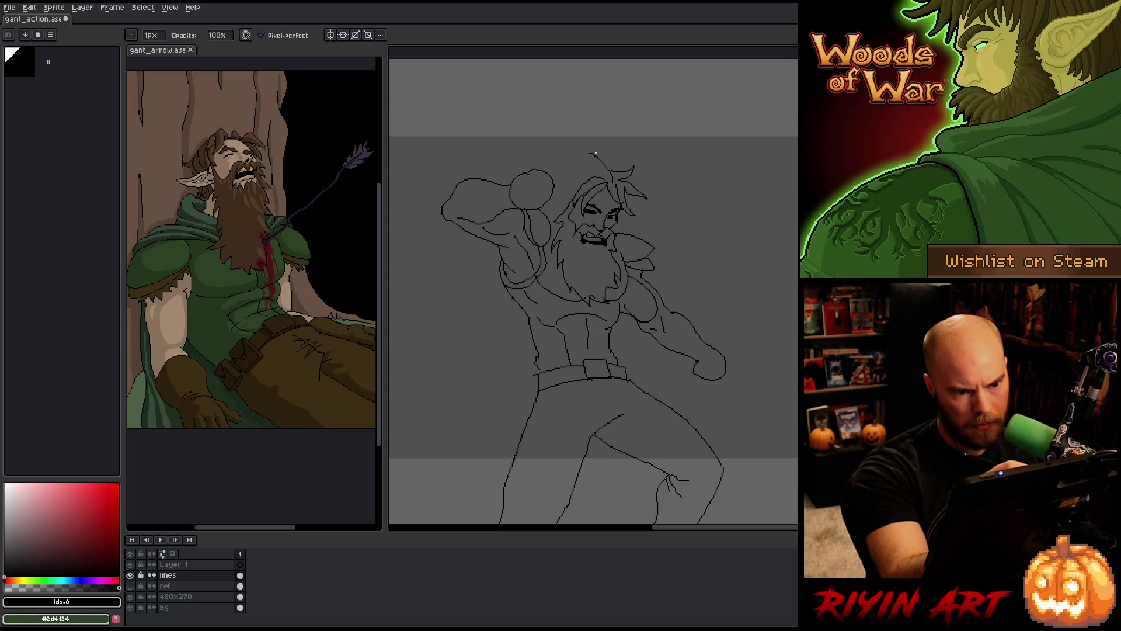
pyautogui.press('e')
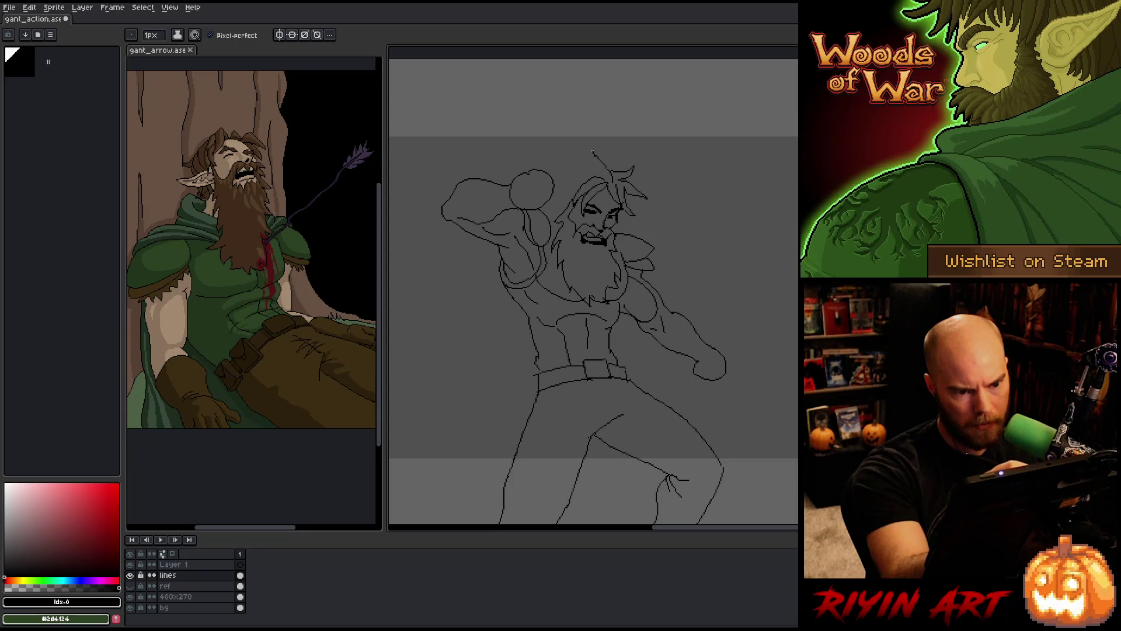
pyautogui.moveTo(593, 153)
pyautogui.mouseDown()
pyautogui.moveTo(569, 162)
pyautogui.moveTo(594, 156)
pyautogui.mouseUp()
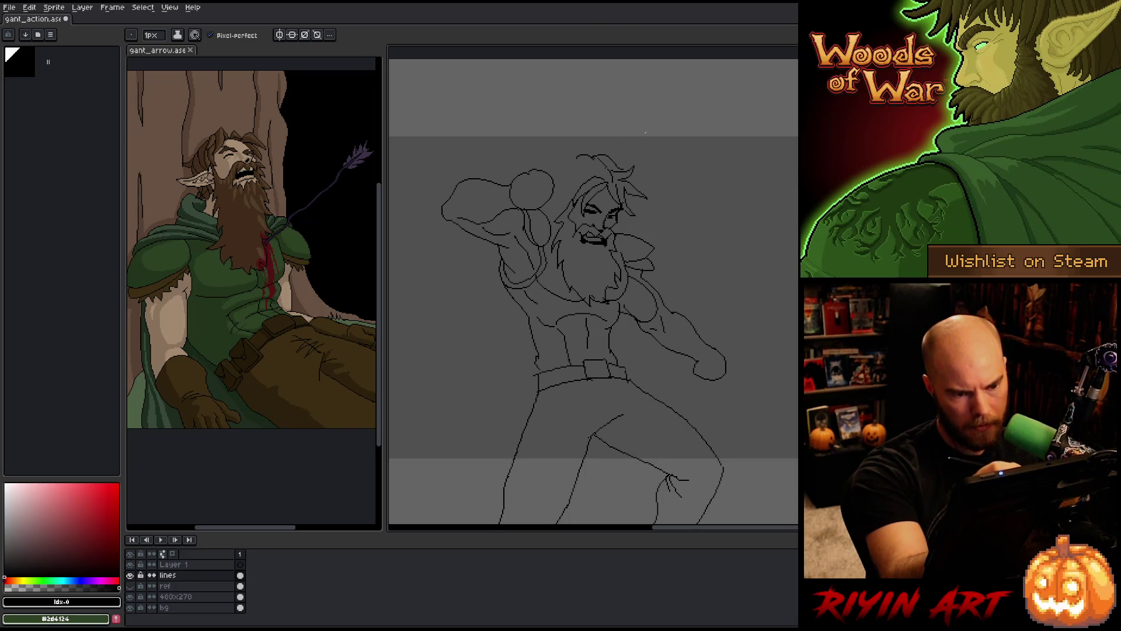
pyautogui.moveTo(620, 167); pyautogui.dragTo(601, 158)
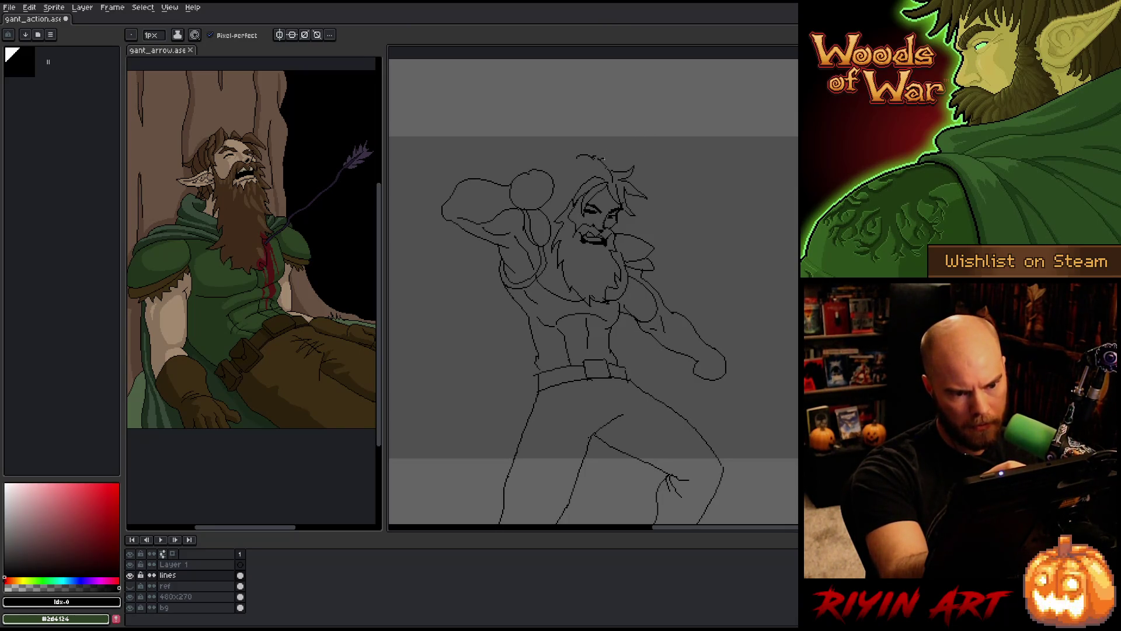
# Clear the remaining old hair lines, draw a fuller hair outline, and add ear detail strokes
pyautogui.press('b')
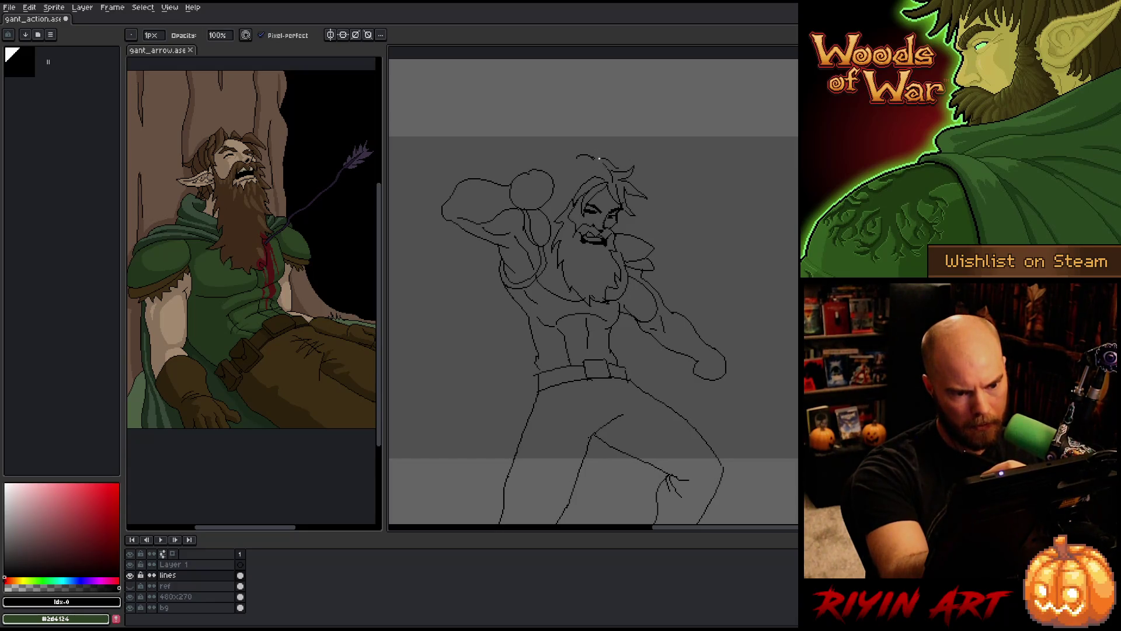
pyautogui.press('e')
pyautogui.press('b')
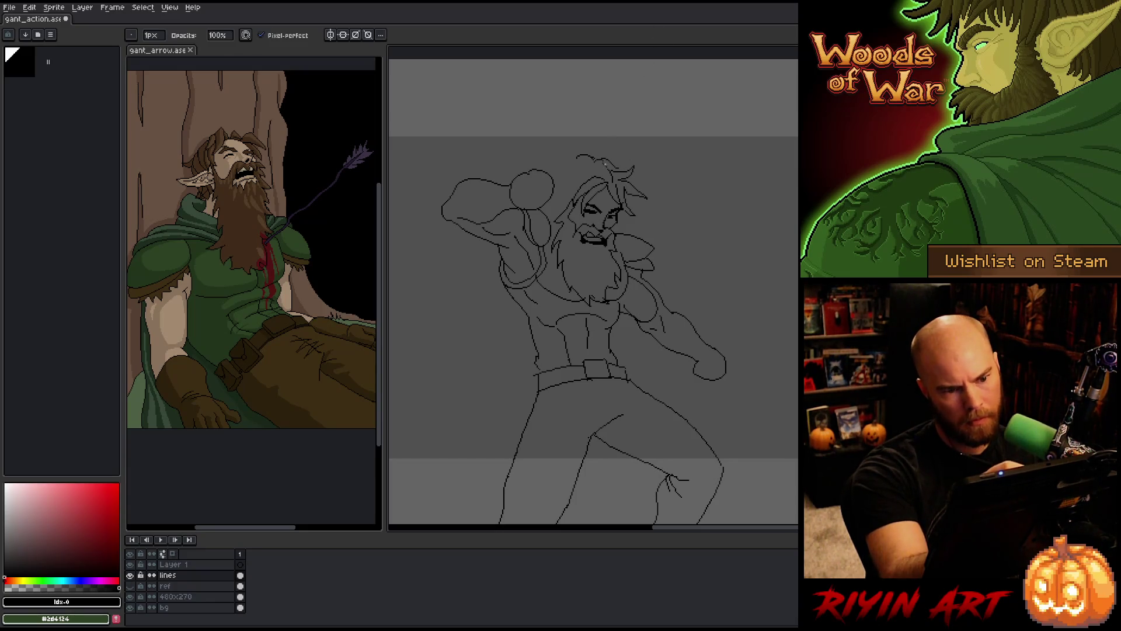
pyautogui.press('e')
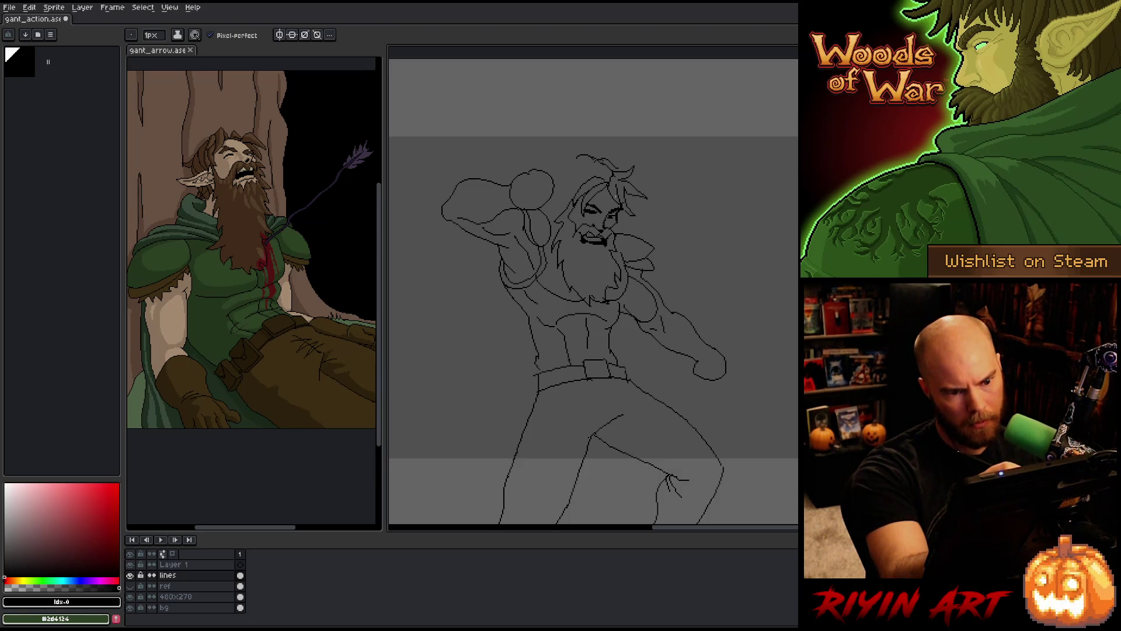
pyautogui.moveTo(601, 171)
pyautogui.mouseDown()
pyautogui.moveTo(614, 163)
pyautogui.moveTo(559, 178)
pyautogui.mouseUp()
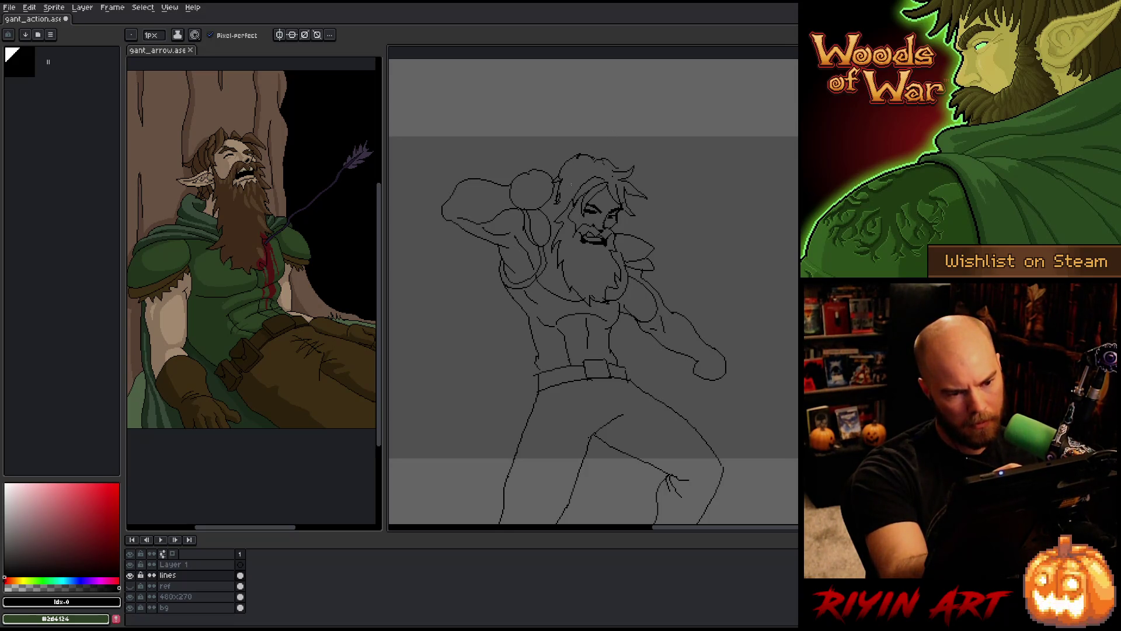
pyautogui.press('b')
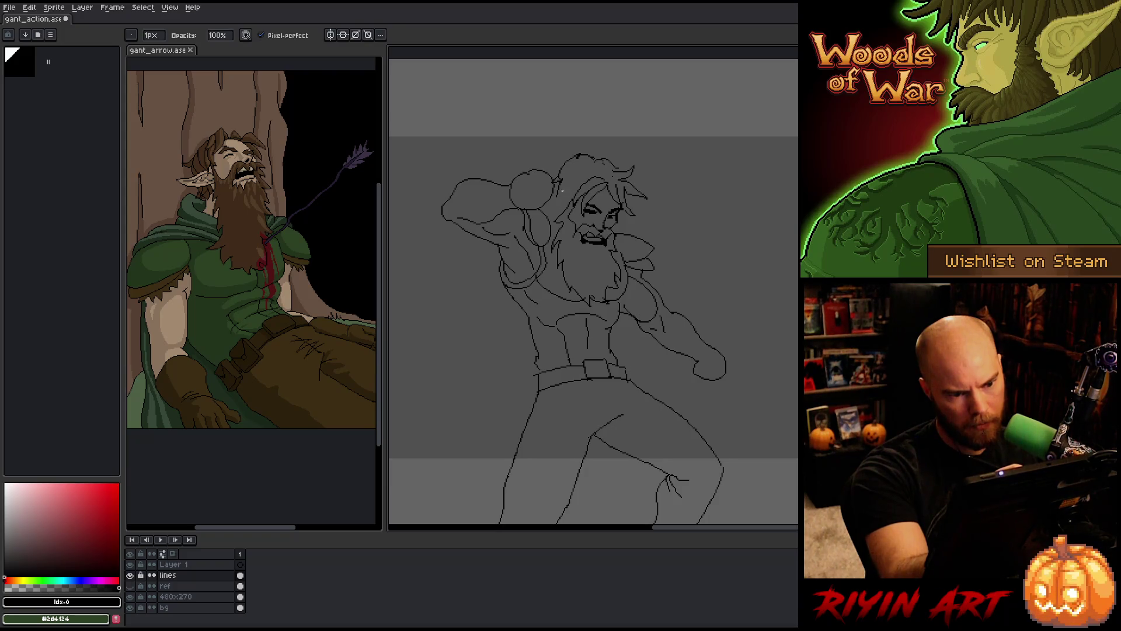
pyautogui.press('e')
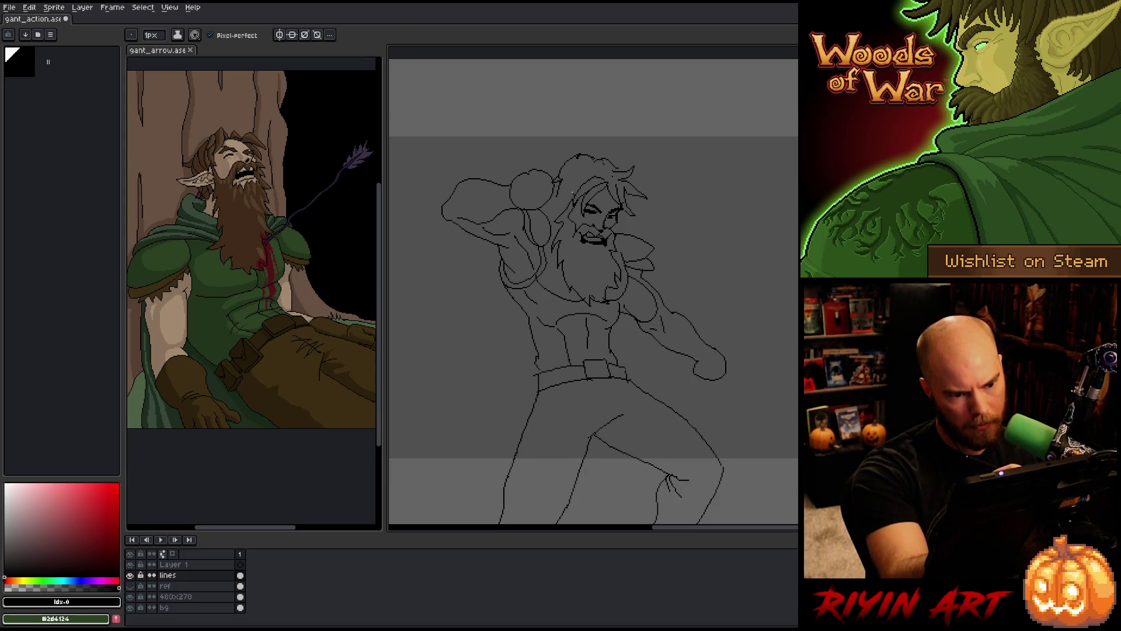
pyautogui.moveTo(572, 193)
pyautogui.mouseDown()
pyautogui.moveTo(552, 183)
pyautogui.moveTo(549, 208)
pyautogui.mouseUp()
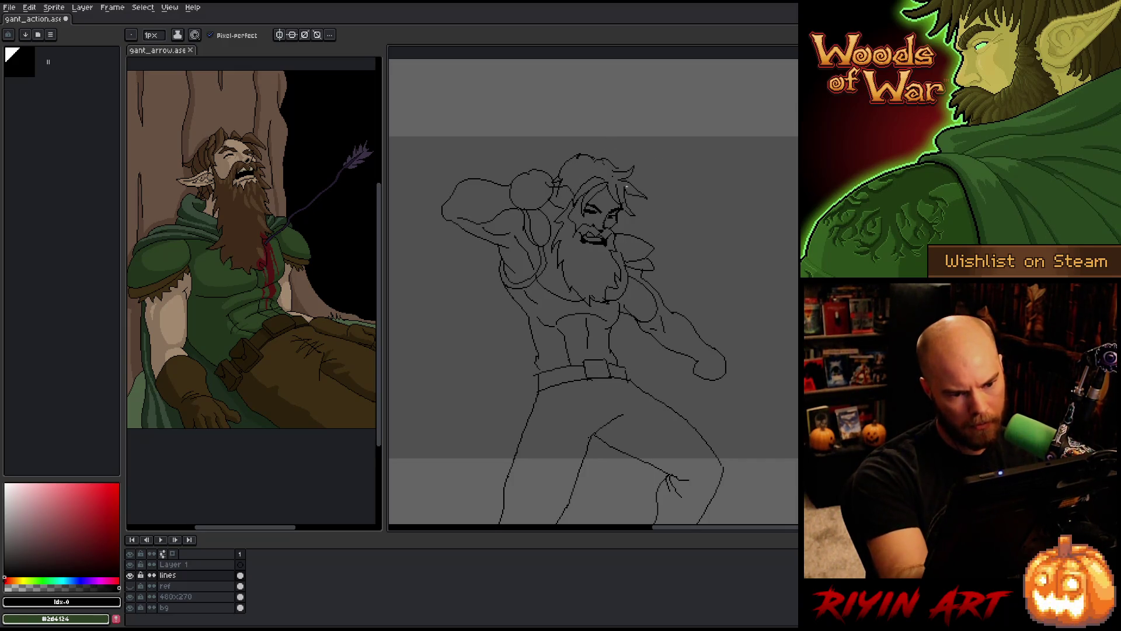
pyautogui.moveTo(627, 199)
pyautogui.mouseDown()
pyautogui.moveTo(643, 194)
pyautogui.moveTo(632, 205)
pyautogui.mouseUp()
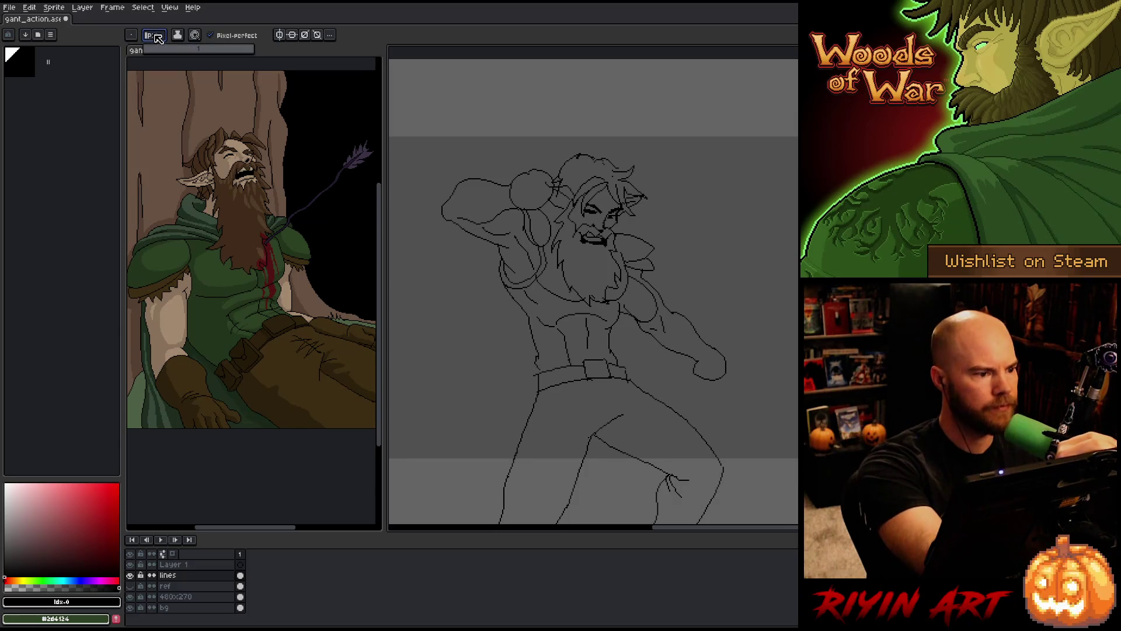
# Increase the brush size to 3px
pyautogui.press('e')
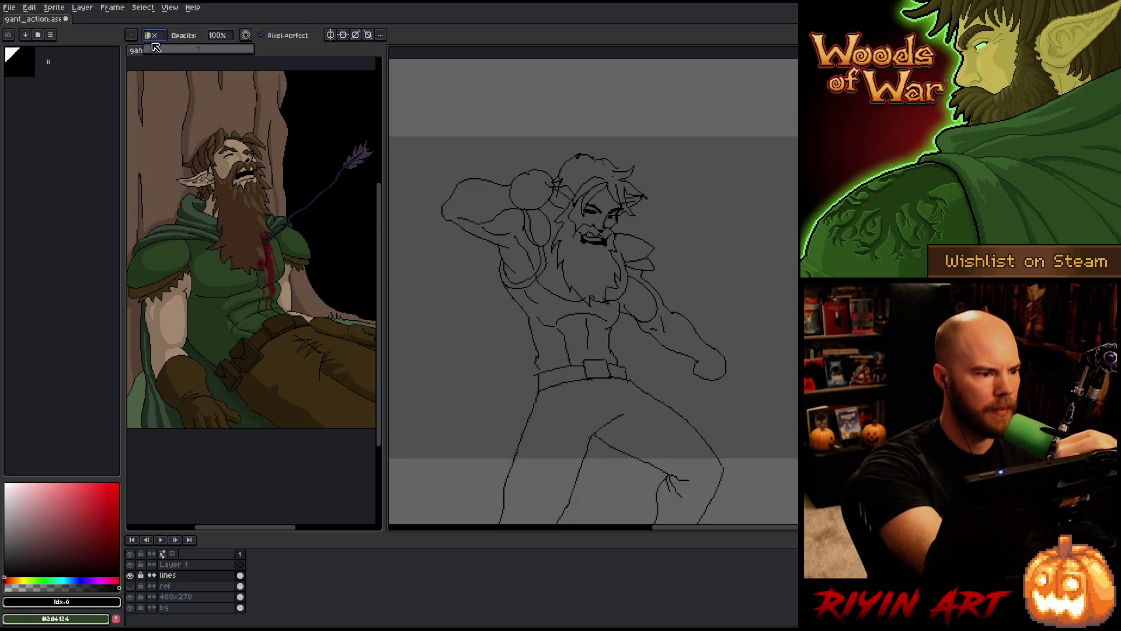
pyautogui.press('+')
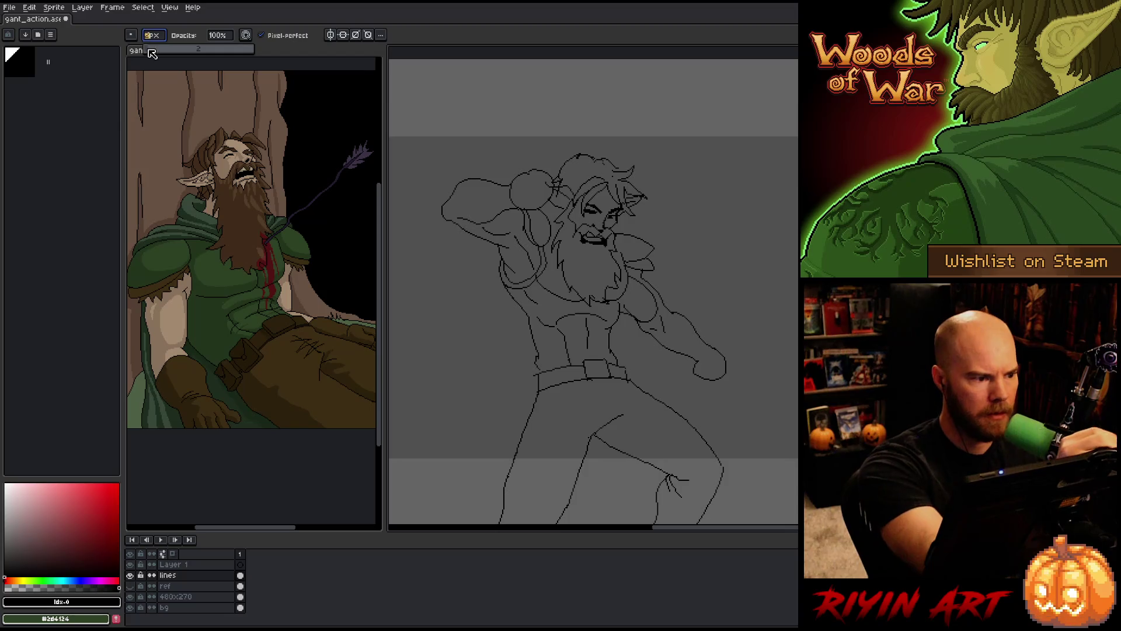
pyautogui.press('+')
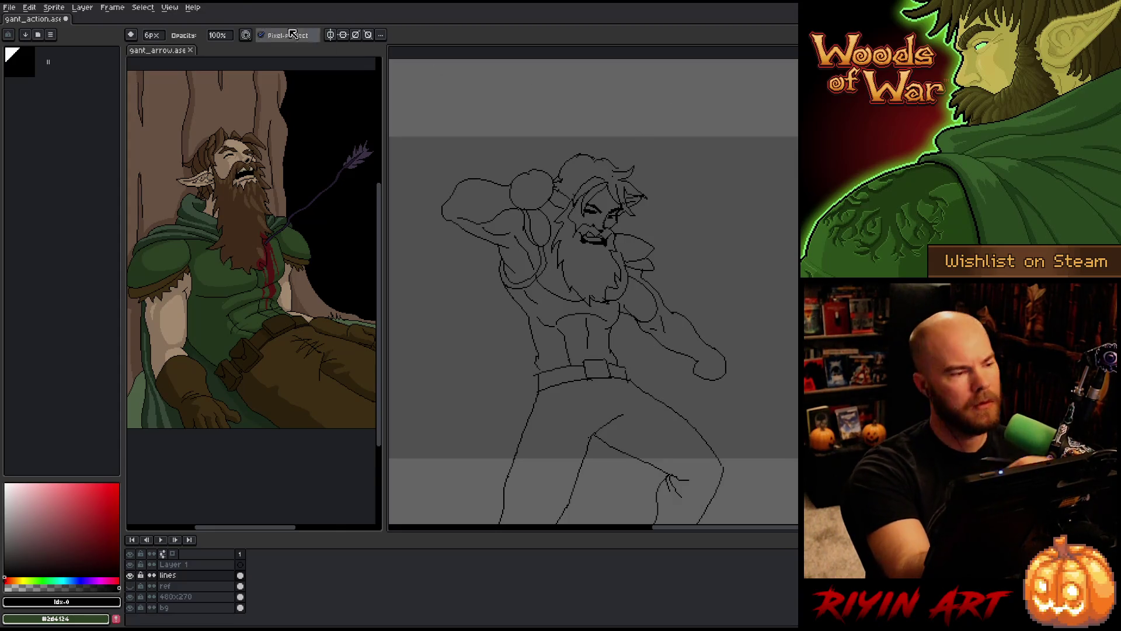
# Flip the whole canvas horizontally with Sprite > Rotate Canvas > Flip Horizontal
pyautogui.press('space')
pyautogui.moveTo(611, 299); pyautogui.dragTo(597, 292)
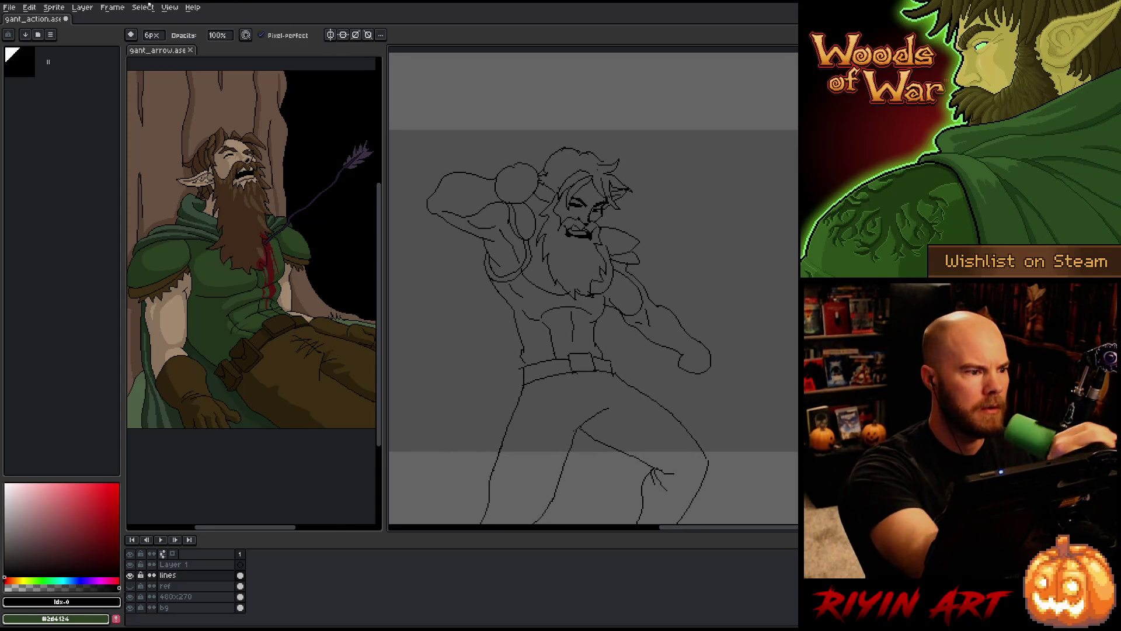
pyautogui.click(112, 7)
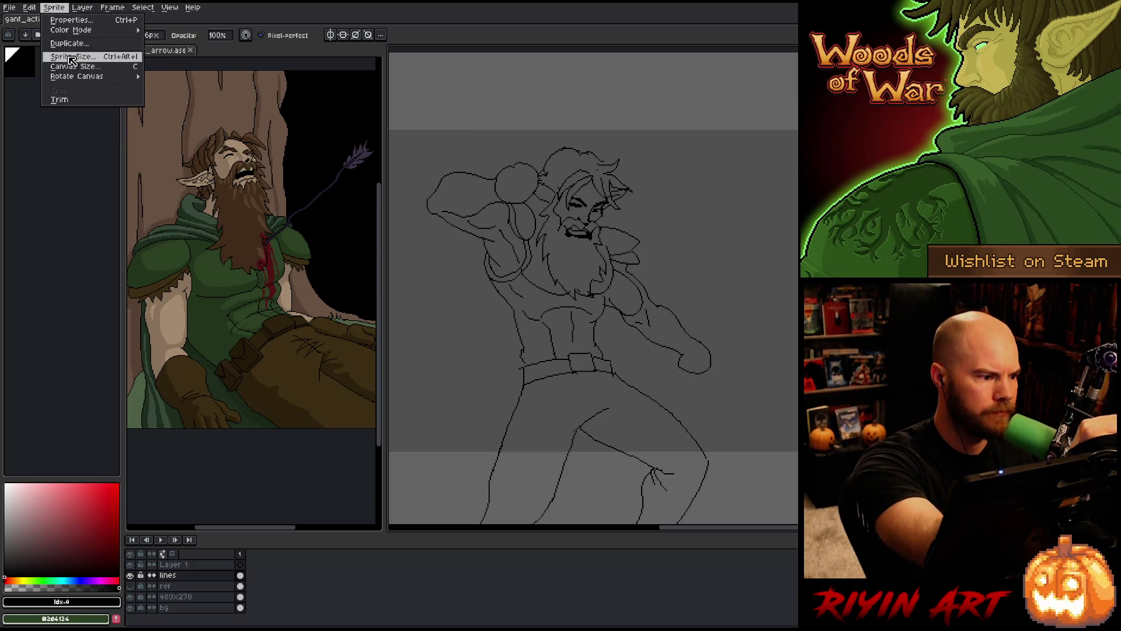
pyautogui.moveTo(96, 76)
pyautogui.click(197, 110)
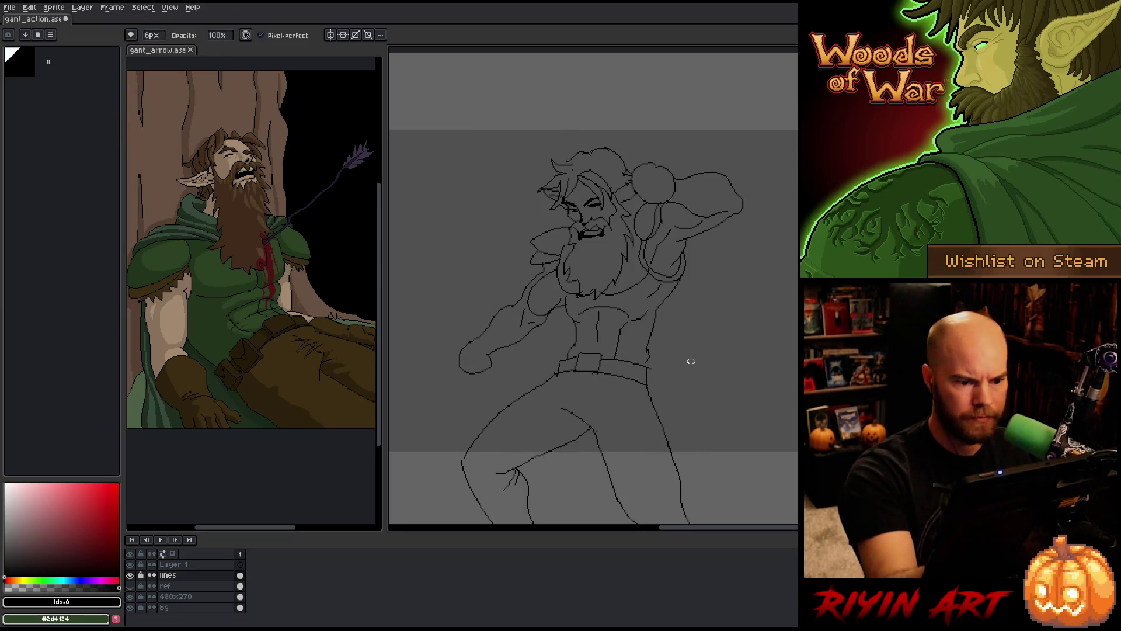
# Return to the Pencil and adjust its brush size while panning the view up
pyautogui.press('space')
pyautogui.moveTo(688, 358); pyautogui.dragTo(656, 335)
pyautogui.press('e')
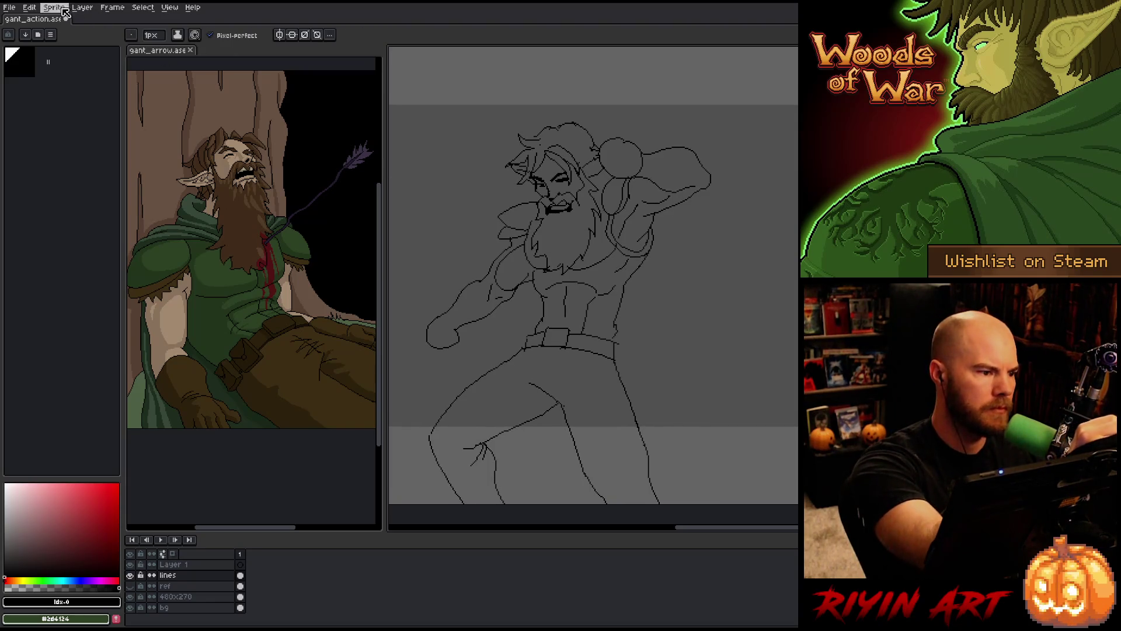
pyautogui.press('b')
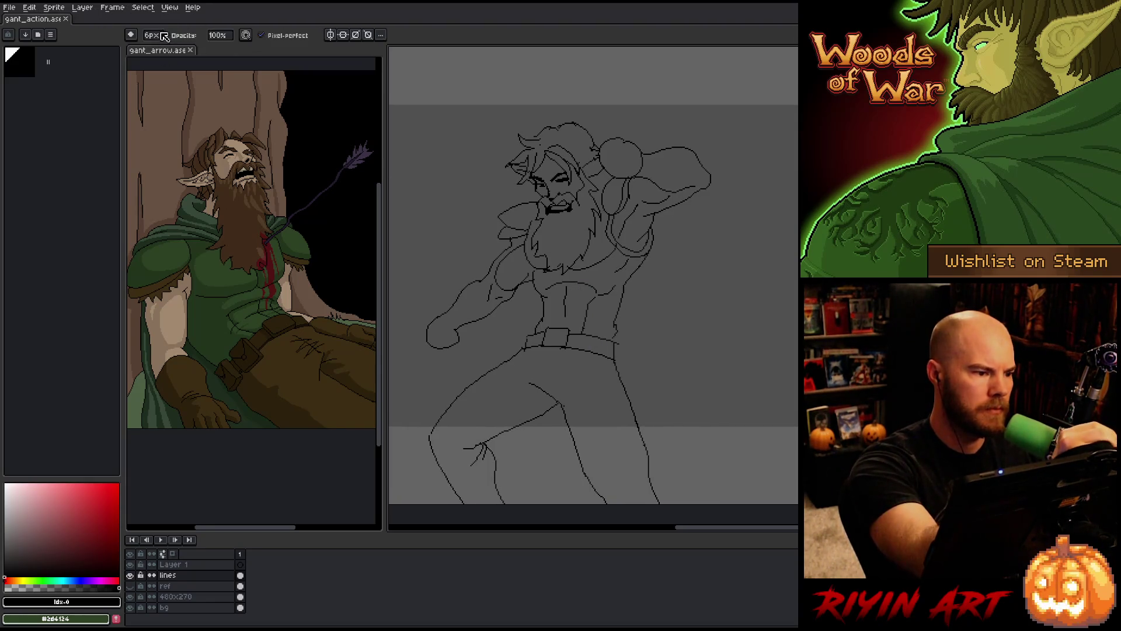
pyautogui.click(152, 35)
pyautogui.write('1')
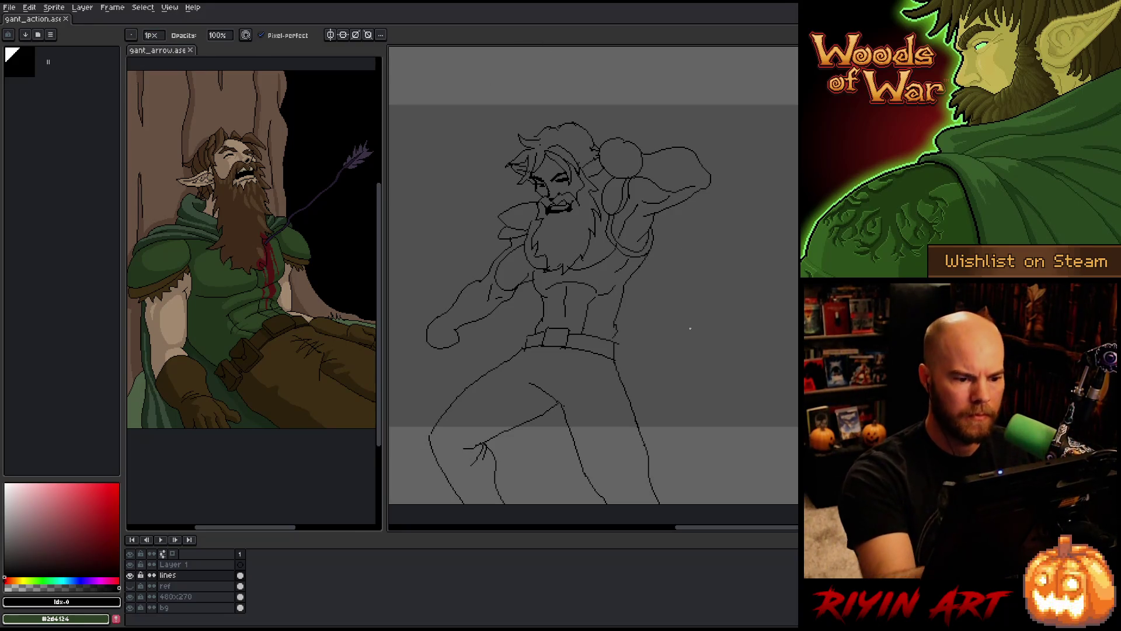
pyautogui.press('space')
pyautogui.moveTo(672, 359)
pyautogui.mouseDown()
pyautogui.moveTo(678, 291)
pyautogui.moveTo(688, 303)
pyautogui.mouseUp()
pyautogui.press('b')
pyautogui.press('space')
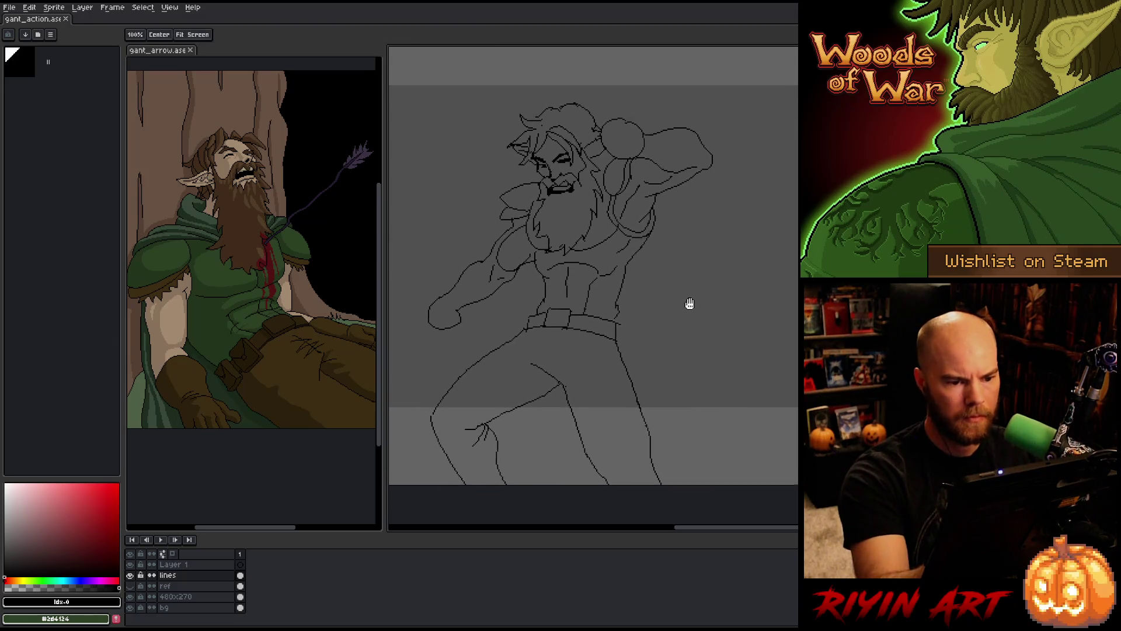
# Lasso the raised arm and right leg lines, nudge them right, and commit
pyautogui.press('m')
pyautogui.moveTo(748, 228)
pyautogui.mouseDown()
pyautogui.moveTo(690, 87)
pyautogui.moveTo(611, 106)
pyautogui.moveTo(594, 228)
pyautogui.moveTo(556, 338)
pyautogui.moveTo(666, 482)
pyautogui.mouseUp()
pyautogui.press('Right')
pyautogui.press('Right')
pyautogui.press('Right')
pyautogui.press('Down')
pyautogui.press('Down')
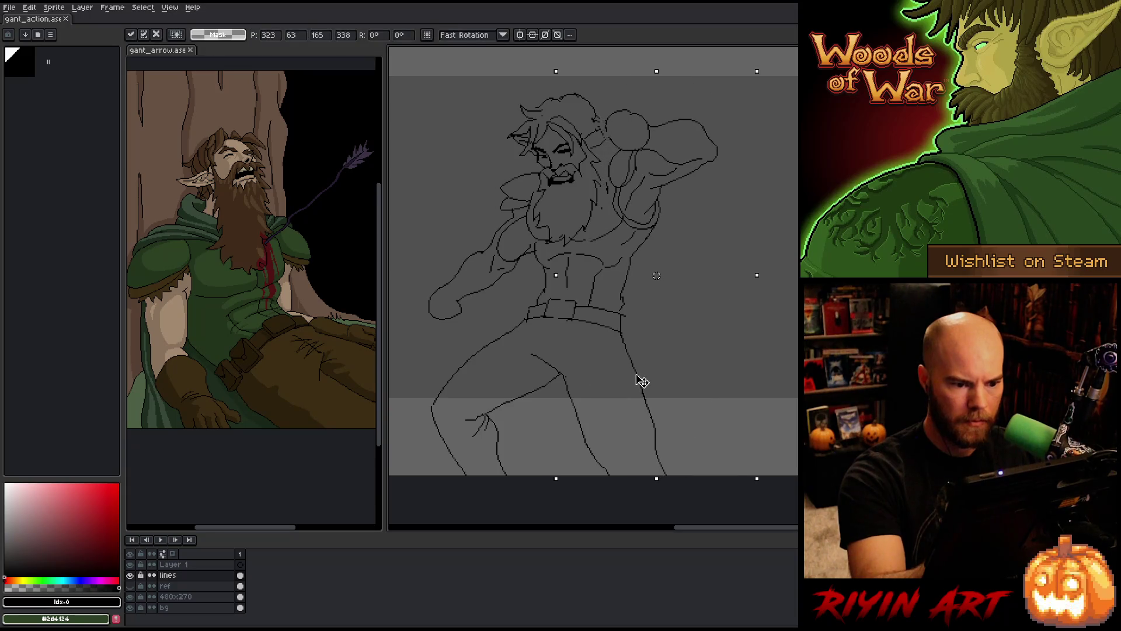
pyautogui.press('Right')
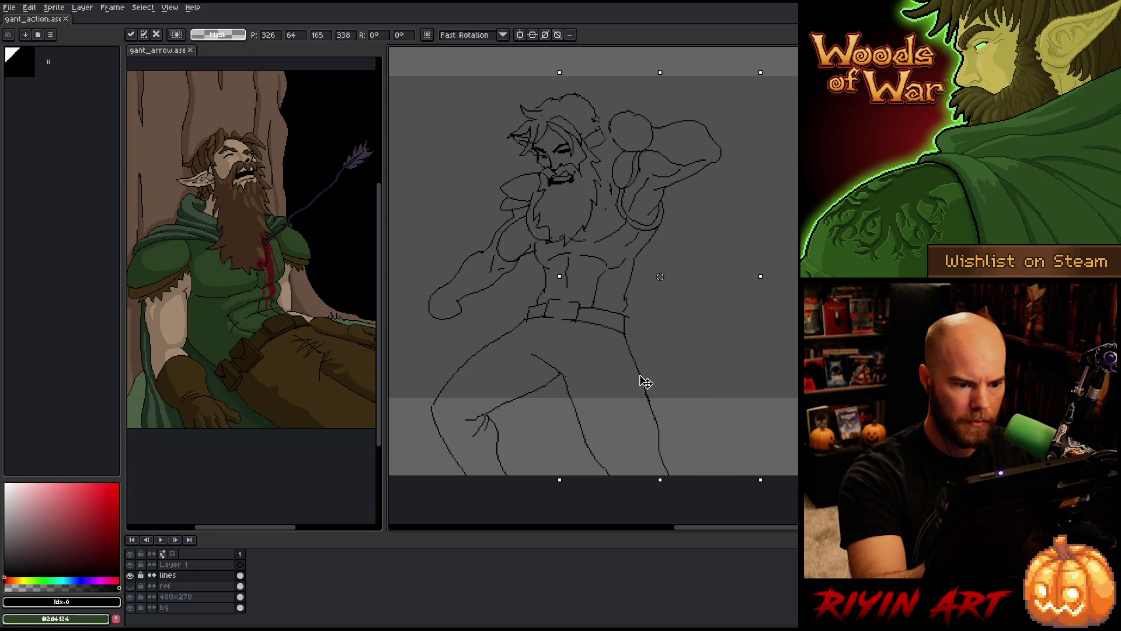
pyautogui.press('Up')
pyautogui.hotkey('ctrl', 'd')
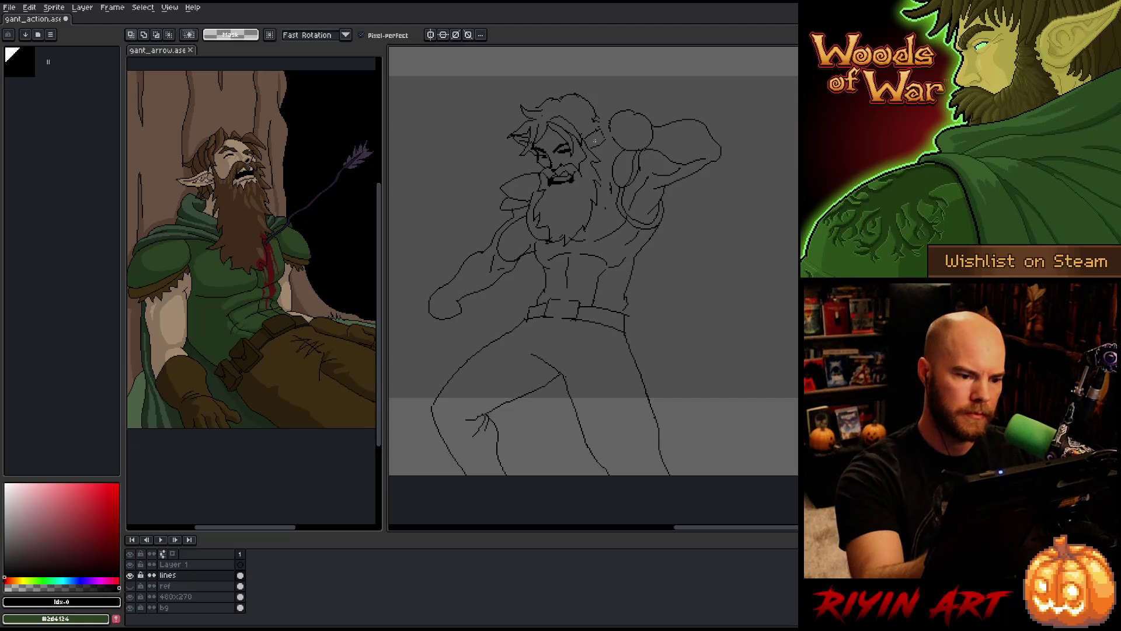
# Lasso the fist arm and left leg lines, nudge them left and down, and commit
pyautogui.moveTo(515, 68); pyautogui.dragTo(536, 90)
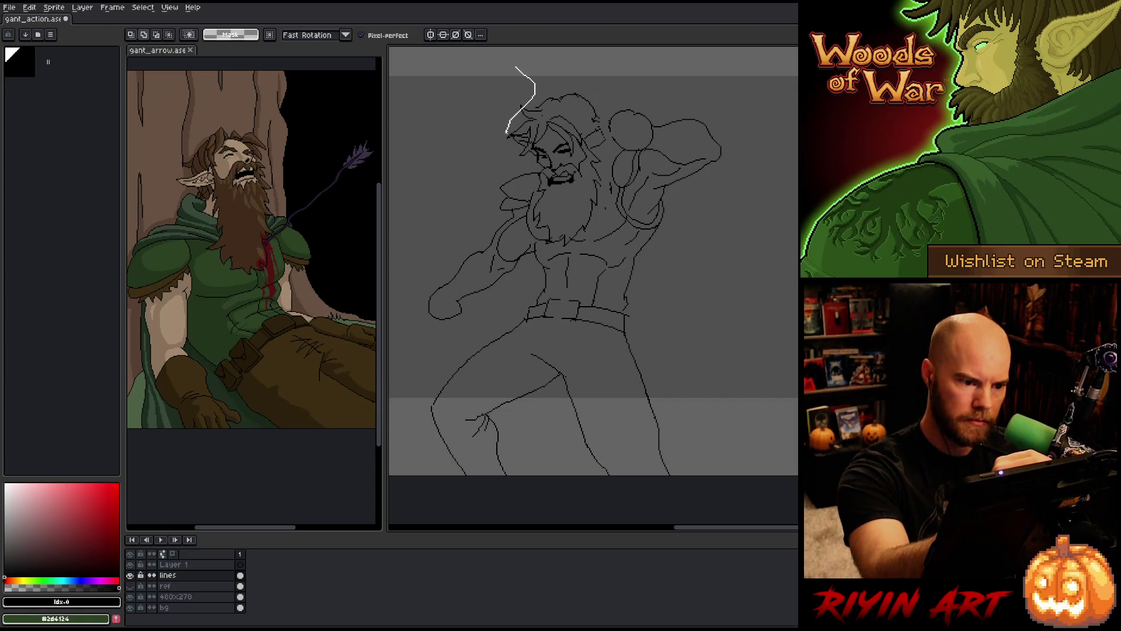
pyautogui.moveTo(508, 127)
pyautogui.mouseDown()
pyautogui.moveTo(536, 181)
pyautogui.moveTo(535, 228)
pyautogui.moveTo(560, 295)
pyautogui.moveTo(549, 325)
pyautogui.moveTo(455, 400)
pyautogui.moveTo(470, 474)
pyautogui.moveTo(413, 325)
pyautogui.moveTo(514, 69)
pyautogui.mouseUp()
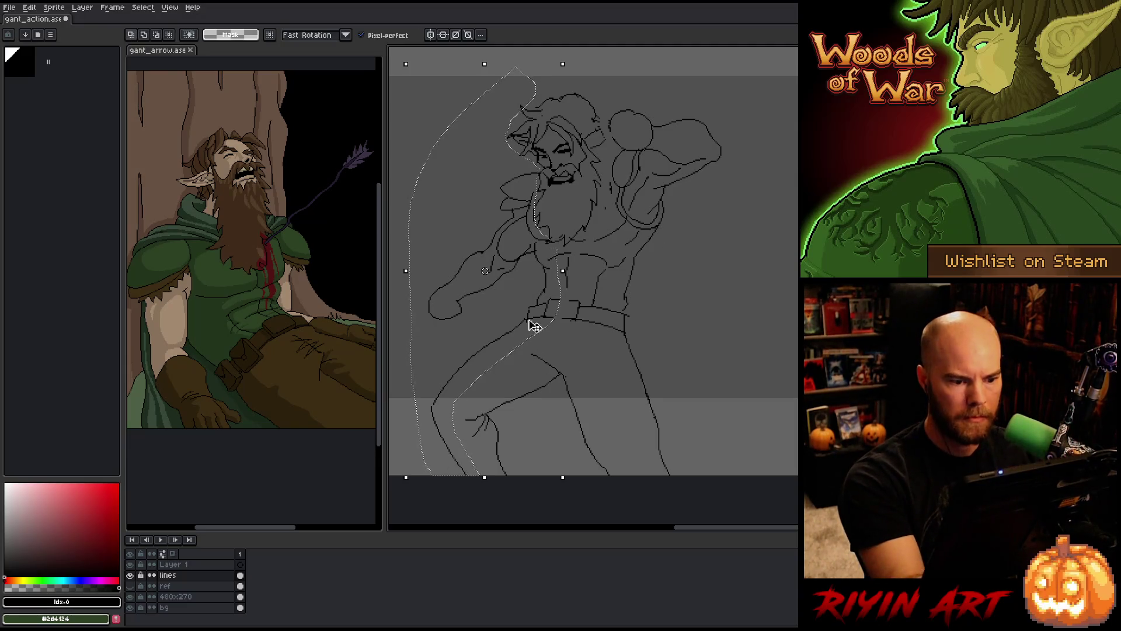
pyautogui.press('Left')
pyautogui.press('Left')
pyautogui.press('Left')
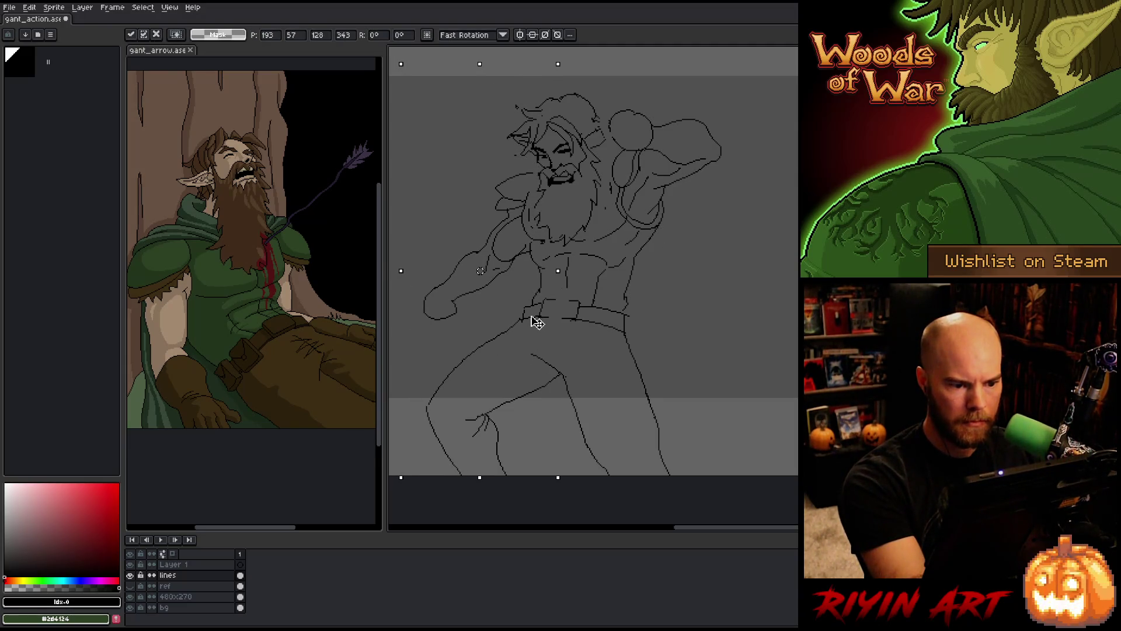
pyautogui.press('Left')
pyautogui.press('Down')
pyautogui.press('Down')
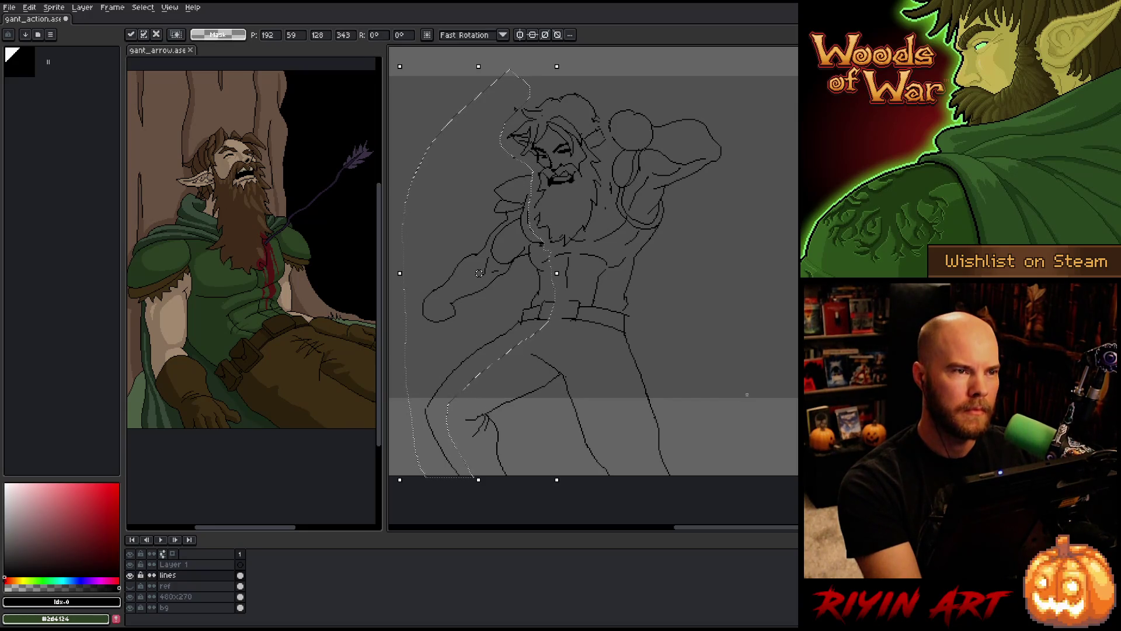
pyautogui.hotkey('ctrl', 'd')
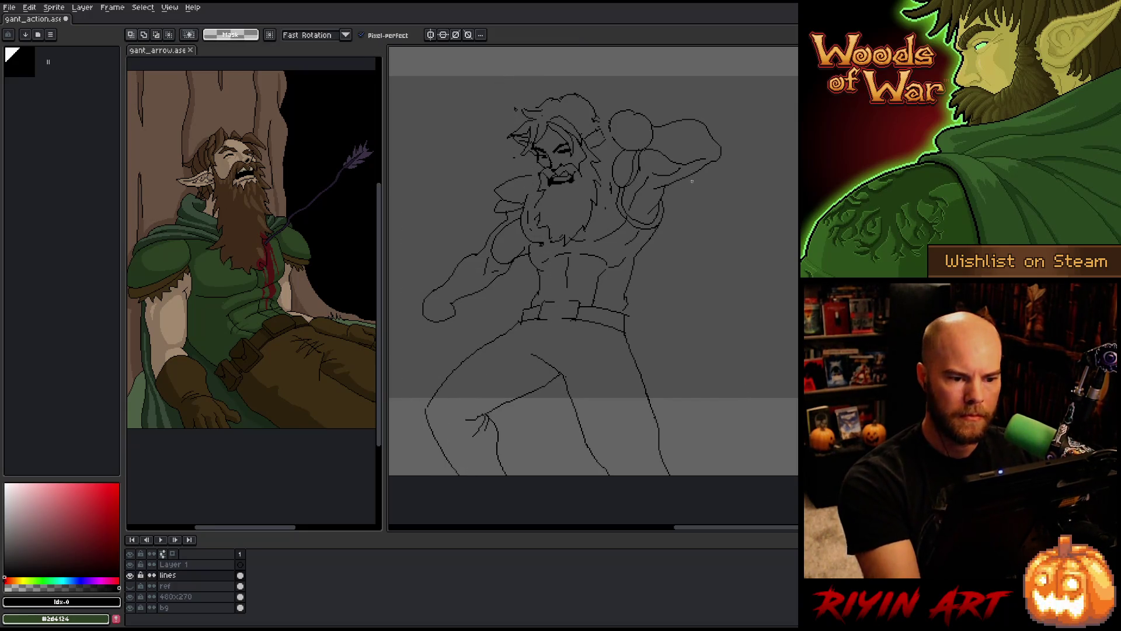
pyautogui.press('b')
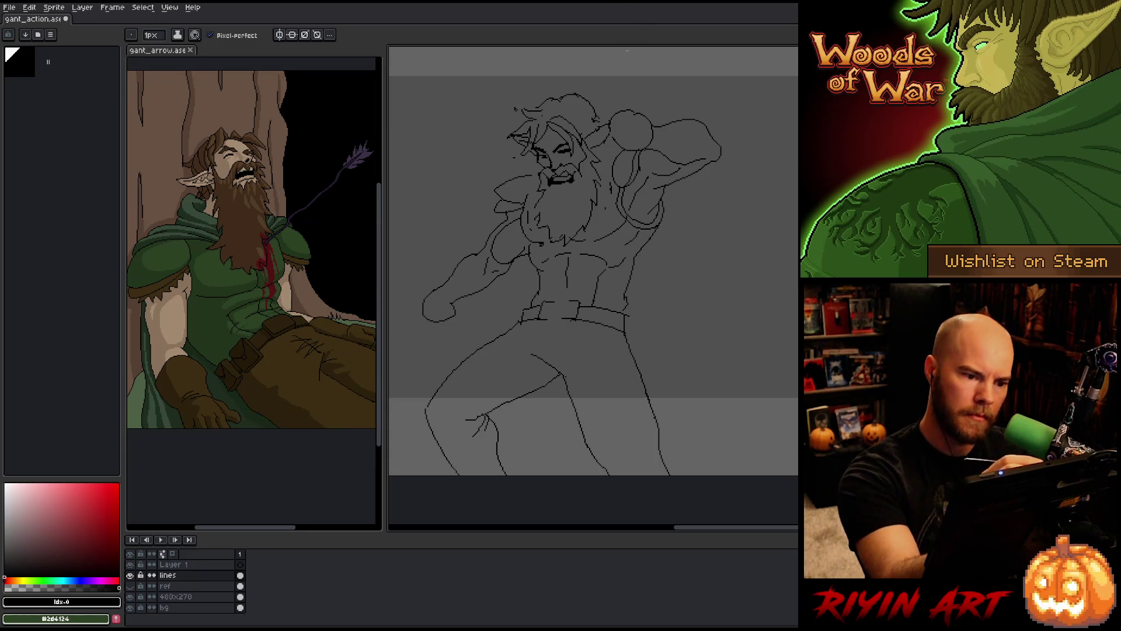
pyautogui.press('b')
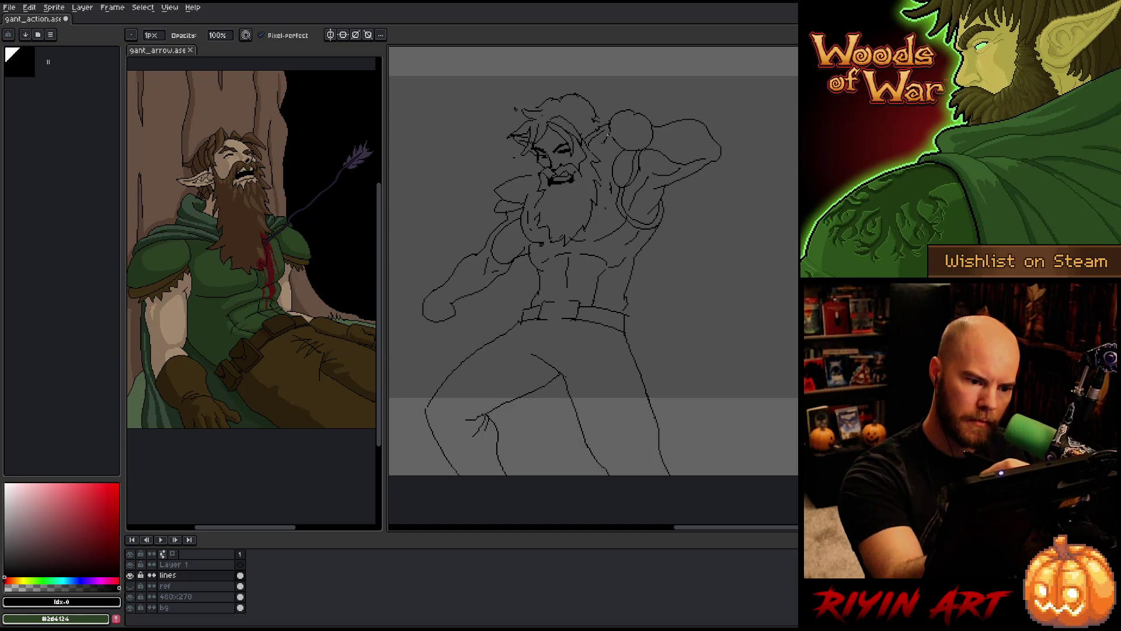
pyautogui.press('e')
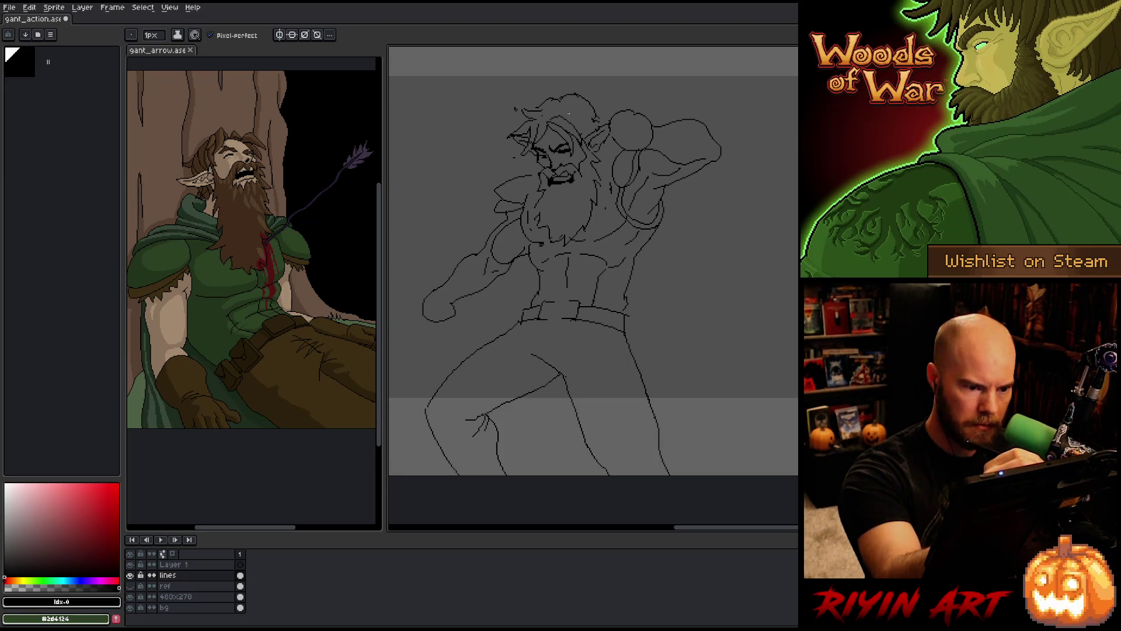
pyautogui.press('e')
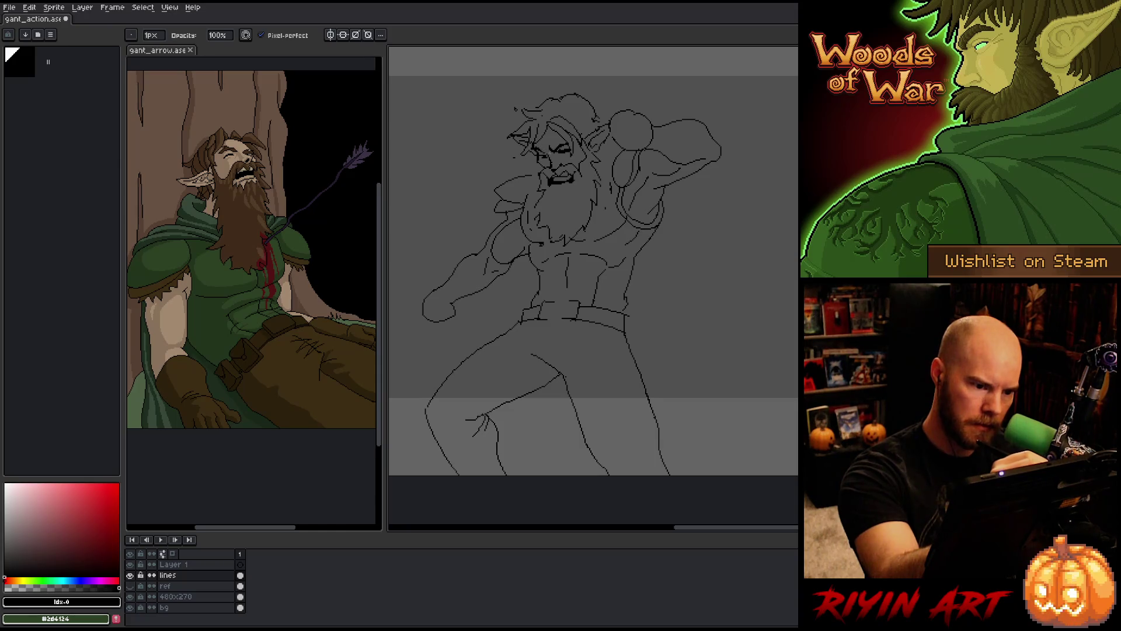
pyautogui.press('b')
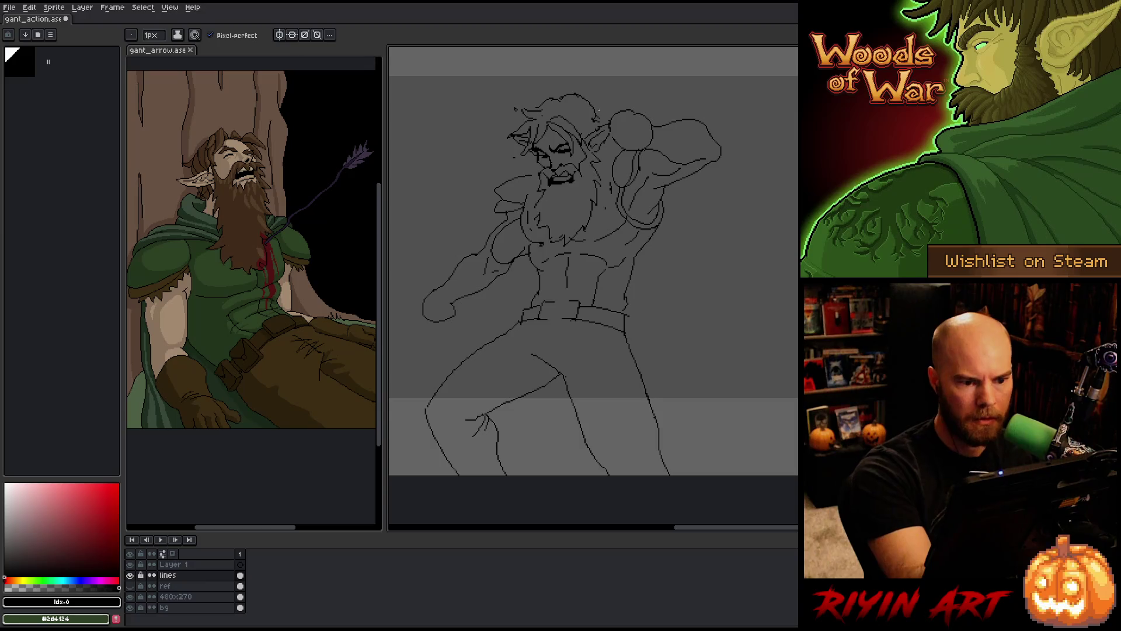
pyautogui.press('m')
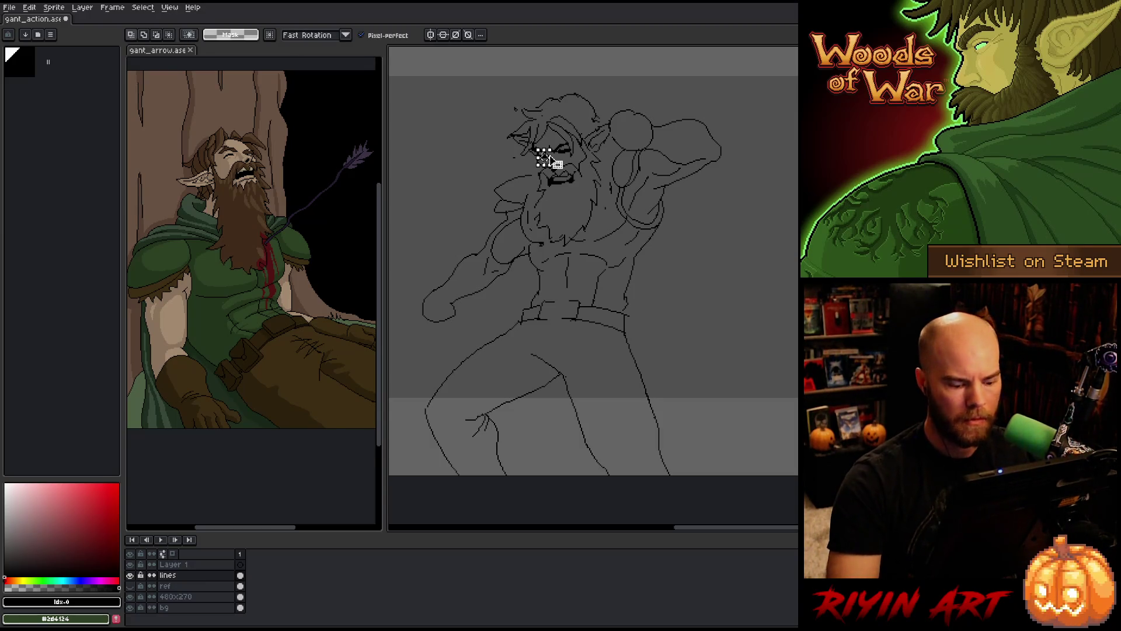
# Move the selected eye pixels up and left and commit them
pyautogui.scroll(3, 544, 156)
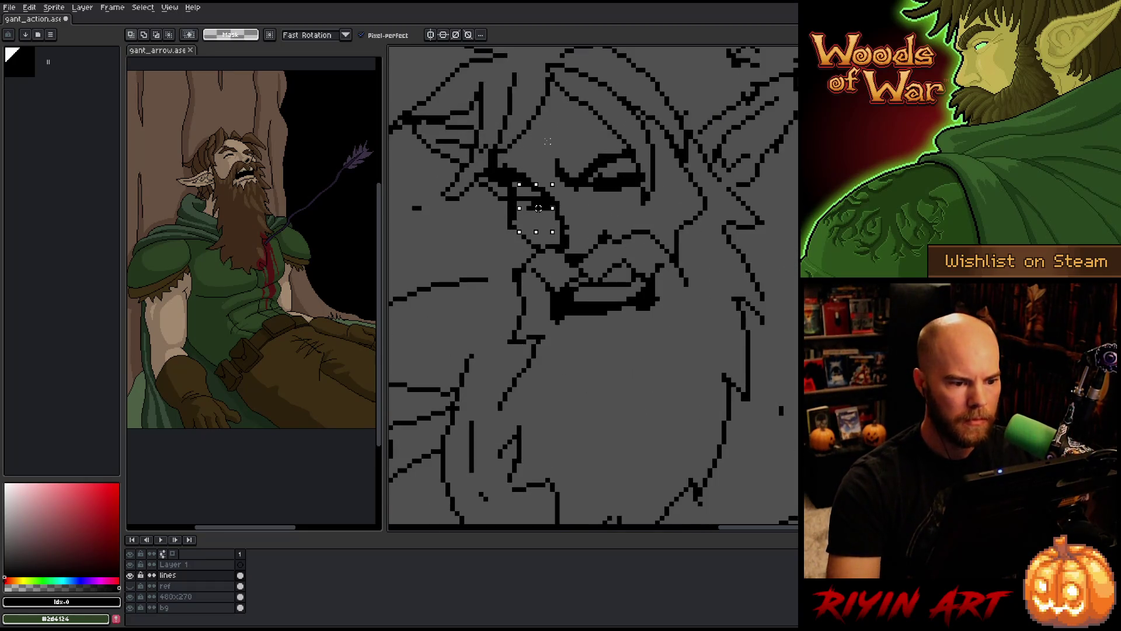
pyautogui.moveTo(539, 208); pyautogui.dragTo(534, 203)
pyautogui.scroll(-4, 534, 203)
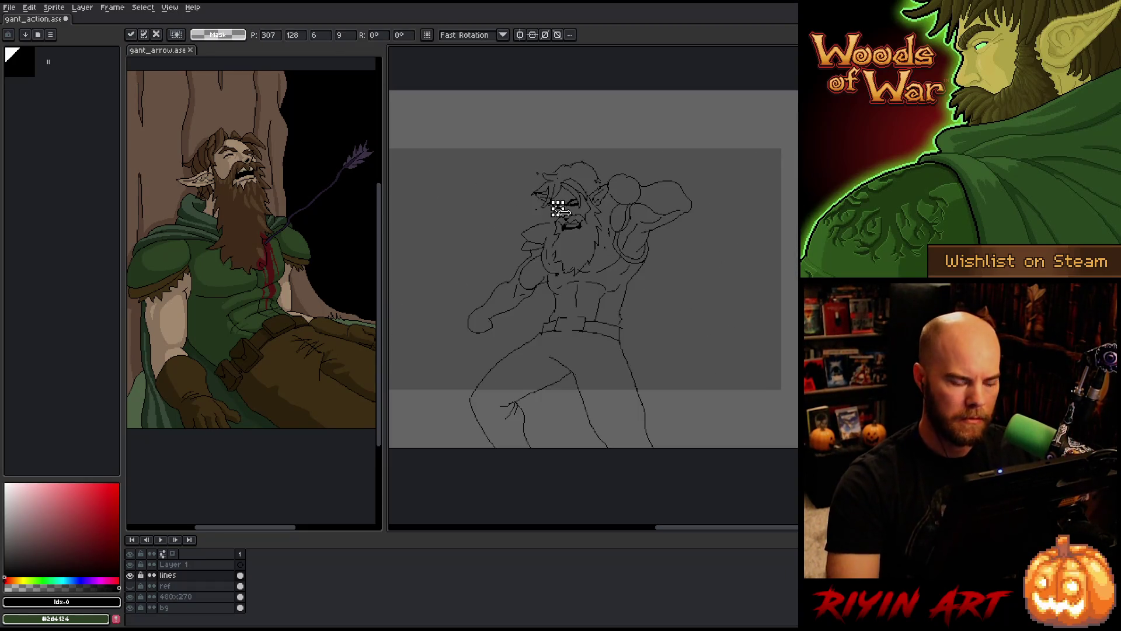
pyautogui.press('Return')
# Lasso a few hair pixels at the top of the head and move them
pyautogui.scroll(1, 520, 225)
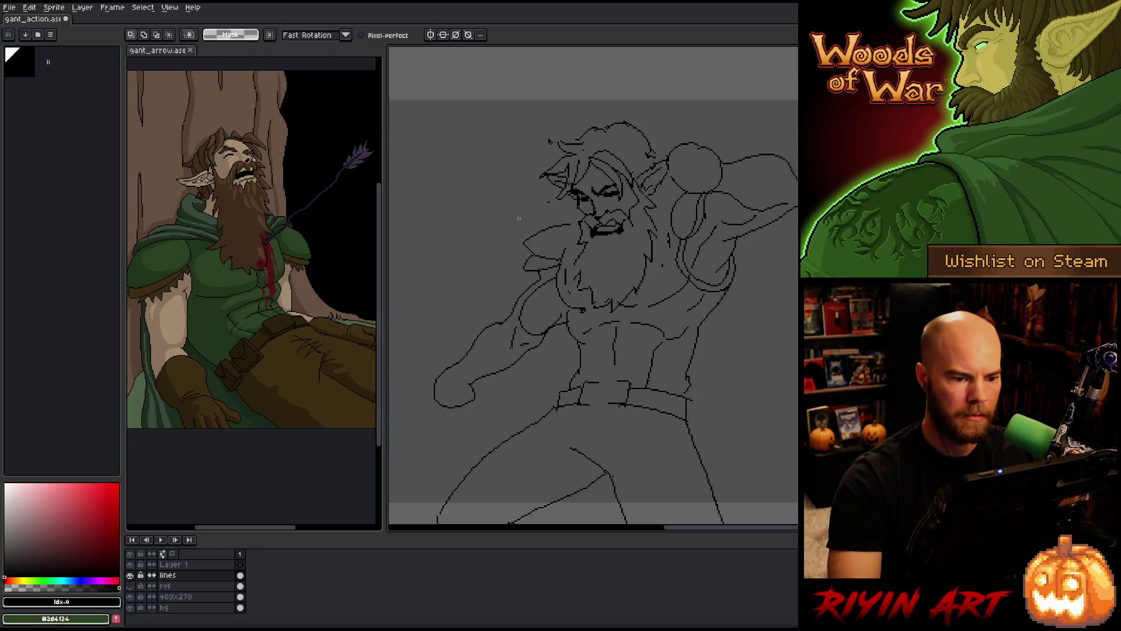
pyautogui.press('space')
pyautogui.moveTo(636, 315); pyautogui.dragTo(625, 289)
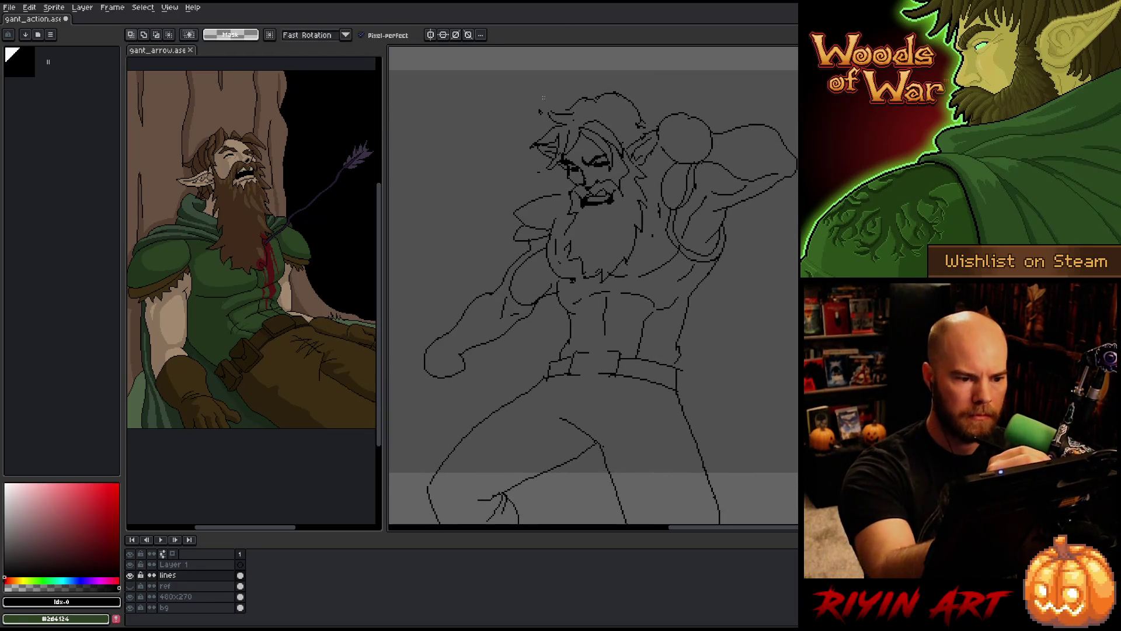
pyautogui.moveTo(545, 96)
pyautogui.mouseDown()
pyautogui.moveTo(533, 105)
pyautogui.moveTo(579, 59)
pyautogui.mouseUp()
pyautogui.scroll(2, 538, 109)
pyautogui.click(586, 70)
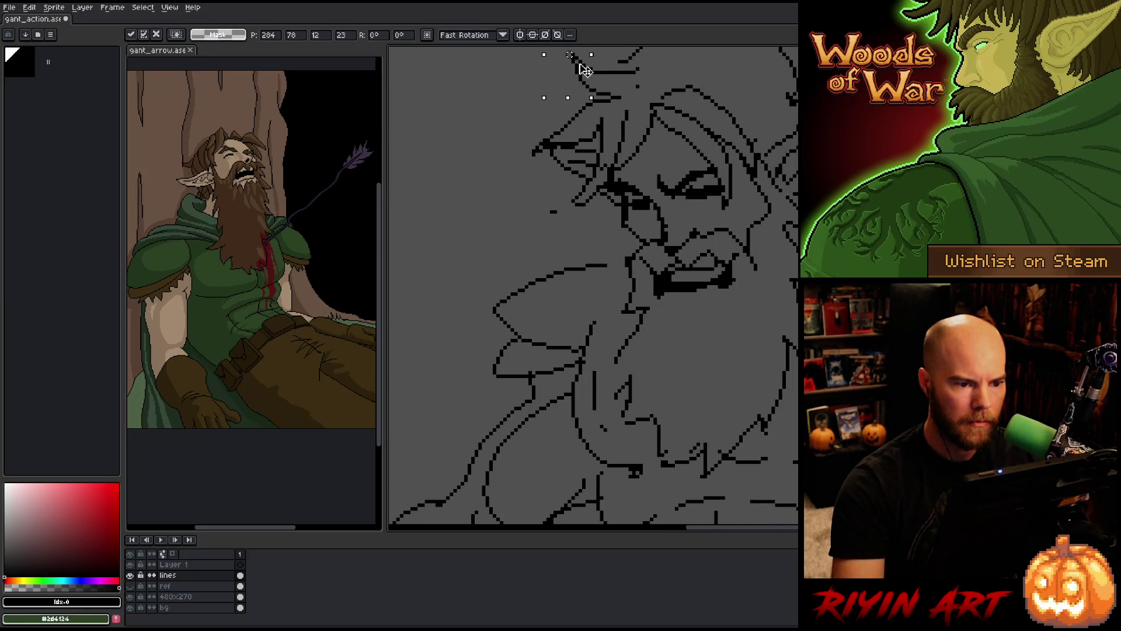
pyautogui.press('b')
pyautogui.press('b')
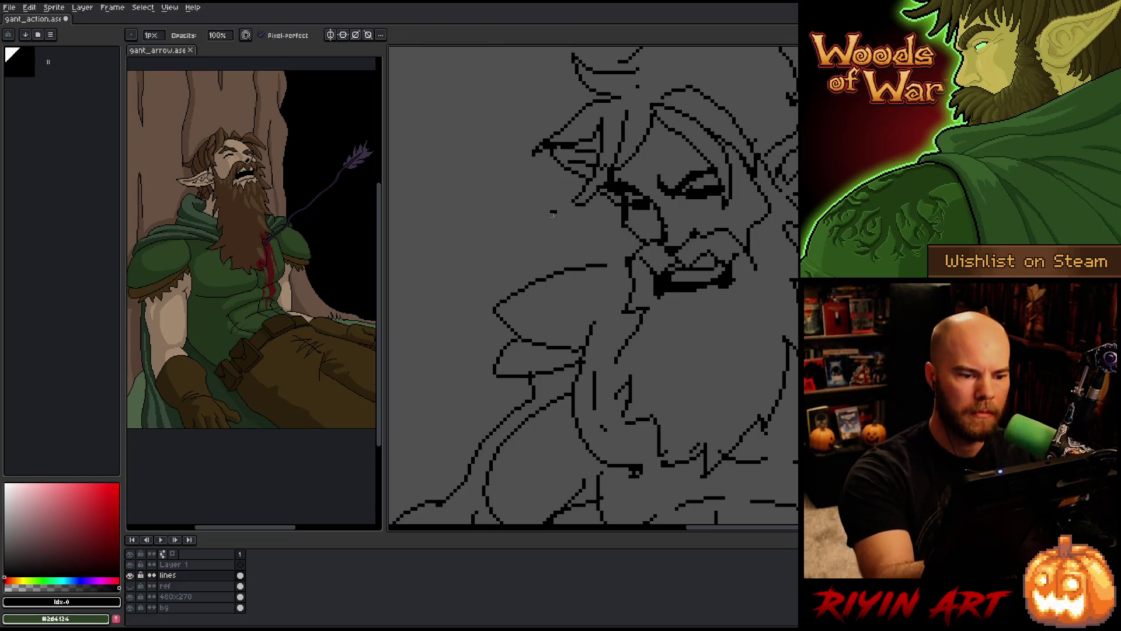
# Undo the stray stroke beside the ear and draw a short straight line on the hair
pyautogui.hotkey('ctrl', 'z')
pyautogui.hotkey('ctrl', 'z')
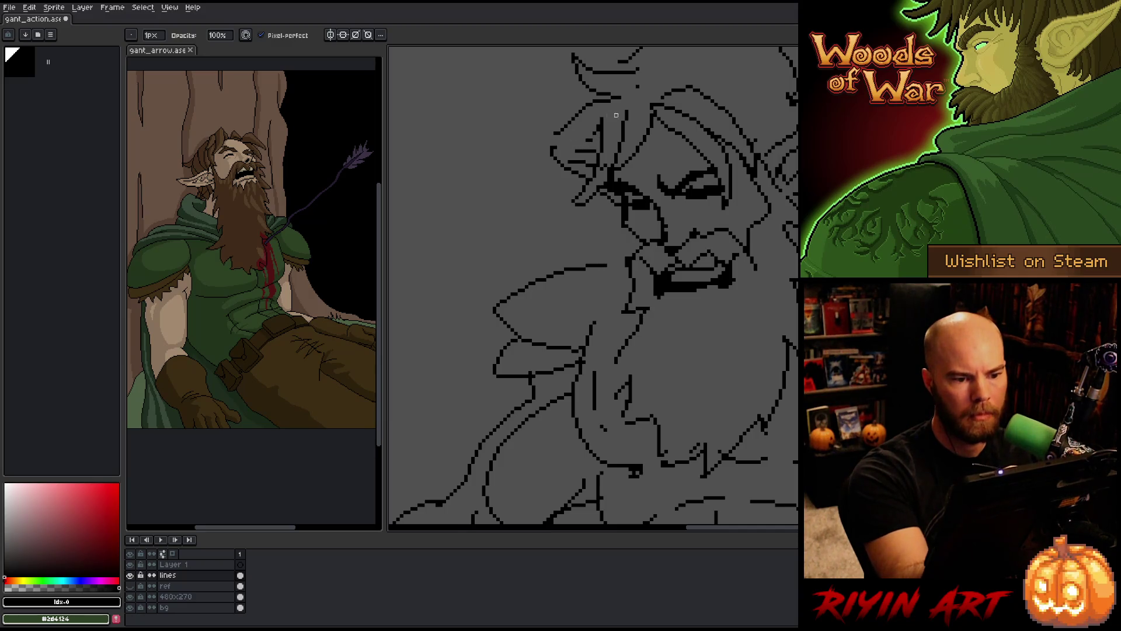
pyautogui.keyDown('shift'); pyautogui.click(543, 136); pyautogui.keyUp('shift')
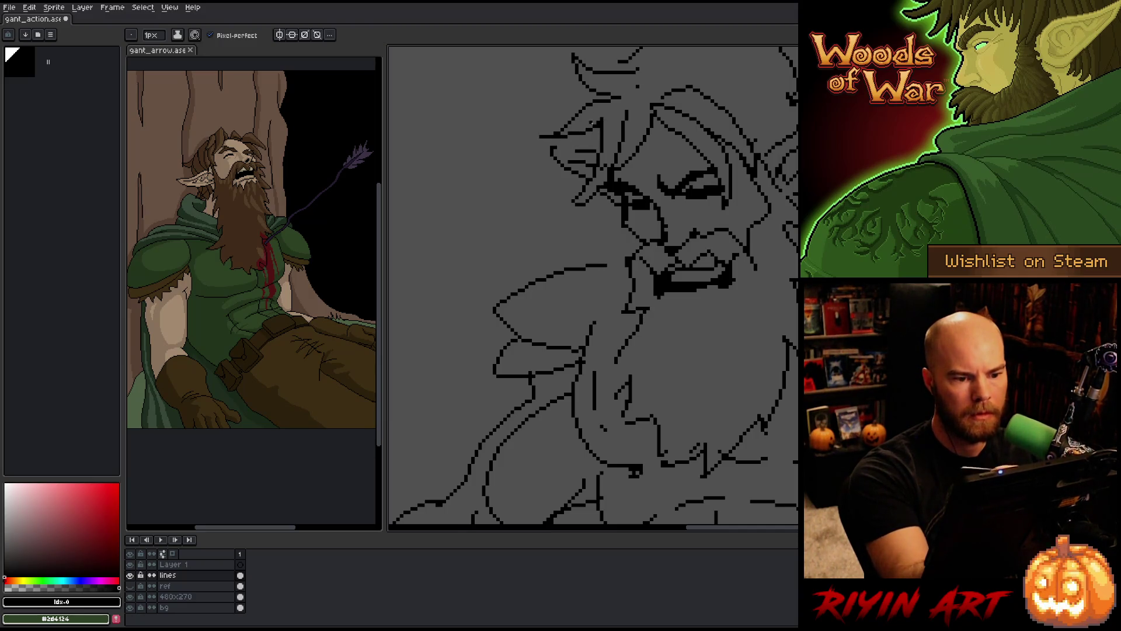
pyautogui.press('shift')
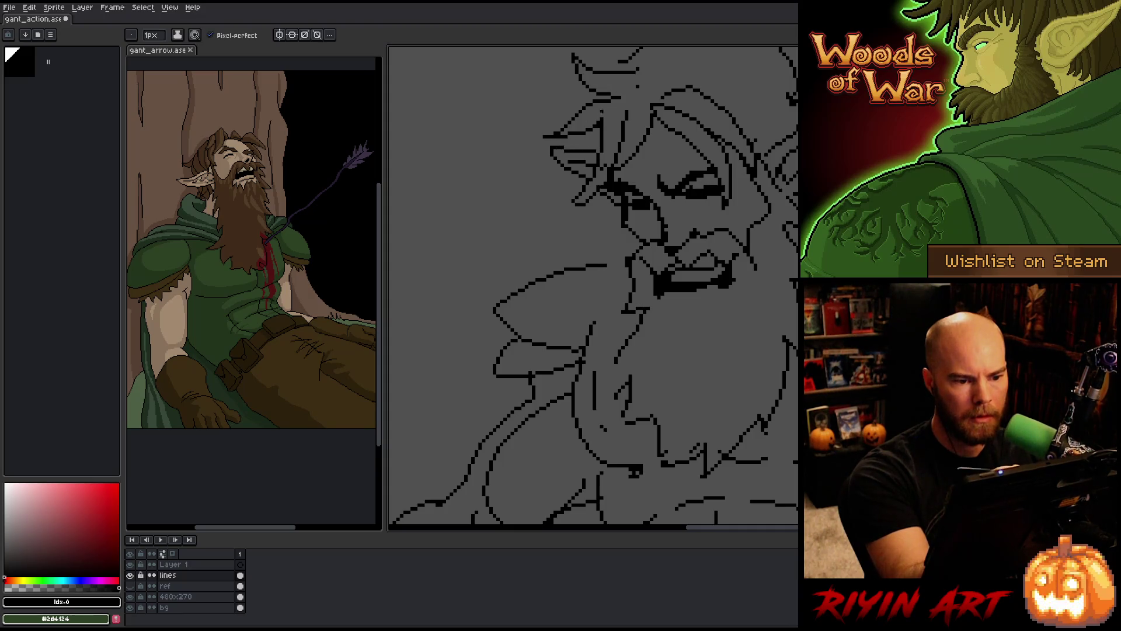
pyautogui.moveTo(733, 308); pyautogui.dragTo(670, 316)
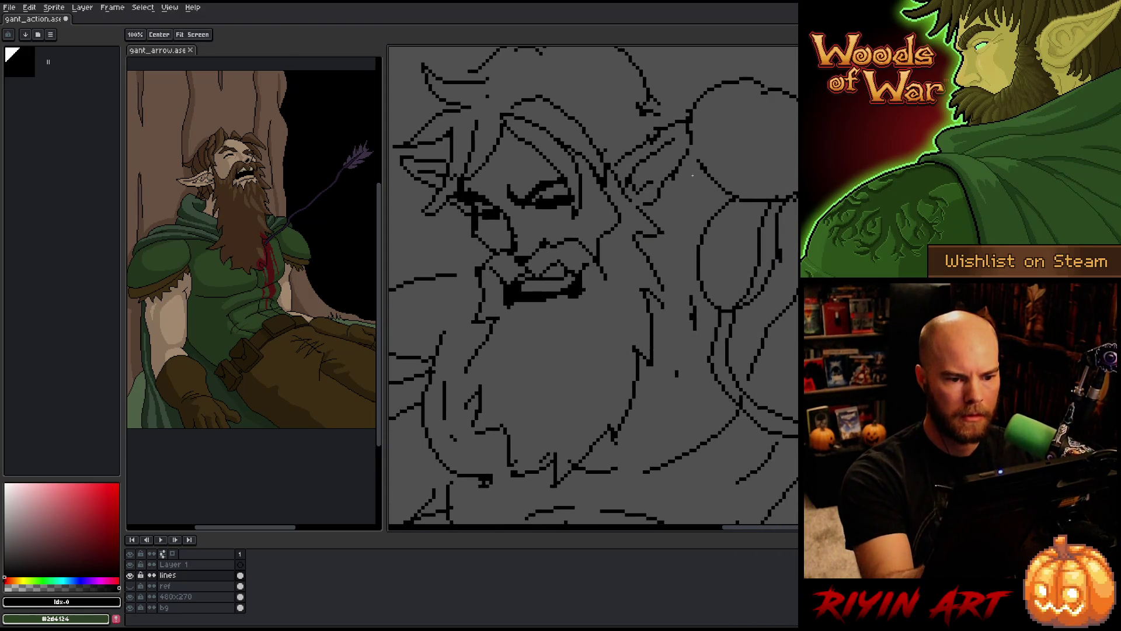
# Draw a long strand arcing across the hair plus short strands near its top and top left
pyautogui.press('b')
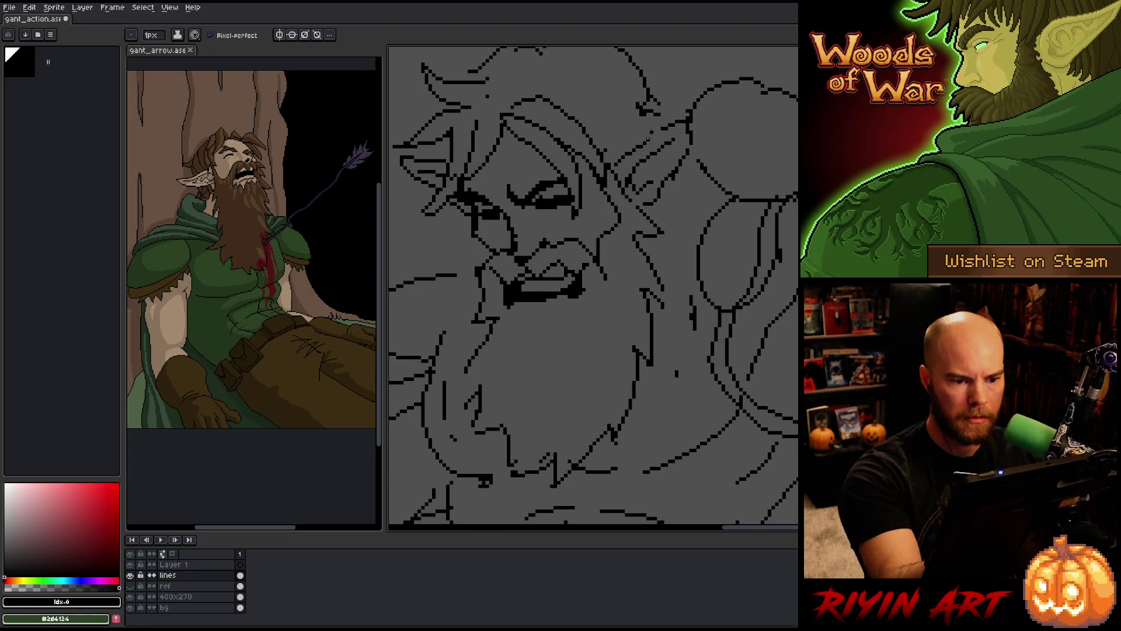
pyautogui.moveTo(671, 145); pyautogui.dragTo(717, 221)
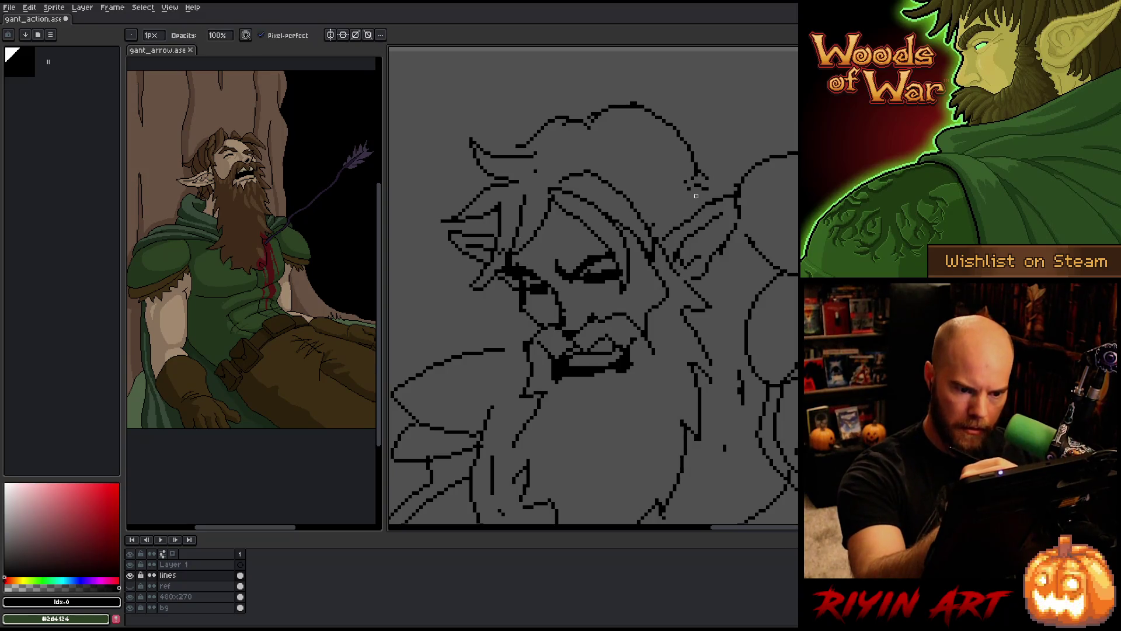
pyautogui.press('b')
pyautogui.moveTo(699, 171); pyautogui.dragTo(708, 199)
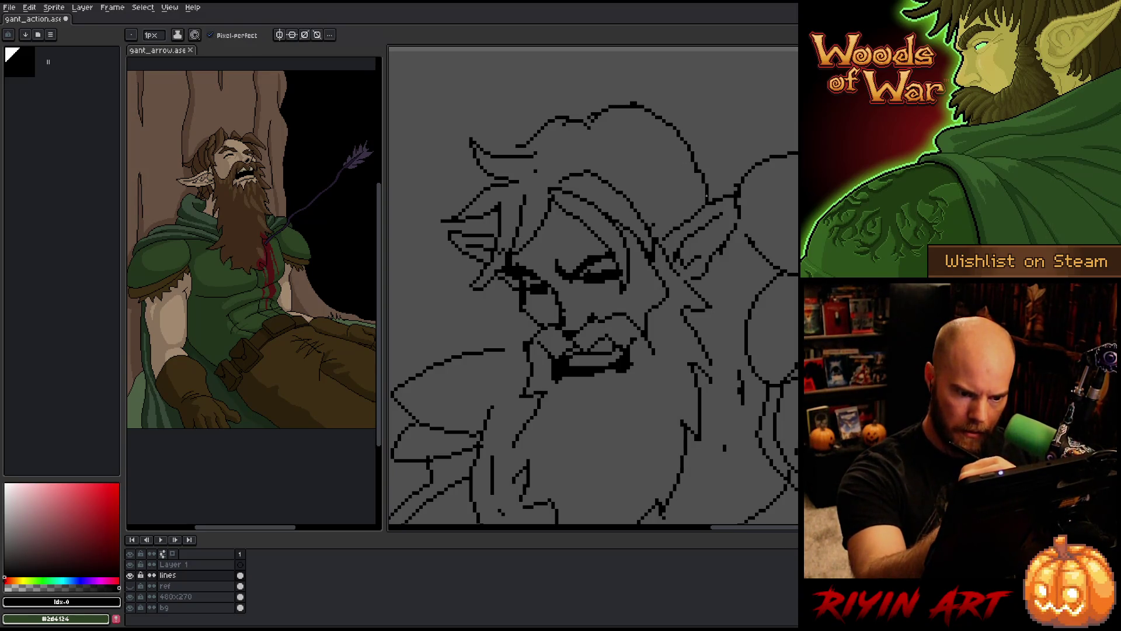
pyautogui.moveTo(553, 168)
pyautogui.mouseDown()
pyautogui.moveTo(605, 140)
pyautogui.moveTo(673, 223)
pyautogui.mouseUp()
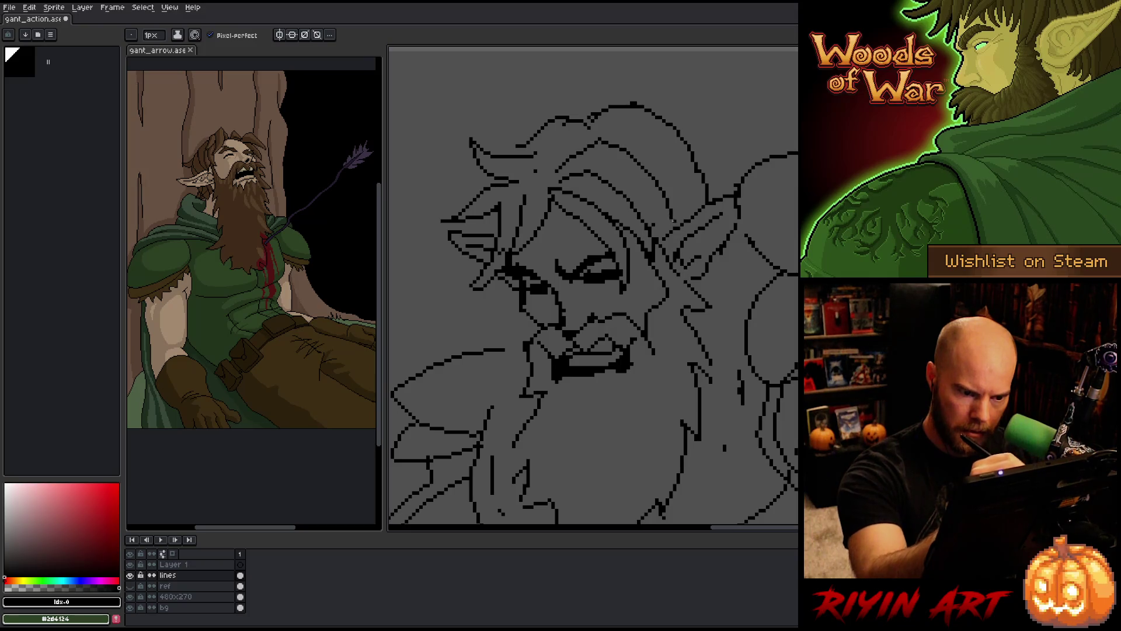
pyautogui.moveTo(564, 158)
pyautogui.mouseDown()
pyautogui.moveTo(587, 127)
pyautogui.moveTo(689, 205)
pyautogui.moveTo(705, 195)
pyautogui.mouseUp()
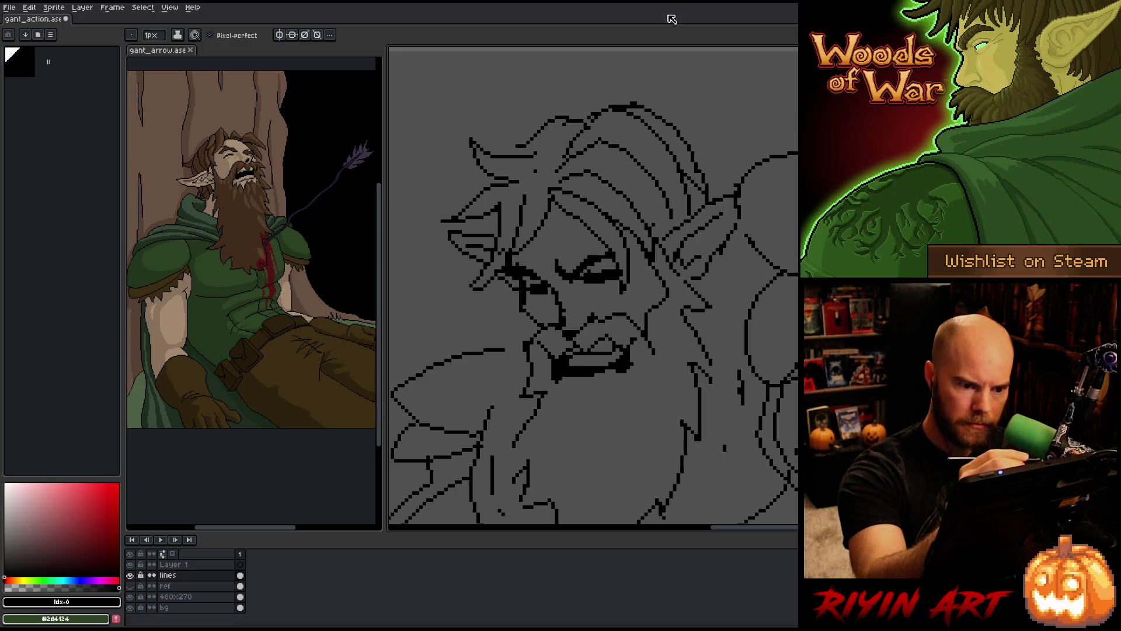
pyautogui.moveTo(520, 145)
pyautogui.mouseDown()
pyautogui.moveTo(502, 153)
pyautogui.moveTo(568, 139)
pyautogui.mouseUp()
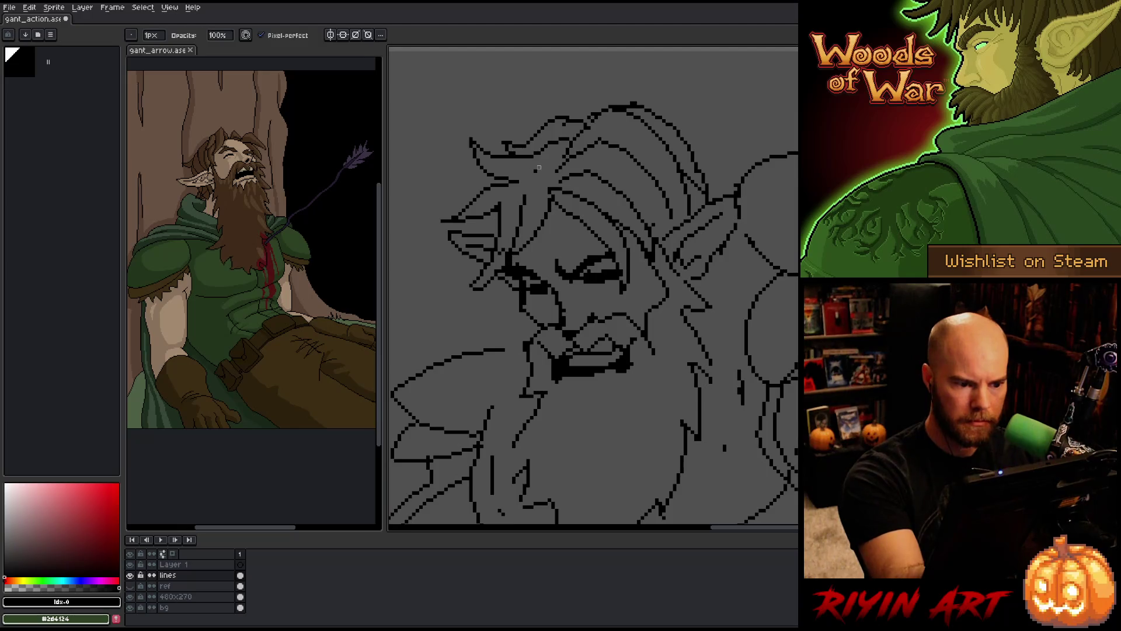
# Extend the hair outline stroke at the left, undoing a bad stroke on the hair's left side
pyautogui.press('e')
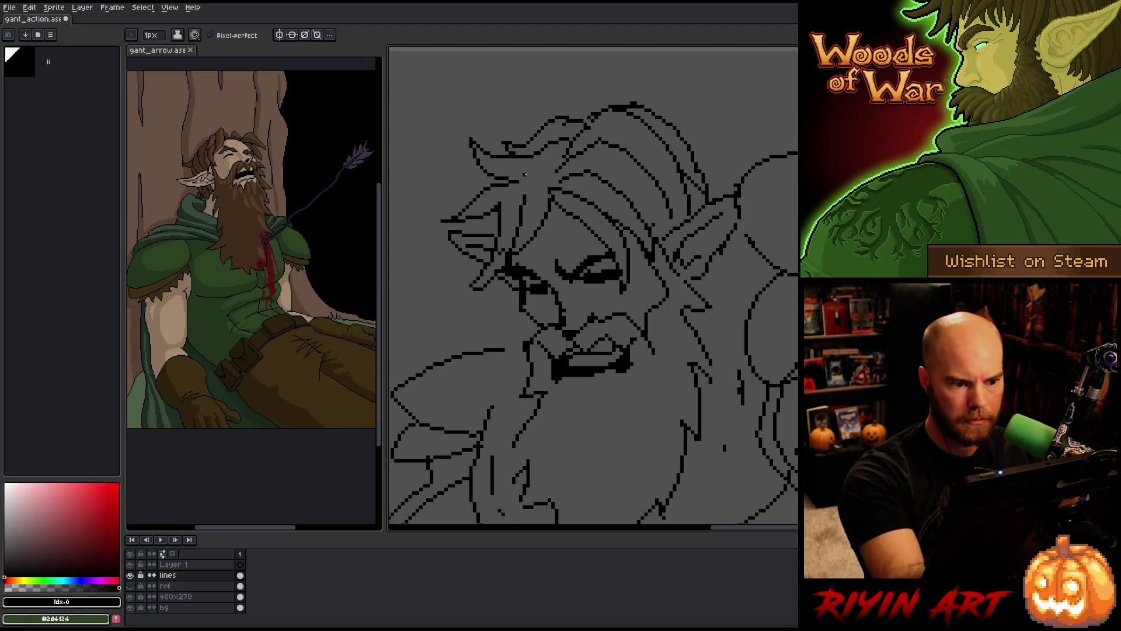
pyautogui.moveTo(524, 178); pyautogui.dragTo(555, 170)
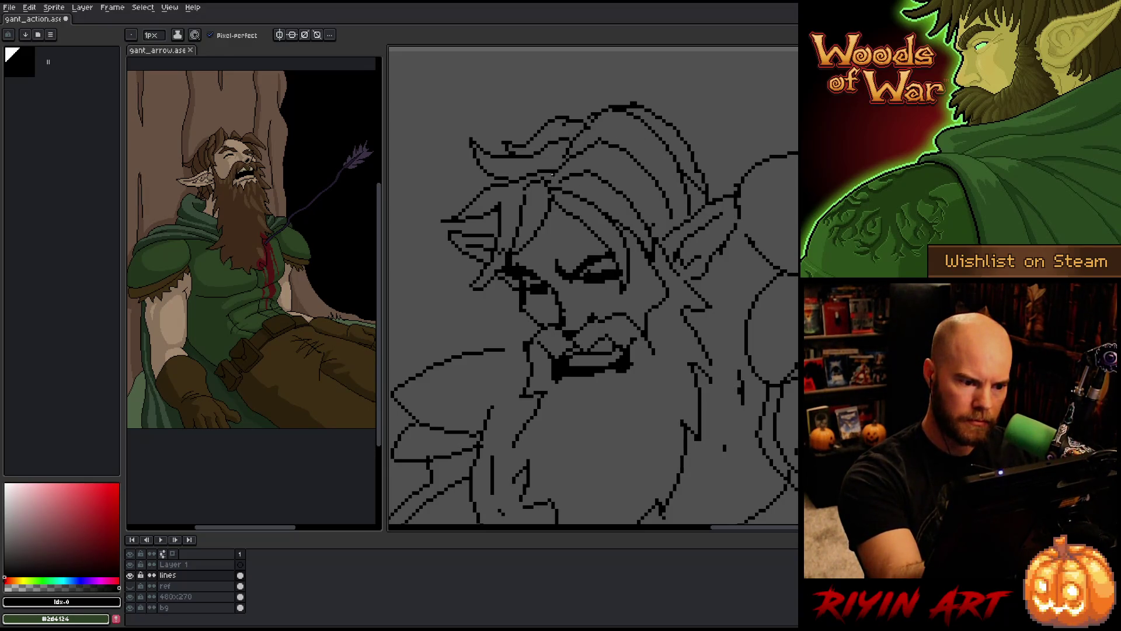
pyautogui.press('e')
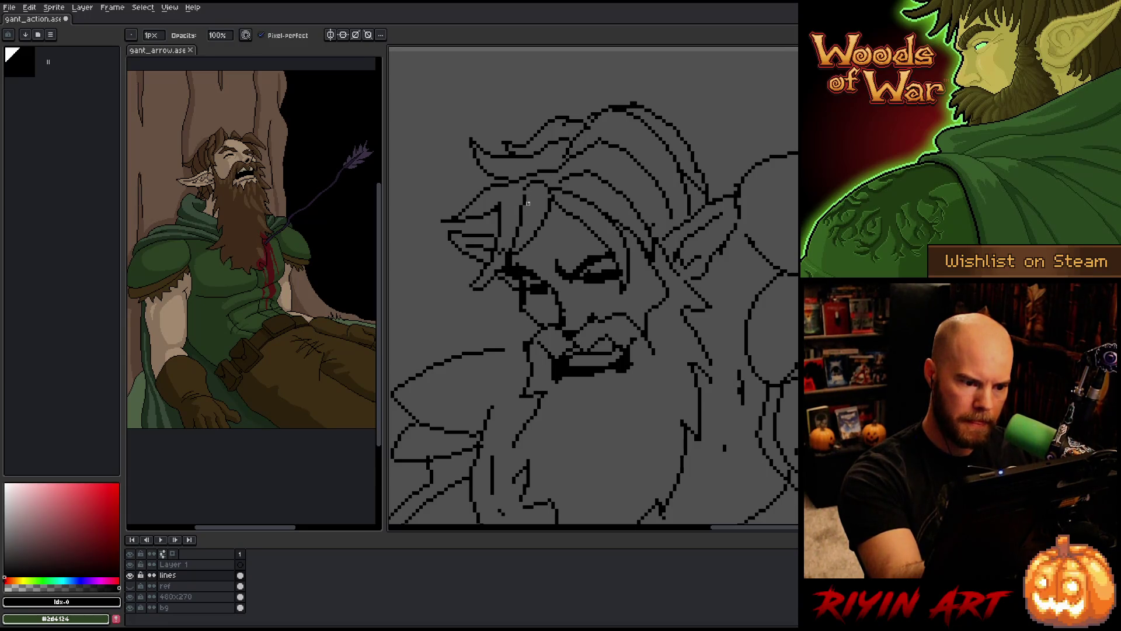
pyautogui.press('b')
pyautogui.moveTo(501, 202)
pyautogui.mouseDown()
pyautogui.moveTo(526, 183)
pyautogui.moveTo(518, 189)
pyautogui.mouseUp()
pyautogui.hotkey('ctrl', 'z')
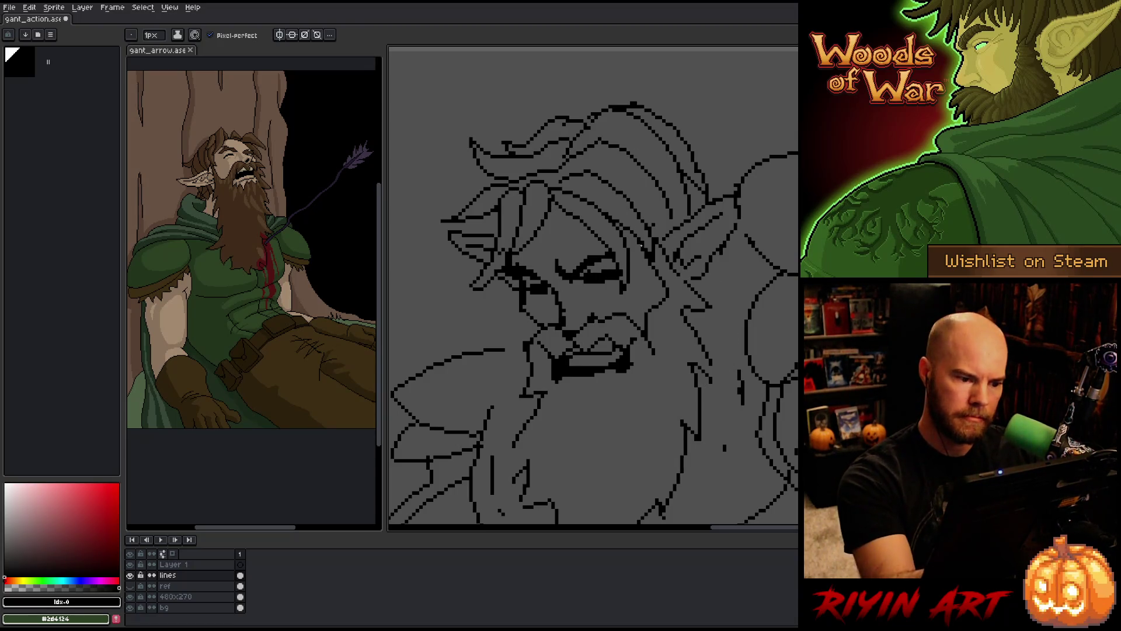
pyautogui.press('b')
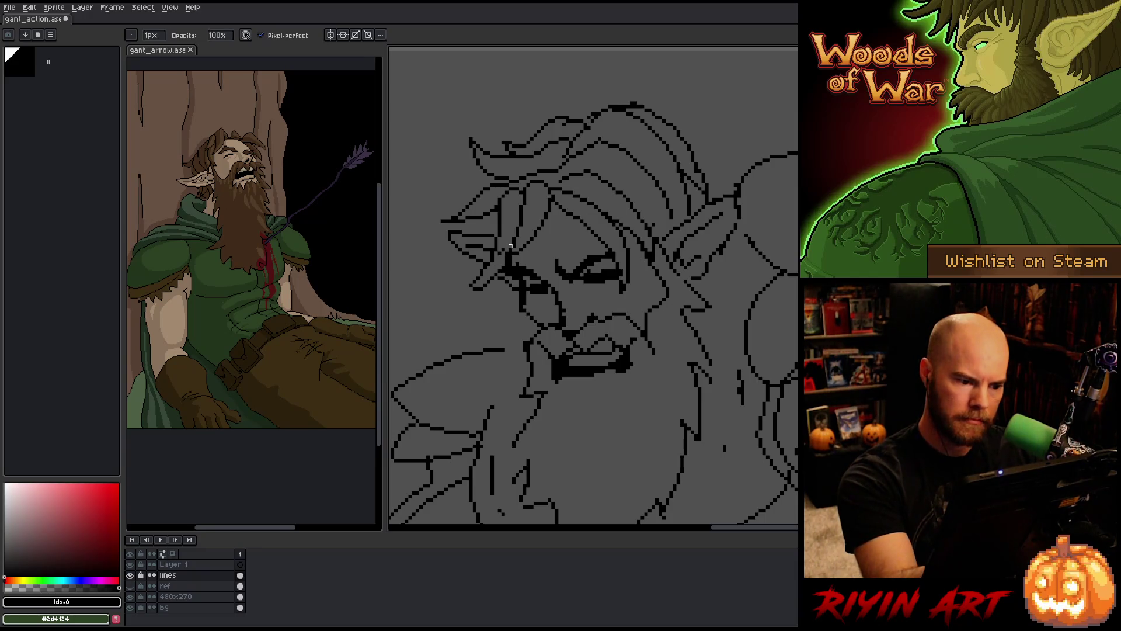
pyautogui.scroll(-2, 706, 381)
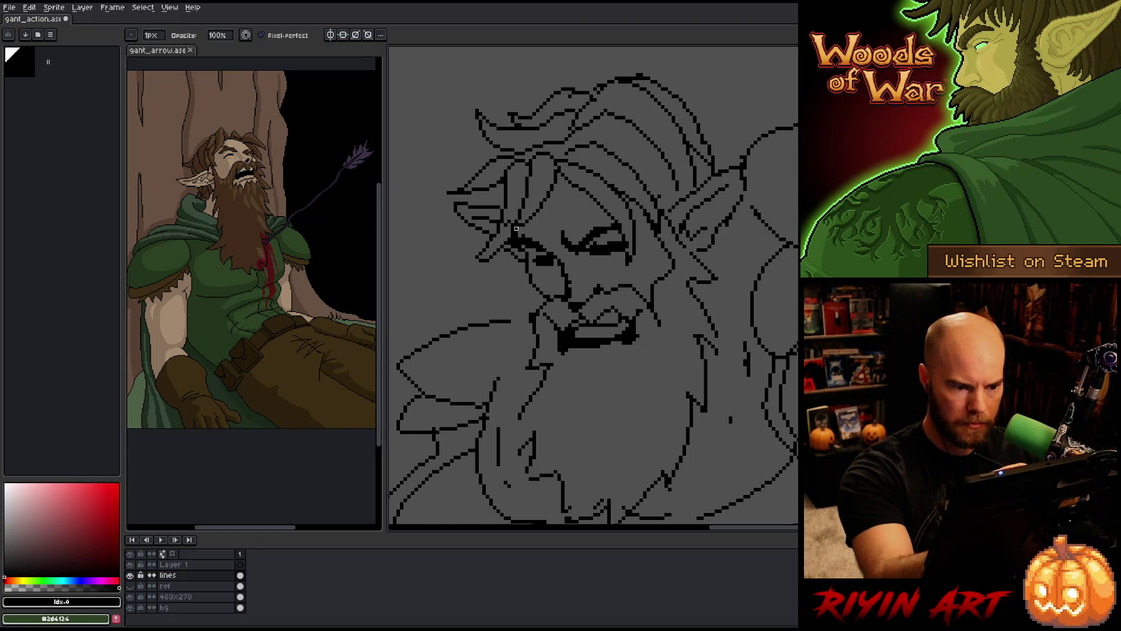
# Undo the stray strokes beside the nose and redraw a short vertical line there
pyautogui.moveTo(726, 352); pyautogui.dragTo(714, 306)
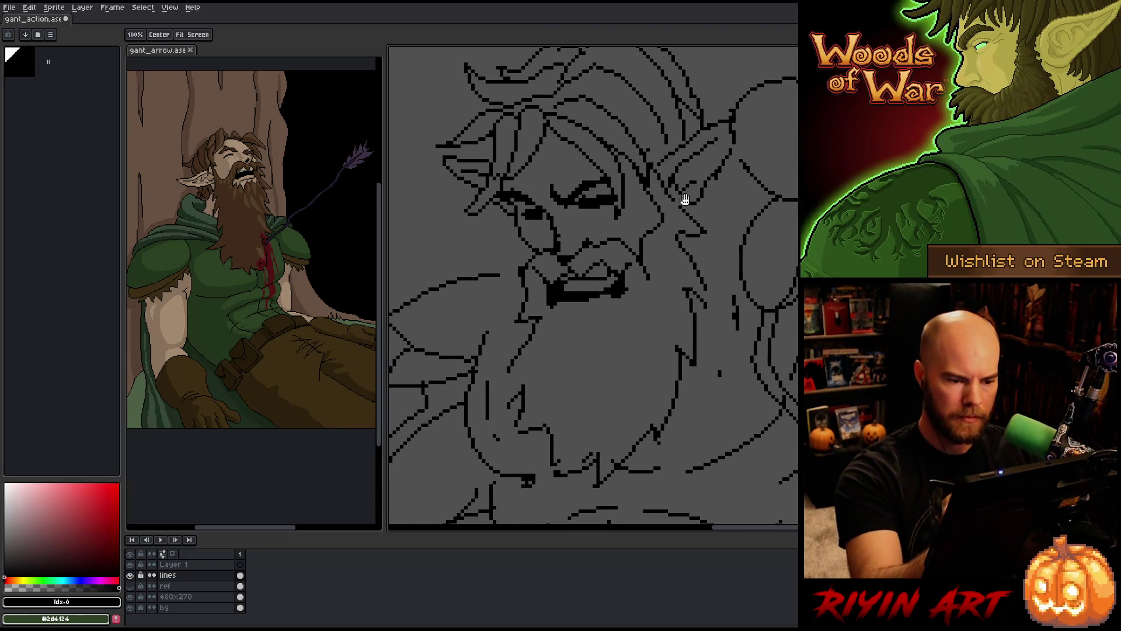
pyautogui.press('e')
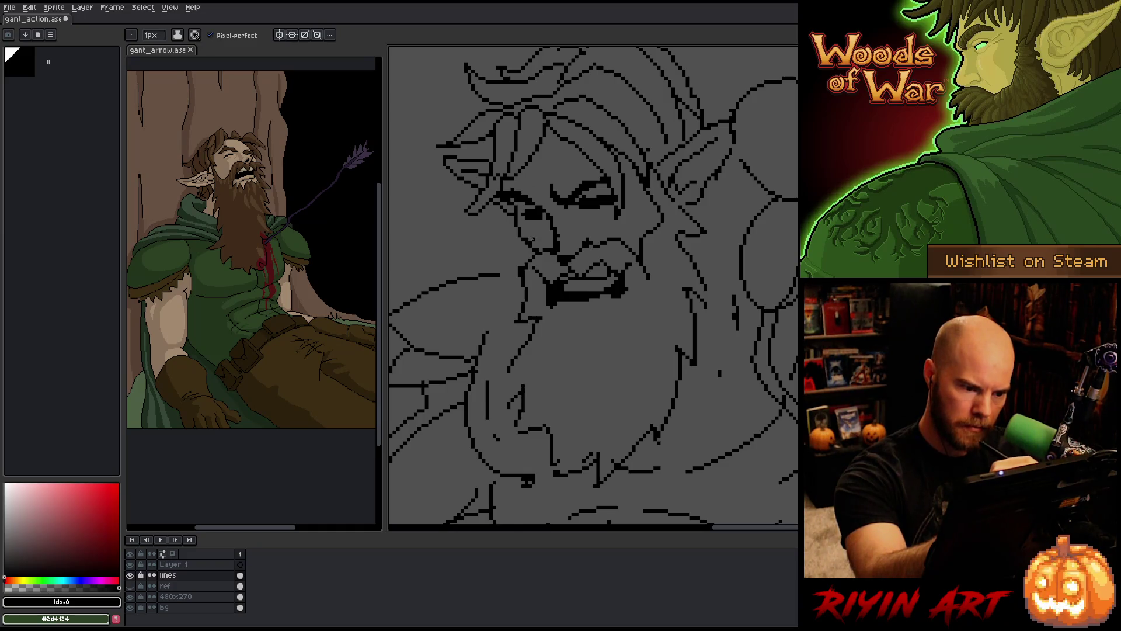
pyautogui.press('b')
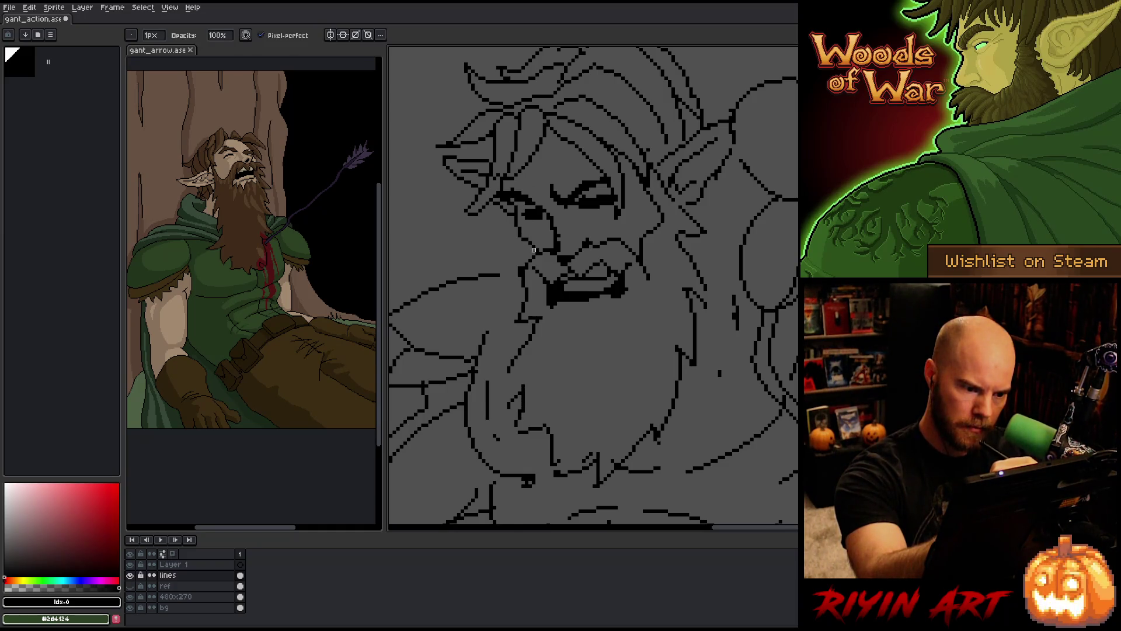
pyautogui.moveTo(701, 304); pyautogui.dragTo(718, 305)
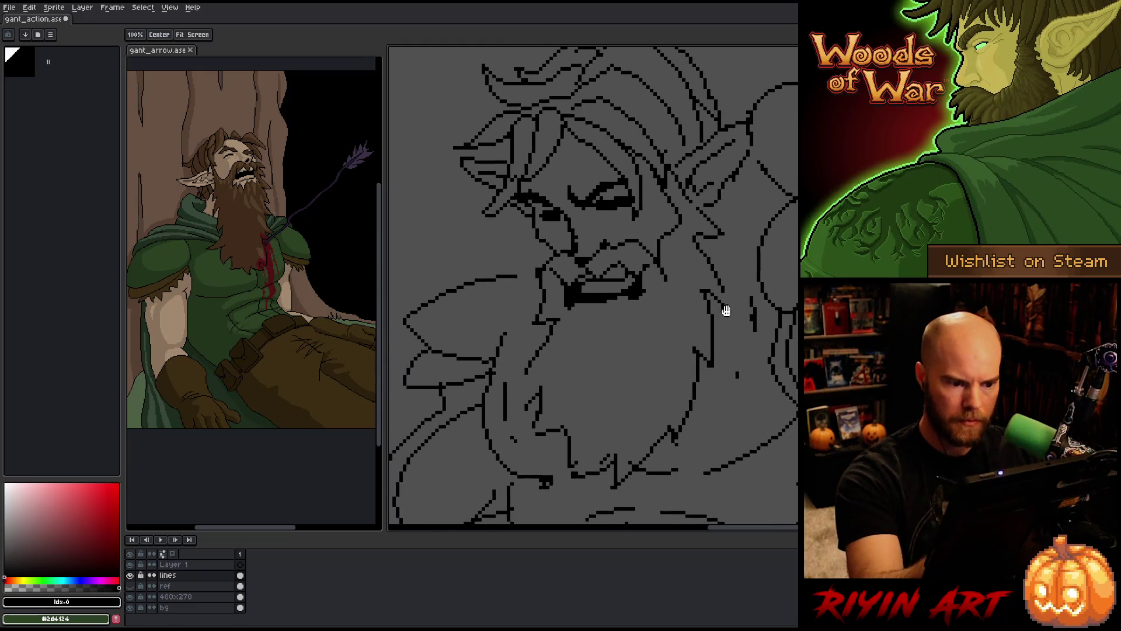
pyautogui.press('e')
pyautogui.press('b')
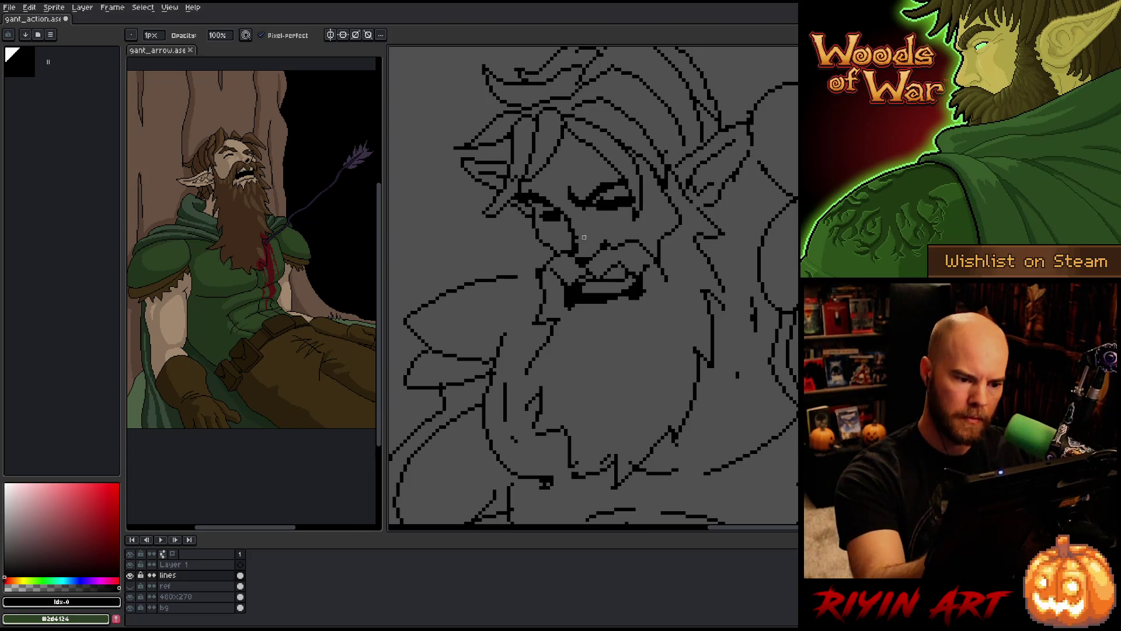
pyautogui.press('e')
pyautogui.press('b')
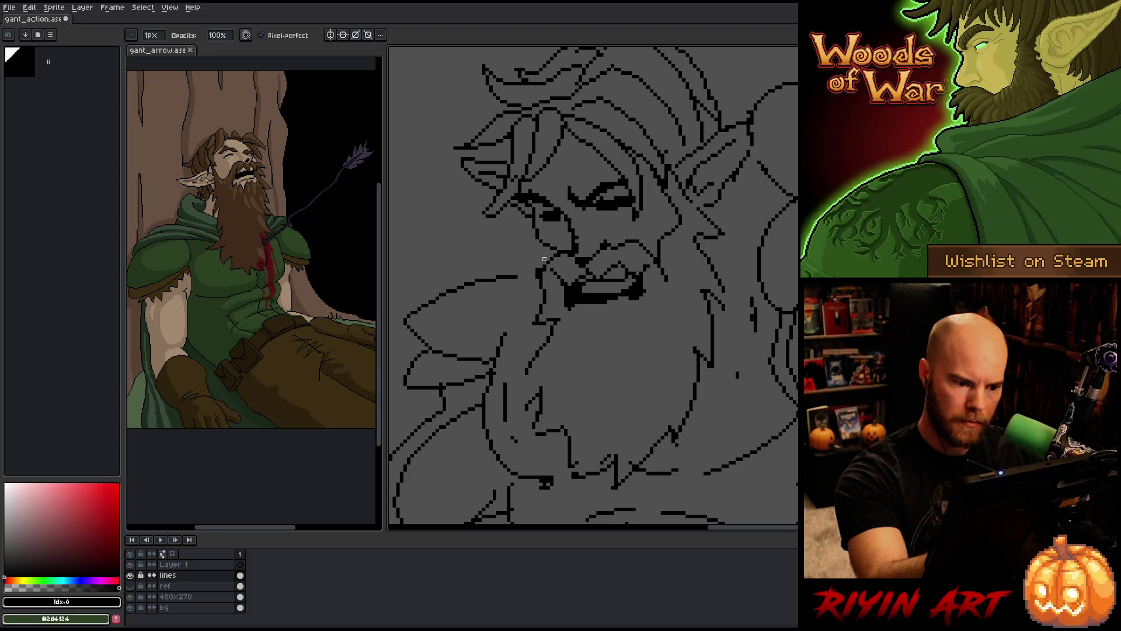
pyautogui.hotkey('ctrl', 'z')
pyautogui.hotkey('ctrl', 'z')
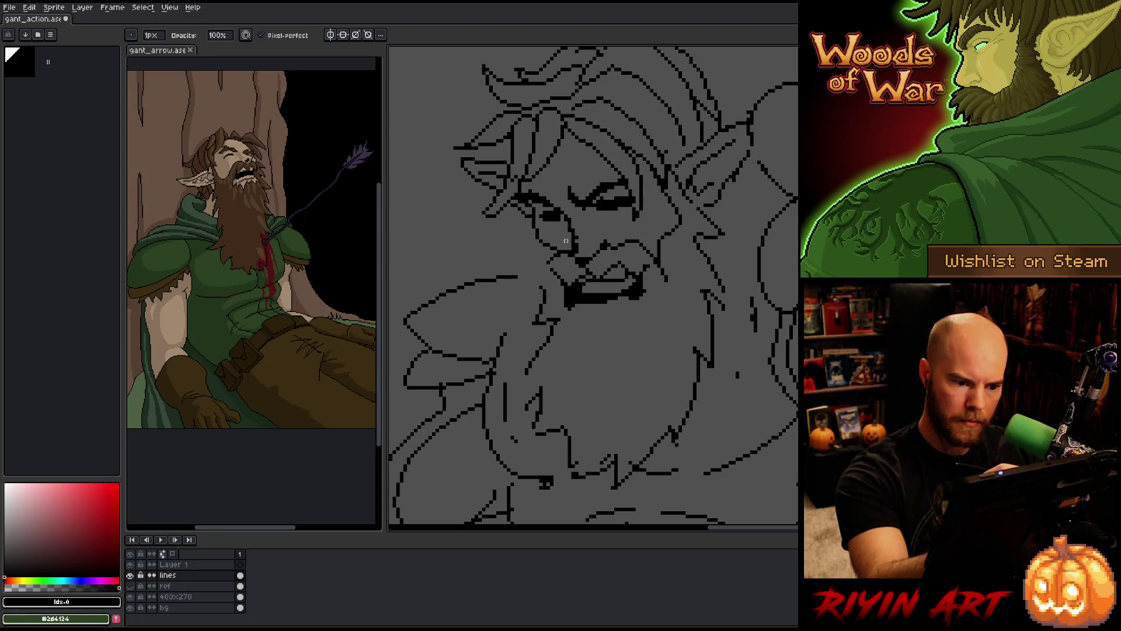
pyautogui.press('e')
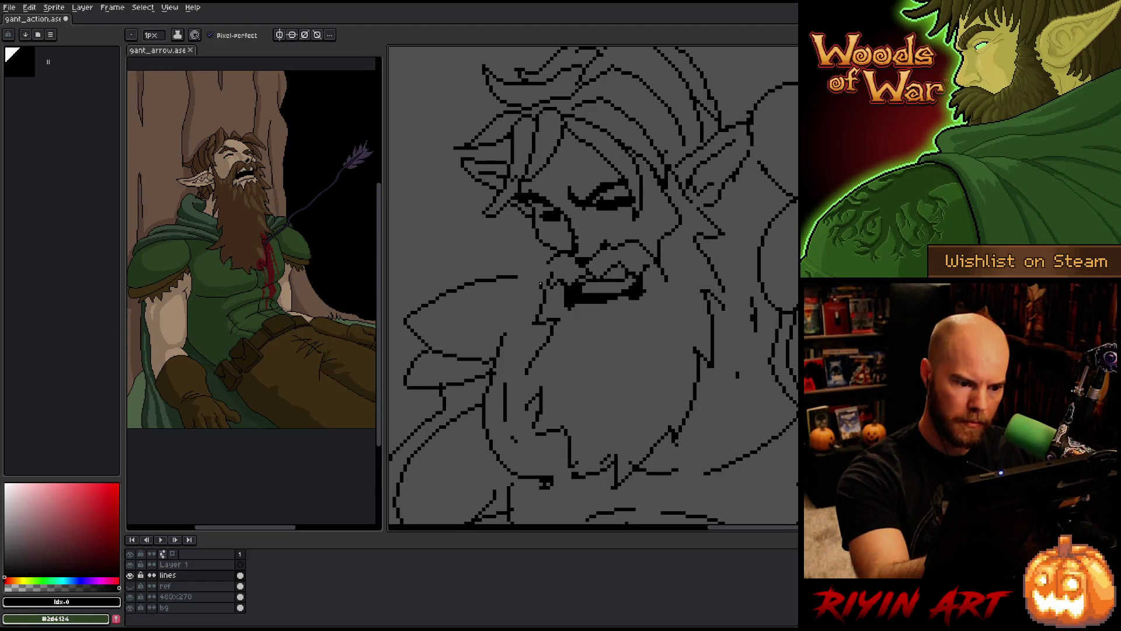
pyautogui.moveTo(540, 285); pyautogui.dragTo(542, 257)
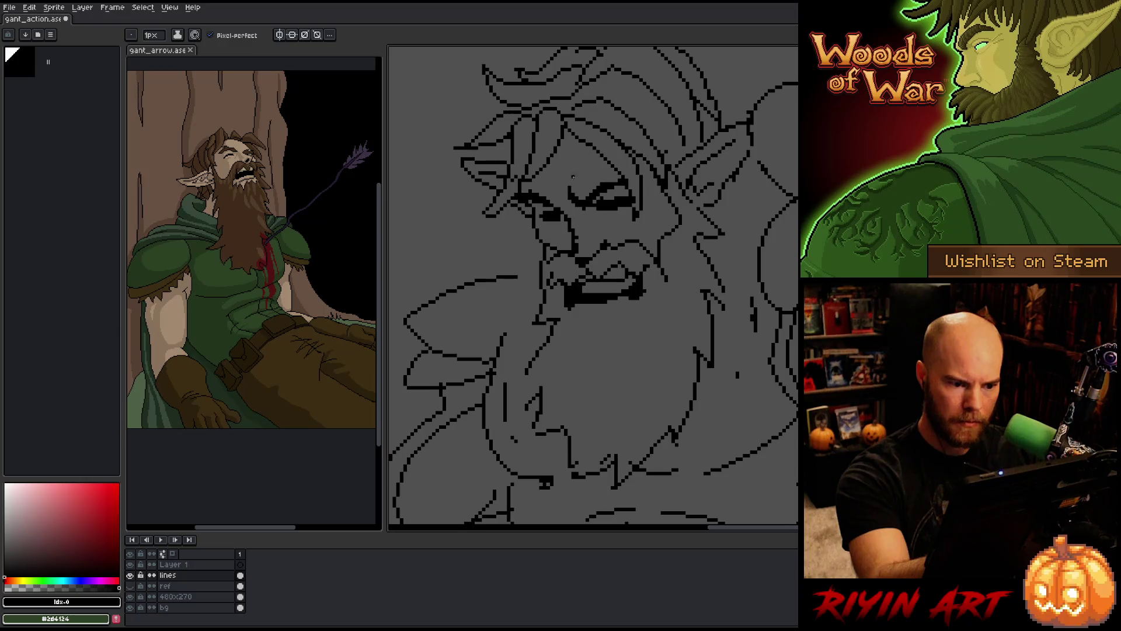
# Lasso around the right edge of the beard with the freehand selection
pyautogui.scroll(-2, 746, 321)
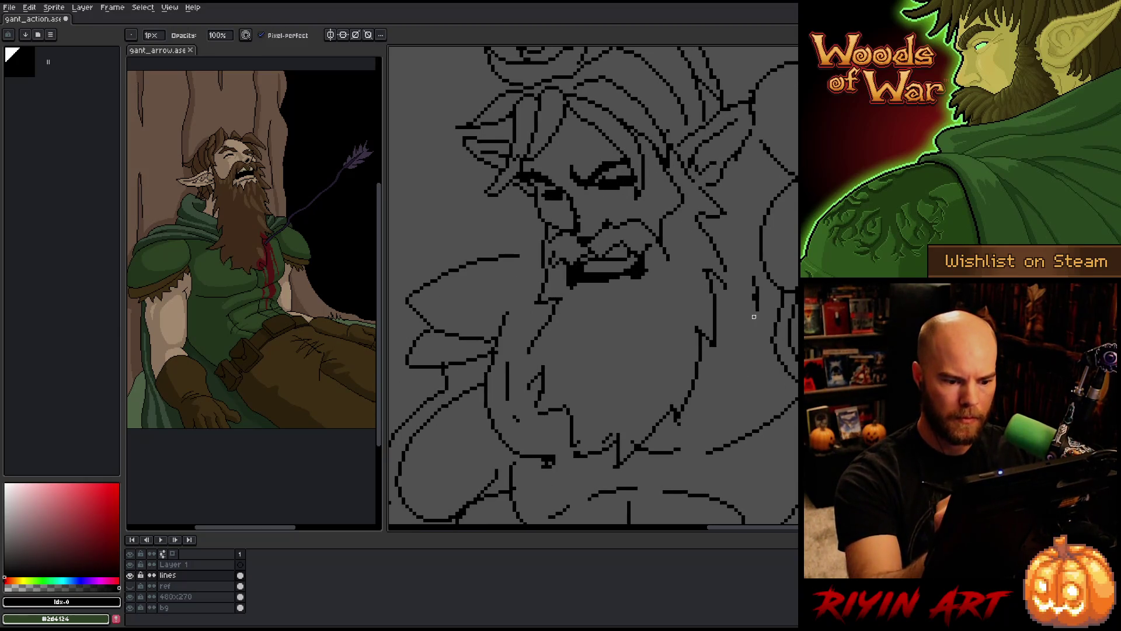
pyautogui.press('q')
pyautogui.moveTo(692, 248)
pyautogui.mouseDown()
pyautogui.moveTo(730, 292)
pyautogui.moveTo(681, 420)
pyautogui.moveTo(613, 471)
pyautogui.moveTo(611, 444)
pyautogui.moveTo(569, 449)
pyautogui.moveTo(520, 394)
pyautogui.moveTo(579, 316)
pyautogui.moveTo(613, 292)
pyautogui.mouseUp()
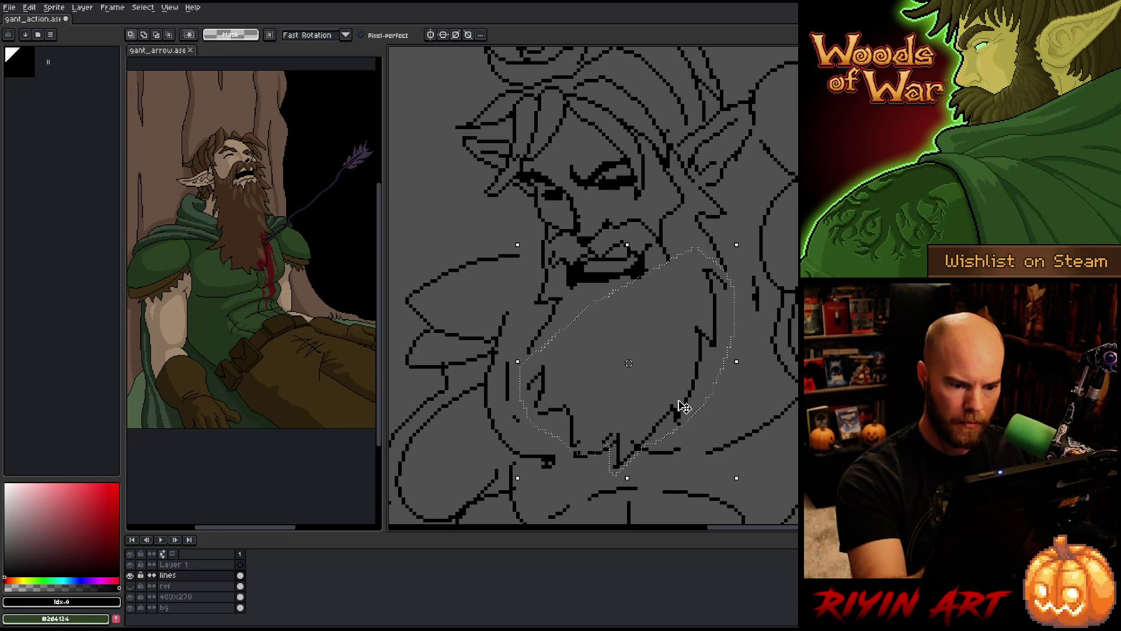
# Move the selected beard lines down and left, then add a short line on the beard's left side
pyautogui.moveTo(685, 407); pyautogui.dragTo(678, 442)
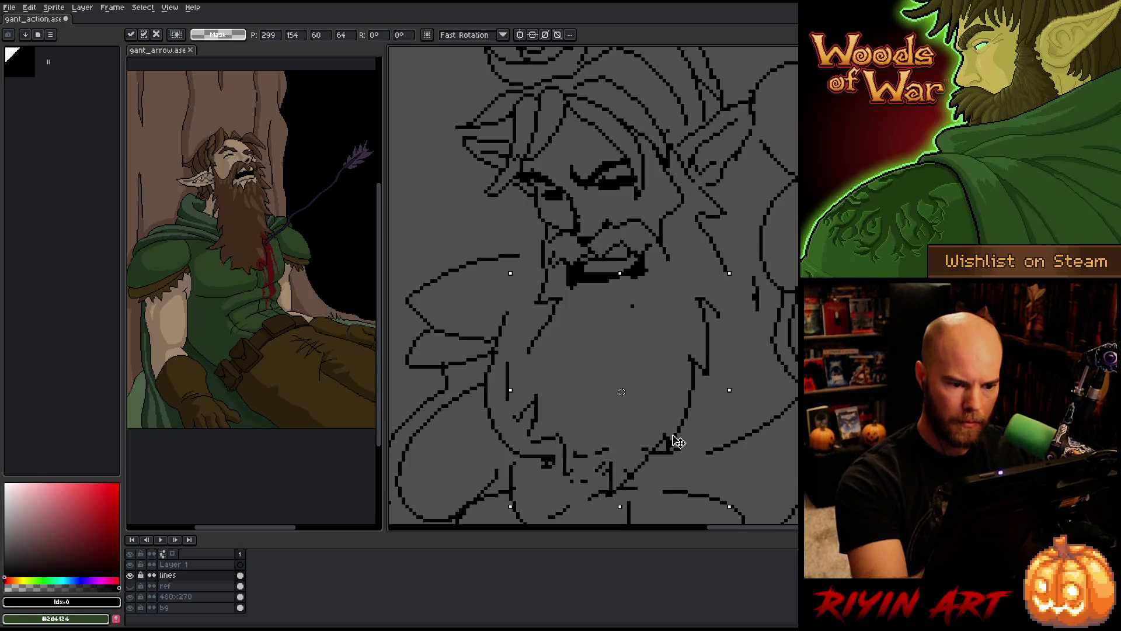
pyautogui.press('Return')
pyautogui.press('b')
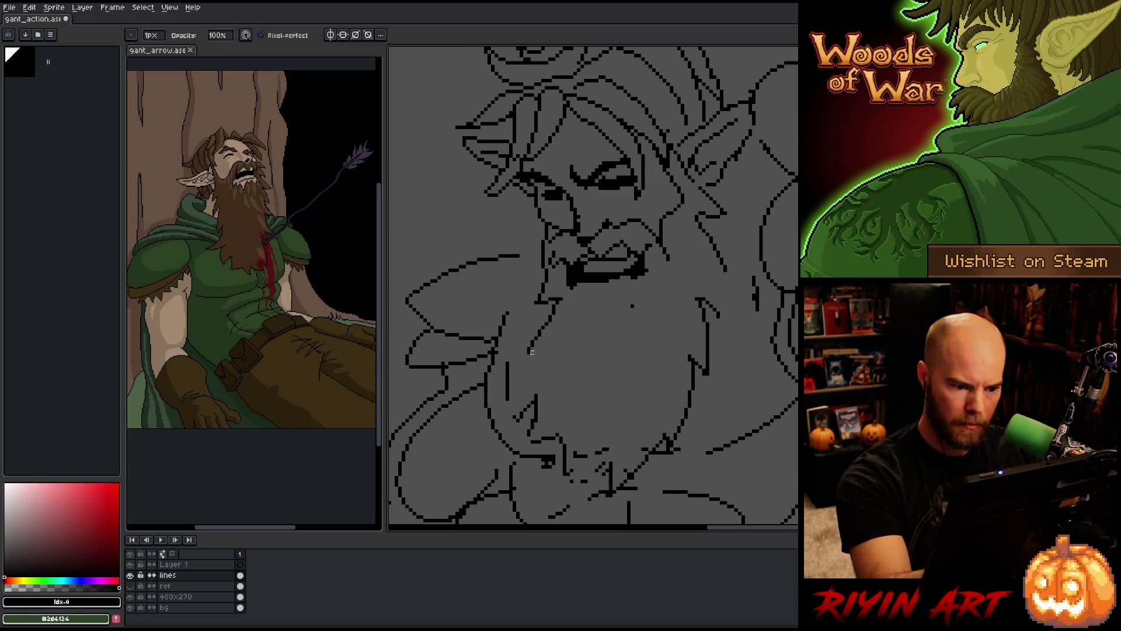
pyautogui.moveTo(509, 372)
pyautogui.mouseDown()
pyautogui.moveTo(533, 374)
pyautogui.moveTo(533, 405)
pyautogui.mouseUp()
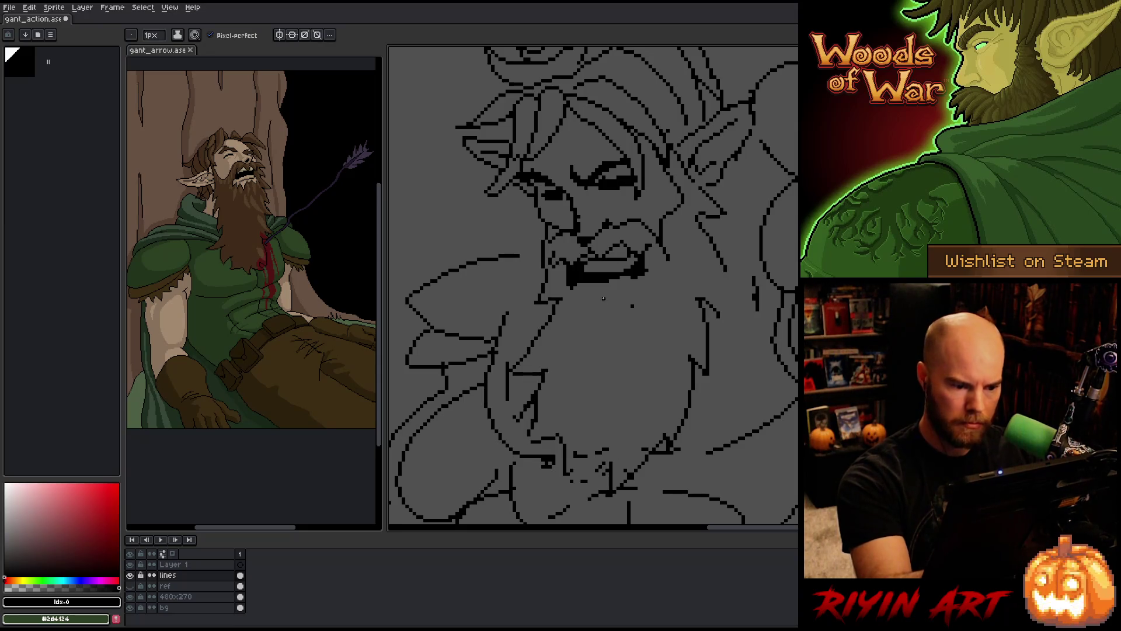
# Join the beard's right line with a vertical stroke and zoom back in on the figure
pyautogui.press('e')
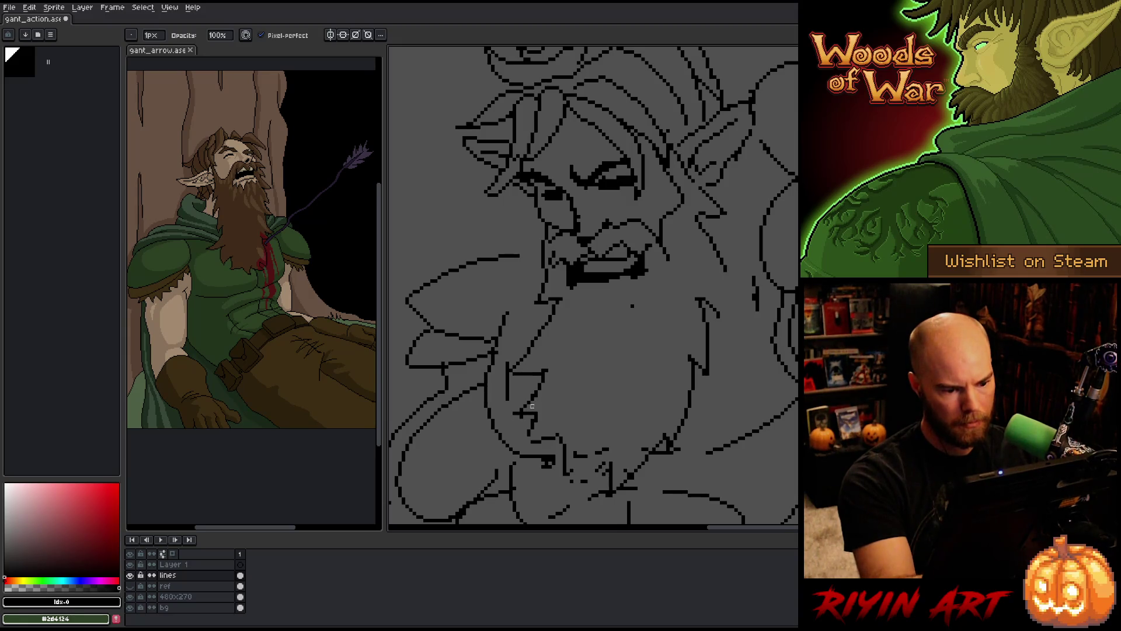
pyautogui.press('b')
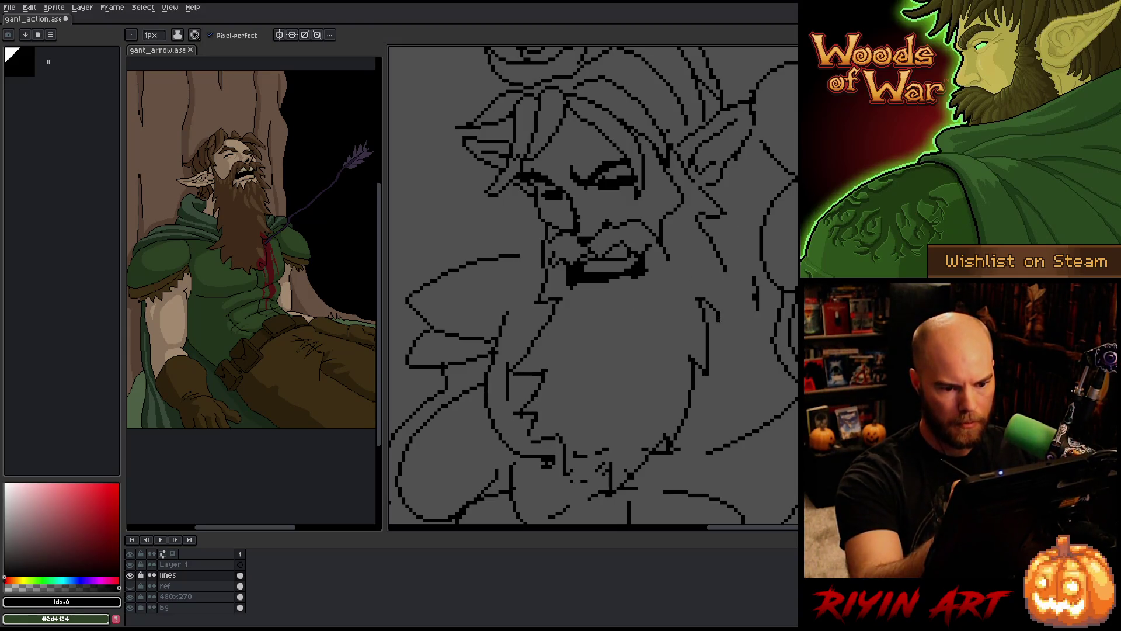
pyautogui.moveTo(721, 319); pyautogui.dragTo(727, 266)
pyautogui.press('e')
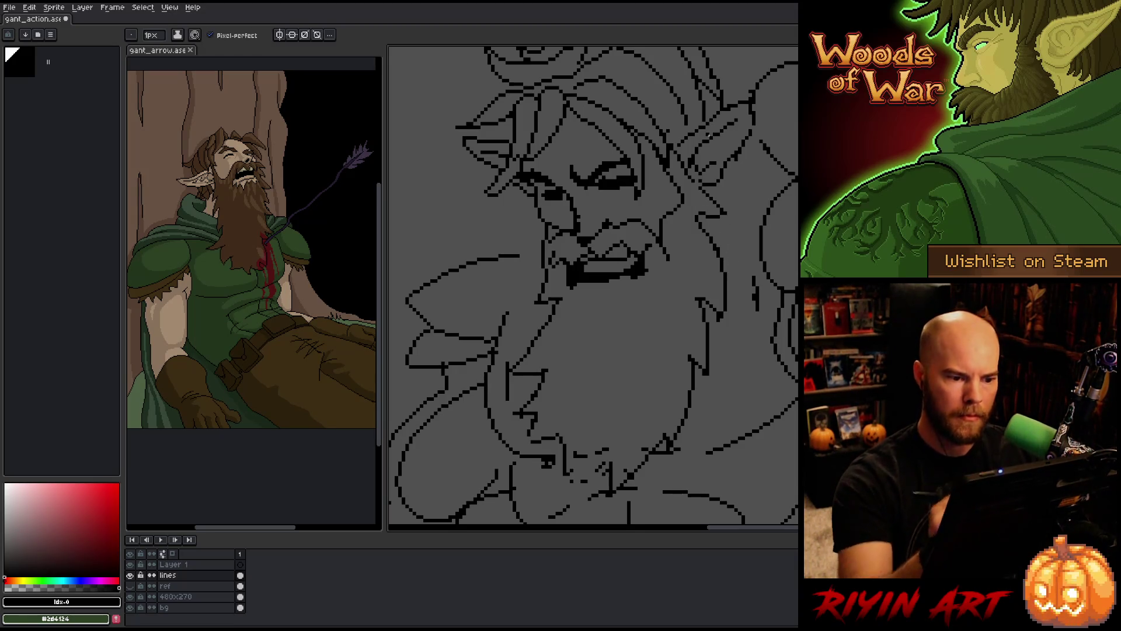
pyautogui.scroll(-4, 714, 189)
pyautogui.moveTo(706, 127); pyautogui.dragTo(643, 200)
pyautogui.scroll(2, 642, 199)
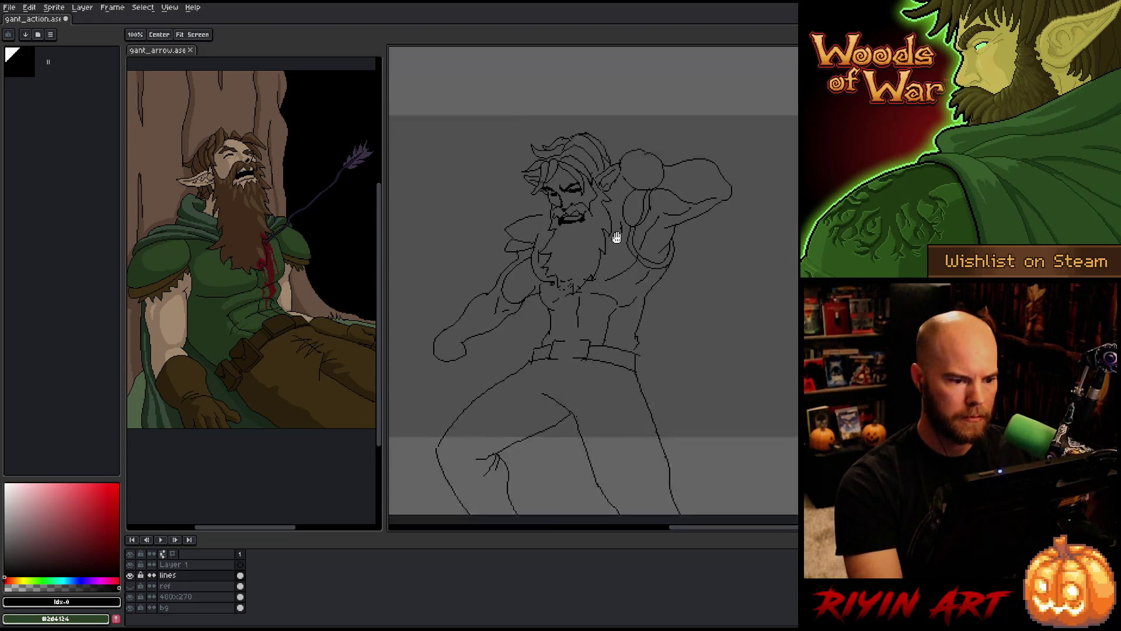
pyautogui.scroll(1, 590, 217)
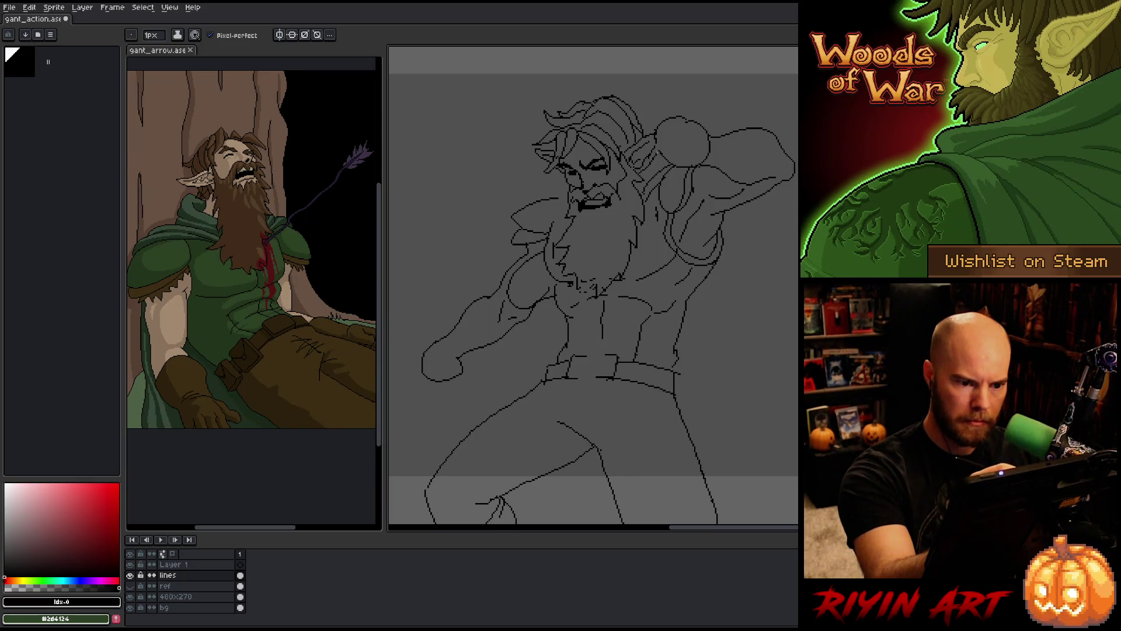
pyautogui.press('space')
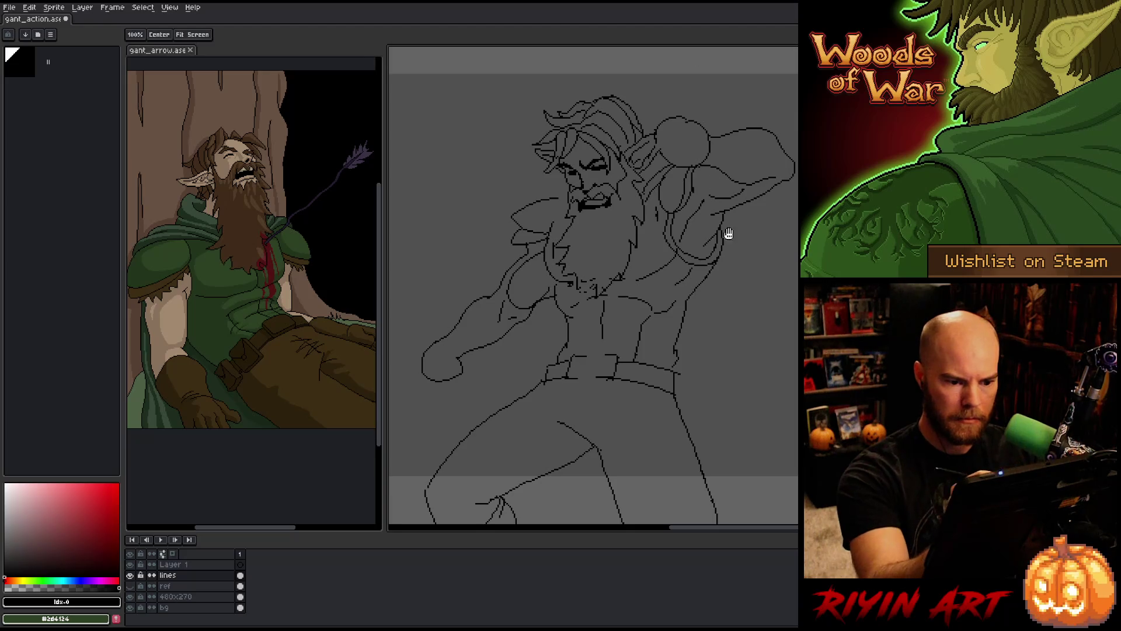
pyautogui.moveTo(729, 234)
pyautogui.mouseDown()
pyautogui.moveTo(746, 193)
pyautogui.moveTo(747, 215)
pyautogui.mouseUp()
pyautogui.press('b')
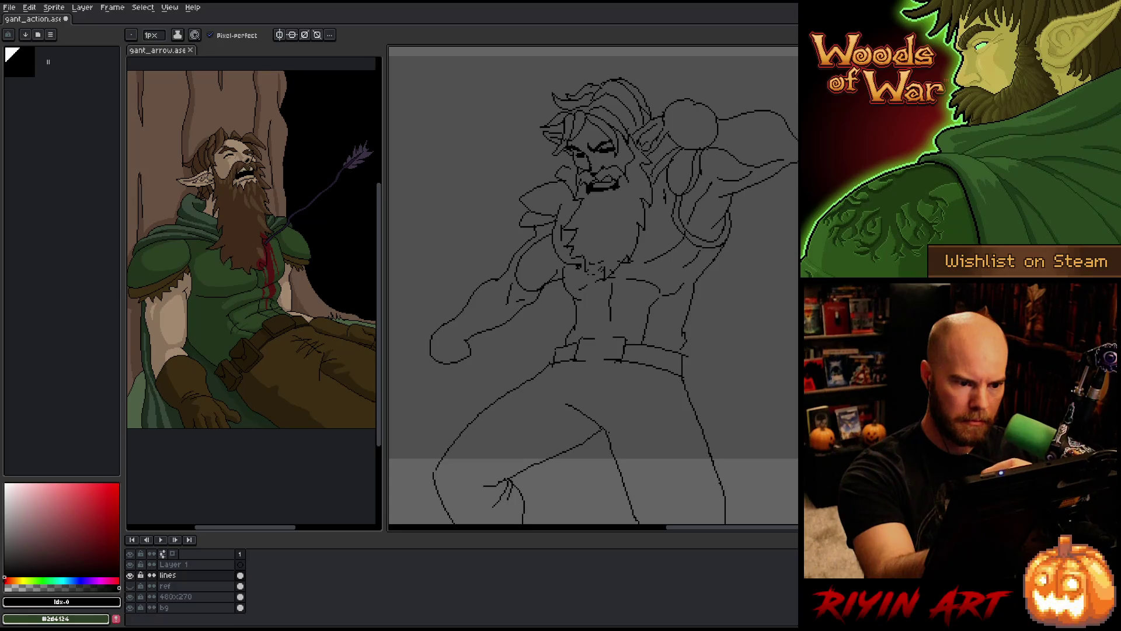
pyautogui.scroll(-2, 581, 258)
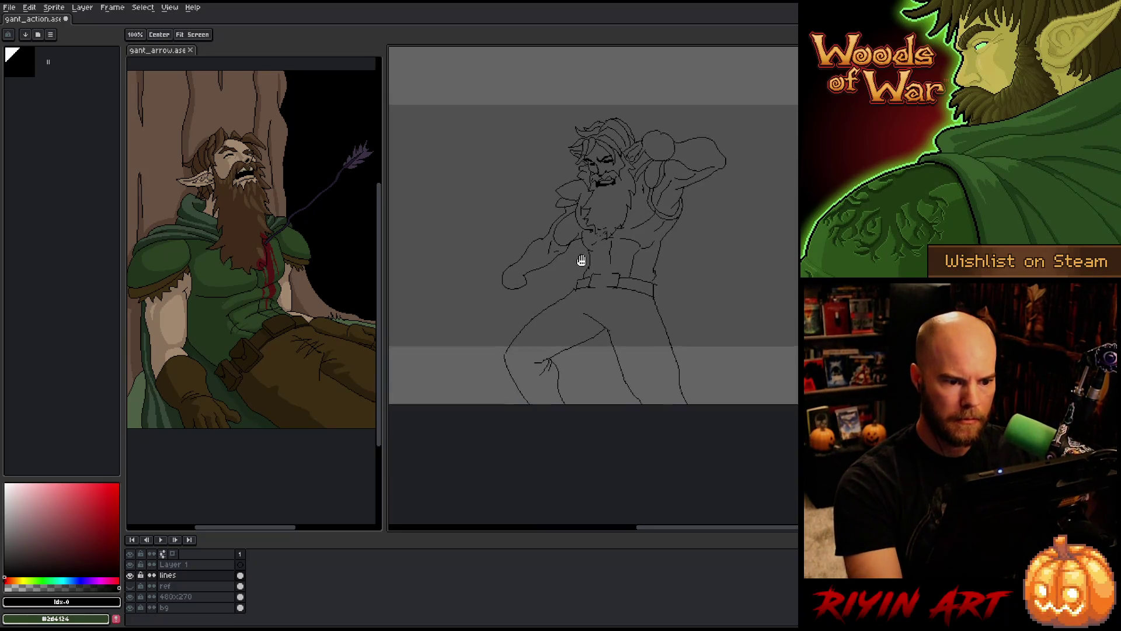
pyautogui.scroll(1, 581, 258)
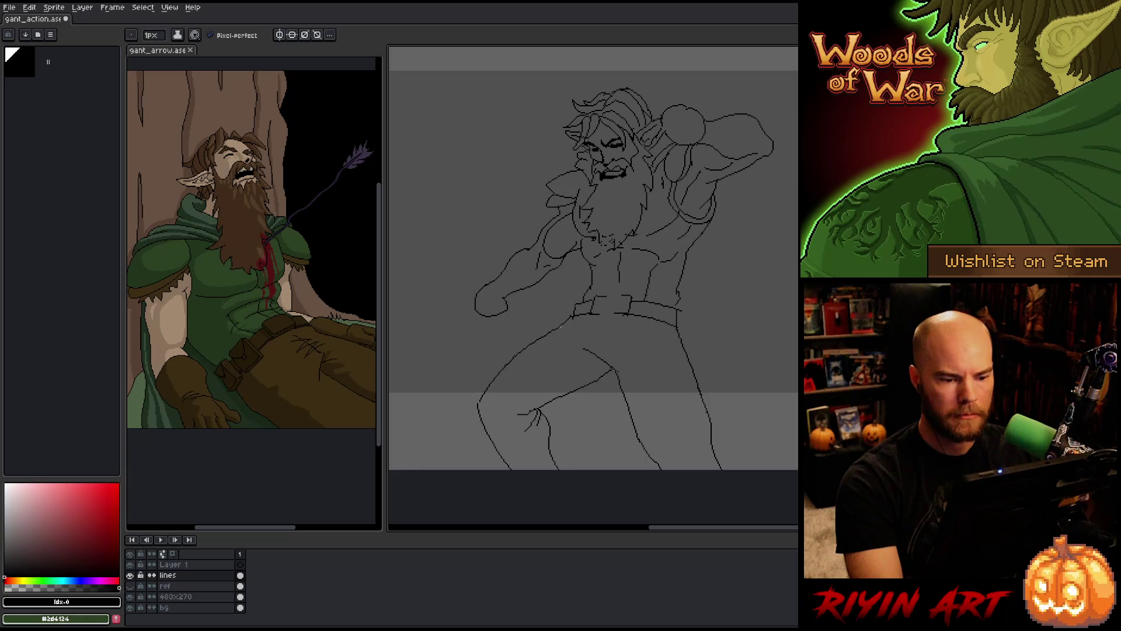
pyautogui.press('b')
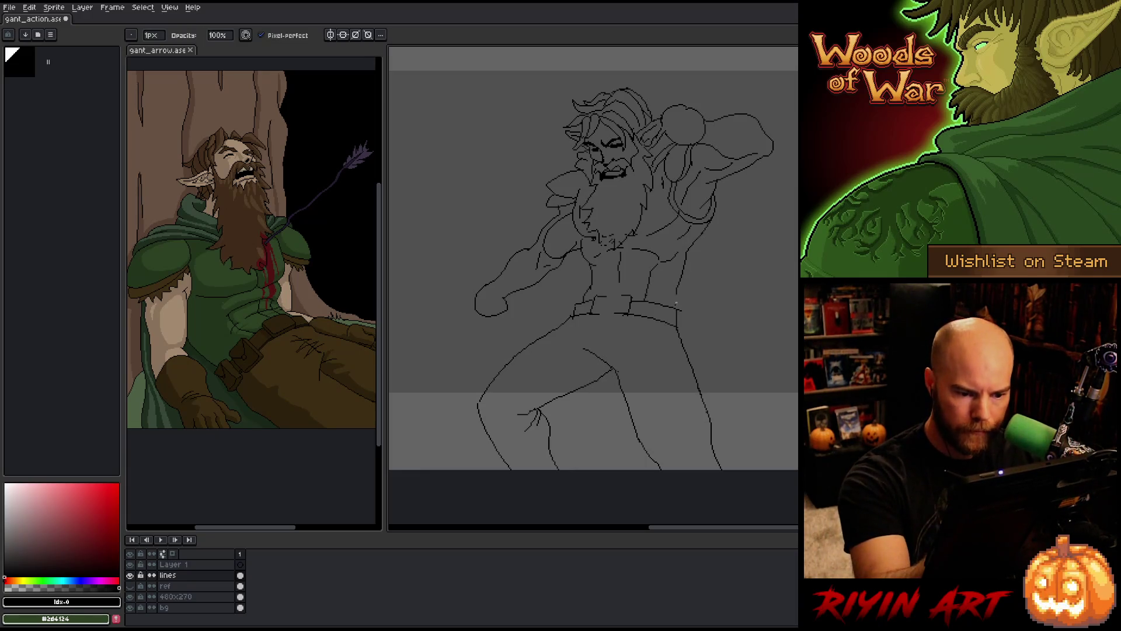
pyautogui.moveTo(682, 282)
pyautogui.mouseDown()
pyautogui.moveTo(694, 308)
pyautogui.moveTo(680, 320)
pyautogui.mouseUp()
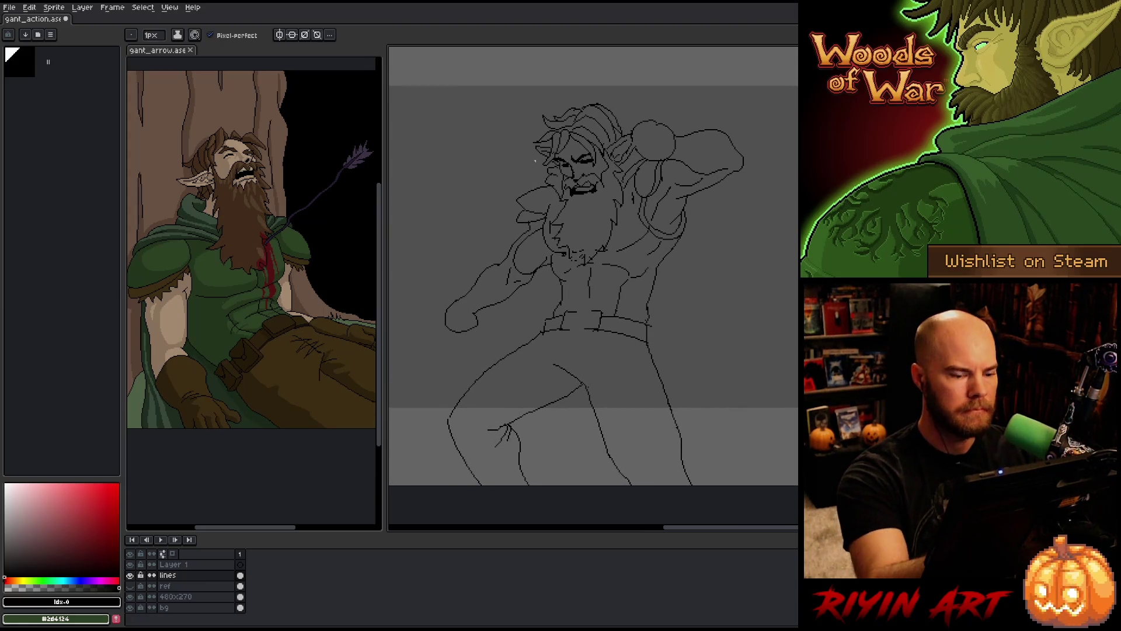
pyautogui.press('m')
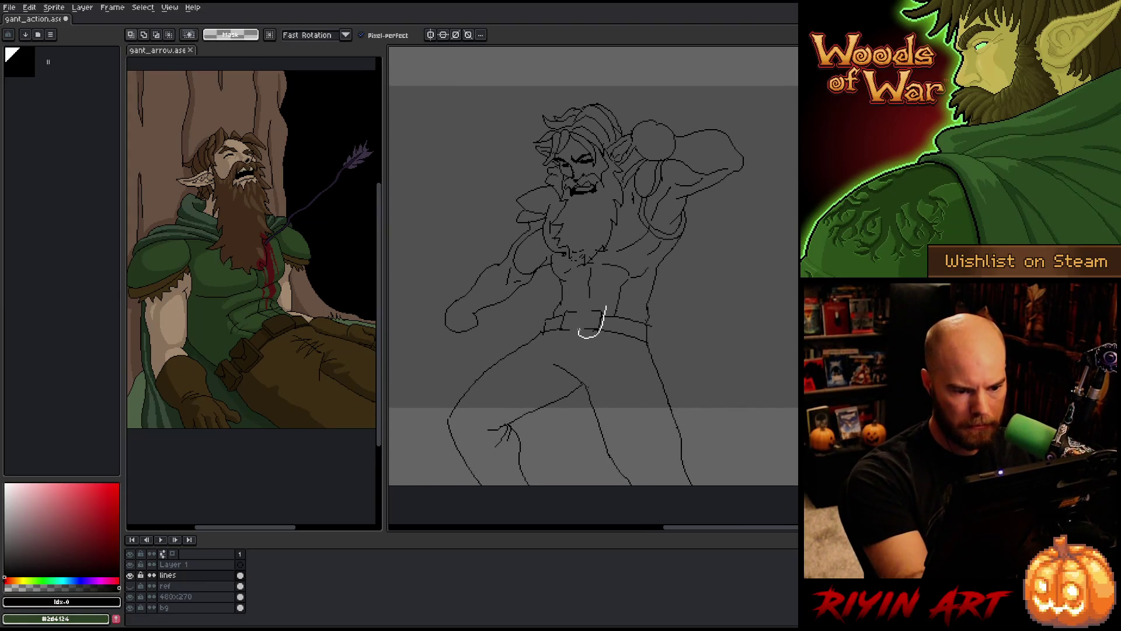
# Lasso the belt area, deselect it, and undo the stray short vertical line on the torso
pyautogui.moveTo(578, 333); pyautogui.dragTo(570, 309)
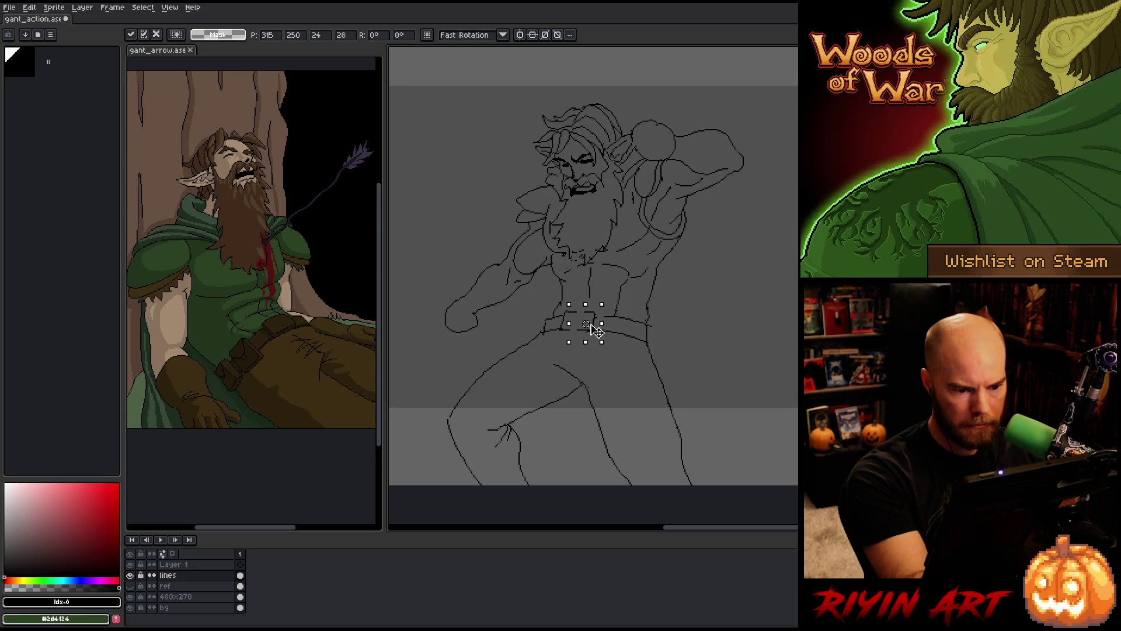
pyautogui.hotkey('ctrl', 'd')
pyautogui.press('b')
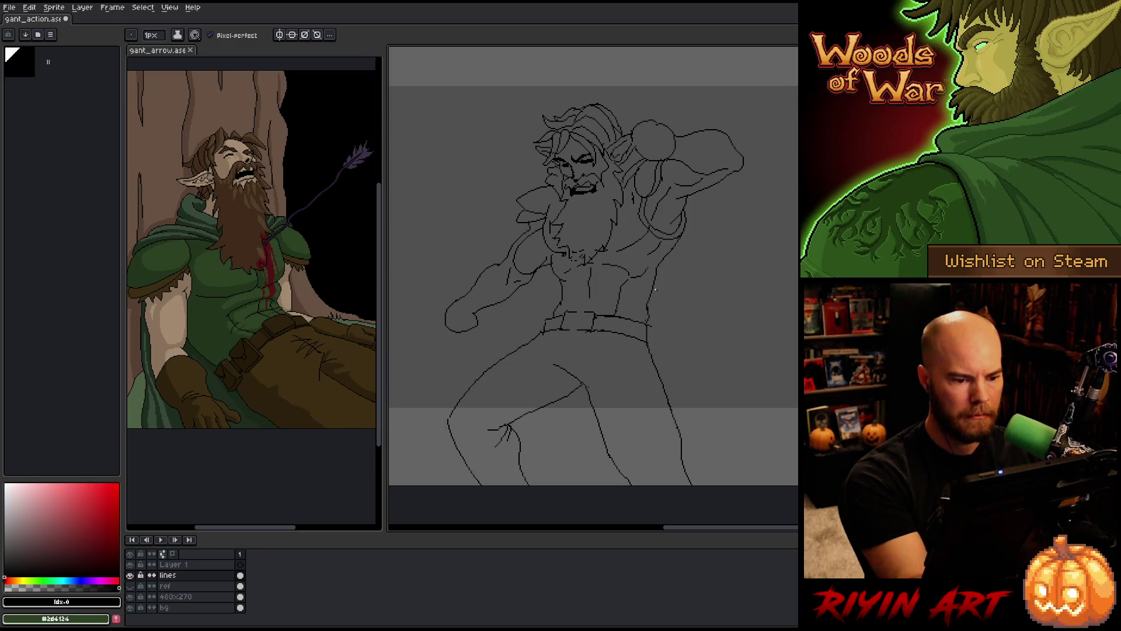
pyautogui.press('q')
pyautogui.moveTo(589, 303)
pyautogui.mouseDown()
pyautogui.moveTo(613, 320)
pyautogui.moveTo(589, 303)
pyautogui.mouseUp()
pyautogui.click(596, 295)
pyautogui.press('b')
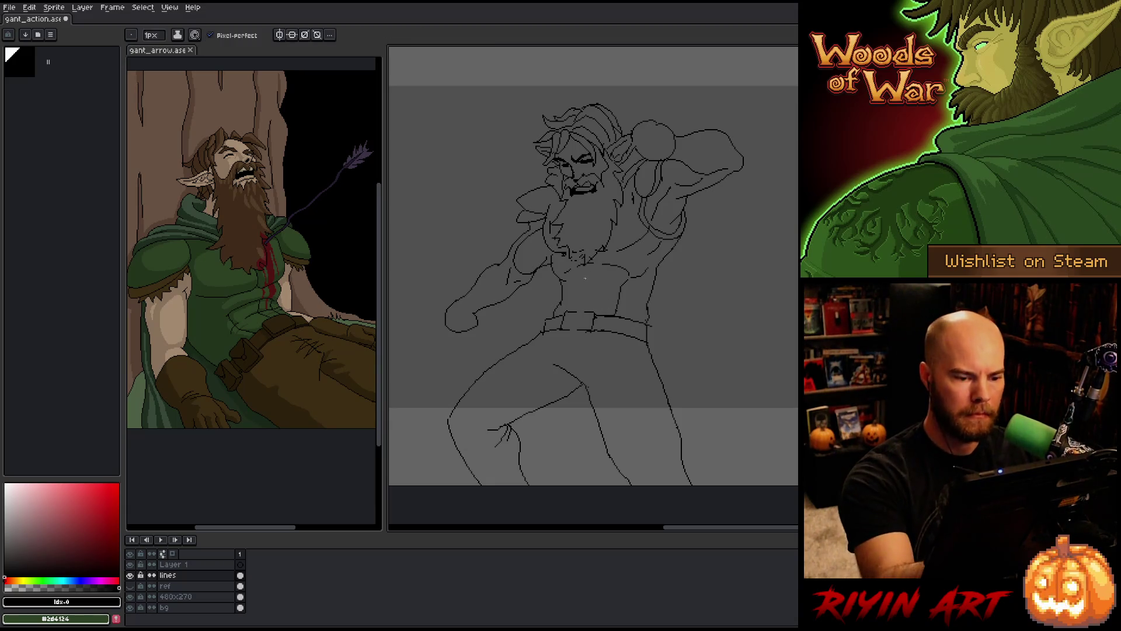
pyautogui.hotkey('ctrl', 'z')
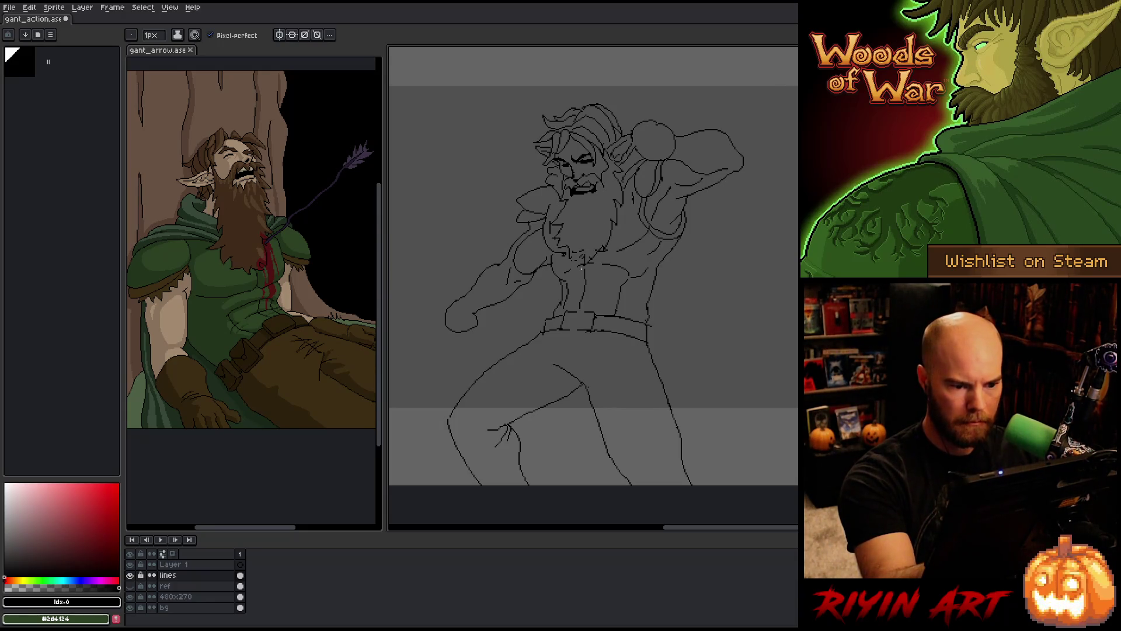
# Refine the torso and belt lines with Pencil and Eraser, panning the sketch right
pyautogui.press('e')
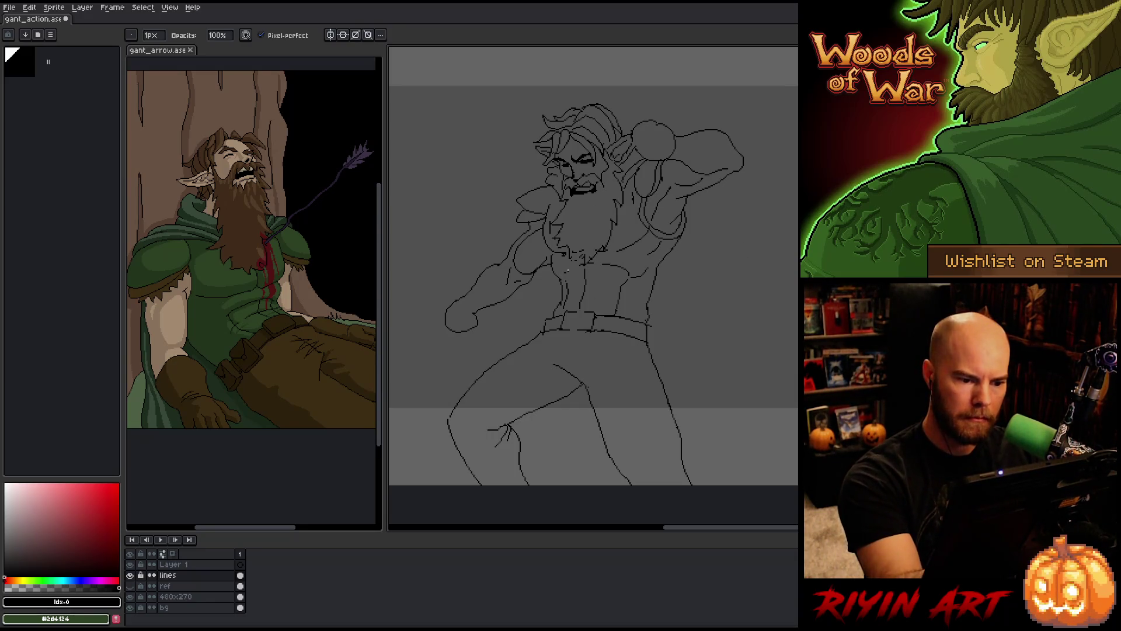
pyautogui.press('b')
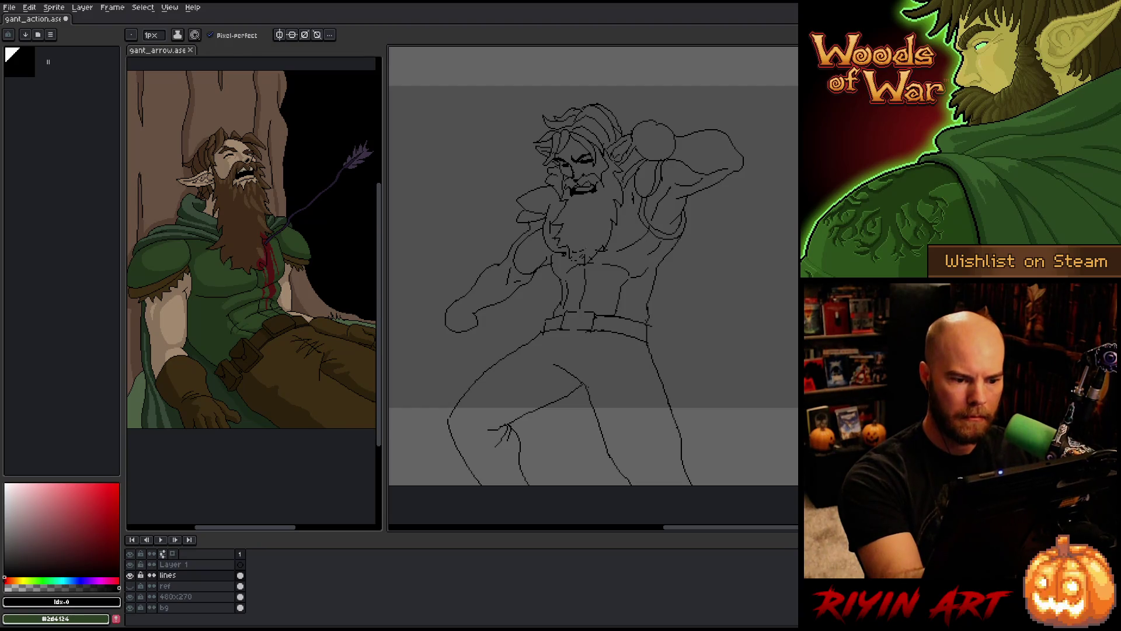
pyautogui.press('e')
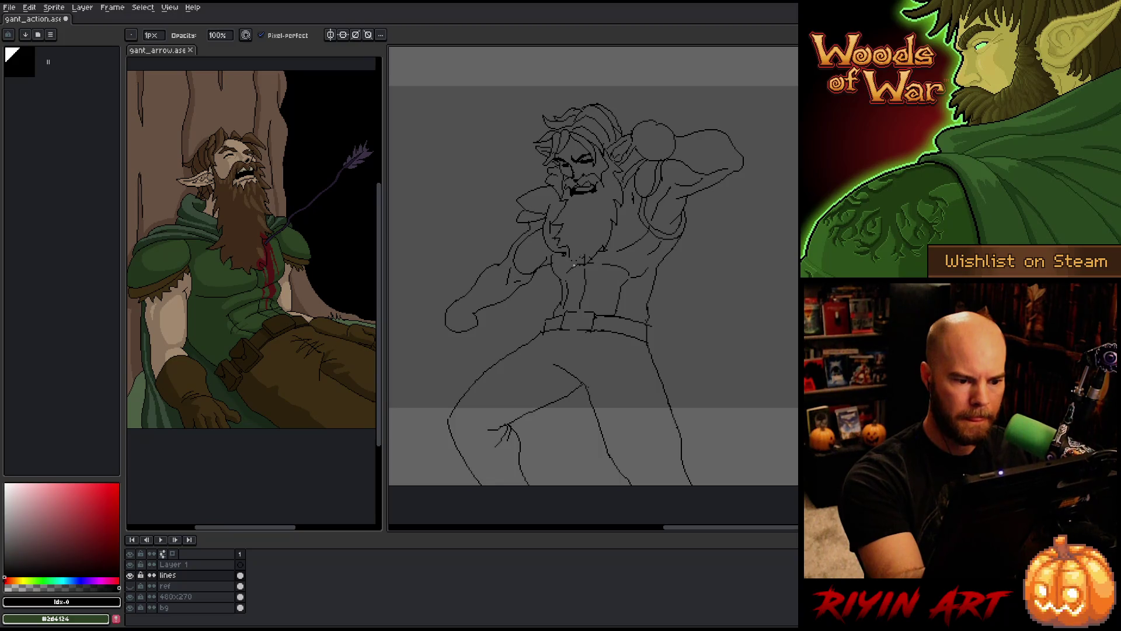
pyautogui.press('b')
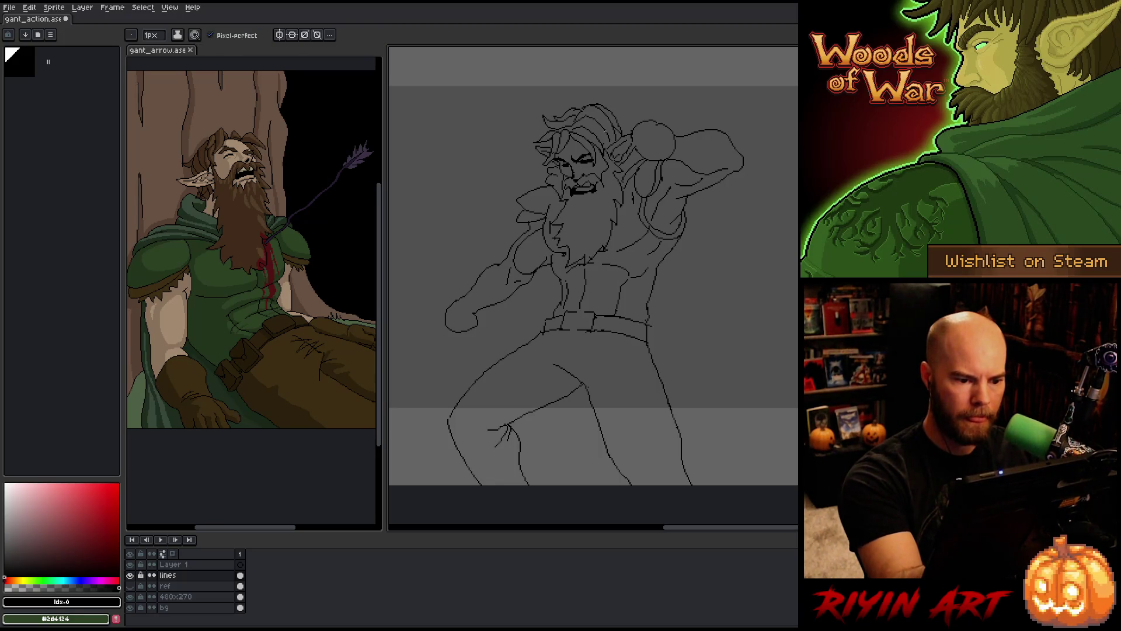
pyautogui.press('e')
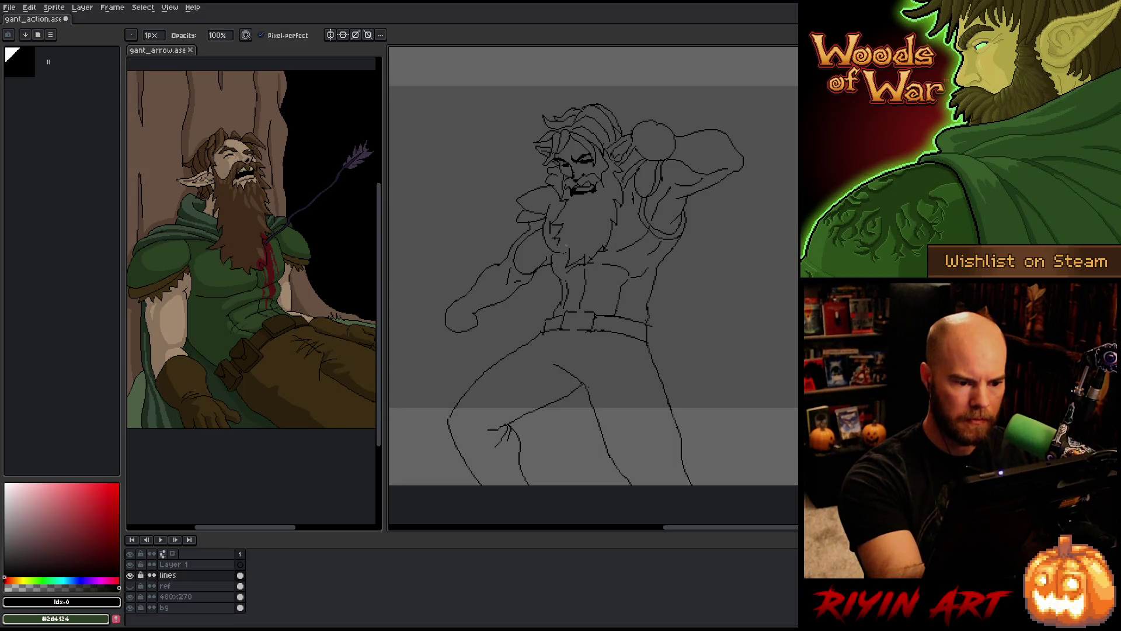
pyautogui.press('b')
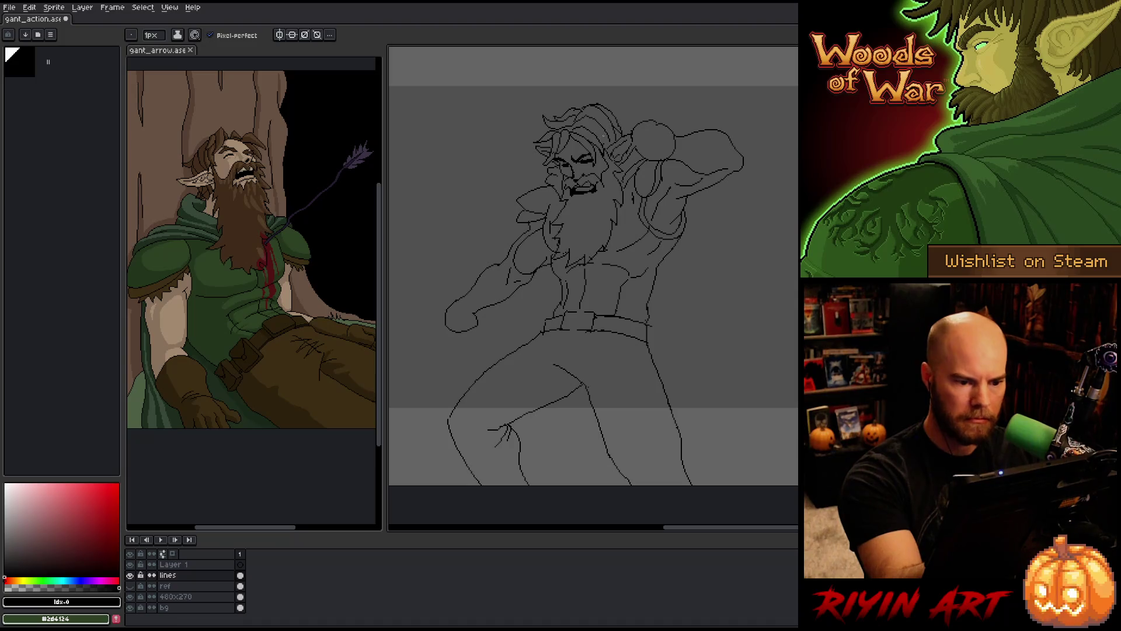
pyautogui.press('e')
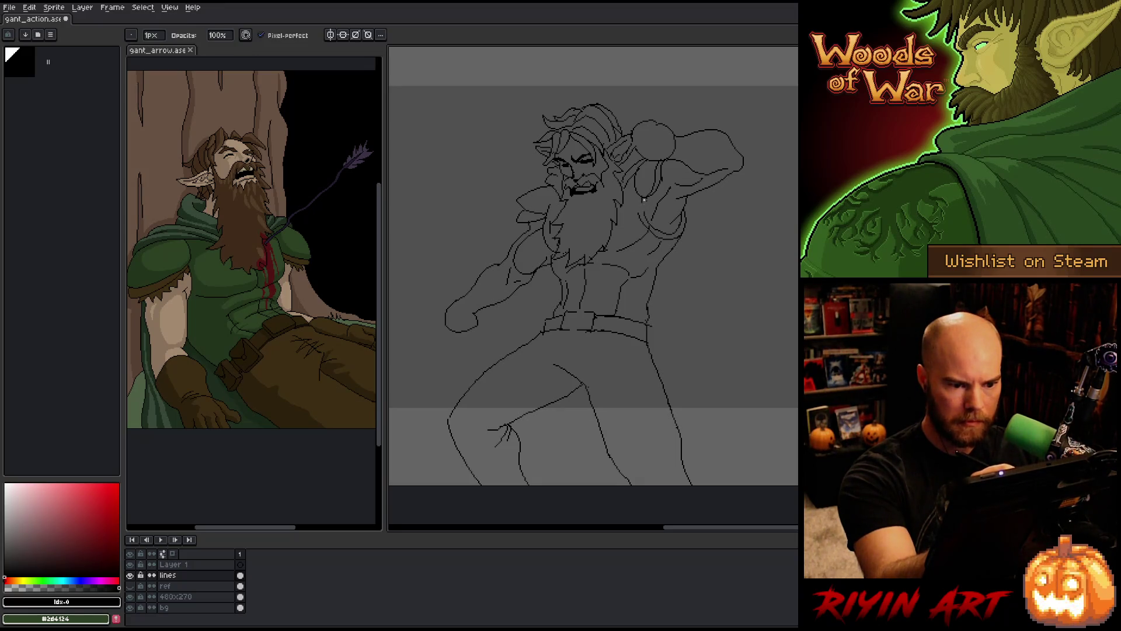
pyautogui.press('b')
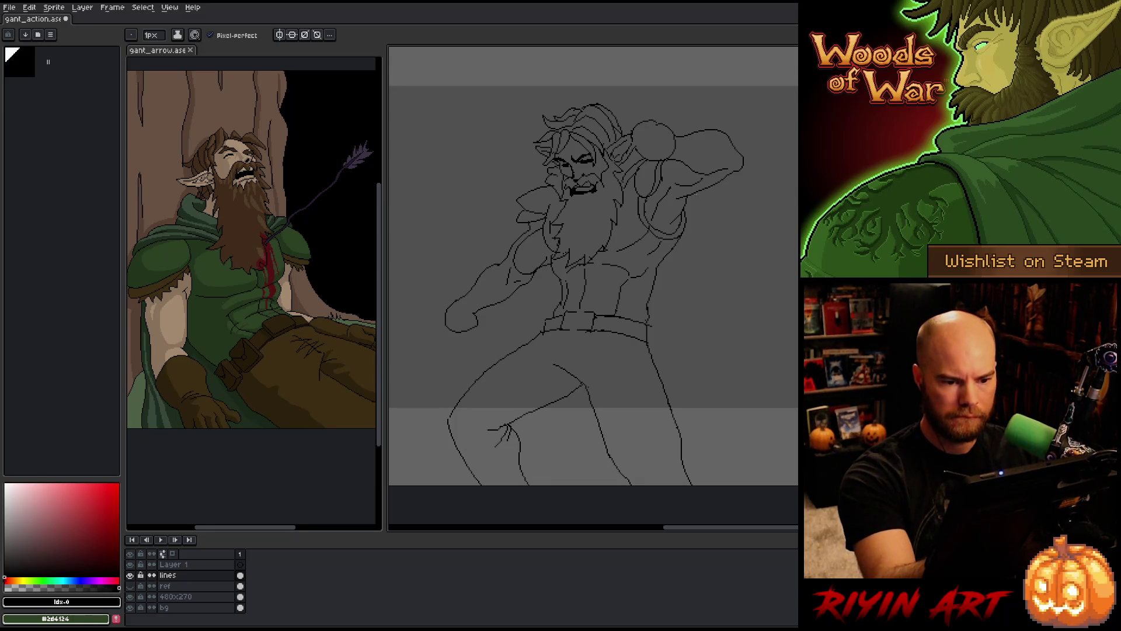
pyautogui.press('b')
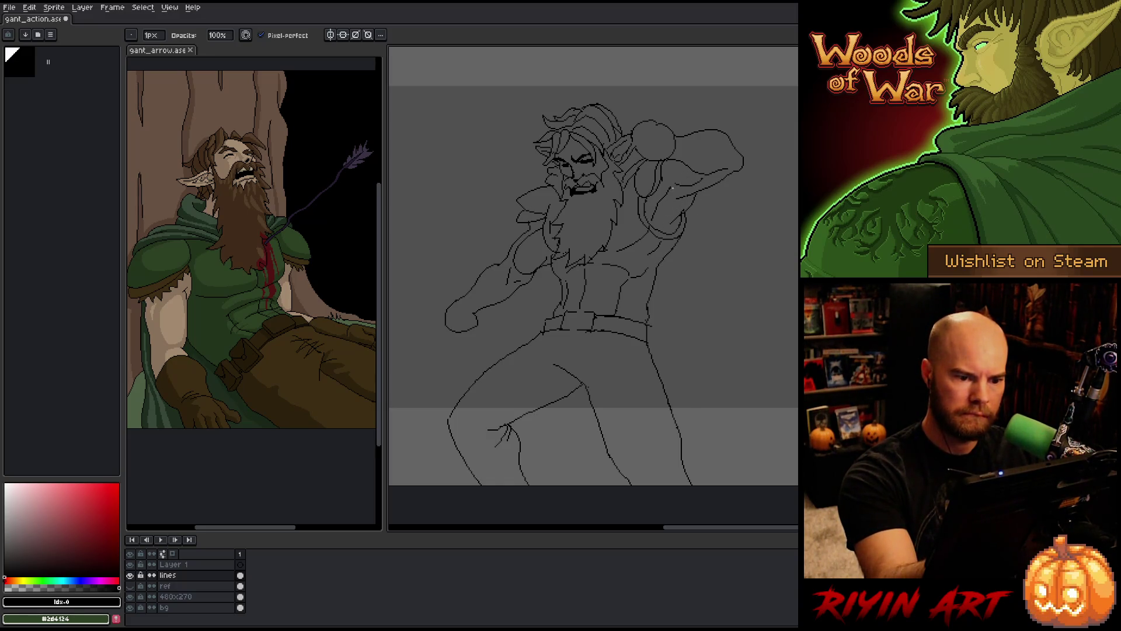
pyautogui.press('e')
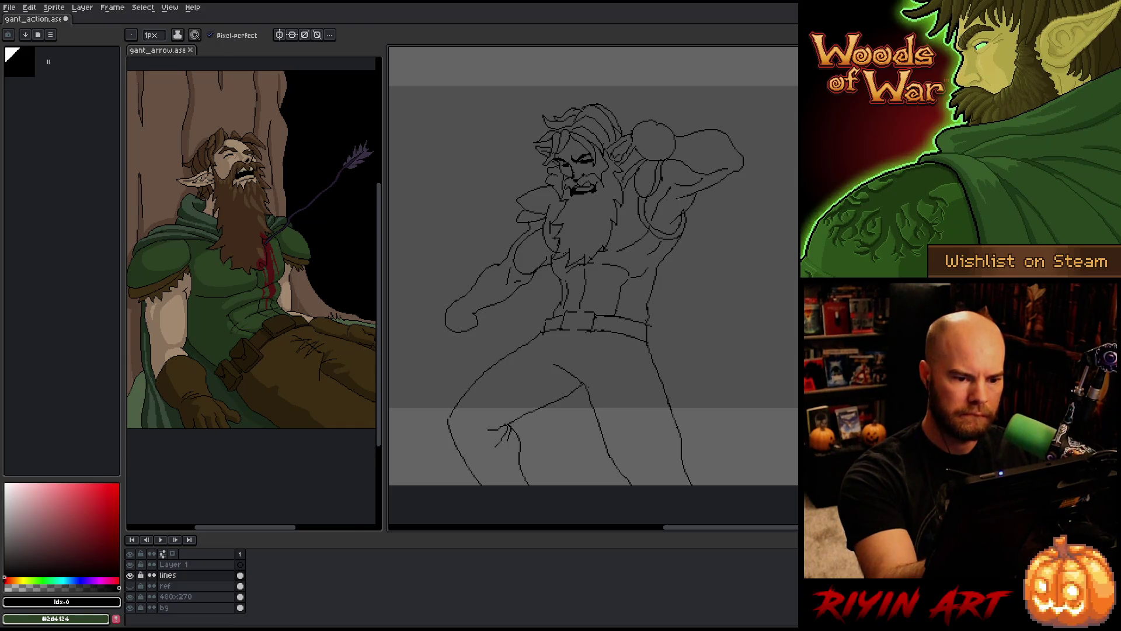
pyautogui.moveTo(725, 175); pyautogui.dragTo(767, 177)
pyautogui.press('e')
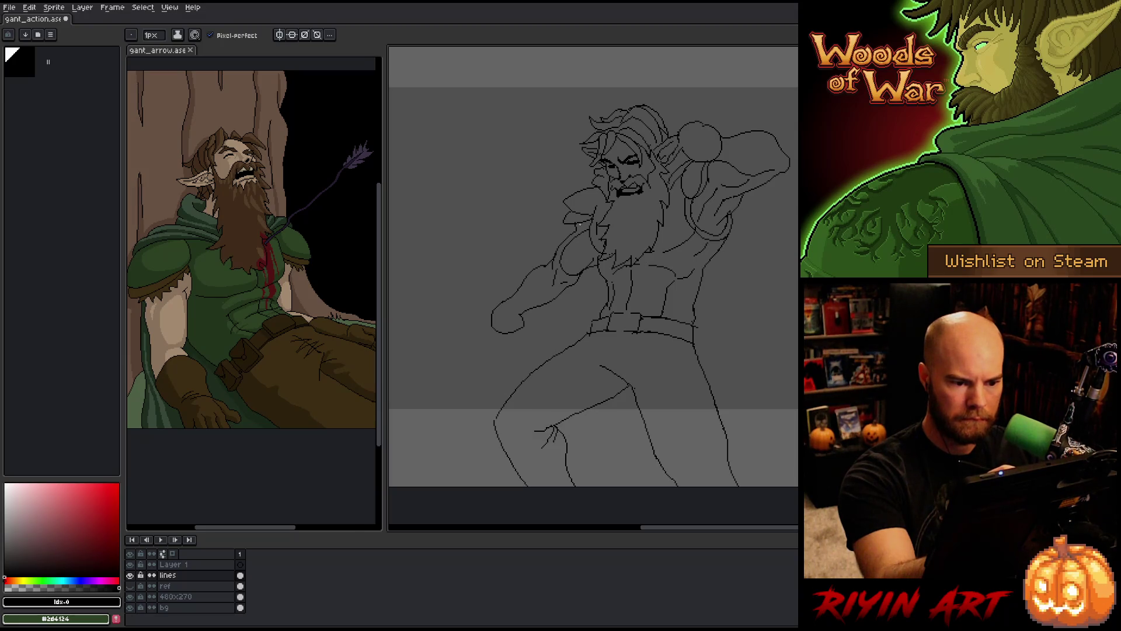
# Lasso the extended forearm and fist, then clear the selection
pyautogui.press('m')
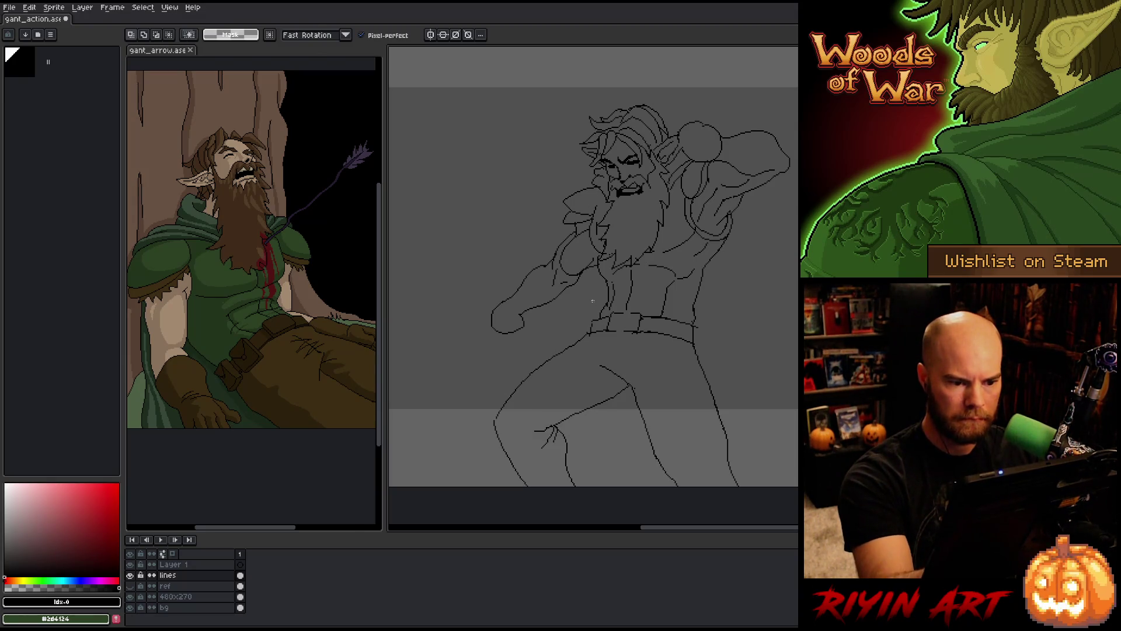
pyautogui.moveTo(588, 286)
pyautogui.mouseDown()
pyautogui.moveTo(541, 242)
pyautogui.moveTo(570, 310)
pyautogui.mouseUp()
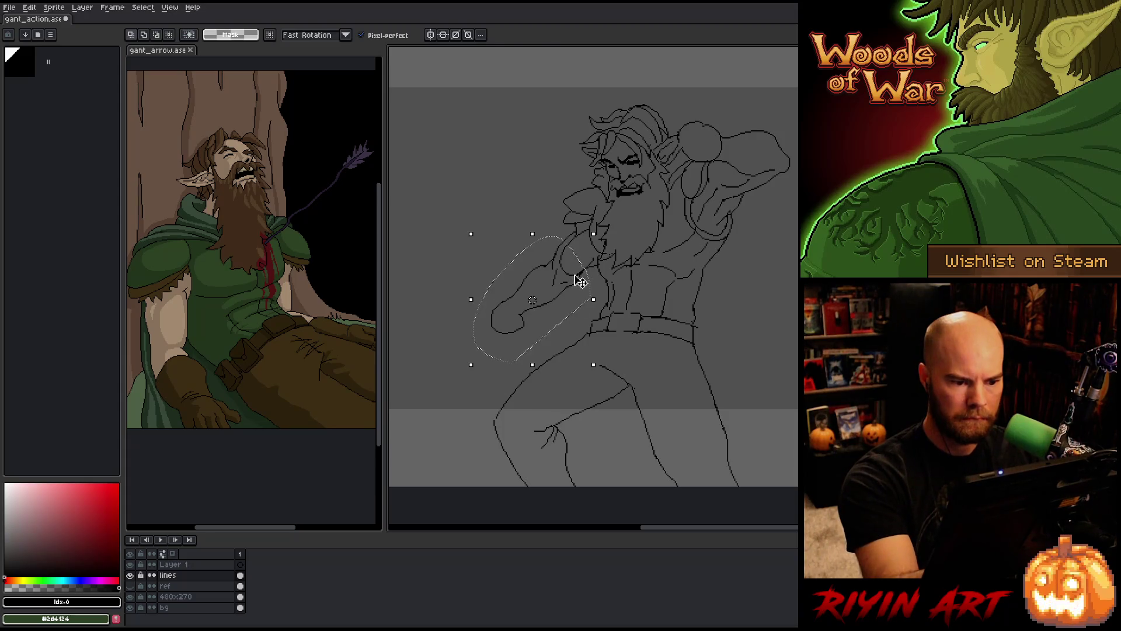
pyautogui.click(579, 284)
pyautogui.click(691, 191)
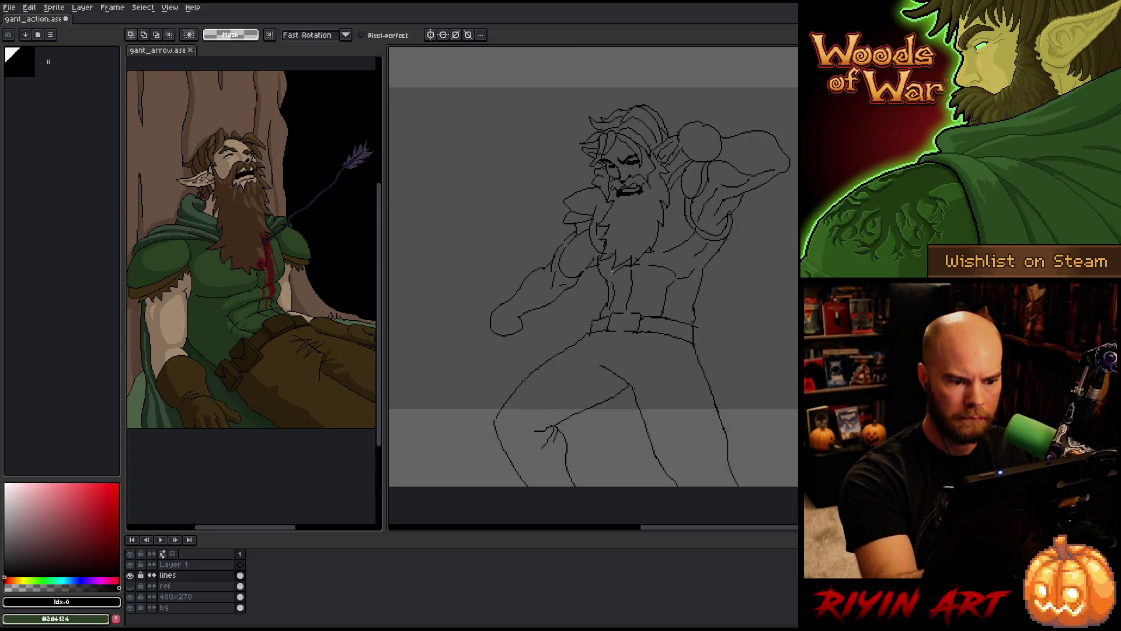
pyautogui.press('b')
pyautogui.press('e')
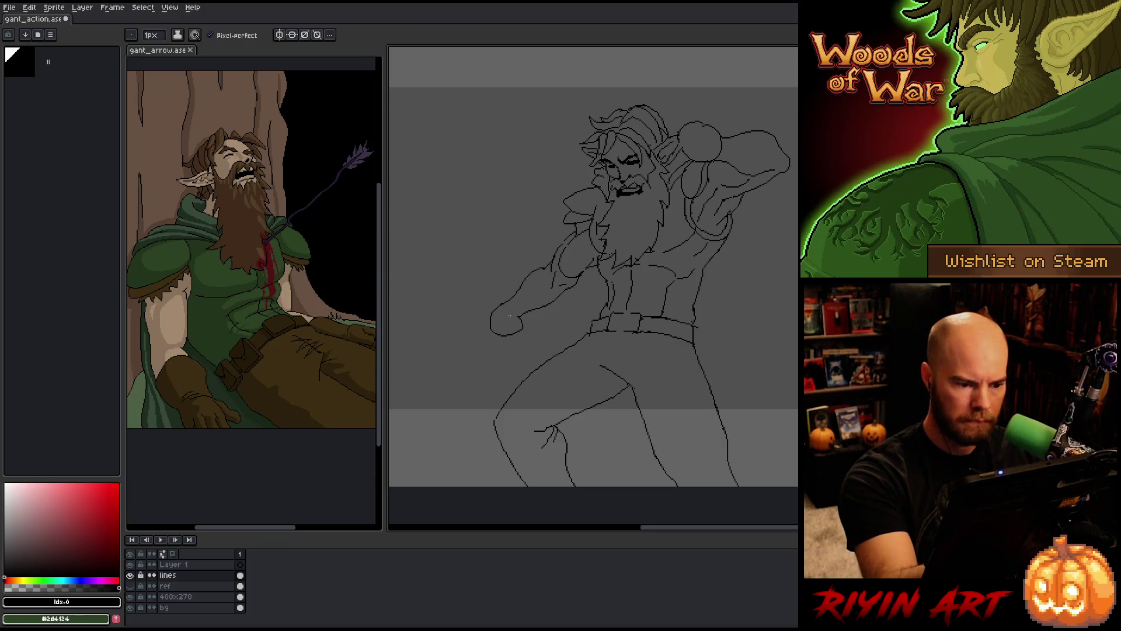
# Move the clenched fist slightly left, commit it, and pan the sketch back left
pyautogui.press('m')
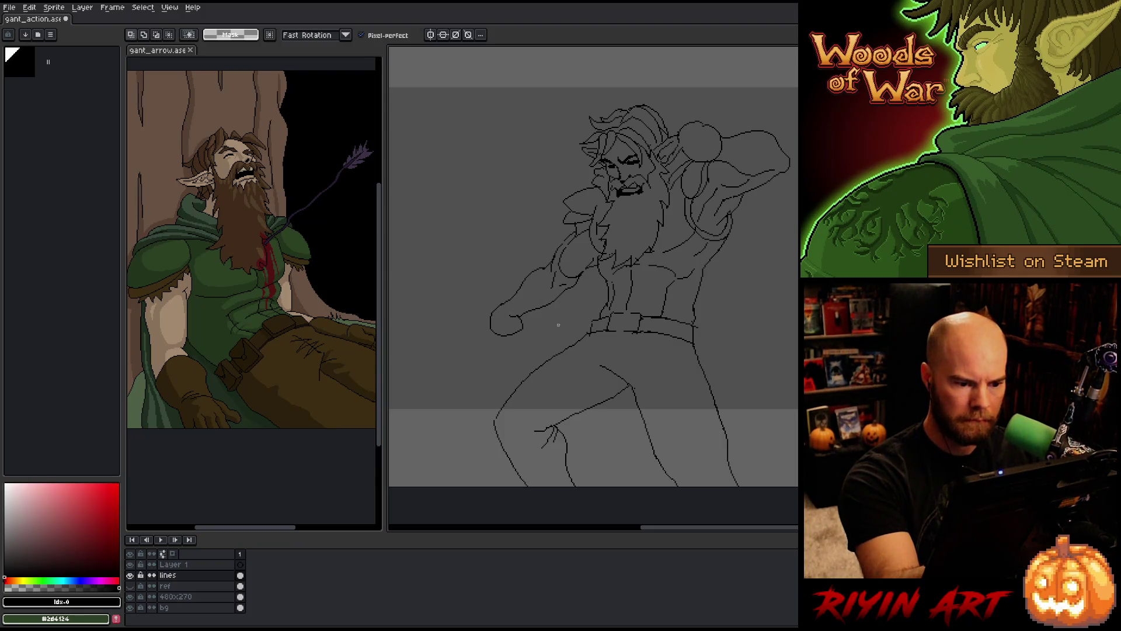
pyautogui.moveTo(552, 314)
pyautogui.mouseDown()
pyautogui.moveTo(490, 303)
pyautogui.moveTo(543, 327)
pyautogui.moveTo(532, 317)
pyautogui.mouseUp()
pyautogui.press('Return')
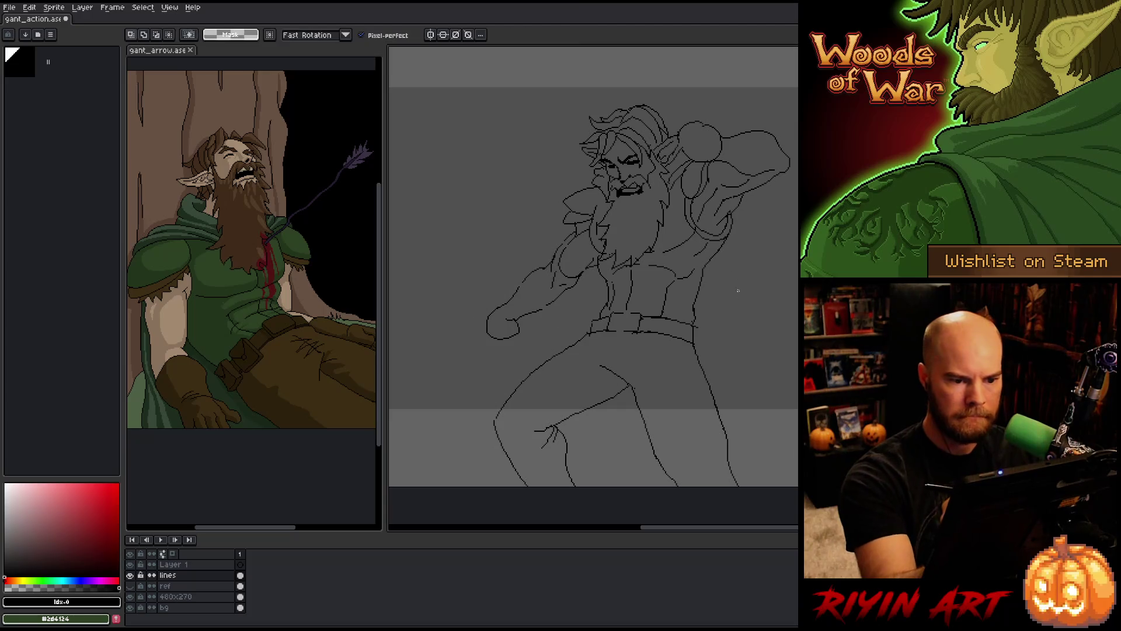
pyautogui.moveTo(723, 326); pyautogui.dragTo(682, 325)
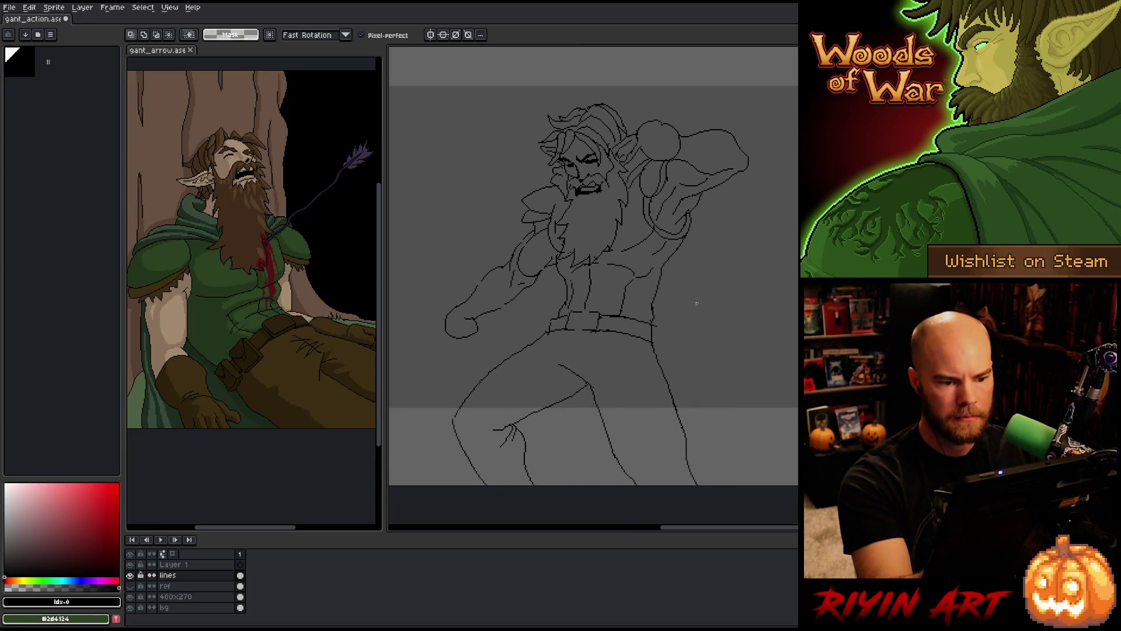
pyautogui.press('b')
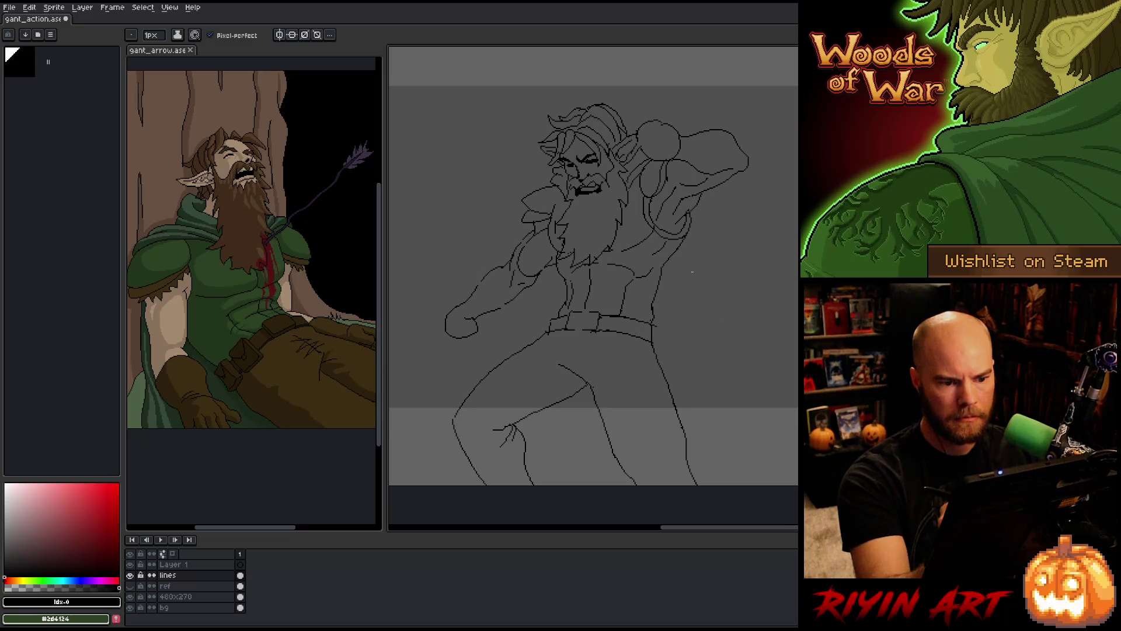
pyautogui.press('e')
pyautogui.press('e')
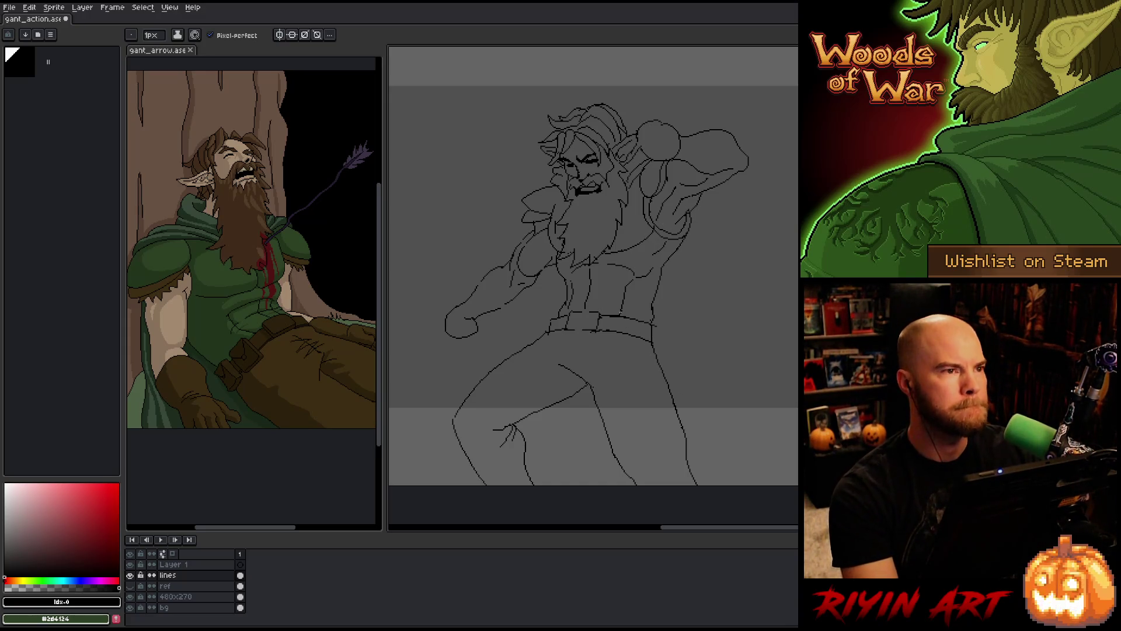
# Apply Sprite > Rotate Canvas > Flip Canvas Horizontal to the whole drawing
pyautogui.click(55, 7)
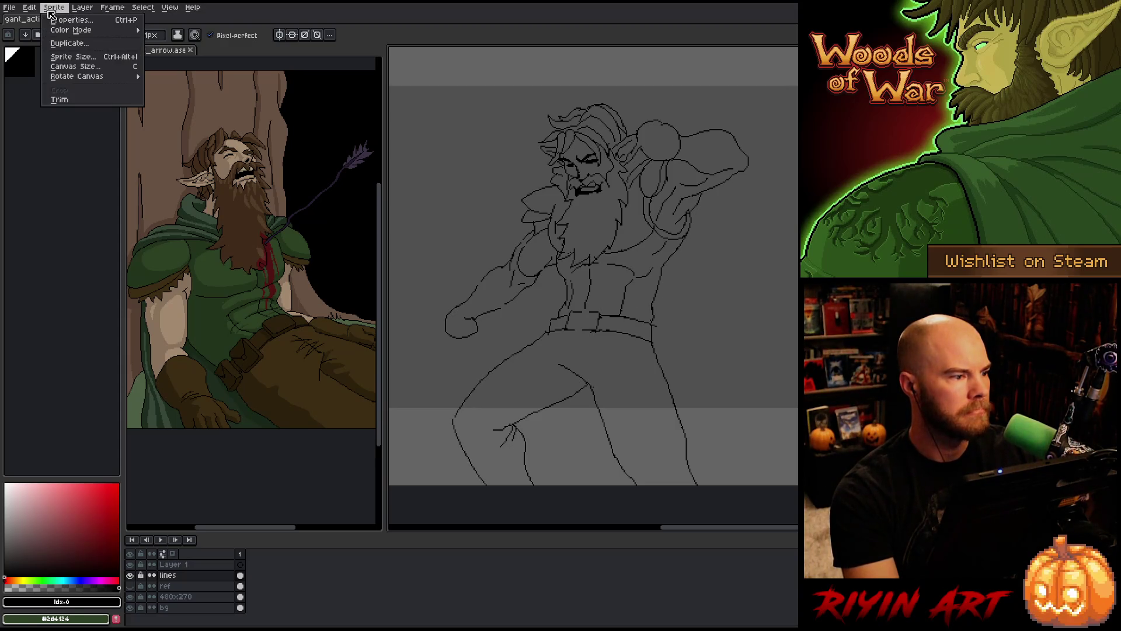
pyautogui.moveTo(61, 77)
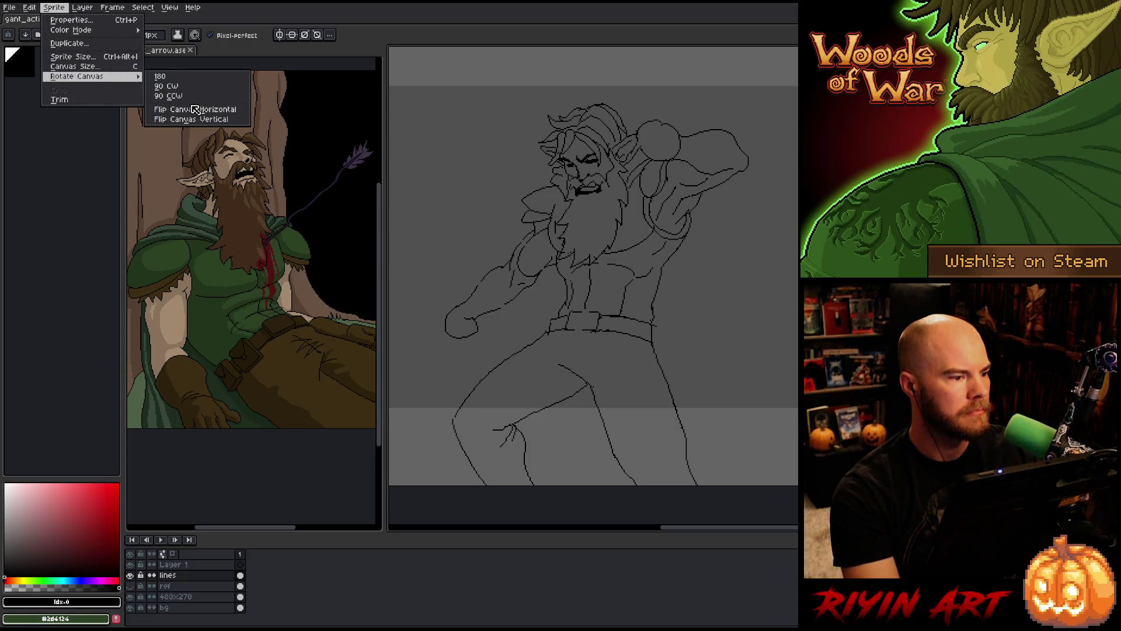
pyautogui.click(188, 108)
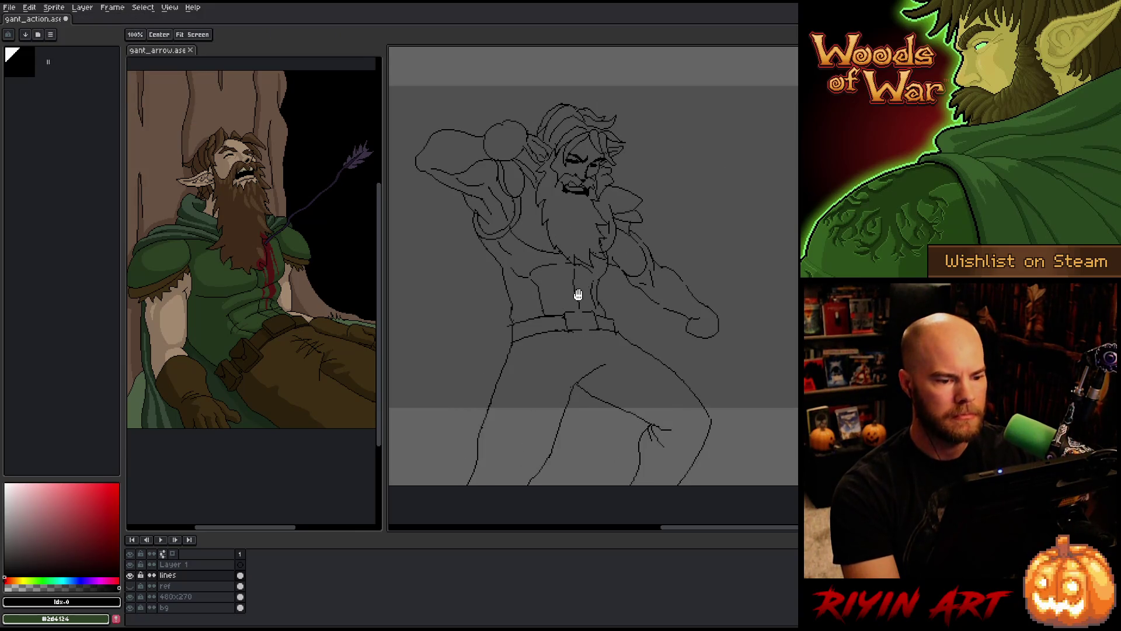
# Pan the mirrored sketch to the right and start a freehand selection around the left leg
pyautogui.moveTo(579, 296); pyautogui.dragTo(583, 283)
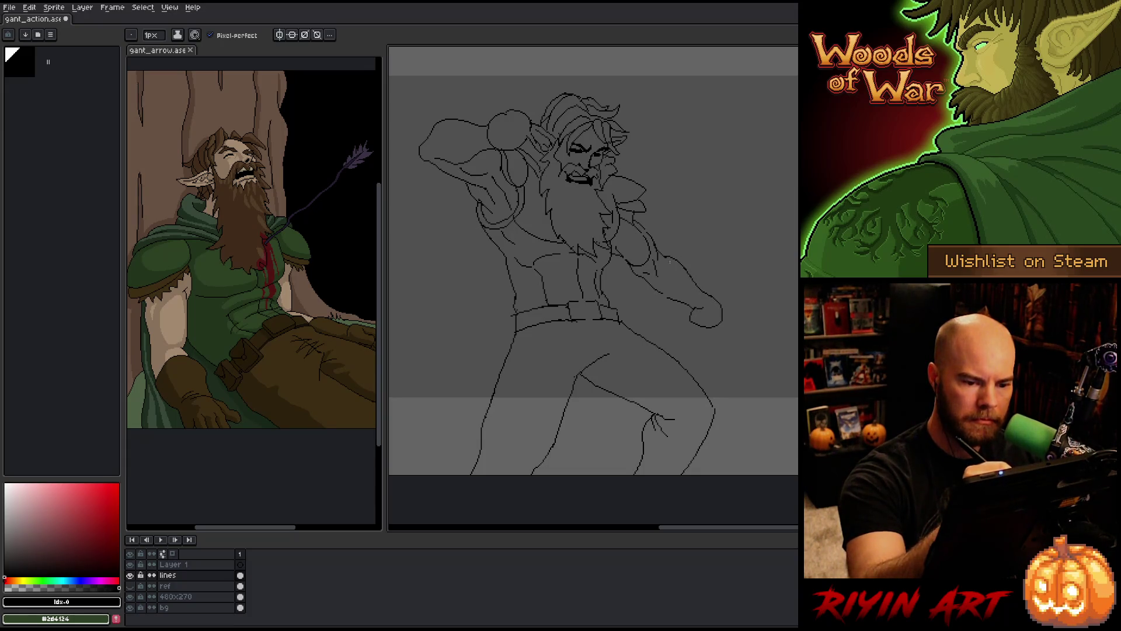
pyautogui.moveTo(690, 306); pyautogui.dragTo(700, 317)
pyautogui.moveTo(680, 247); pyautogui.dragTo(690, 238)
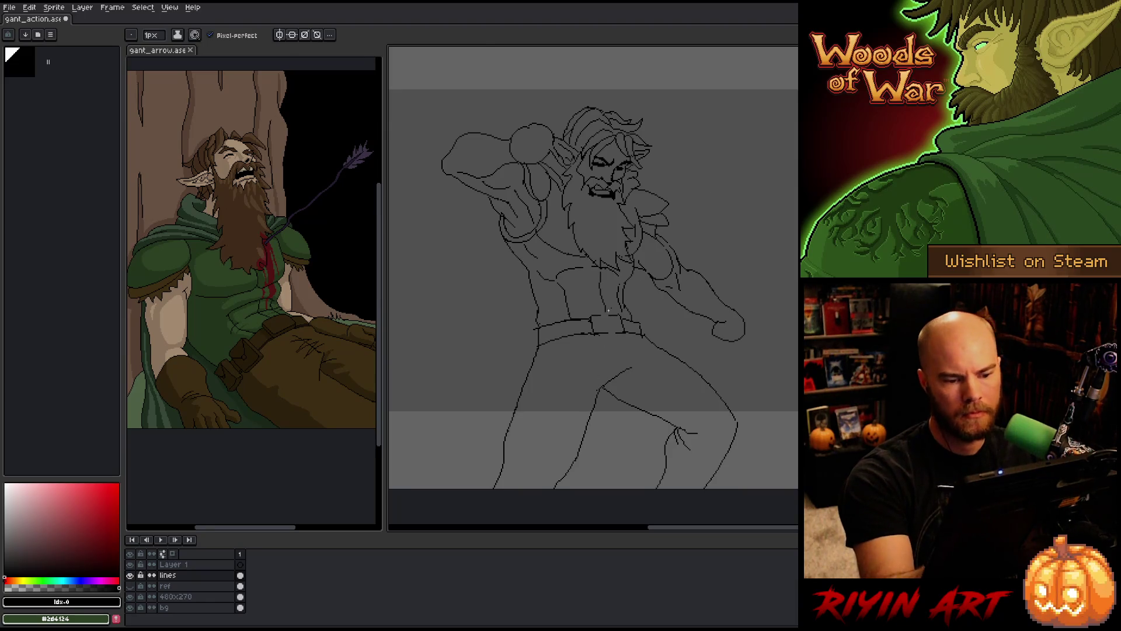
pyautogui.press('q')
pyautogui.moveTo(525, 306)
pyautogui.mouseDown()
pyautogui.moveTo(540, 300)
pyautogui.moveTo(514, 485)
pyautogui.moveTo(505, 303)
pyautogui.mouseUp()
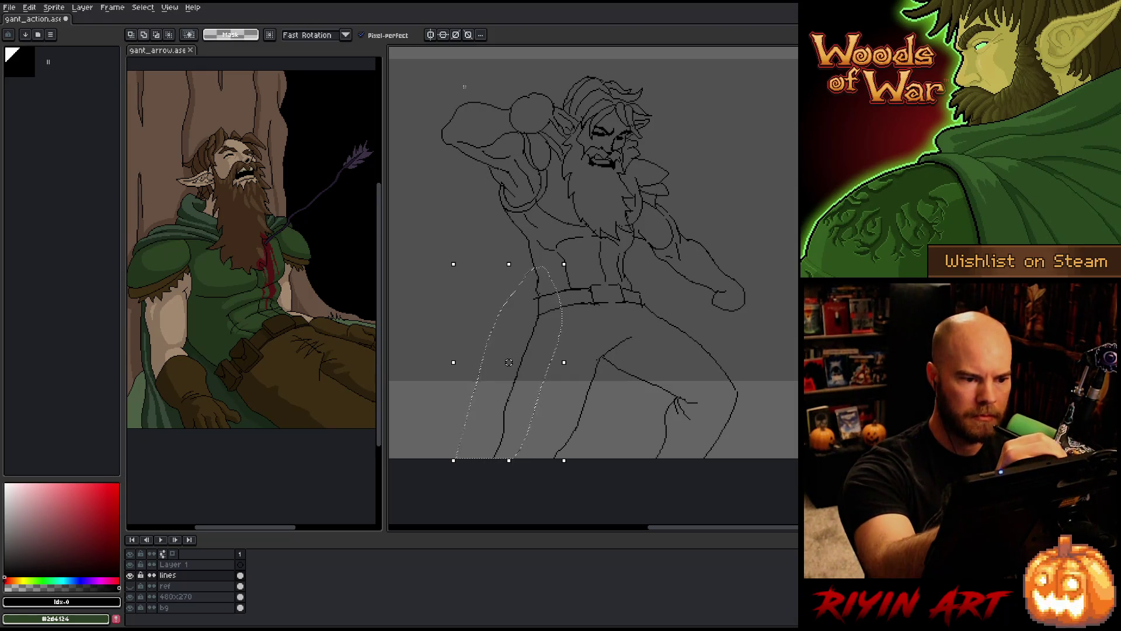
# Shift the back leg about 8 px left and apply the move
pyautogui.moveTo(469, 91)
pyautogui.mouseDown()
pyautogui.moveTo(453, 130)
pyautogui.moveTo(514, 170)
pyautogui.moveTo(549, 263)
pyautogui.moveTo(479, 362)
pyautogui.moveTo(411, 175)
pyautogui.moveTo(456, 66)
pyautogui.mouseUp()
pyautogui.moveTo(485, 262); pyautogui.dragTo(478, 265)
pyautogui.press('b')
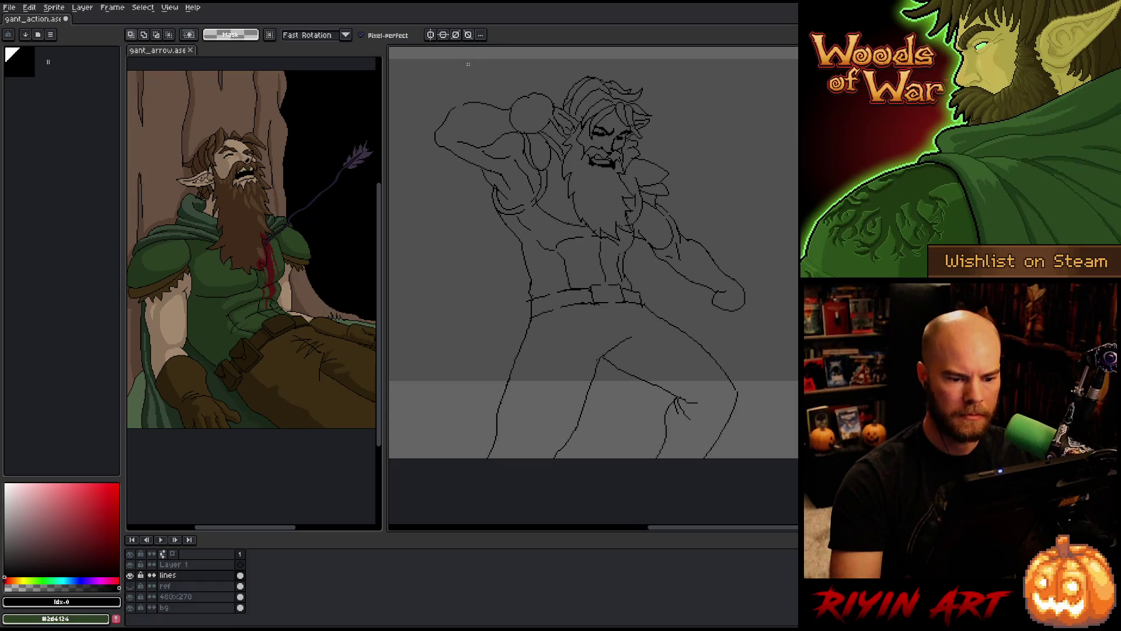
pyautogui.moveTo(684, 458)
pyautogui.mouseDown()
pyautogui.moveTo(698, 386)
pyautogui.moveTo(609, 357)
pyautogui.moveTo(693, 395)
pyautogui.moveTo(684, 407)
pyautogui.mouseUp()
pyautogui.keyDown('ctrl'); pyautogui.click(686, 410); pyautogui.keyUp('ctrl')
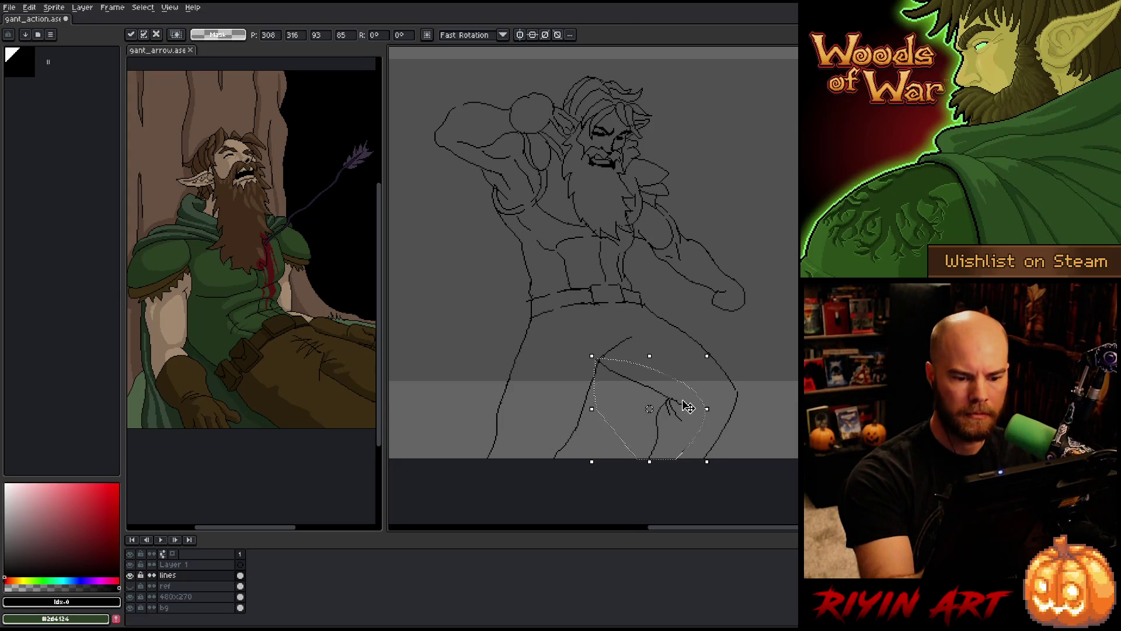
pyautogui.hotkey('ctrl', 'd')
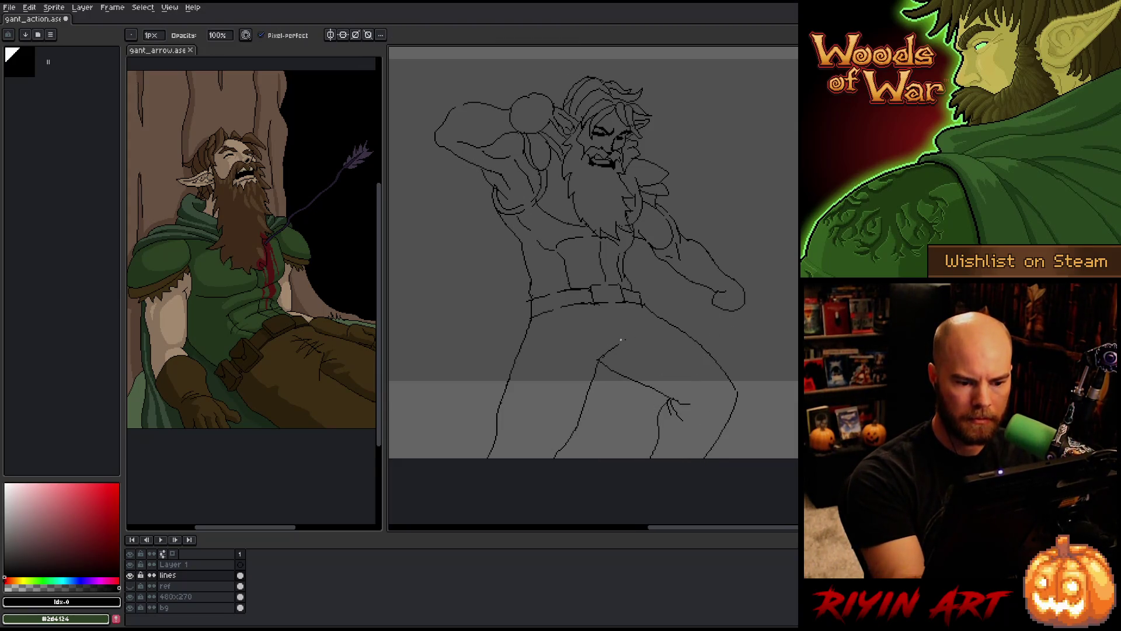
# Lasso the bent front leg and nudge it a few pixels lower with the arrow keys
pyautogui.press('e')
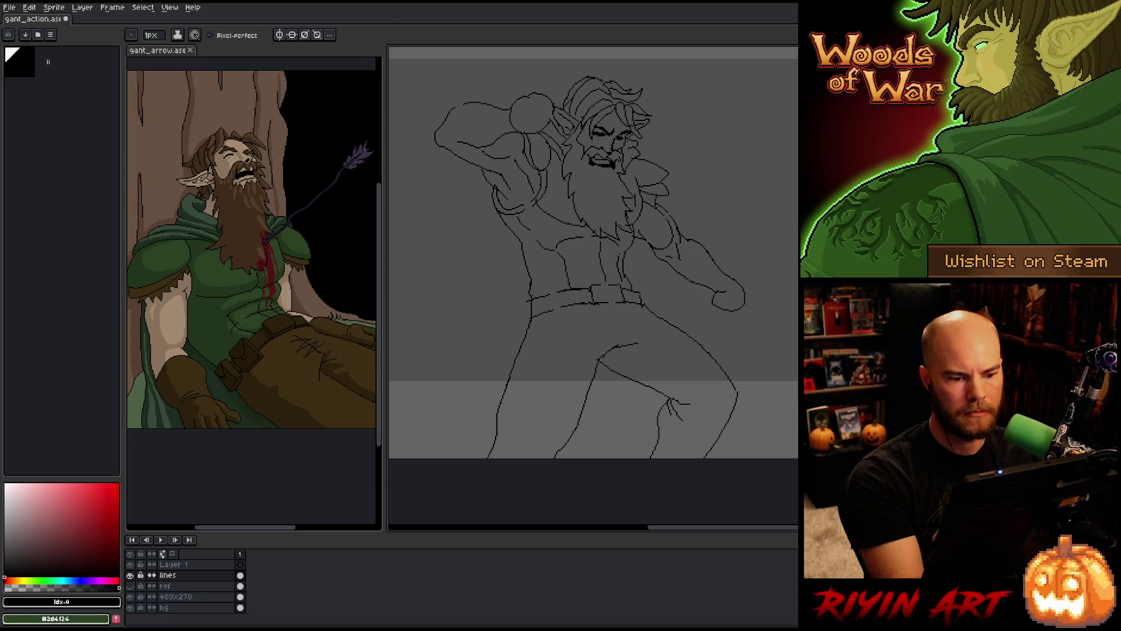
pyautogui.press('q')
pyautogui.moveTo(695, 433)
pyautogui.mouseDown()
pyautogui.moveTo(564, 363)
pyautogui.moveTo(525, 566)
pyautogui.mouseUp()
pyautogui.press('Down')
pyautogui.press('Down')
pyautogui.press('Down')
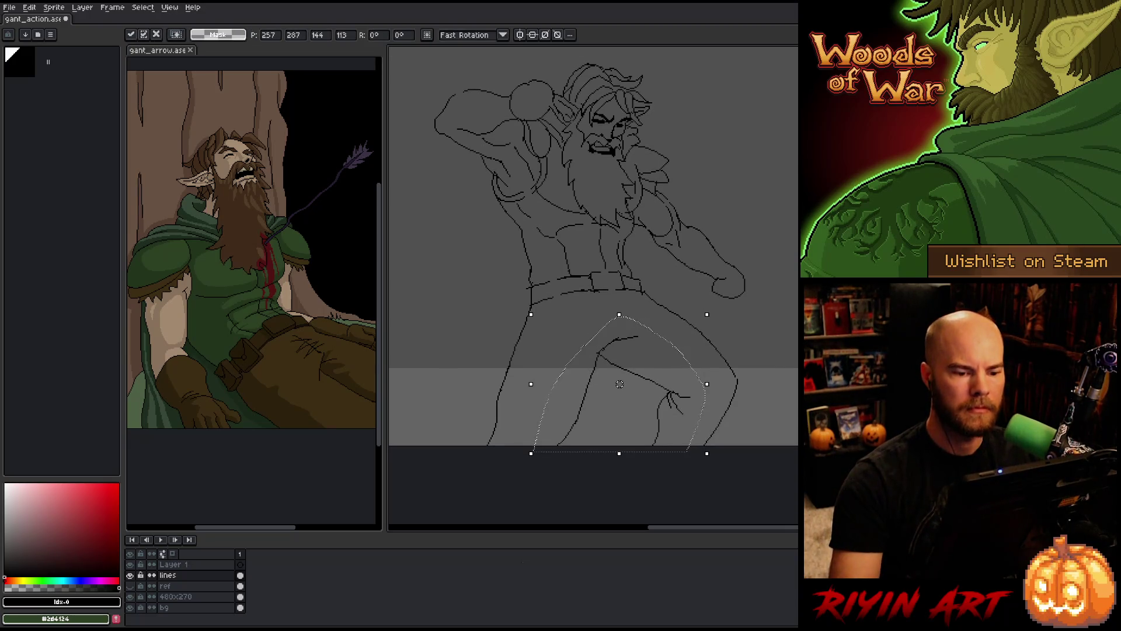
pyautogui.press('Down')
pyautogui.press('Down')
pyautogui.press('Down')
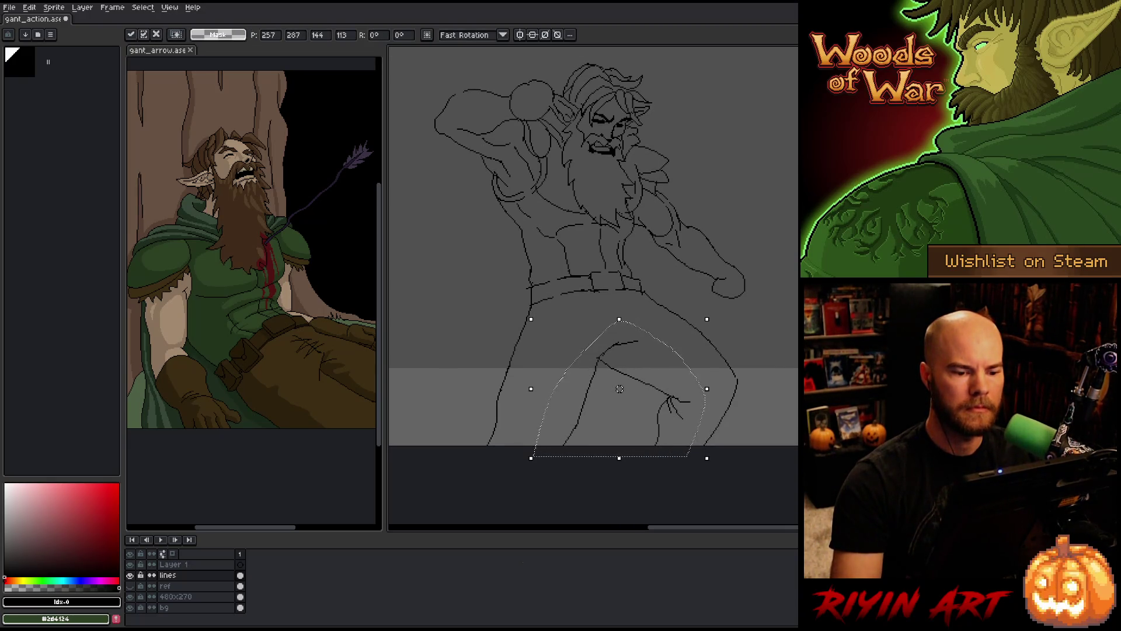
pyautogui.press('Left')
pyautogui.press('Left')
pyautogui.press('Left')
pyautogui.press('Right')
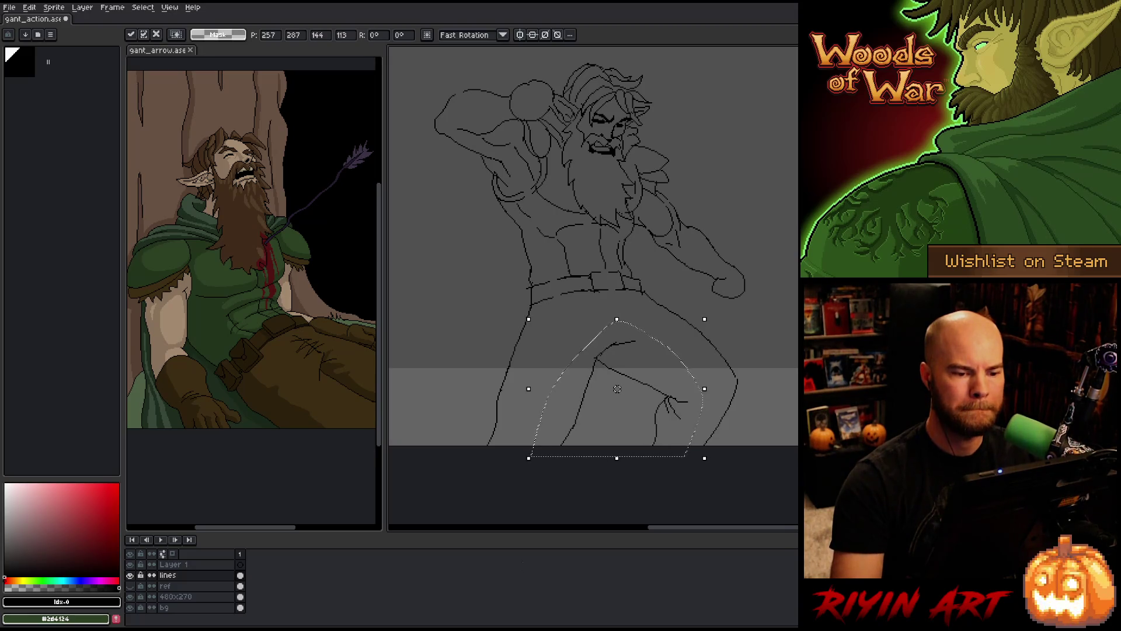
pyautogui.press('Return')
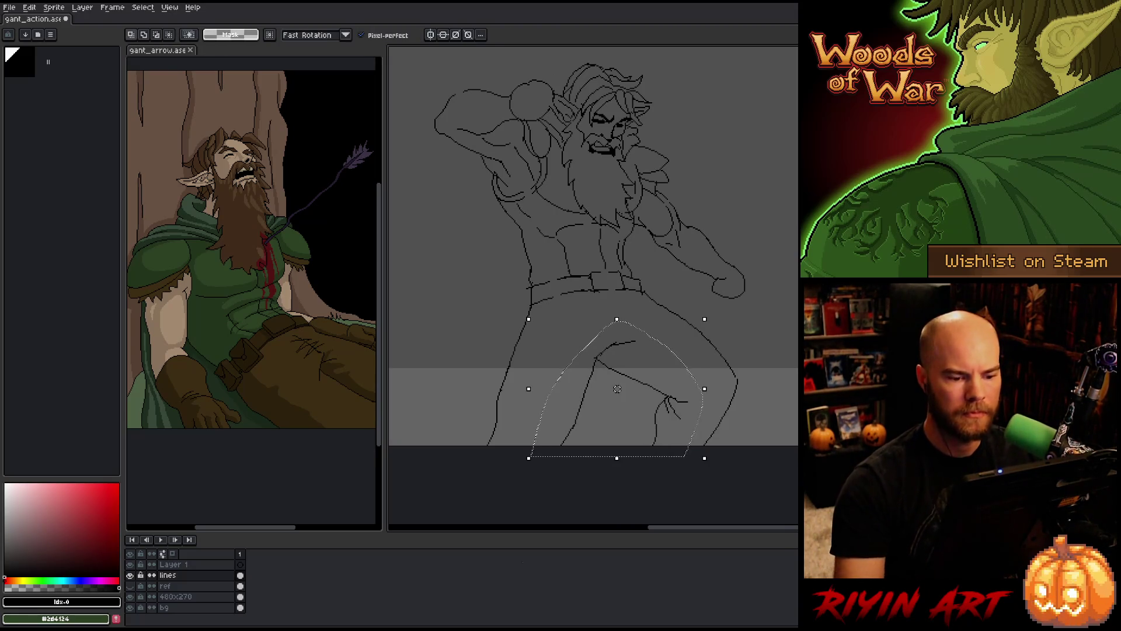
pyautogui.press('Up')
pyautogui.press('Up')
pyautogui.press('Up')
pyautogui.press('Right')
pyautogui.press('Right')
pyautogui.press('Down')
pyautogui.press('Down')
pyautogui.press('Down')
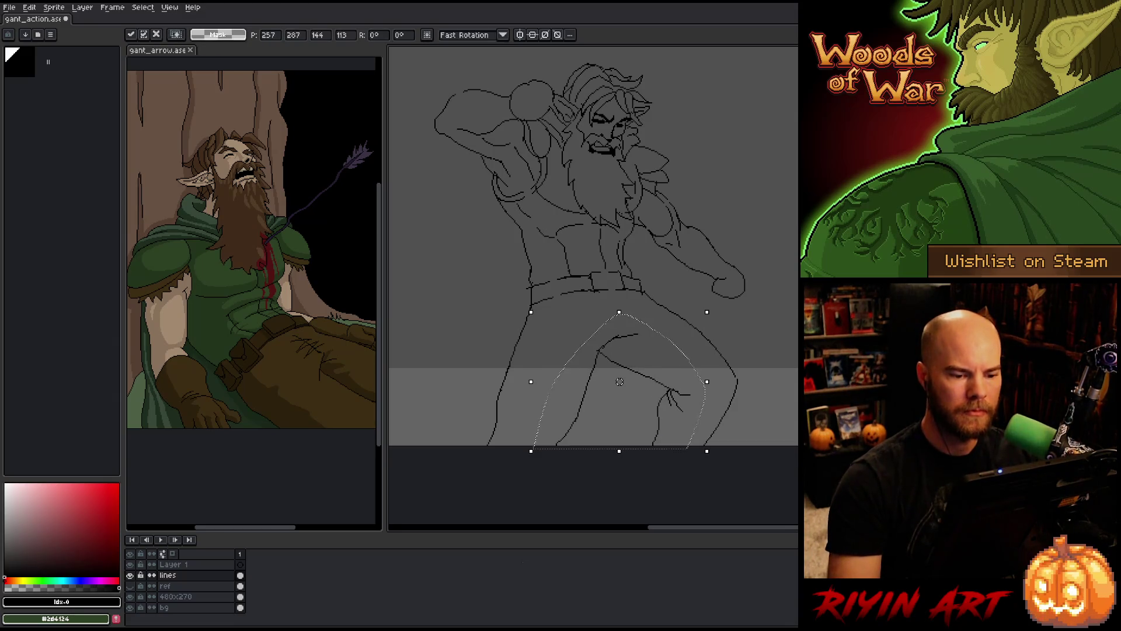
pyautogui.press('Down')
pyautogui.press('Down')
pyautogui.press('Down')
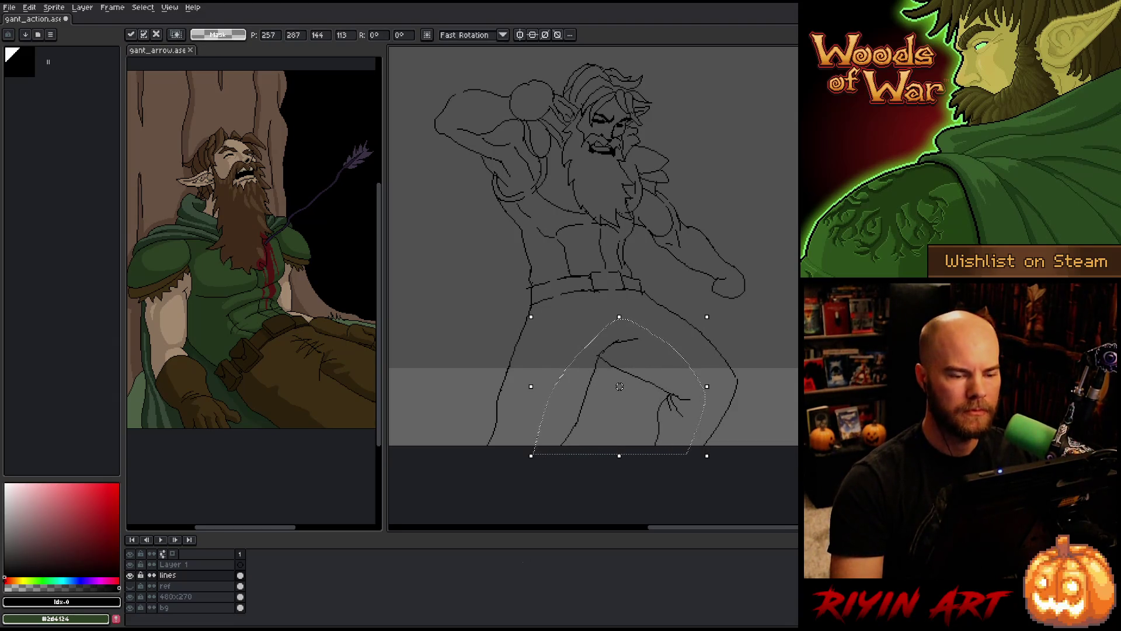
pyautogui.hotkey('ctrl', 'd')
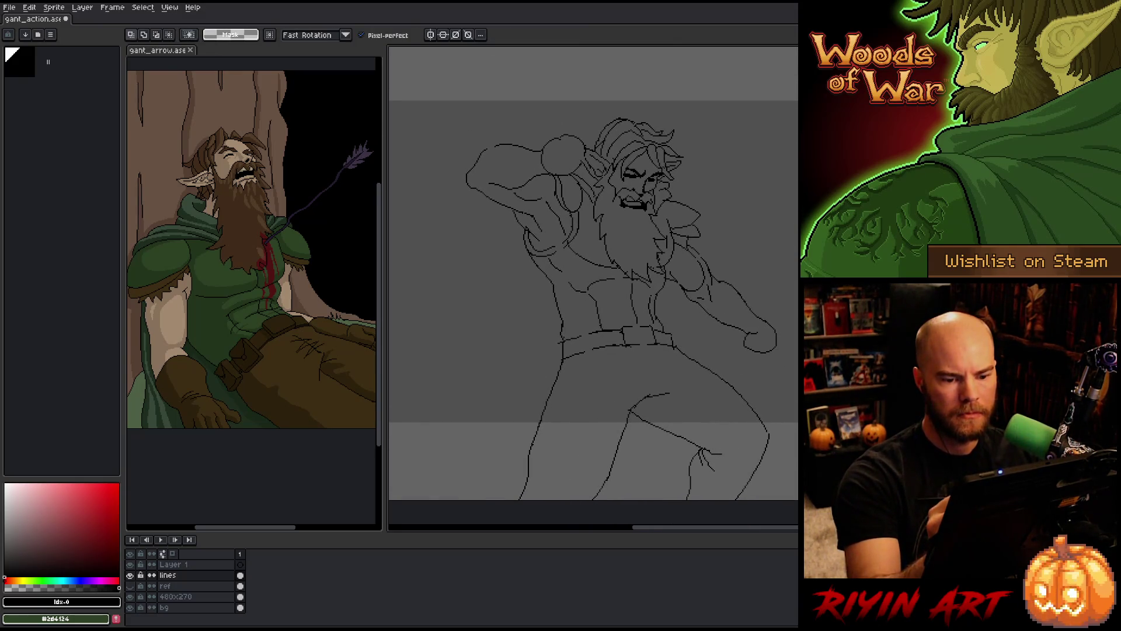
# Save gant_action.ase with Ctrl+S and pan the view around the repositioned legs
pyautogui.press('b')
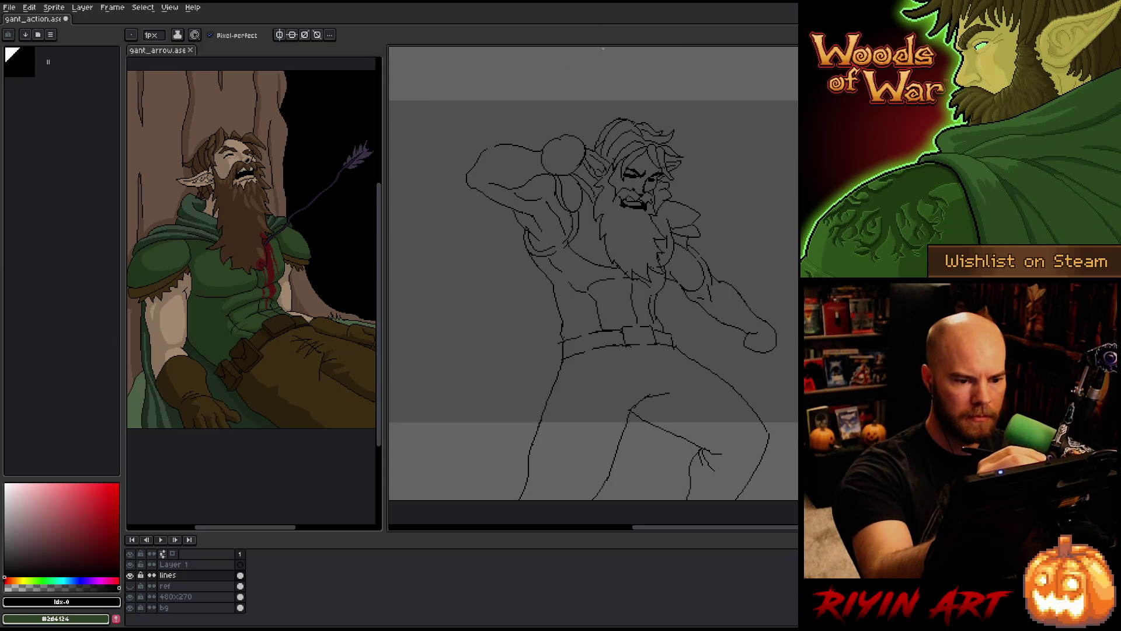
pyautogui.press('v')
pyautogui.hotkey('ctrl', 's')
pyautogui.moveTo(622, 65); pyautogui.dragTo(605, 55)
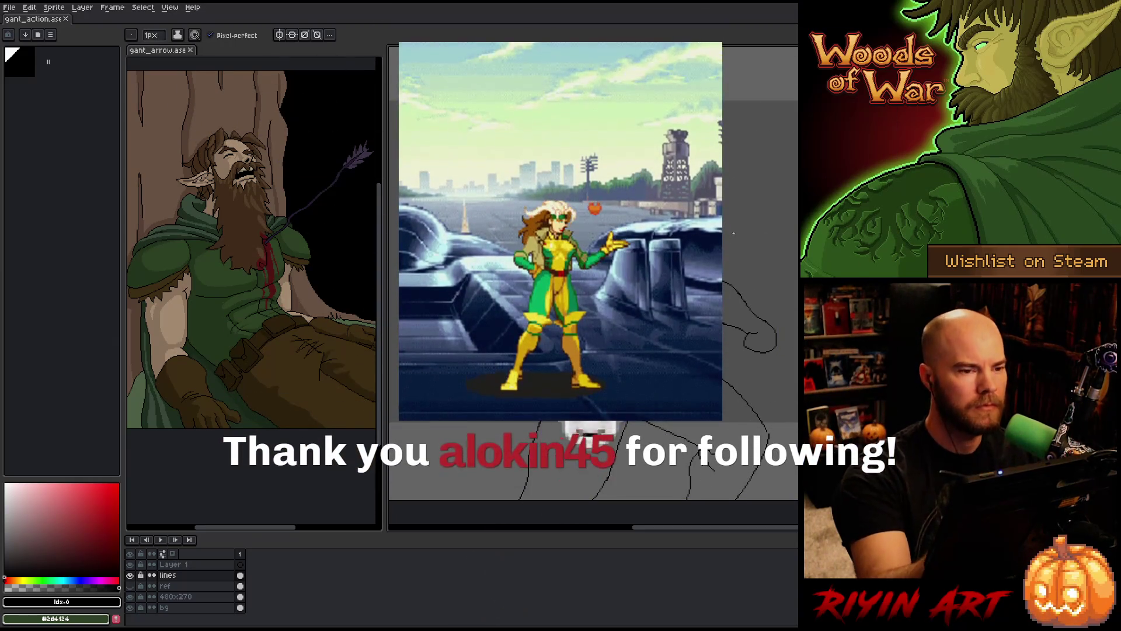
pyautogui.press('b')
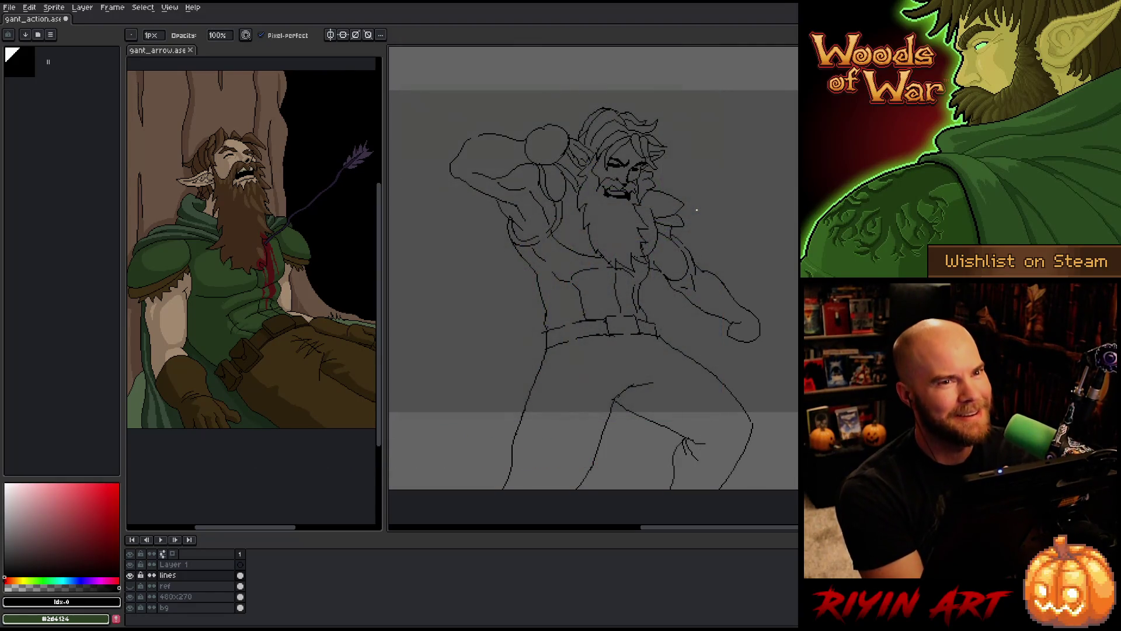
pyautogui.hotkey('ctrl', 's')
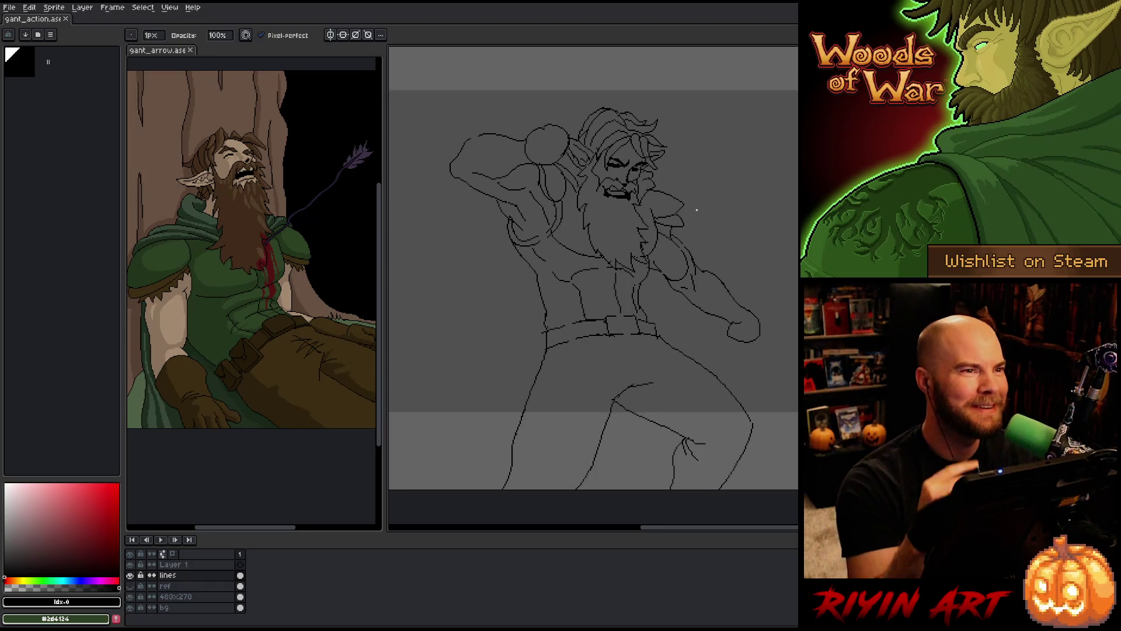
pyautogui.moveTo(743, 250); pyautogui.dragTo(739, 255)
pyautogui.moveTo(745, 269)
pyautogui.mouseDown()
pyautogui.moveTo(713, 268)
pyautogui.moveTo(714, 254)
pyautogui.mouseUp()
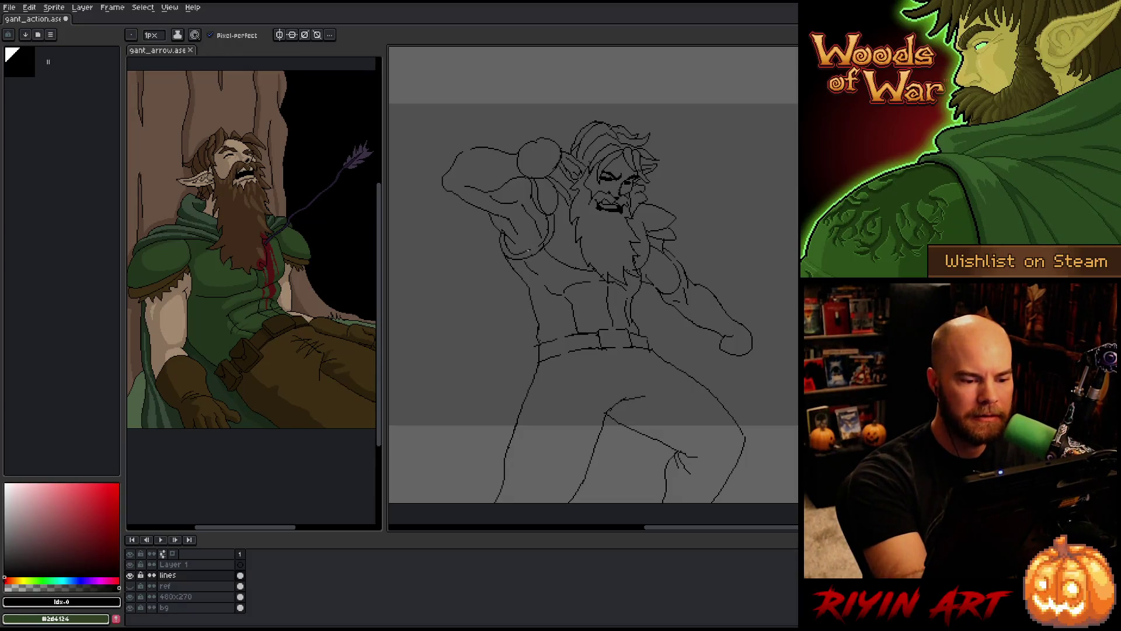
pyautogui.press('e')
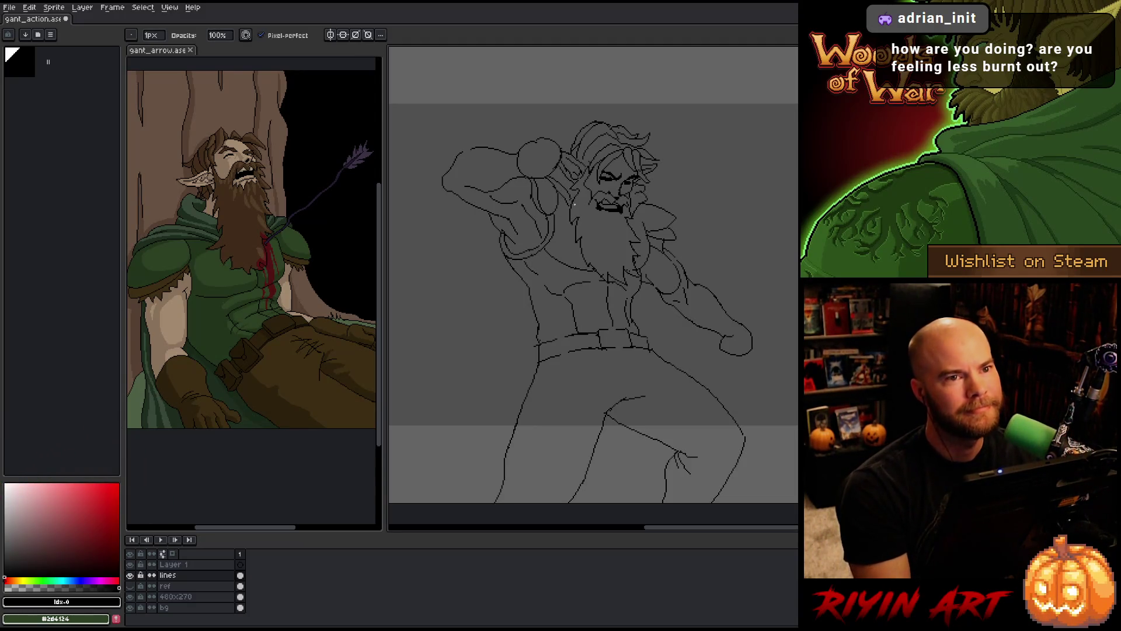
pyautogui.press('ctrl')
pyautogui.press('ctrl')
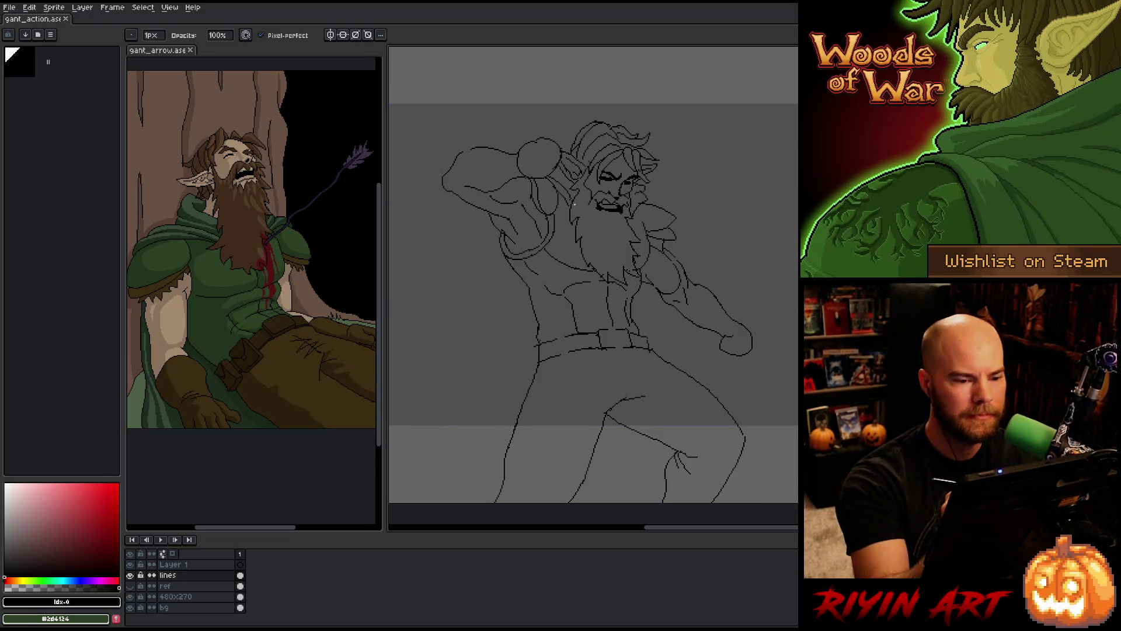
pyautogui.press('space')
pyautogui.moveTo(696, 320)
pyautogui.mouseDown()
pyautogui.moveTo(671, 314)
pyautogui.moveTo(658, 292)
pyautogui.mouseUp()
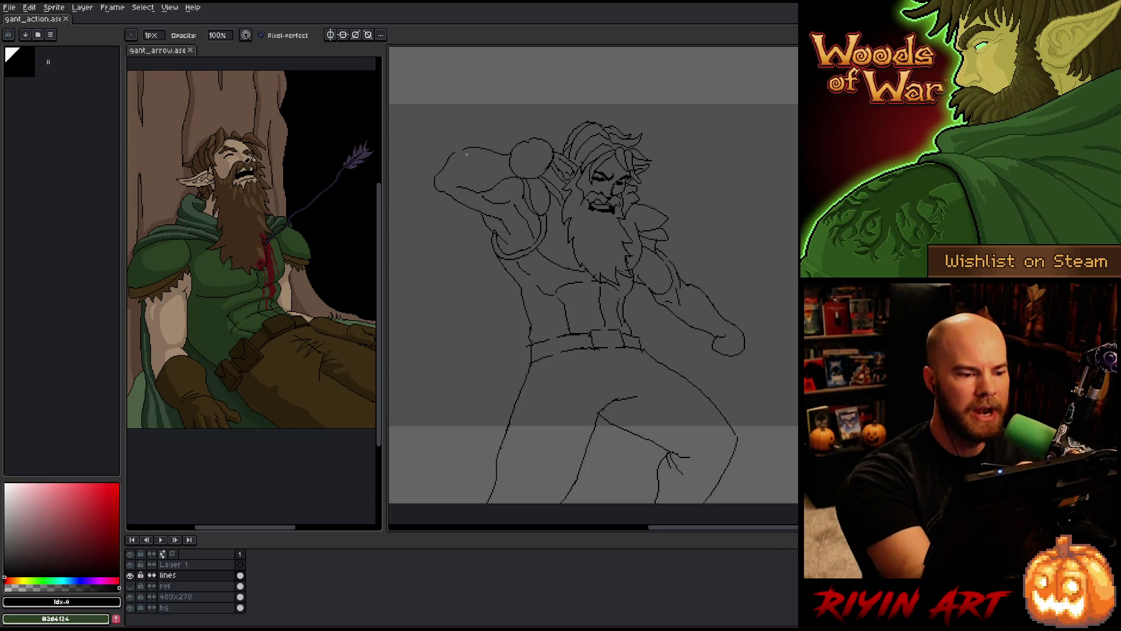
# Fill the gap in the raised arm's outline and erase stray pixels nearby
pyautogui.moveTo(467, 150); pyautogui.dragTo(457, 148)
pyautogui.press('e')
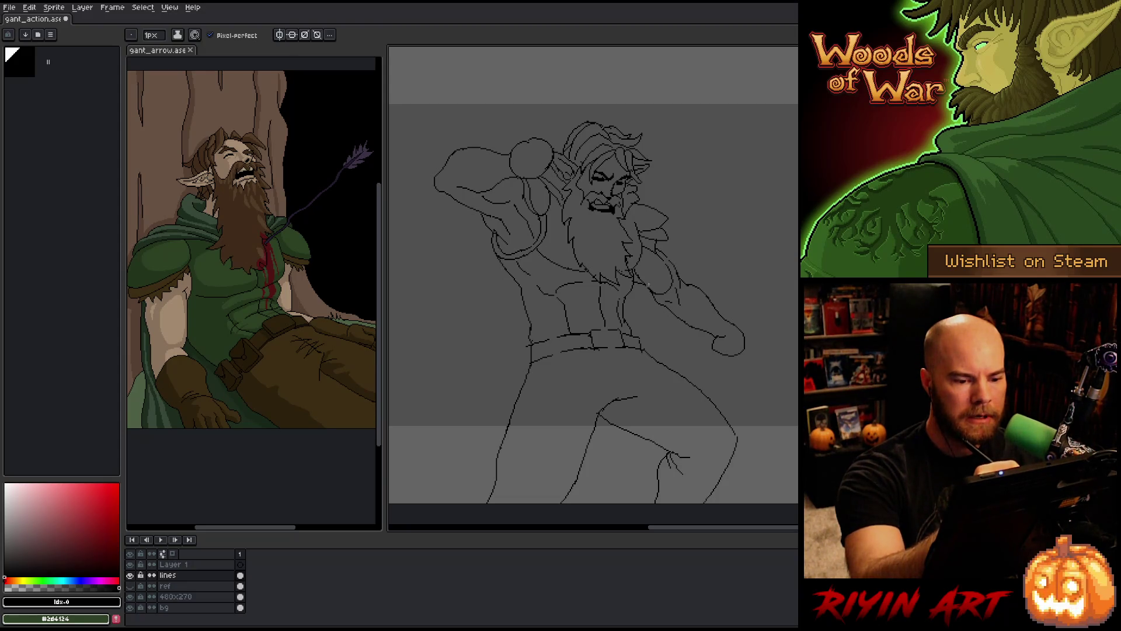
pyautogui.press('e')
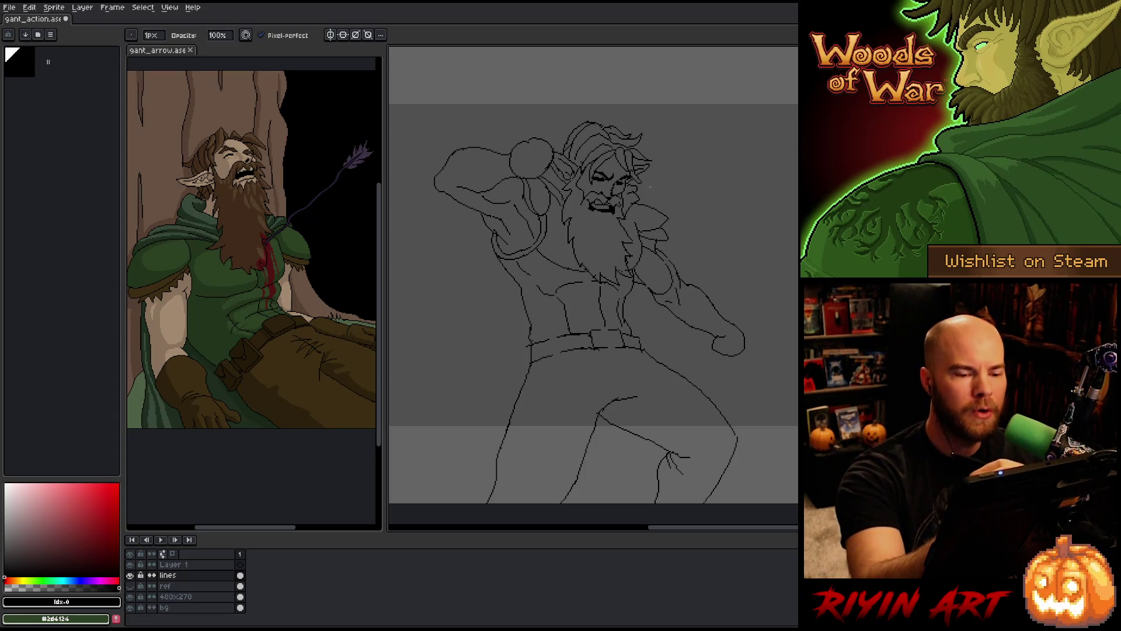
pyautogui.press('e')
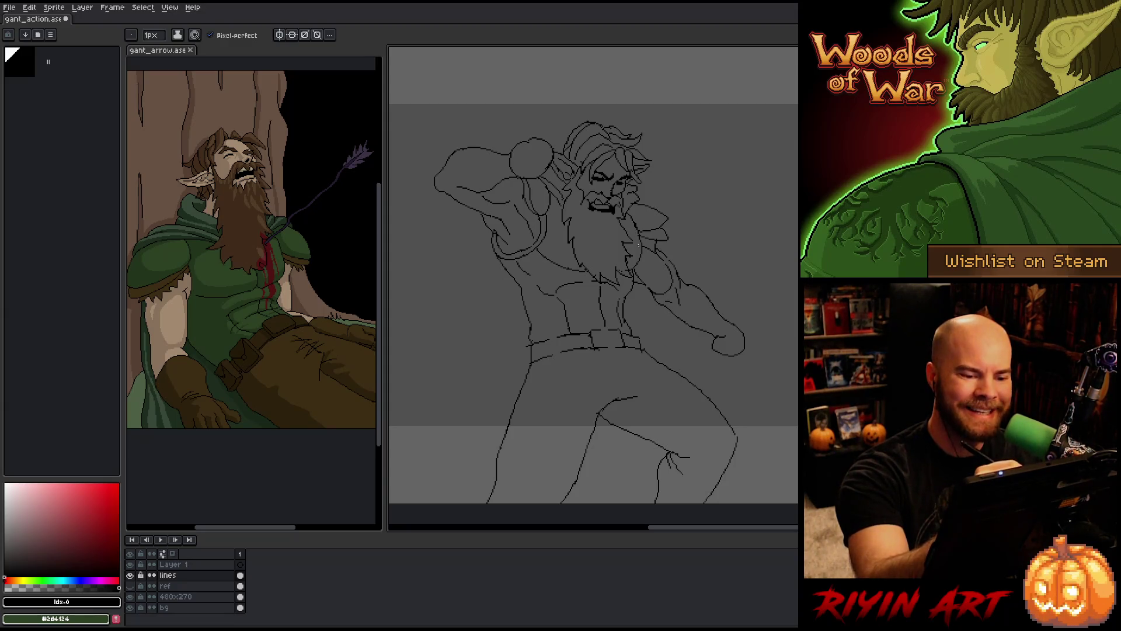
pyautogui.press('b')
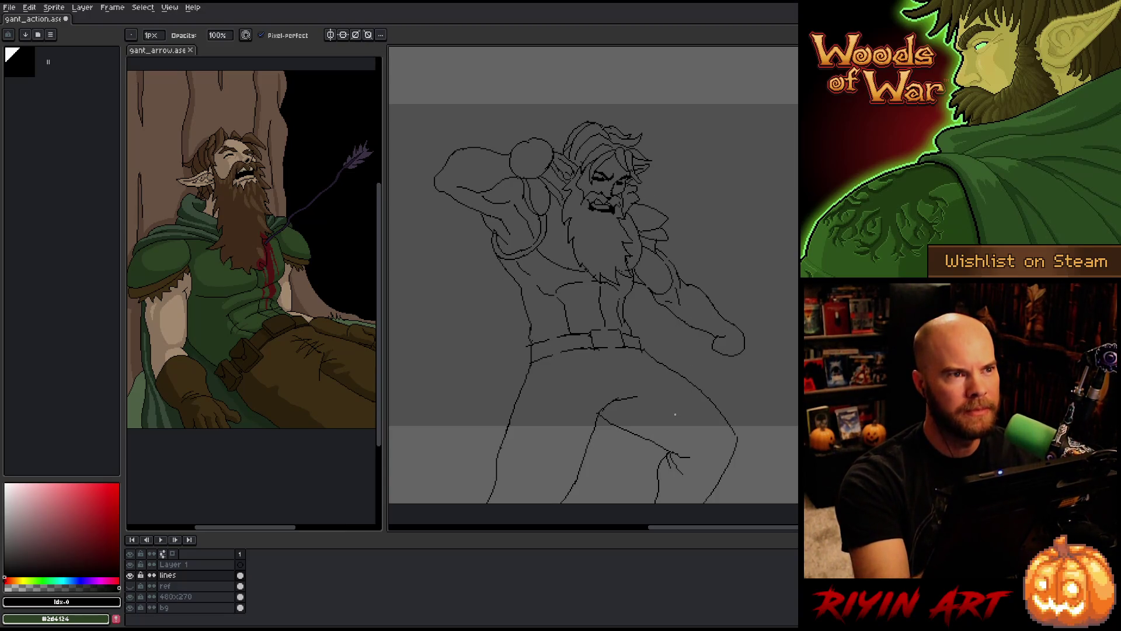
pyautogui.moveTo(676, 402); pyautogui.dragTo(696, 350)
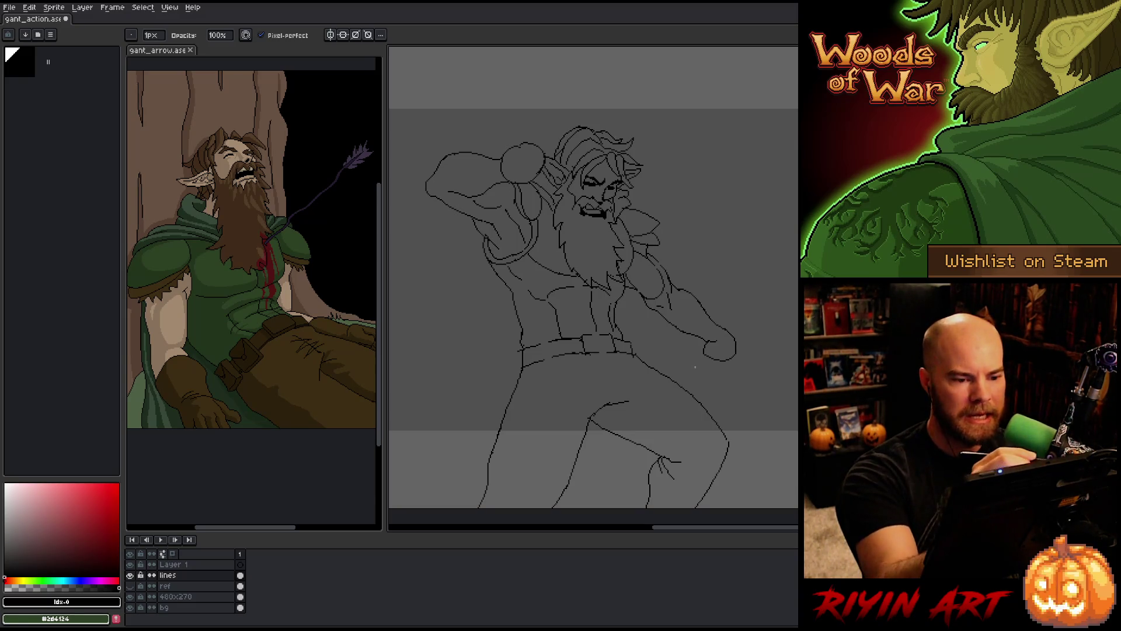
# Clean remaining lines with Pencil and Eraser, then save gant_action.ase
pyautogui.moveTo(708, 362); pyautogui.dragTo(693, 357)
pyautogui.press('e')
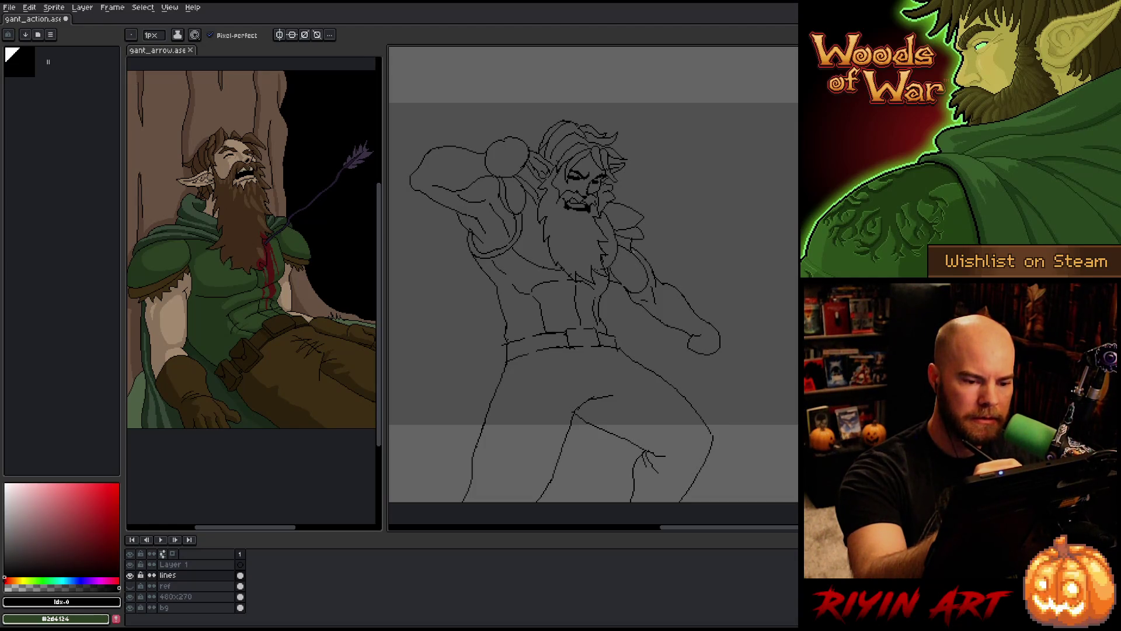
pyautogui.press('b')
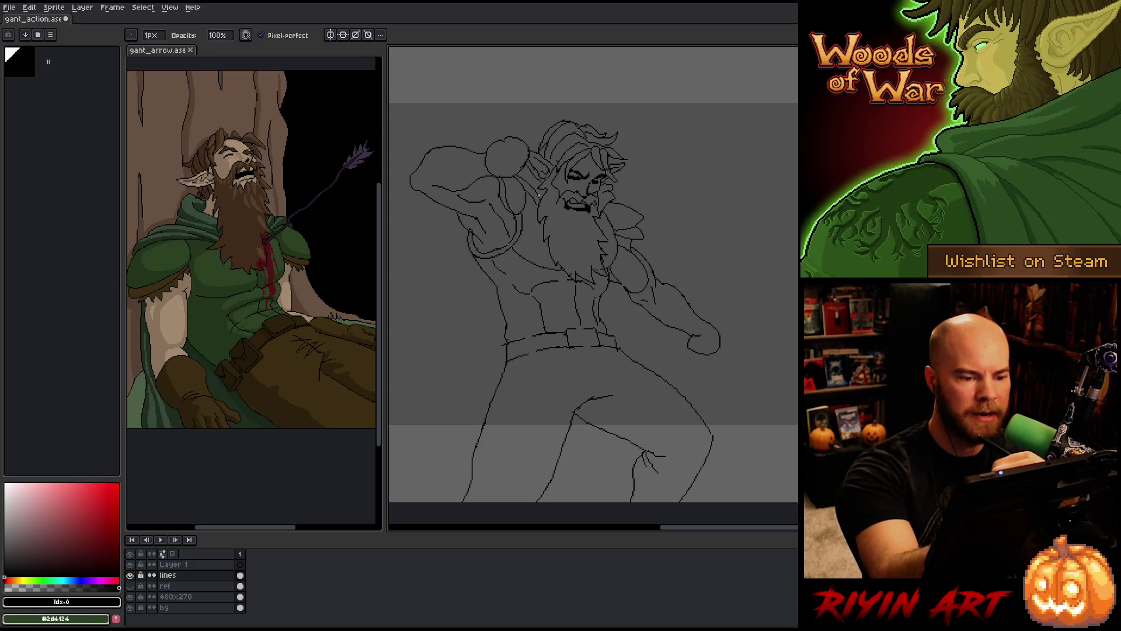
pyautogui.press('e')
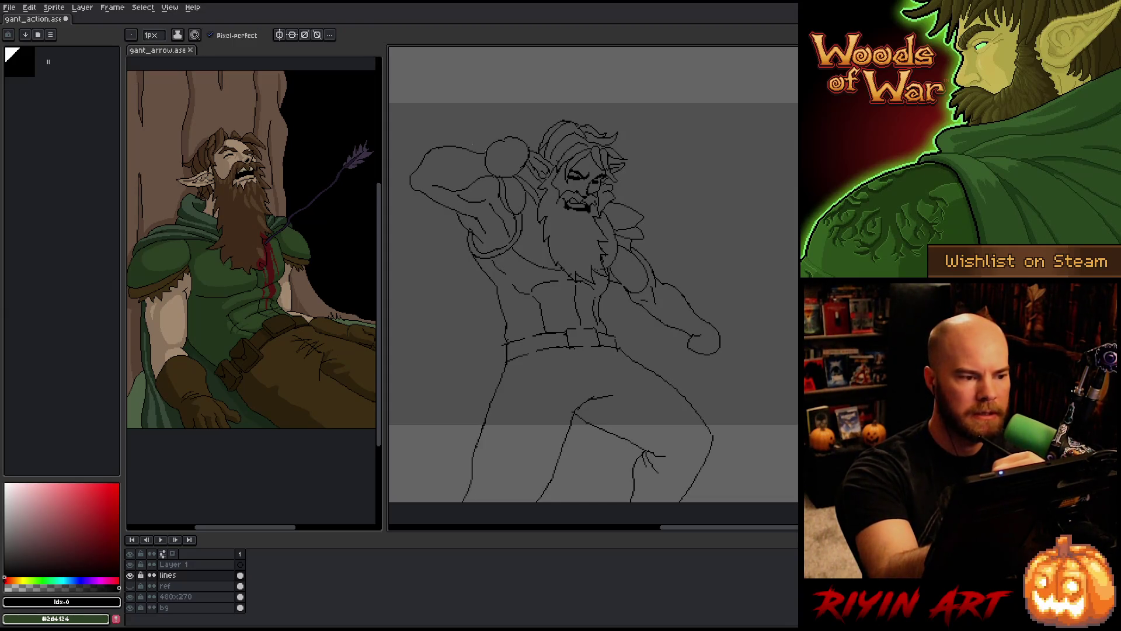
pyautogui.press('b')
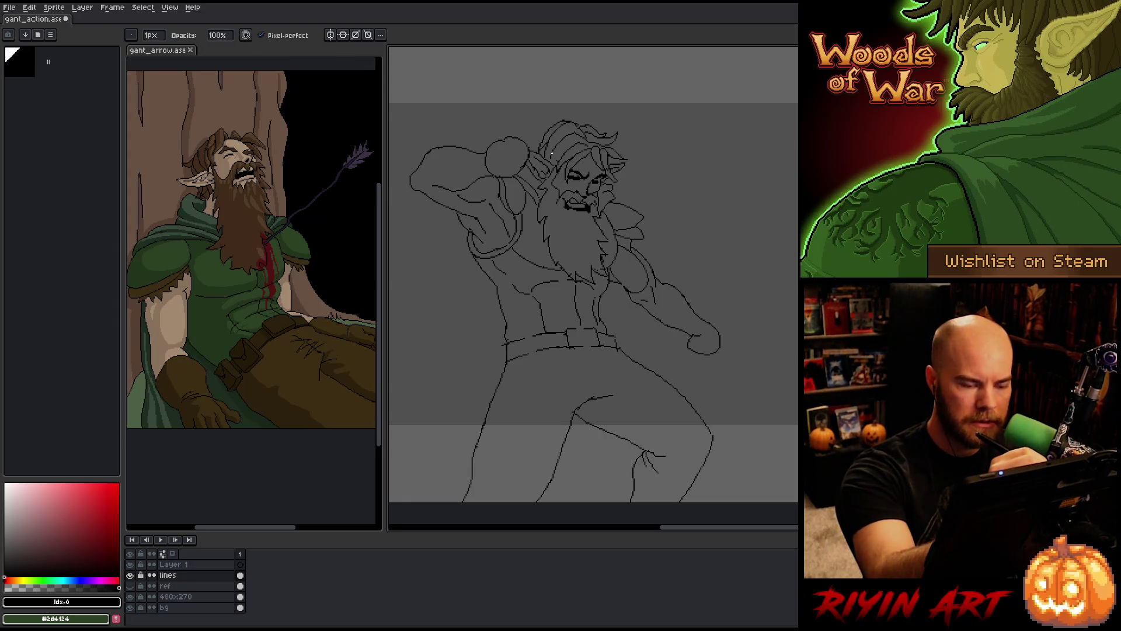
pyautogui.press('e')
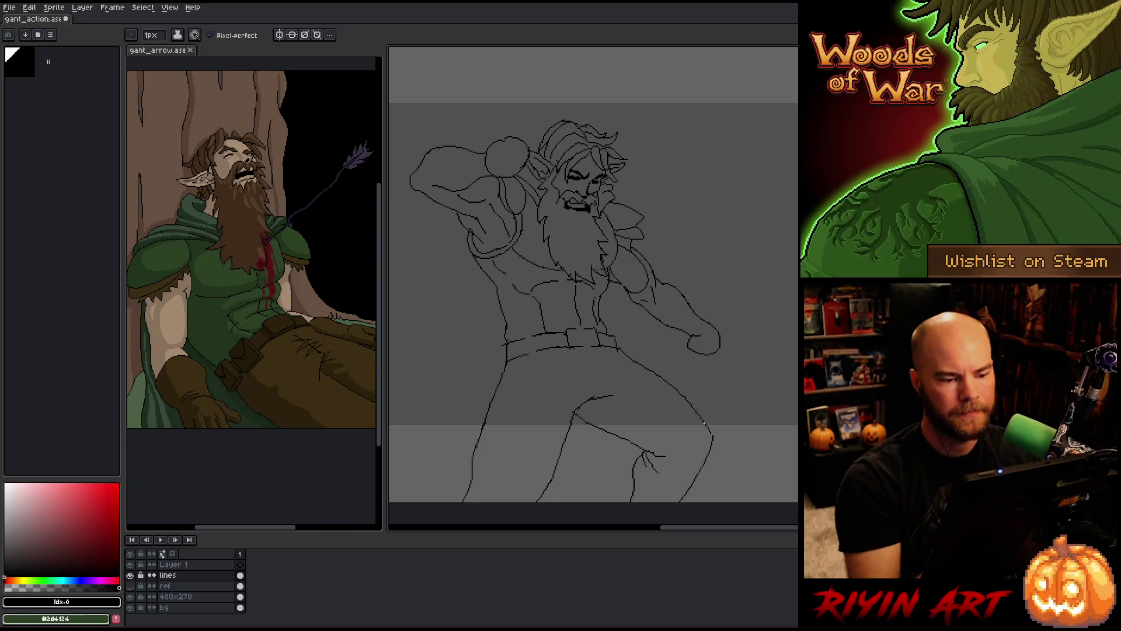
pyautogui.press('b')
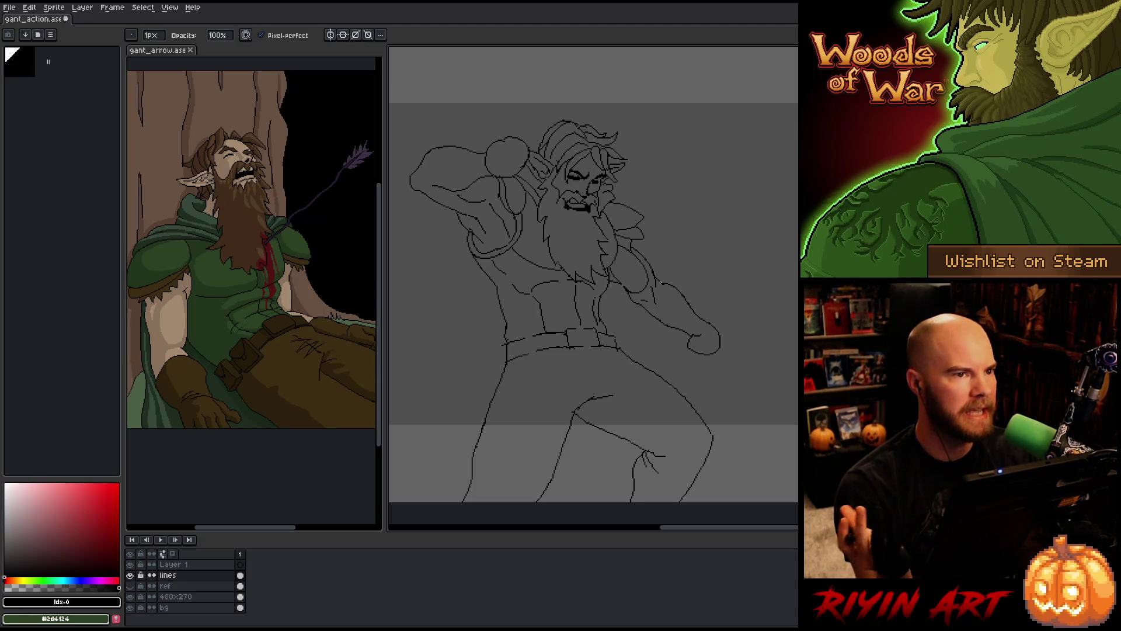
pyautogui.hotkey('ctrl', 's')
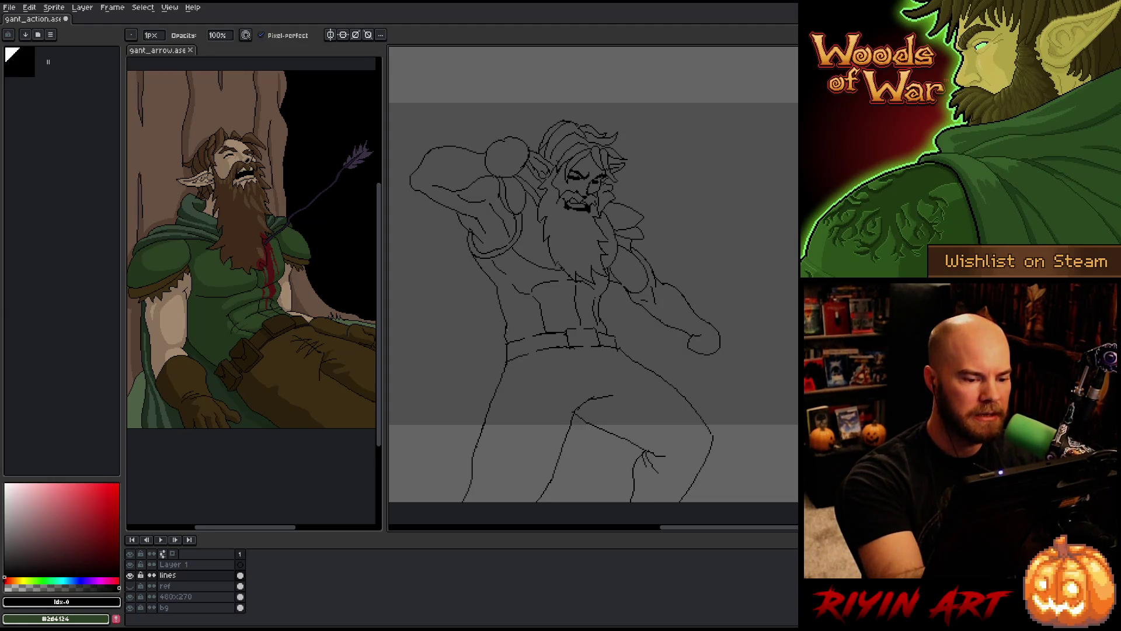
# Erase a few stray pixels in the elf outline, then select Layer 1 in the timeline
pyautogui.scroll(-1, 642, 350)
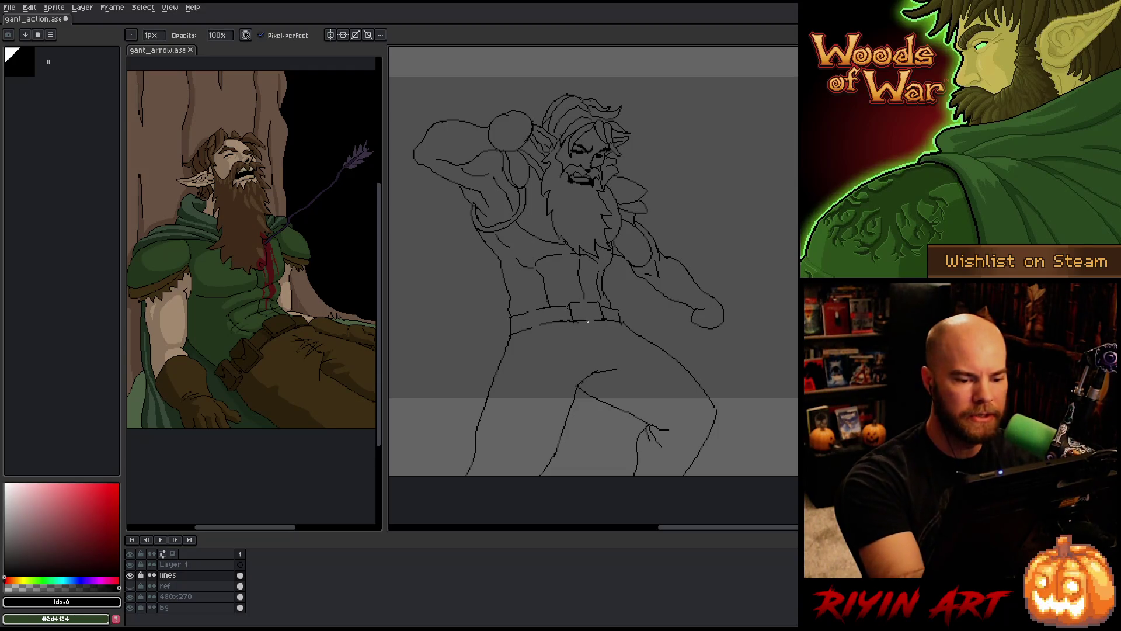
pyautogui.press('e')
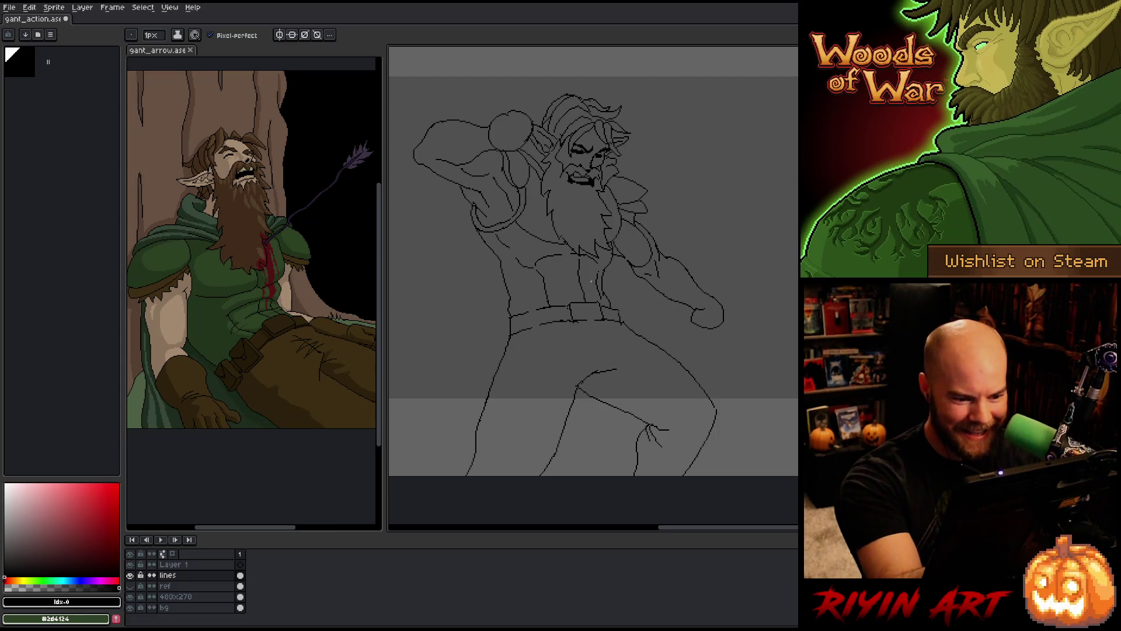
pyautogui.press('b')
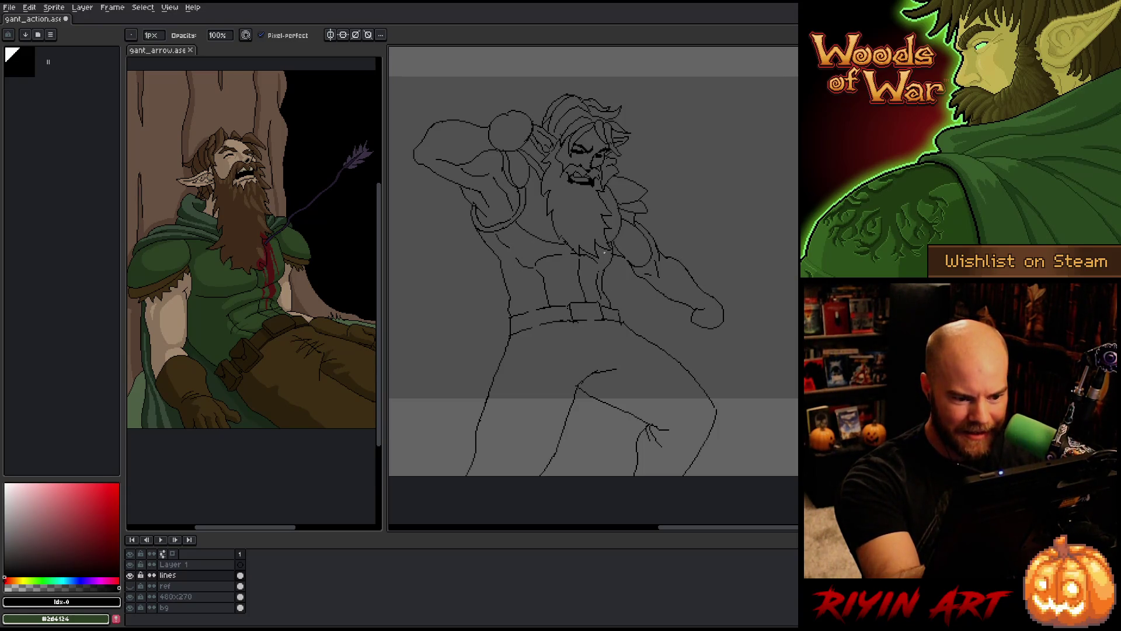
pyautogui.press('e')
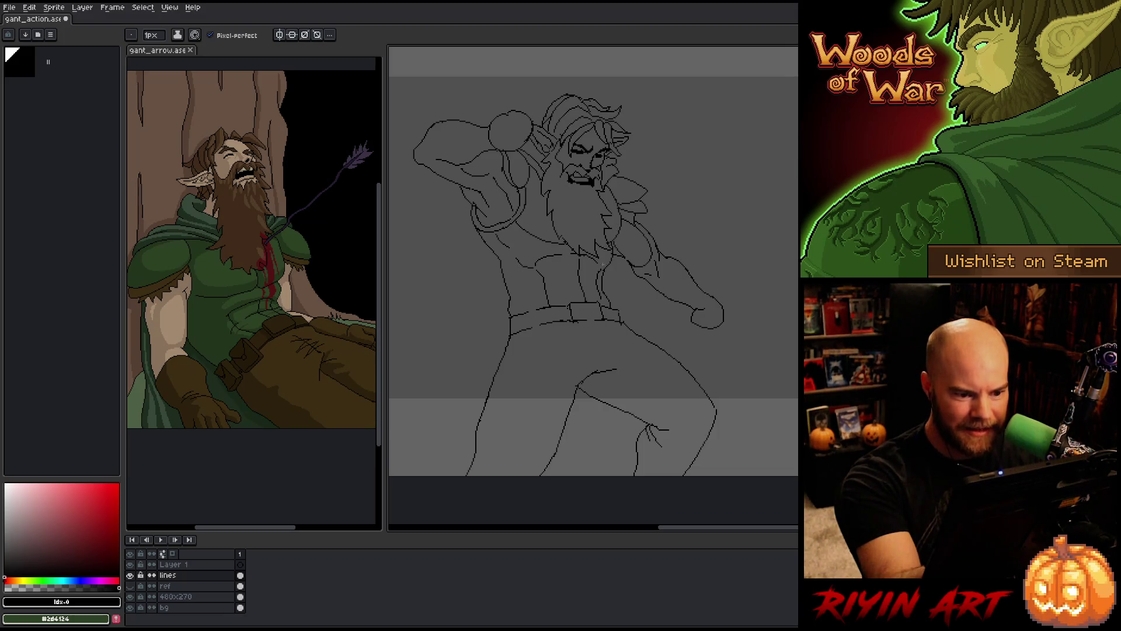
pyautogui.press('b')
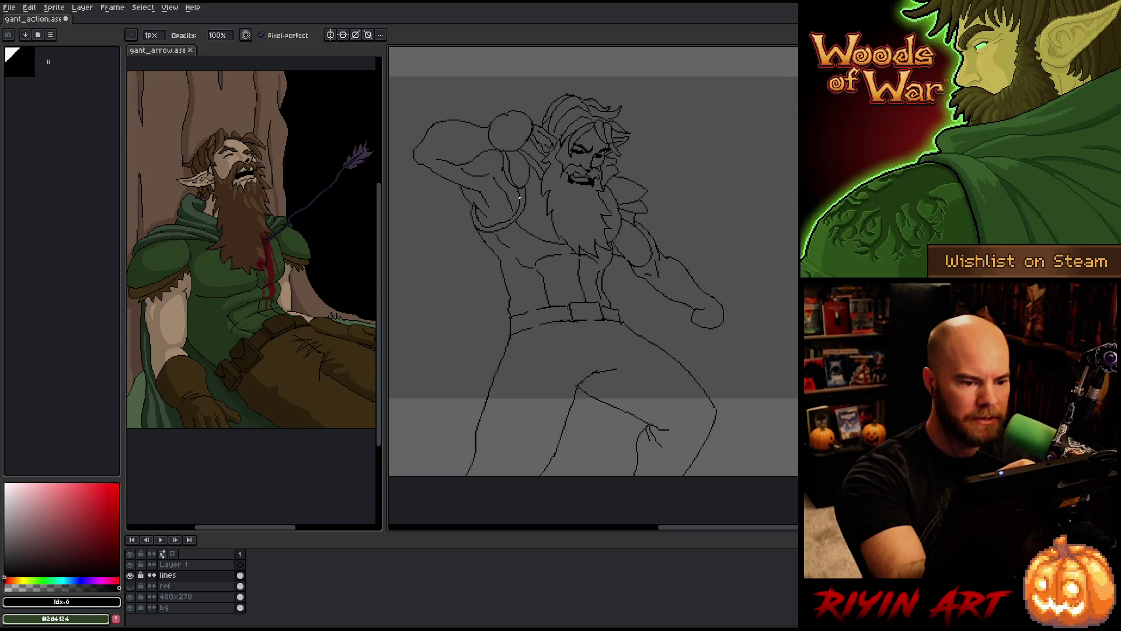
pyautogui.press('e')
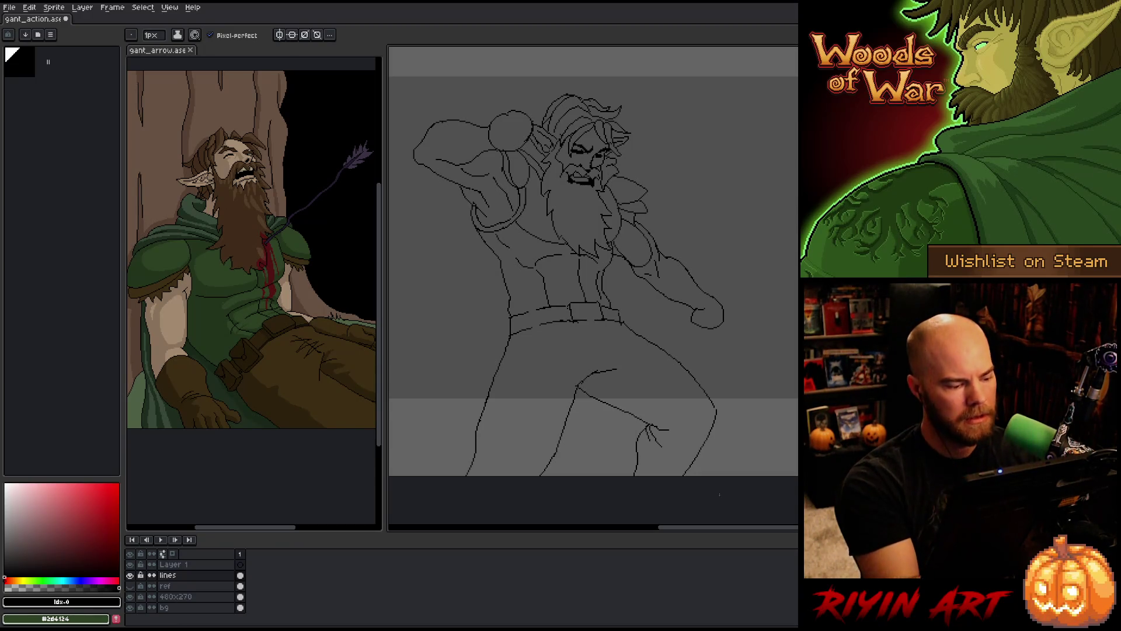
pyautogui.click(240, 564)
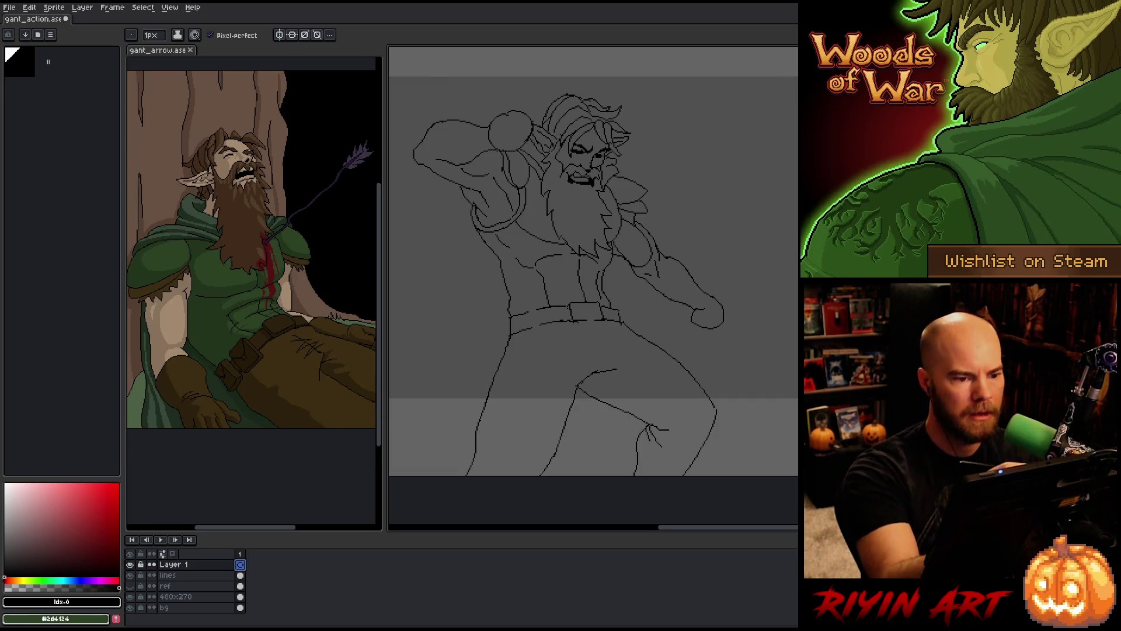
# Sketch the sword hilt across the head and two blade edges reaching up to the right
pyautogui.moveTo(651, 196); pyautogui.dragTo(686, 243)
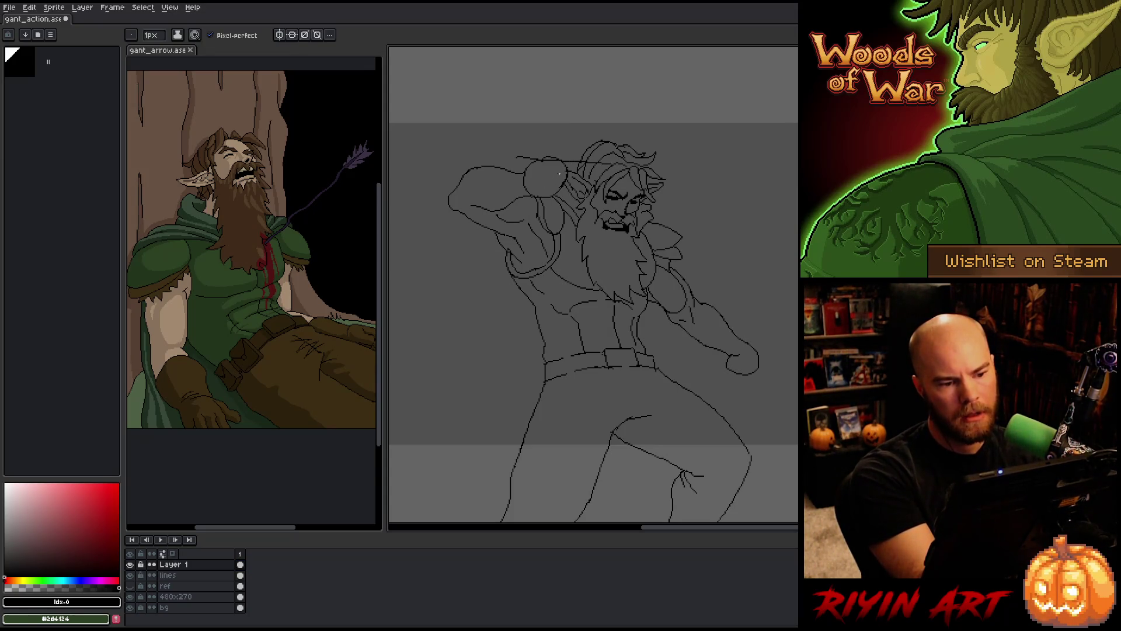
pyautogui.moveTo(507, 156); pyautogui.dragTo(617, 170)
pyautogui.moveTo(522, 172); pyautogui.dragTo(602, 169)
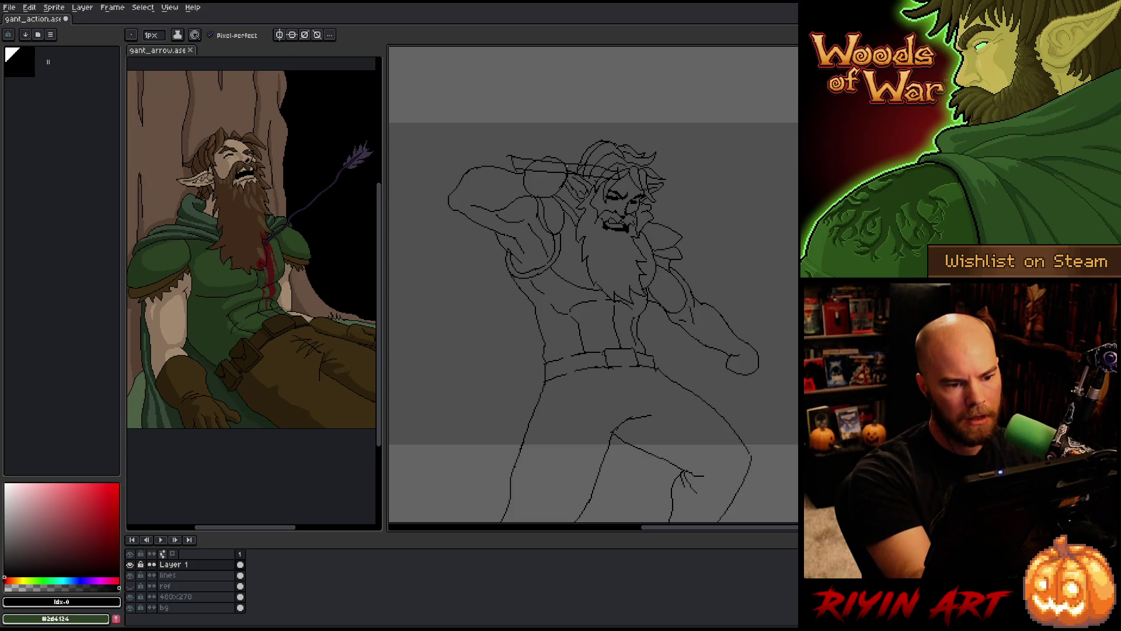
pyautogui.moveTo(552, 170); pyautogui.dragTo(566, 170)
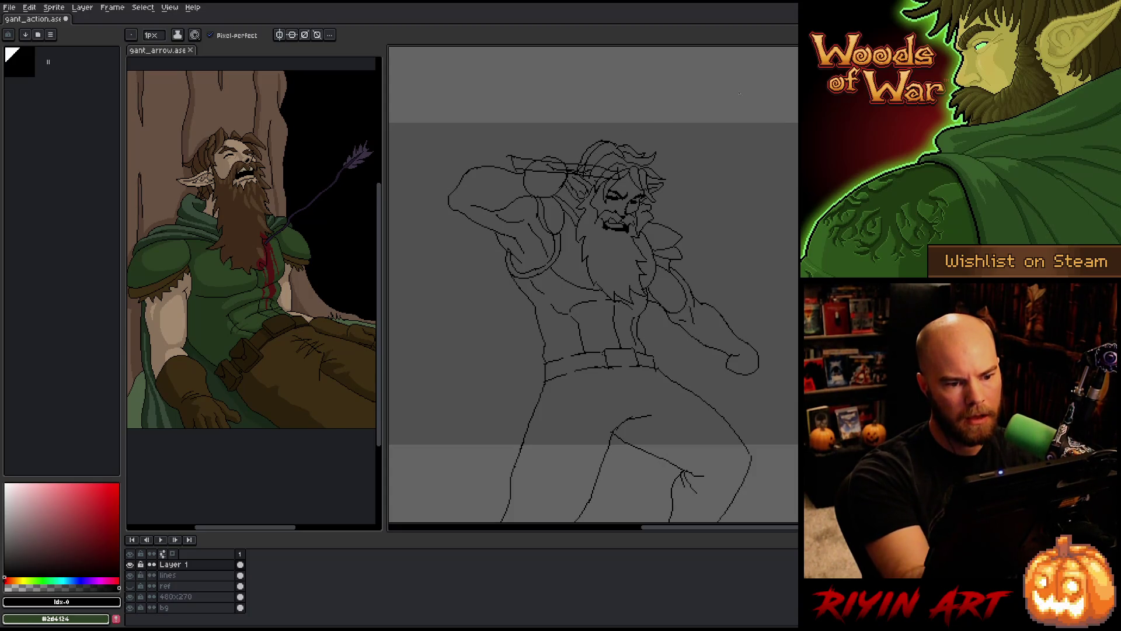
pyautogui.moveTo(587, 152)
pyautogui.mouseDown()
pyautogui.moveTo(799, 70)
pyautogui.moveTo(798, 97)
pyautogui.mouseUp()
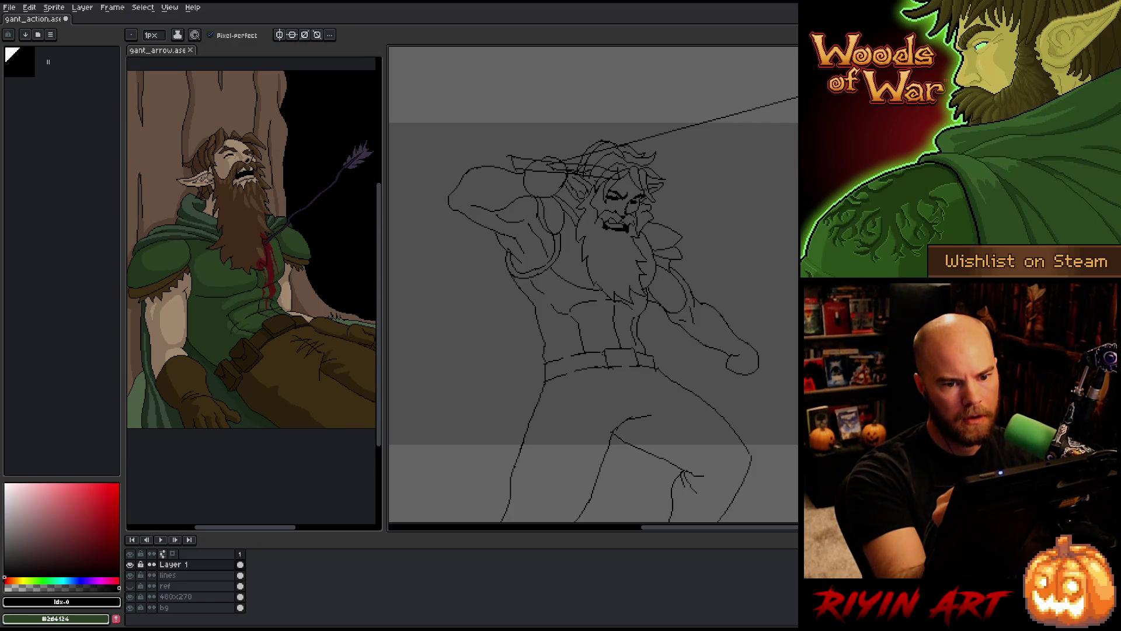
pyautogui.moveTo(654, 155); pyautogui.dragTo(798, 118)
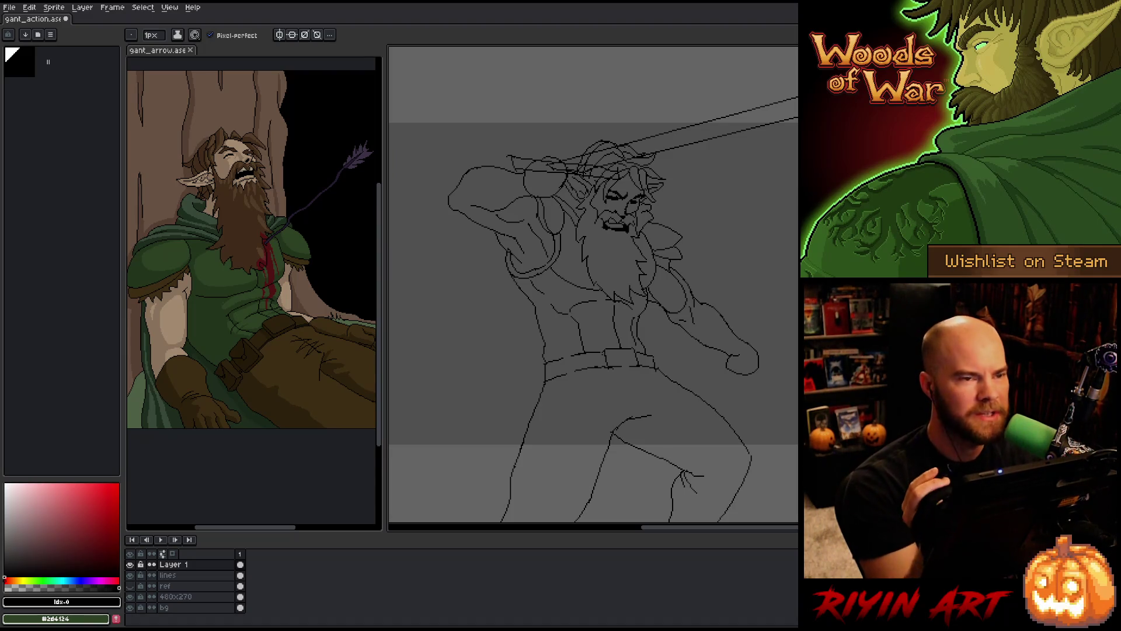
# Bring the sword tip into view and undo the trial strokes drawn at the fist
pyautogui.moveTo(724, 238); pyautogui.dragTo(656, 253)
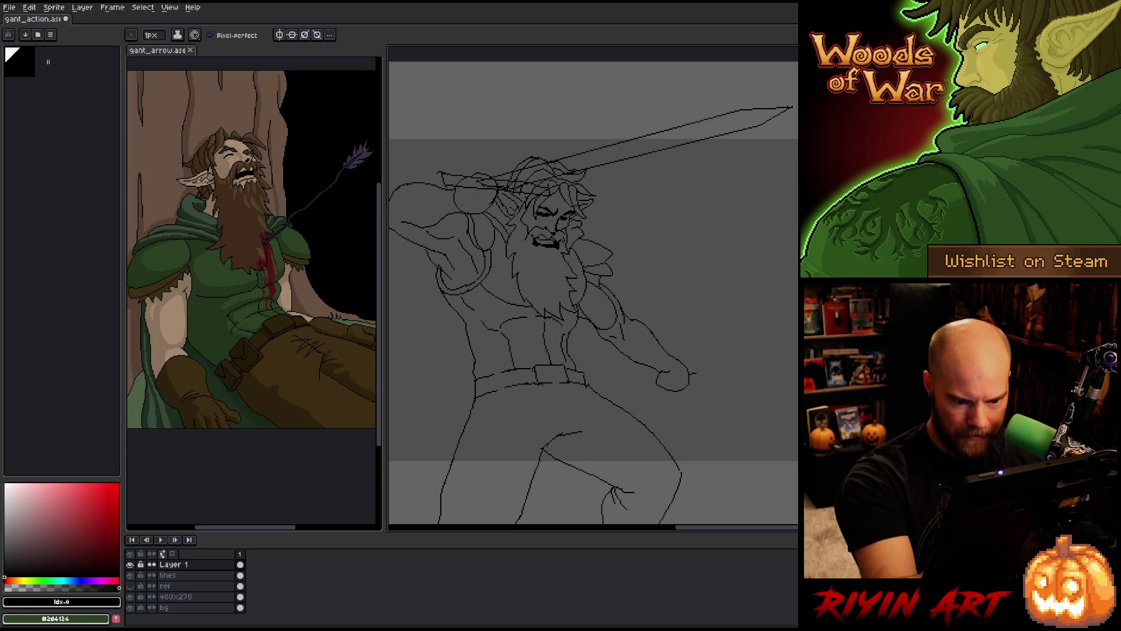
pyautogui.moveTo(696, 373); pyautogui.dragTo(709, 377)
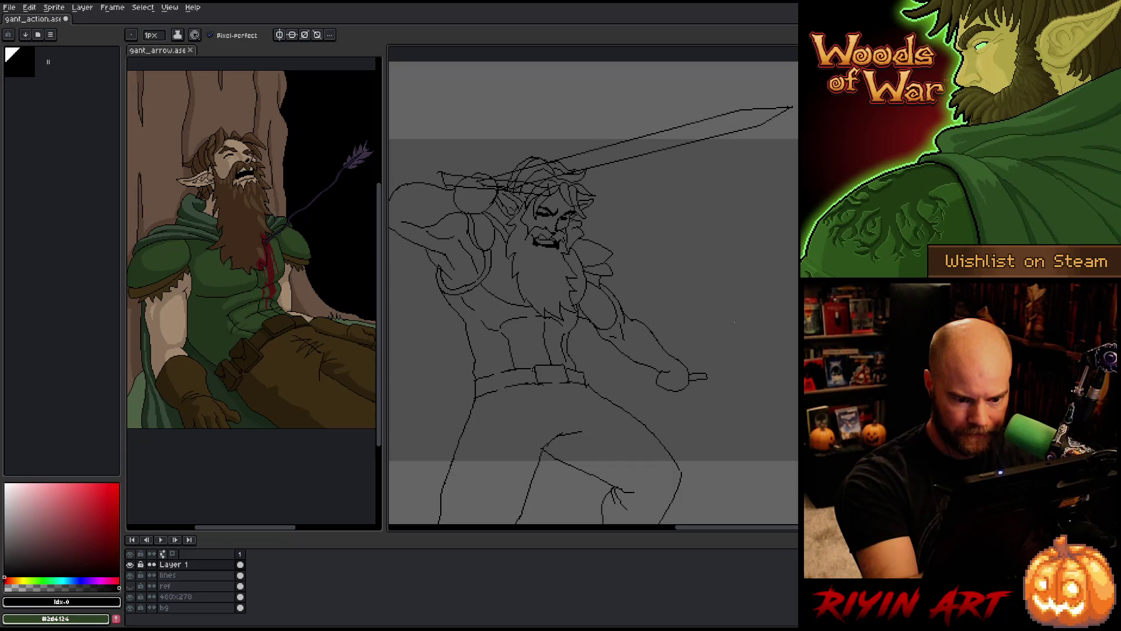
pyautogui.hotkey('ctrl', 'z')
pyautogui.hotkey('ctrl', 'z')
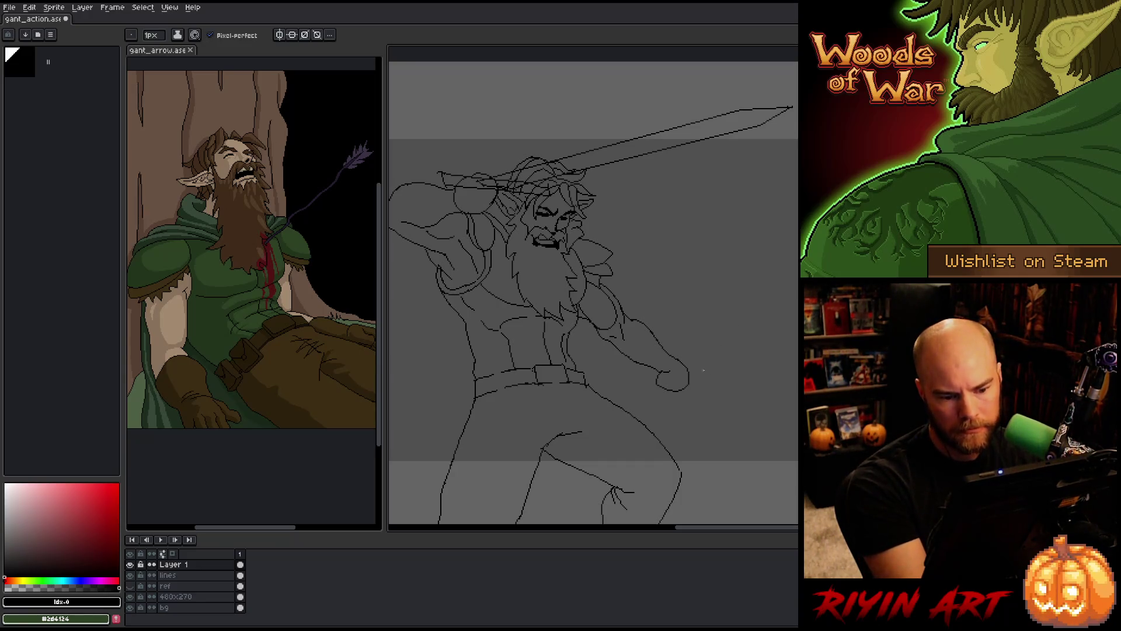
pyautogui.moveTo(691, 377)
pyautogui.mouseDown()
pyautogui.moveTo(708, 398)
pyautogui.moveTo(747, 380)
pyautogui.mouseUp()
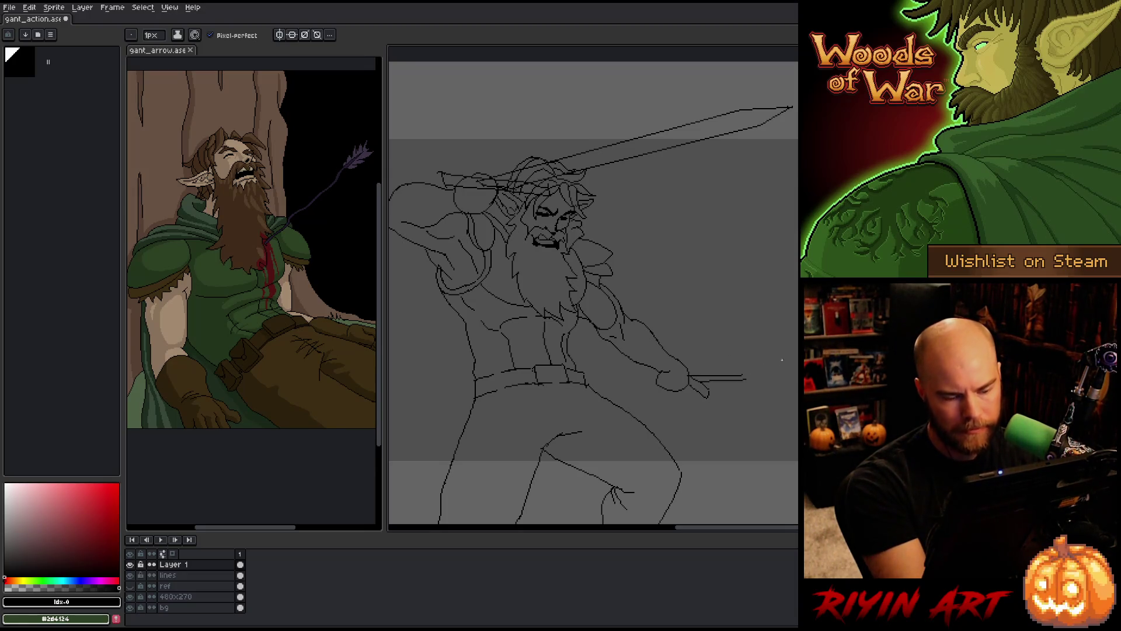
pyautogui.hotkey('ctrl', 'z')
pyautogui.hotkey('ctrl', 'z')
pyautogui.hotkey('ctrl', 'z')
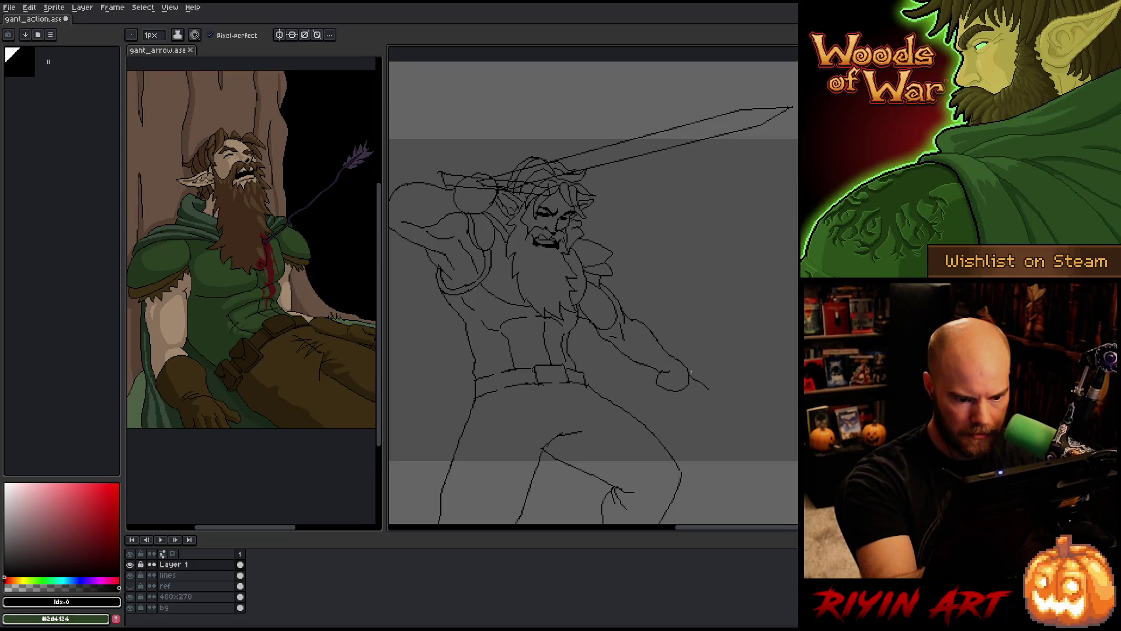
pyautogui.press('e')
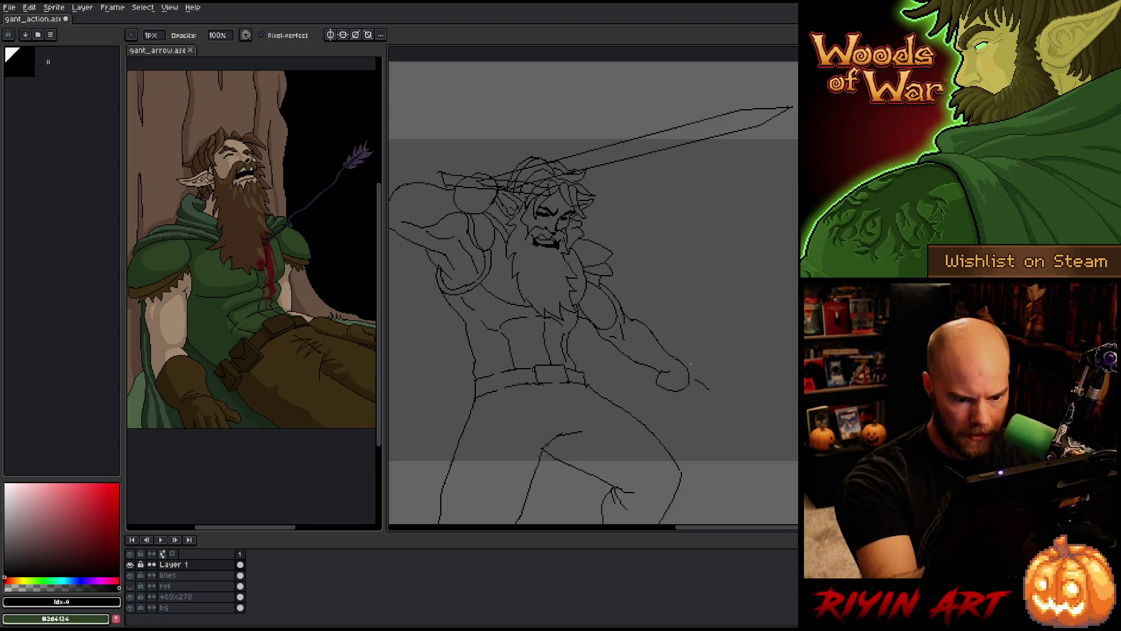
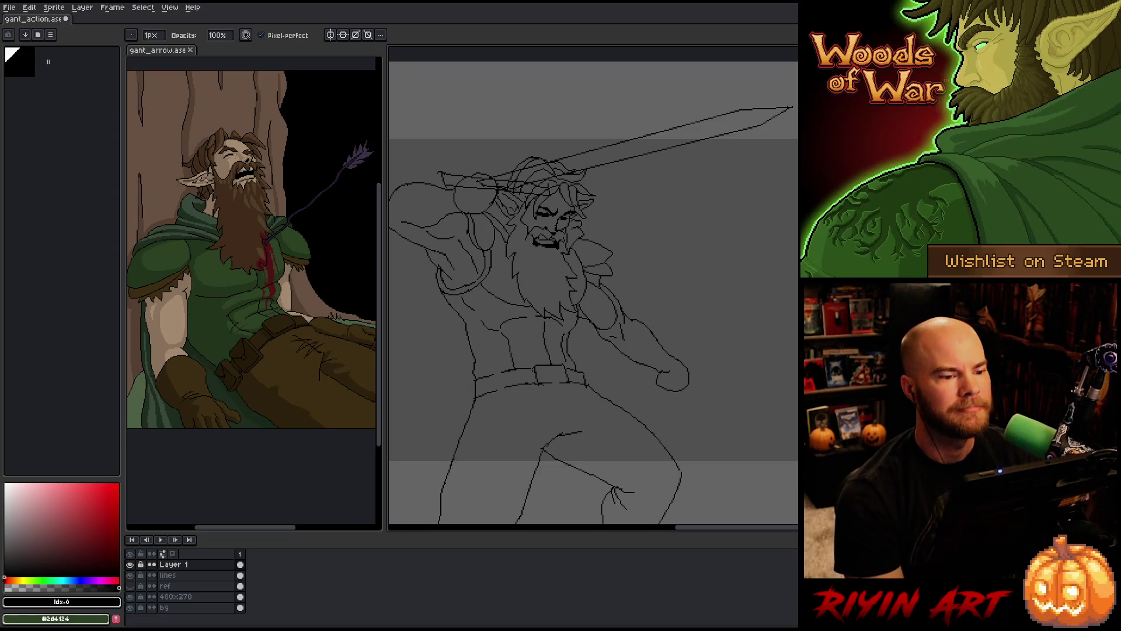
# Pan the drawing slightly right and up to reframe the warrior figure
pyautogui.scroll(-1, 593, 291)
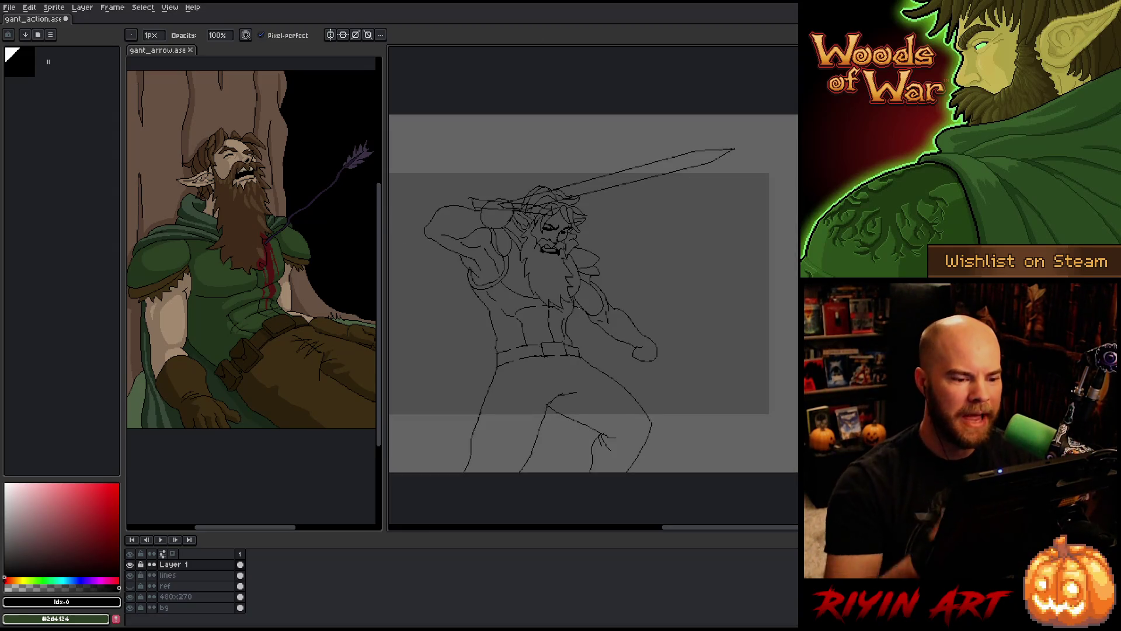
pyautogui.scroll(1, 594, 291)
pyautogui.moveTo(601, 325)
pyautogui.mouseDown()
pyautogui.moveTo(684, 308)
pyautogui.moveTo(659, 344)
pyautogui.moveTo(696, 338)
pyautogui.moveTo(641, 345)
pyautogui.moveTo(653, 218)
pyautogui.mouseUp()
pyautogui.press('b')
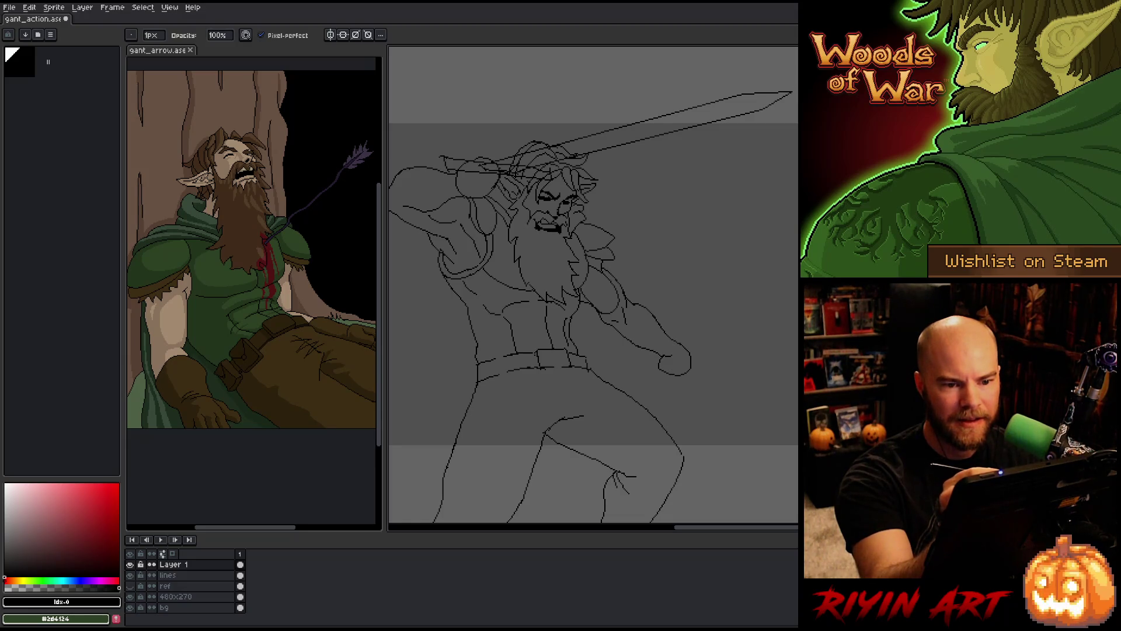
pyautogui.press('h')
pyautogui.moveTo(741, 257)
pyautogui.mouseDown()
pyautogui.moveTo(743, 221)
pyautogui.moveTo(716, 254)
pyautogui.mouseUp()
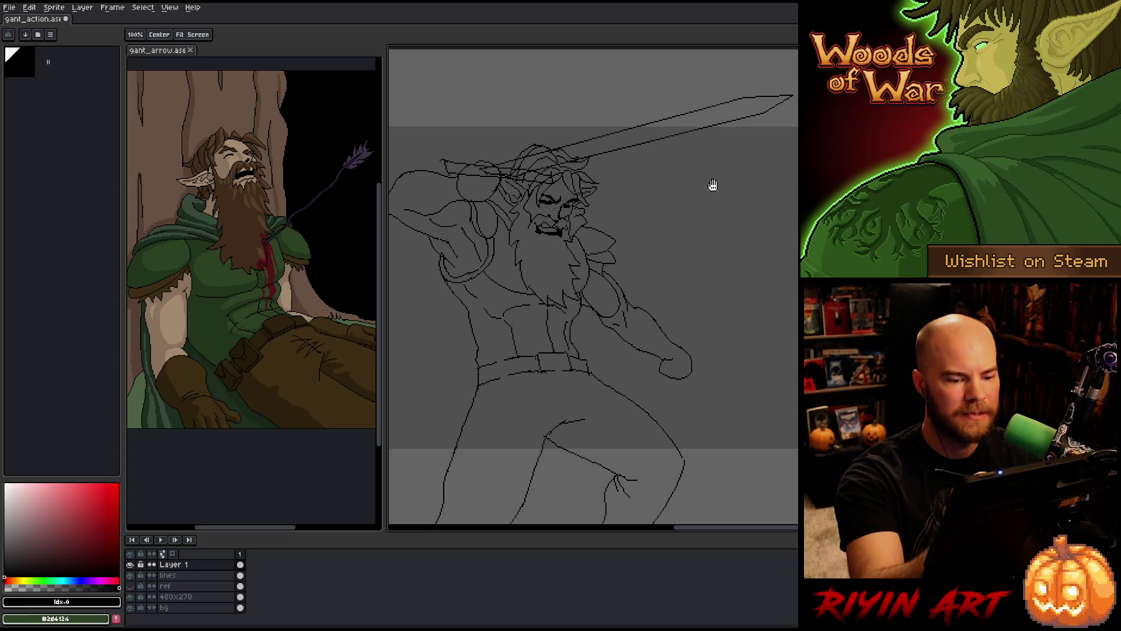
pyautogui.press('b')
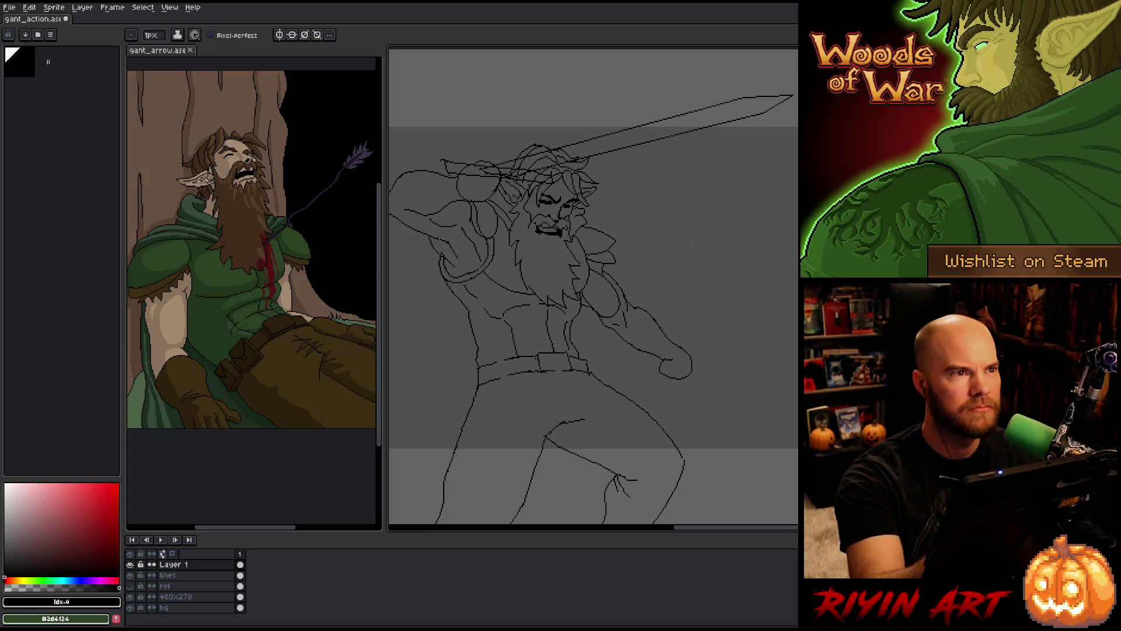
# Drag the panel splitter left to narrow the reference image and widen the canvas
pyautogui.moveTo(380, 285); pyautogui.dragTo(347, 285)
pyautogui.moveTo(233, 528); pyautogui.dragTo(259, 529)
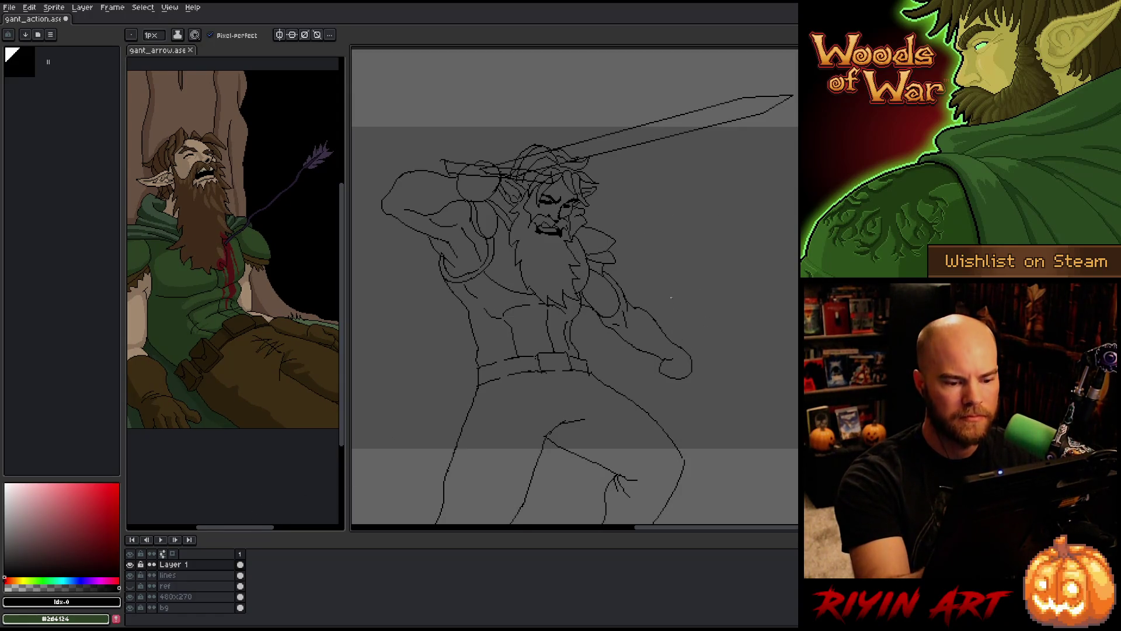
pyautogui.press('m')
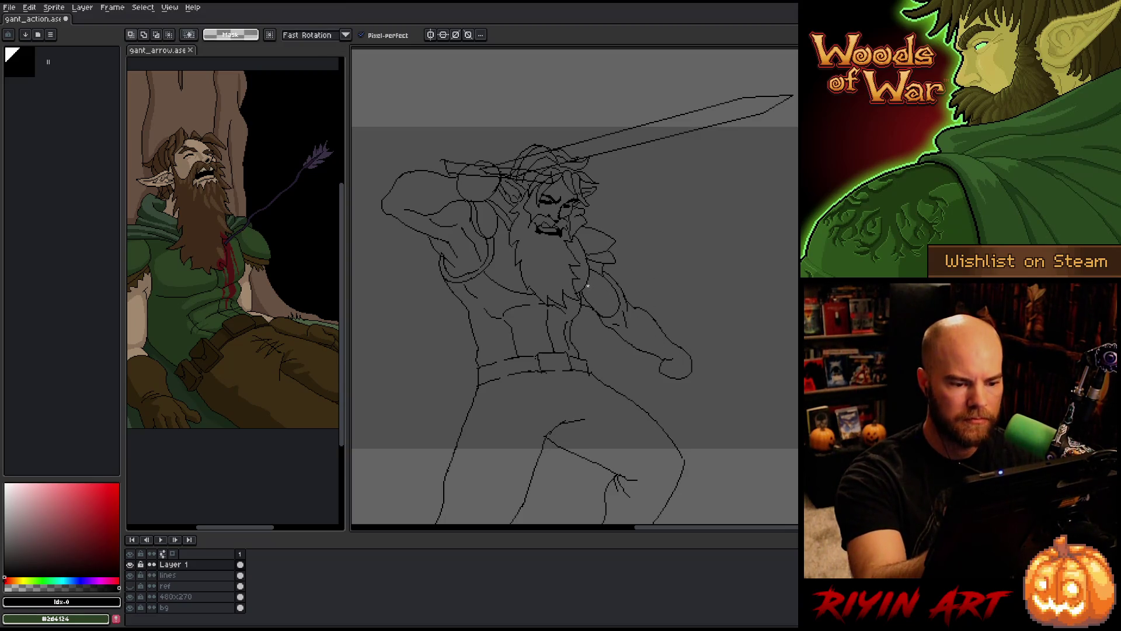
# Lasso the lowered arm's forearm and fist on the lines layer and shift them slightly down-left
pyautogui.moveTo(587, 286); pyautogui.dragTo(624, 327)
pyautogui.hotkey('ctrl', 'z')
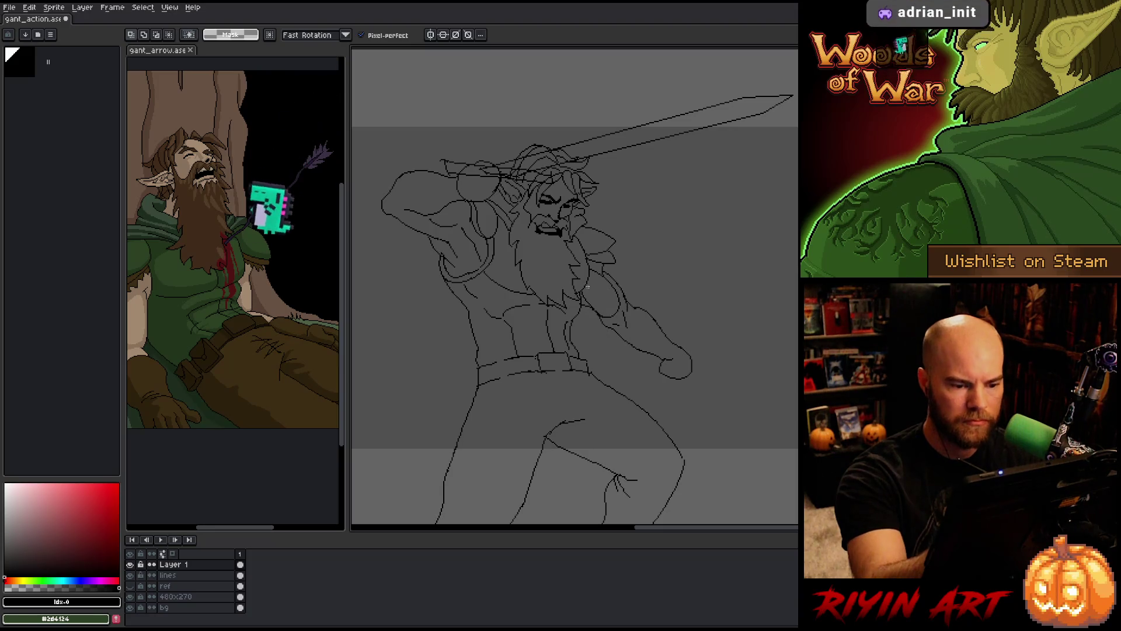
pyautogui.moveTo(588, 285)
pyautogui.mouseDown()
pyautogui.moveTo(680, 373)
pyautogui.moveTo(631, 359)
pyautogui.moveTo(586, 316)
pyautogui.moveTo(581, 292)
pyautogui.mouseUp()
pyautogui.click(658, 363)
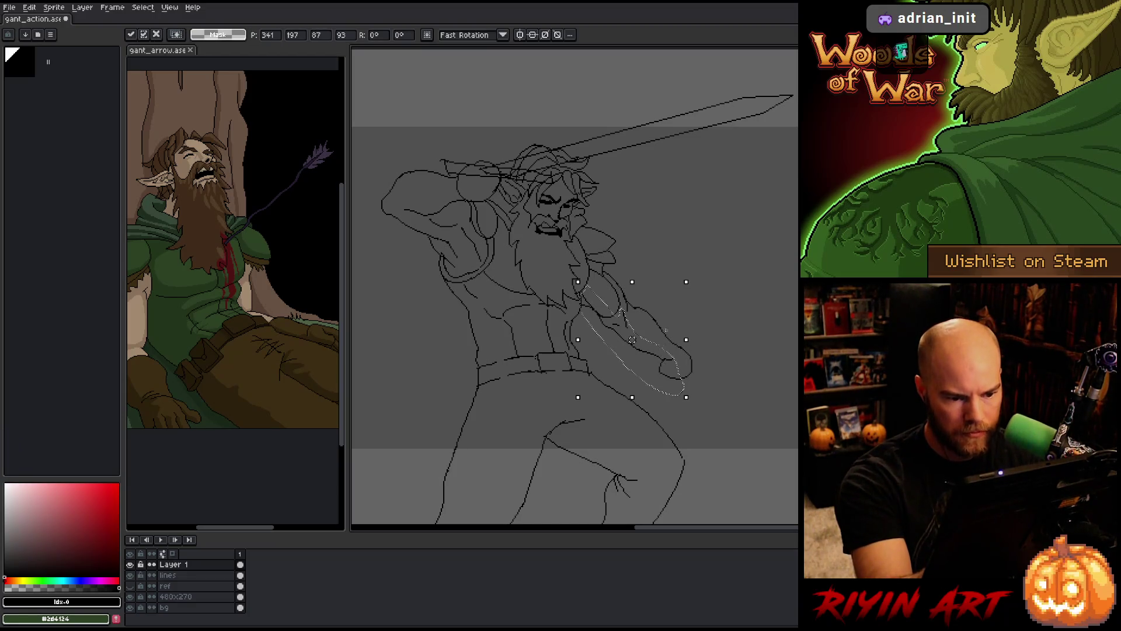
pyautogui.press('Return')
pyautogui.press('Down')
pyautogui.moveTo(658, 359); pyautogui.dragTo(657, 362)
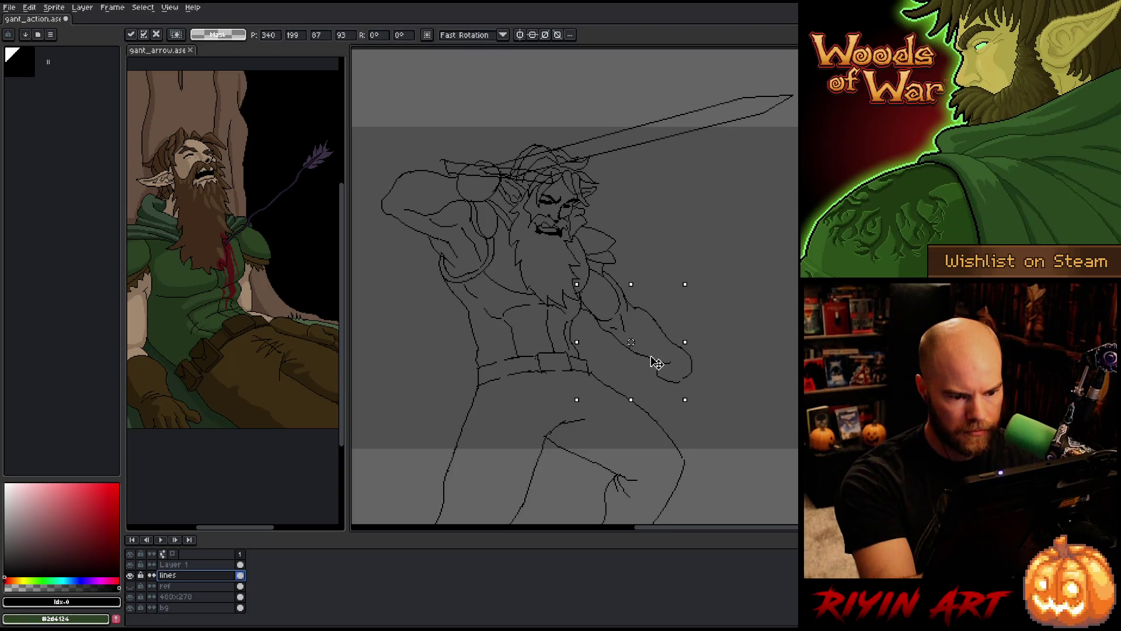
pyautogui.press('Return')
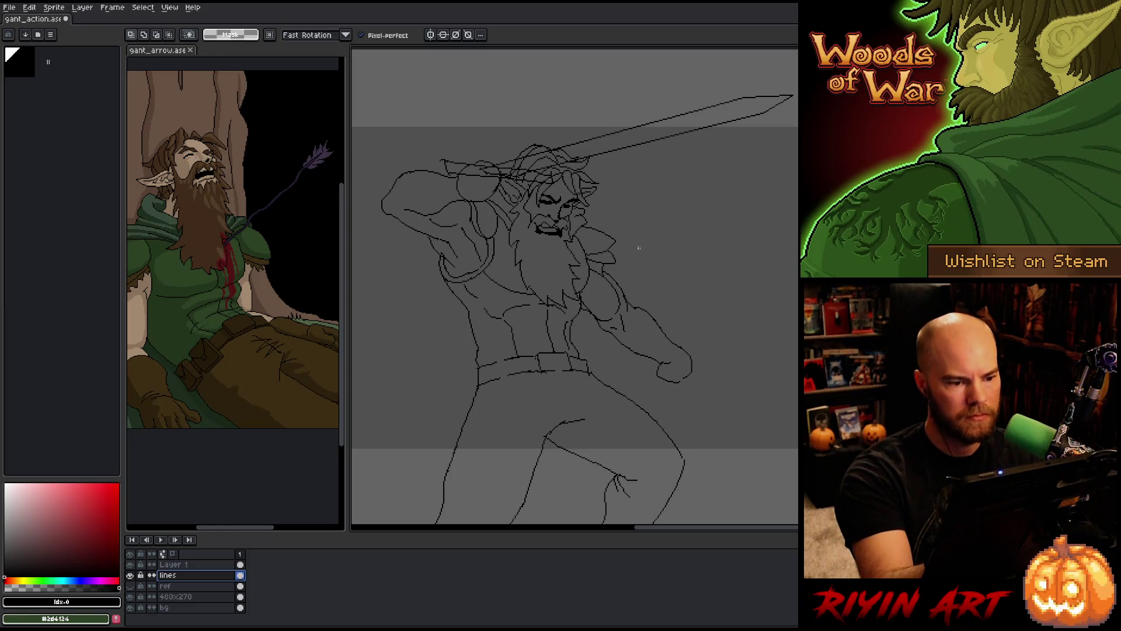
pyautogui.moveTo(673, 253); pyautogui.dragTo(711, 220)
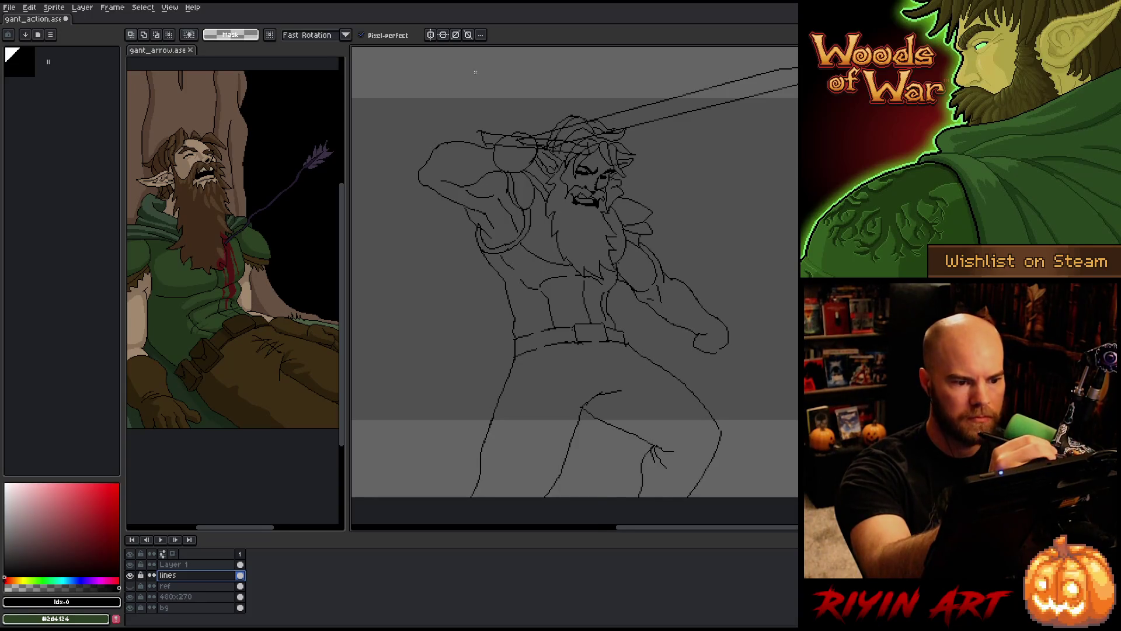
# Draw a short curved muscle line on the raised upper arm and lasso it into place
pyautogui.moveTo(487, 190)
pyautogui.mouseDown()
pyautogui.moveTo(495, 193)
pyautogui.moveTo(458, 200)
pyautogui.moveTo(496, 200)
pyautogui.mouseUp()
pyautogui.click(475, 196)
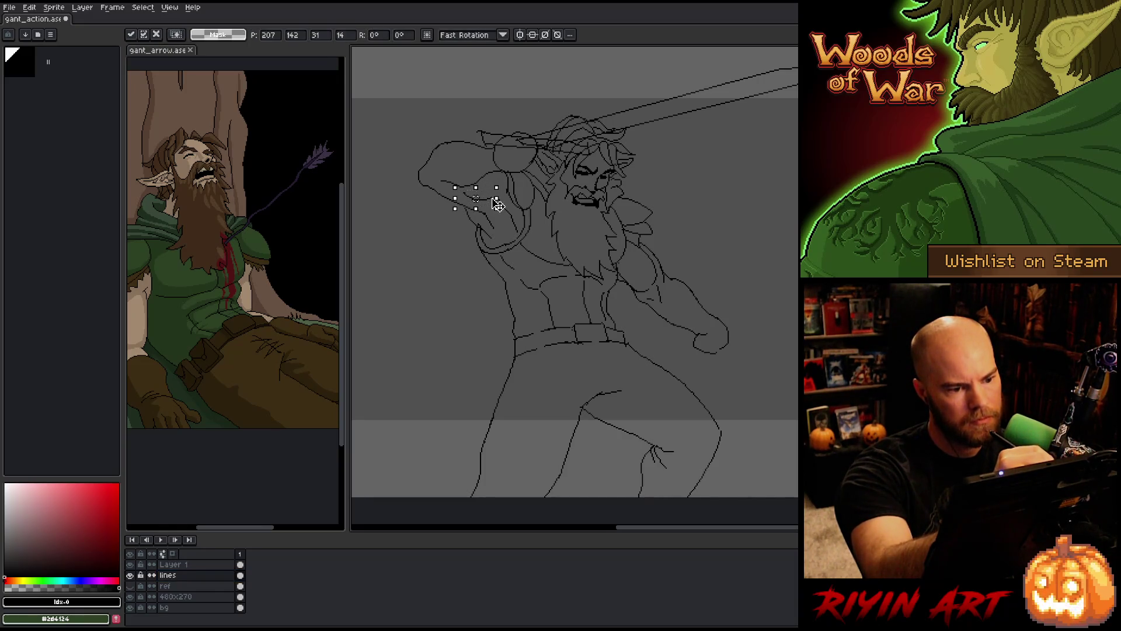
pyautogui.press('b')
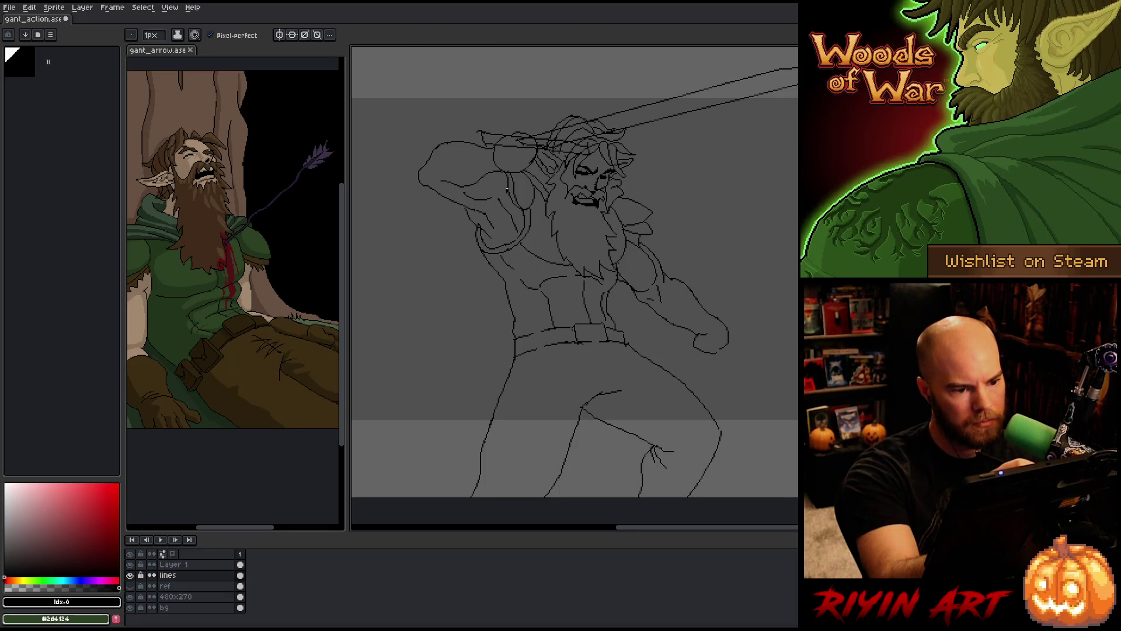
pyautogui.press('q')
pyautogui.moveTo(496, 199)
pyautogui.mouseDown()
pyautogui.moveTo(465, 196)
pyautogui.moveTo(495, 201)
pyautogui.mouseUp()
pyautogui.press('Return')
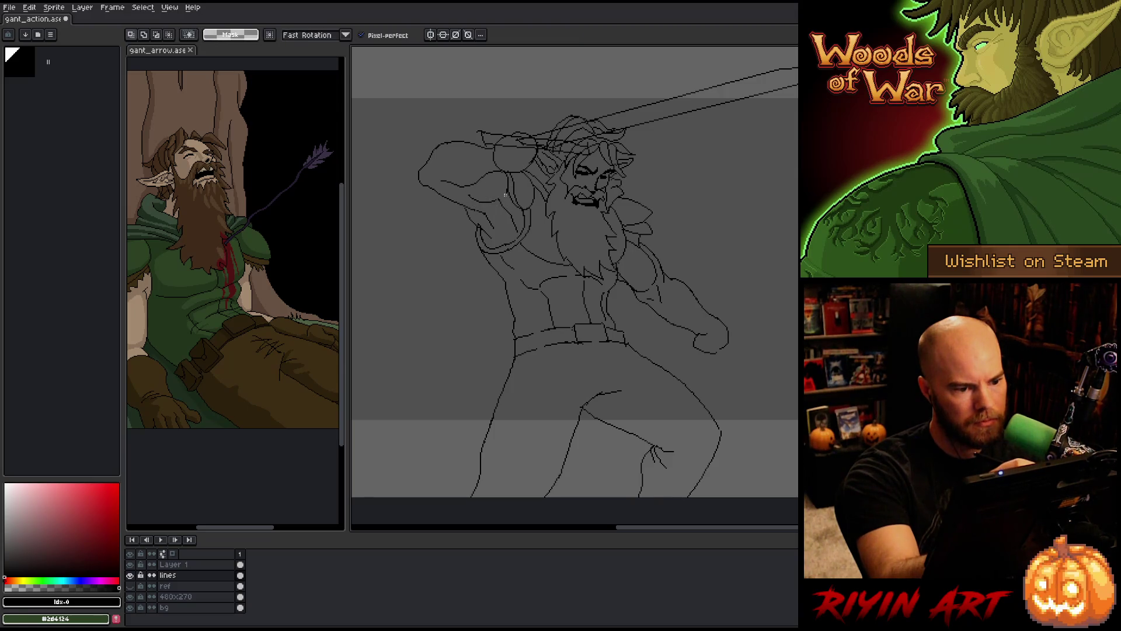
pyautogui.press('b')
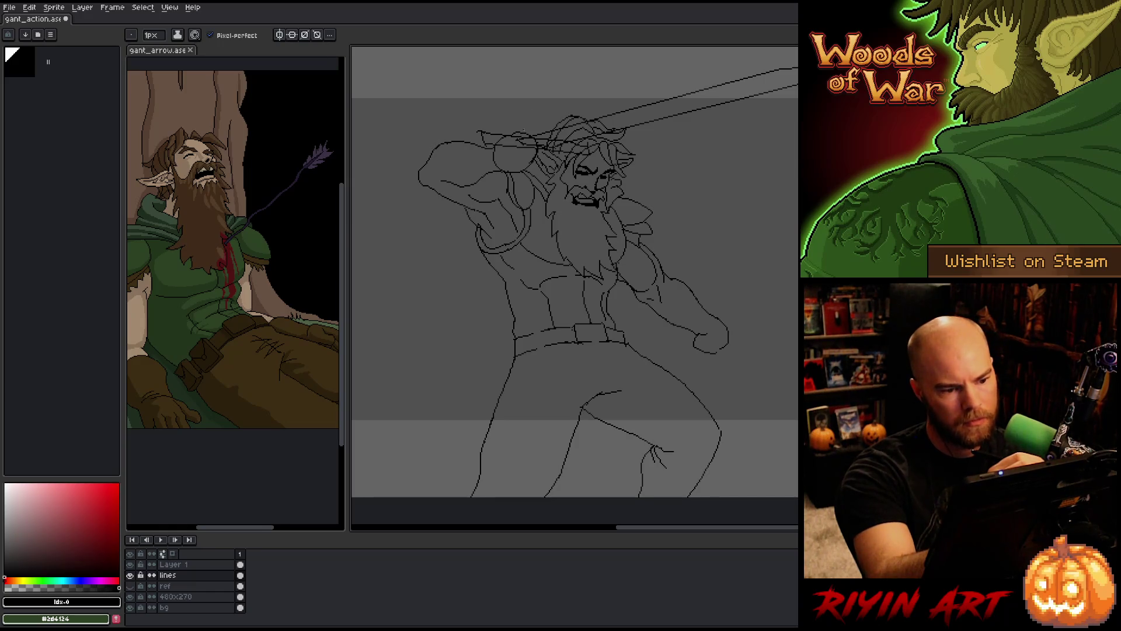
# Fix the upper-arm strokes, undoing to restore the missing arm and head lines
pyautogui.moveTo(495, 197); pyautogui.dragTo(462, 194)
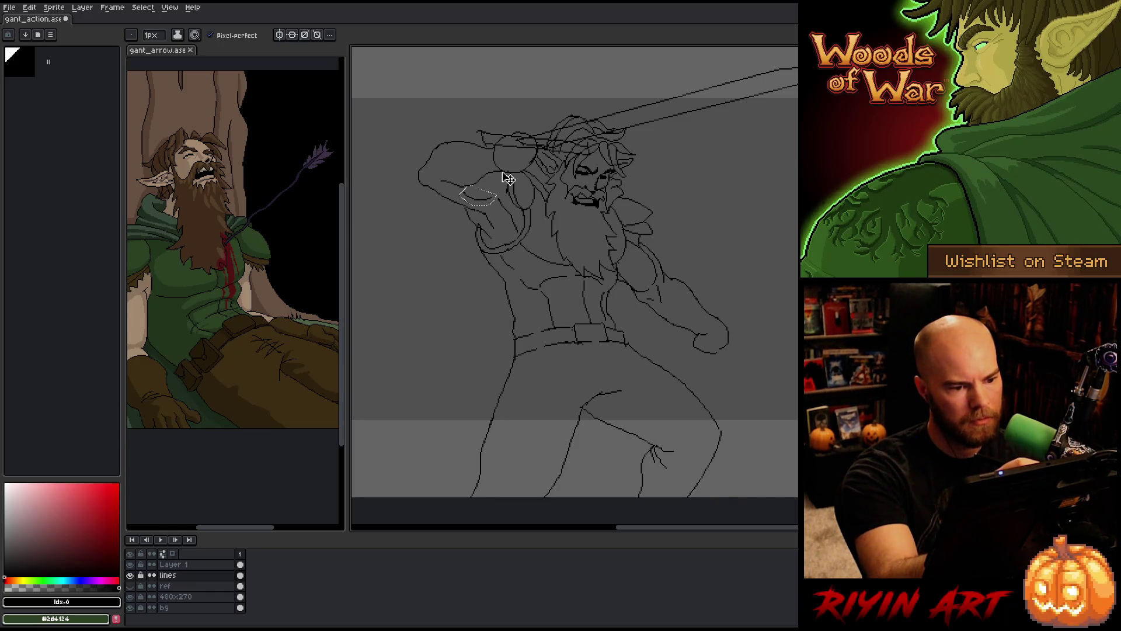
pyautogui.hotkey('ctrl', 'd')
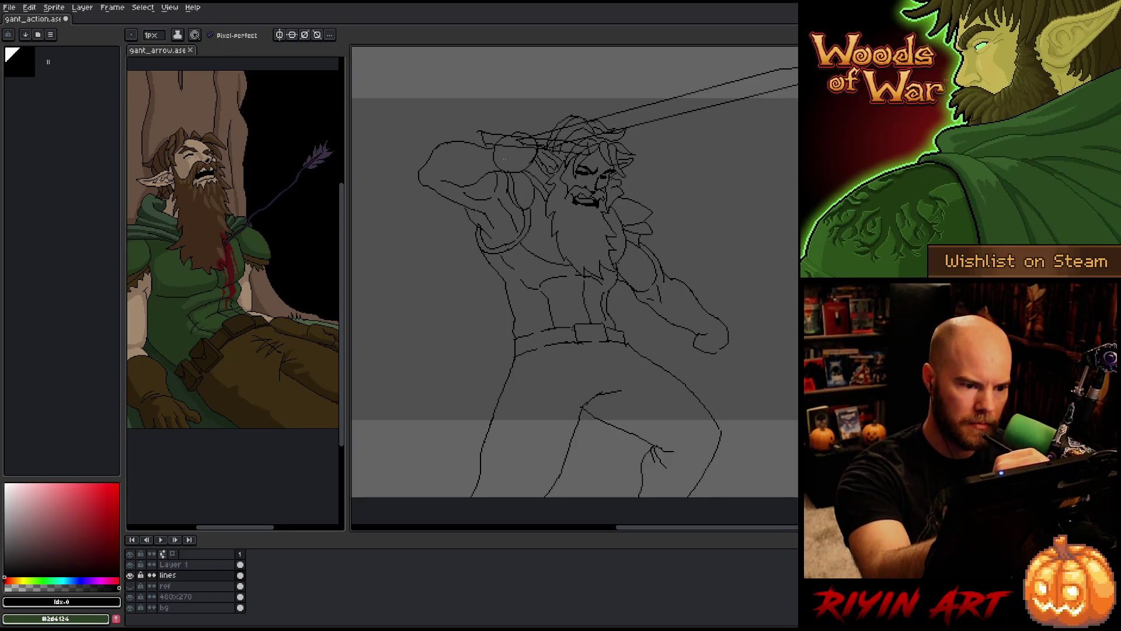
pyautogui.press('b')
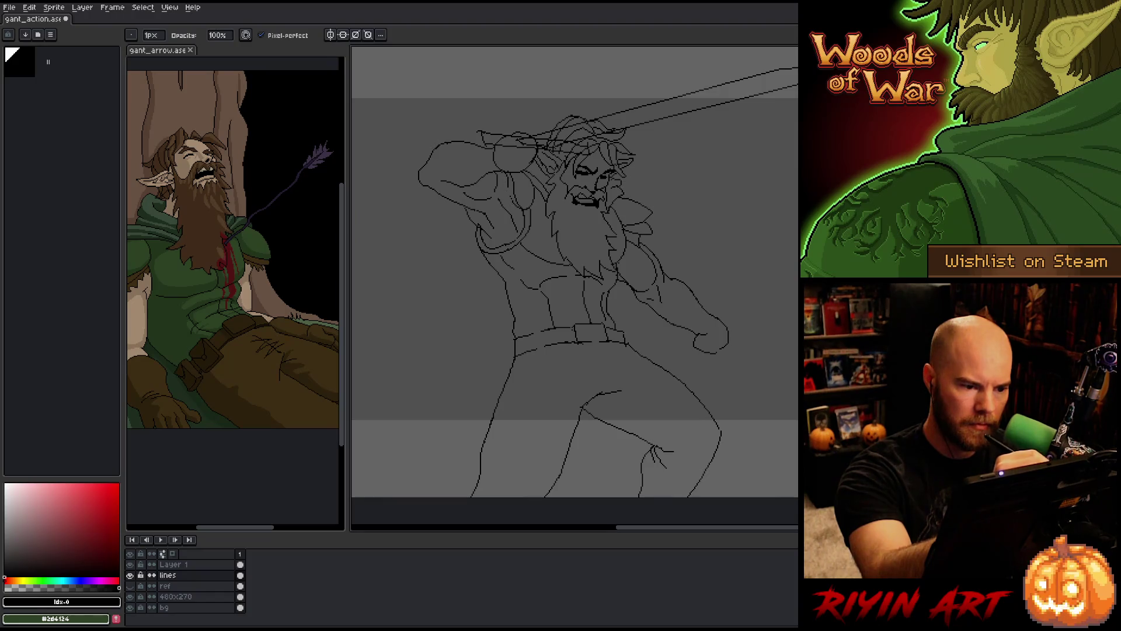
pyautogui.press('e')
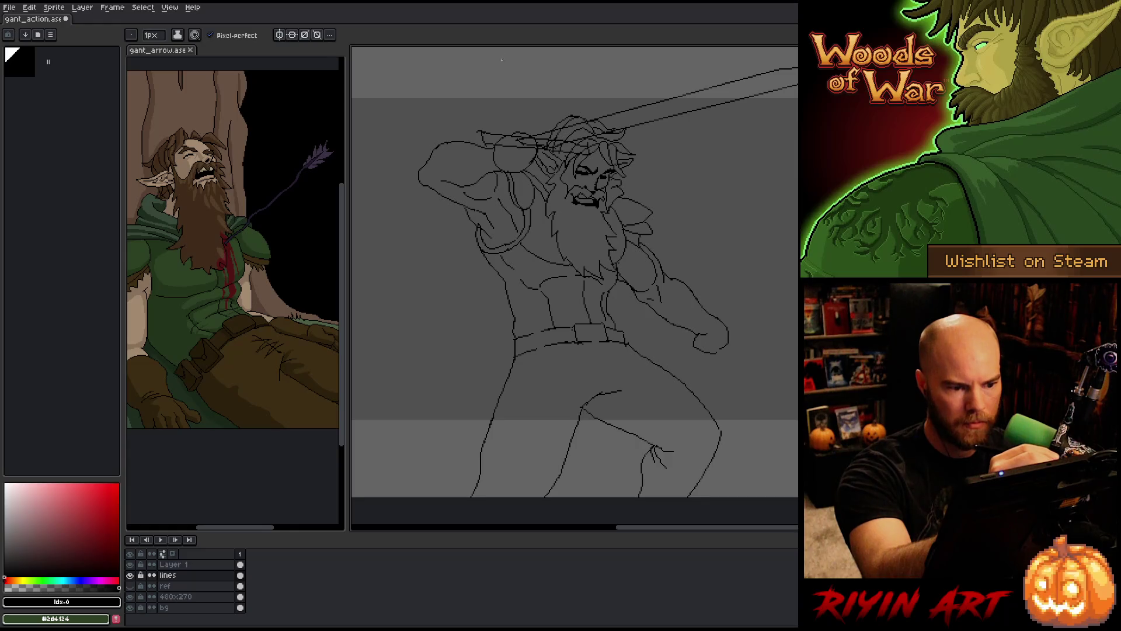
pyautogui.press('m')
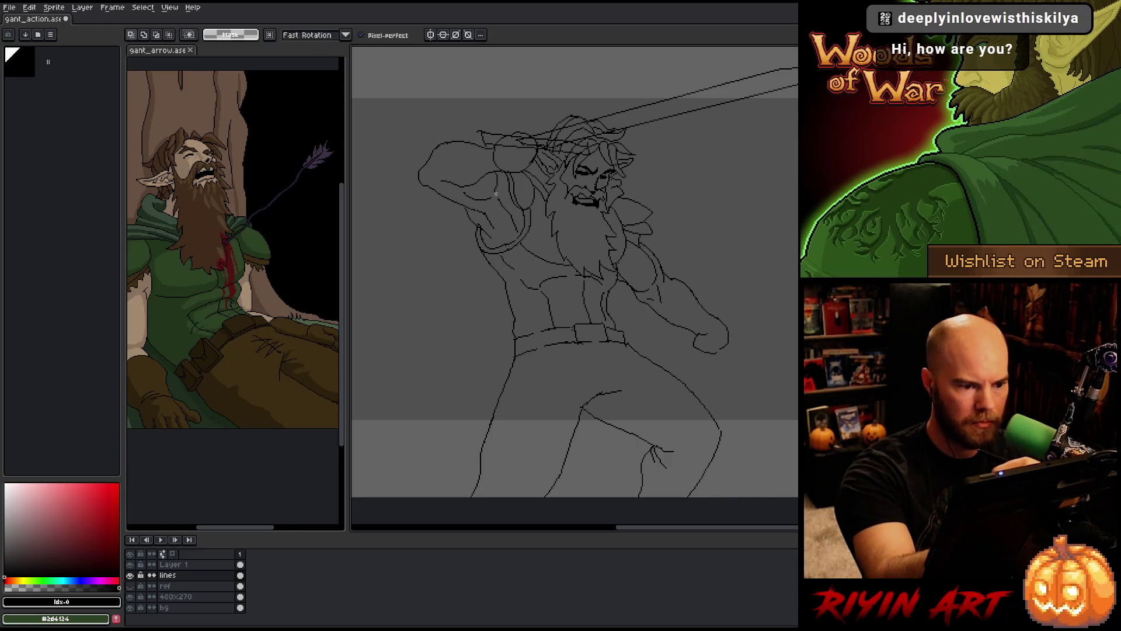
pyautogui.moveTo(485, 169); pyautogui.dragTo(506, 197)
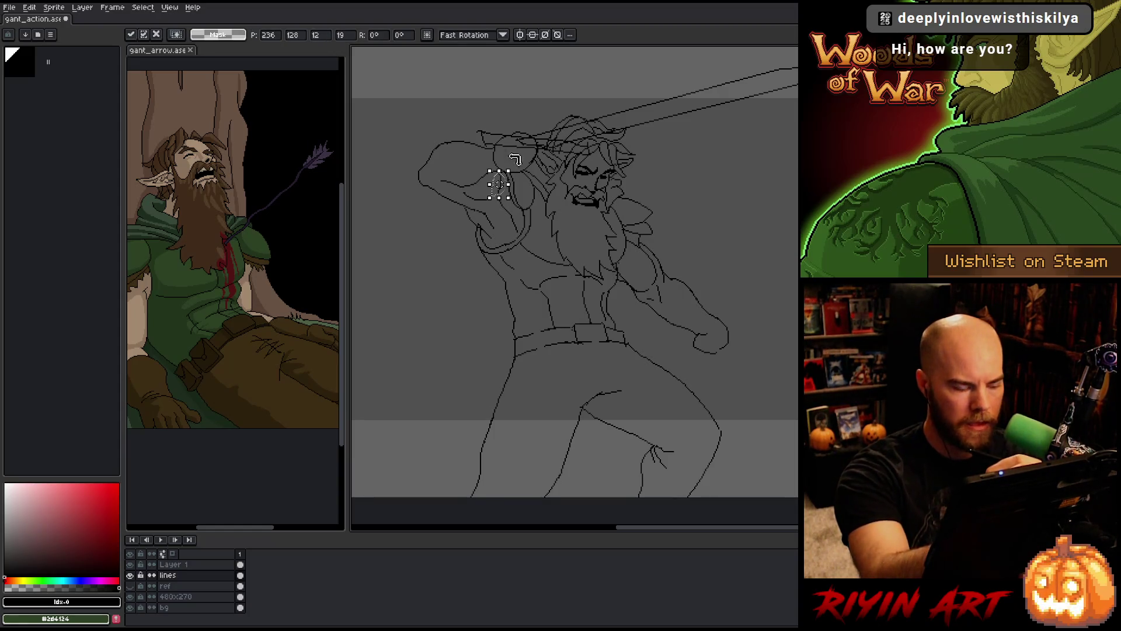
pyautogui.hotkey('ctrl', 'z')
pyautogui.press('b')
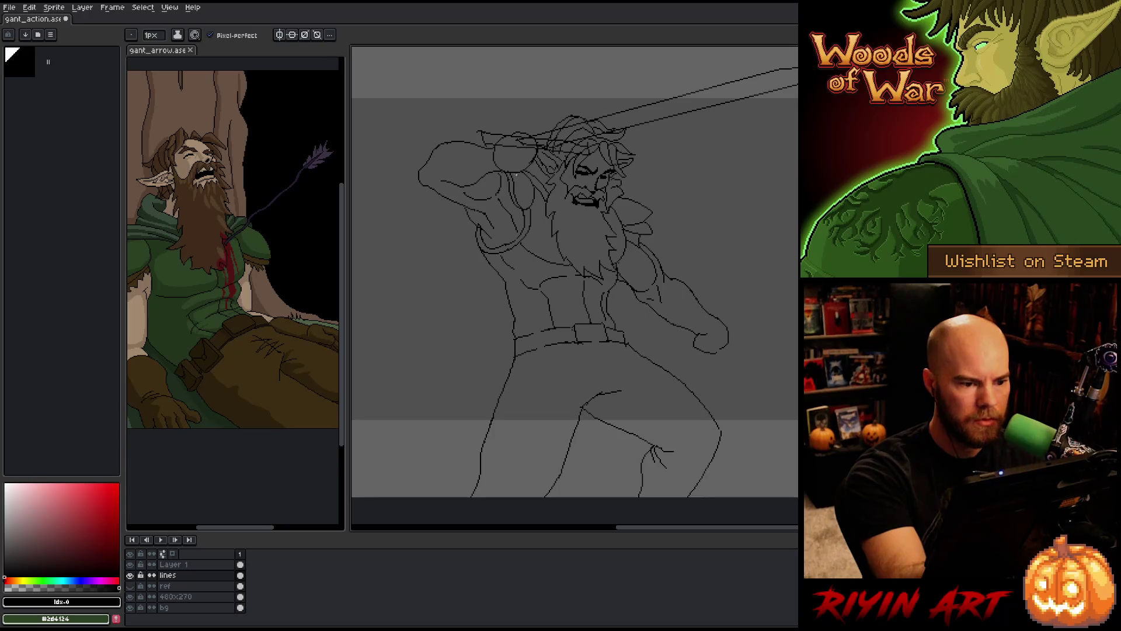
pyautogui.press('e')
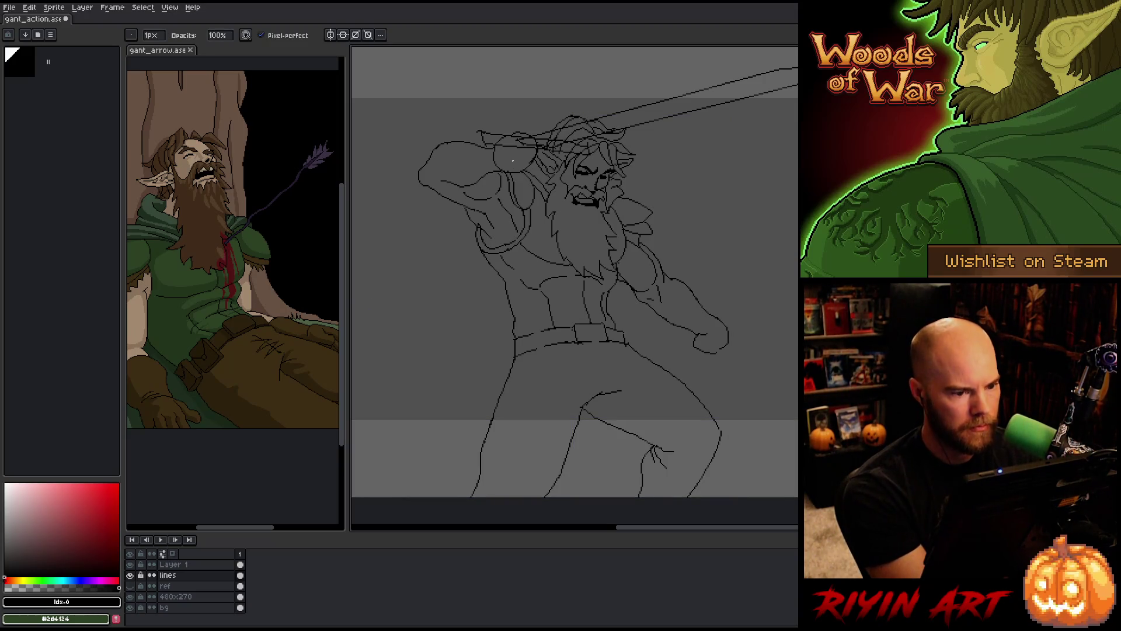
# Lower the 480x270 layer's opacity to 16 in Layer Properties
pyautogui.doubleClick(176, 596)
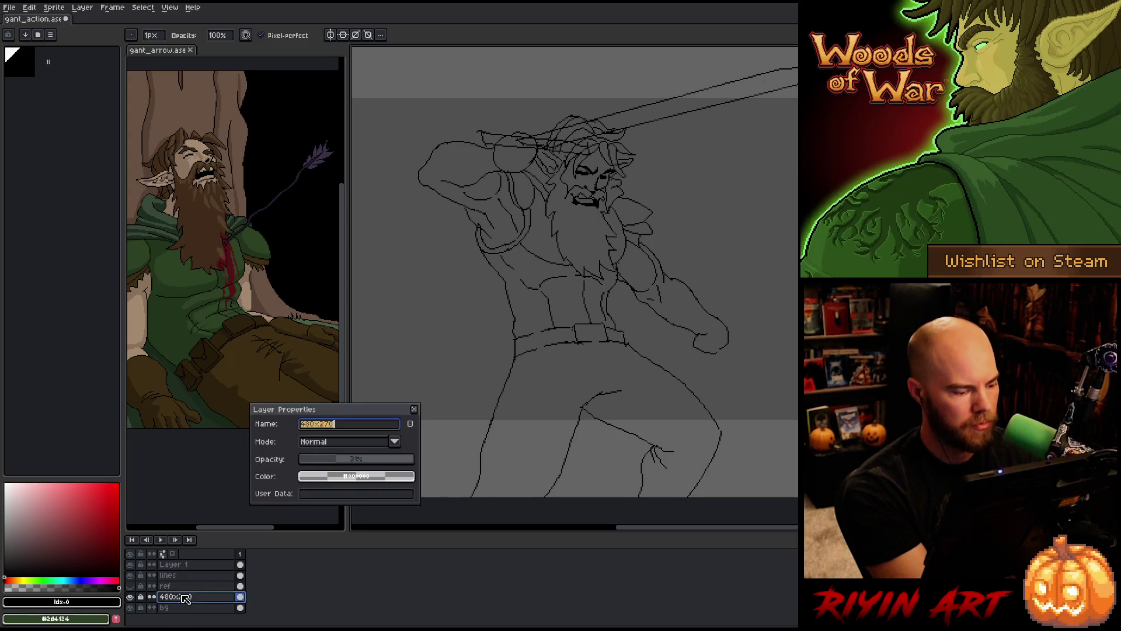
pyautogui.moveTo(346, 465); pyautogui.dragTo(319, 464)
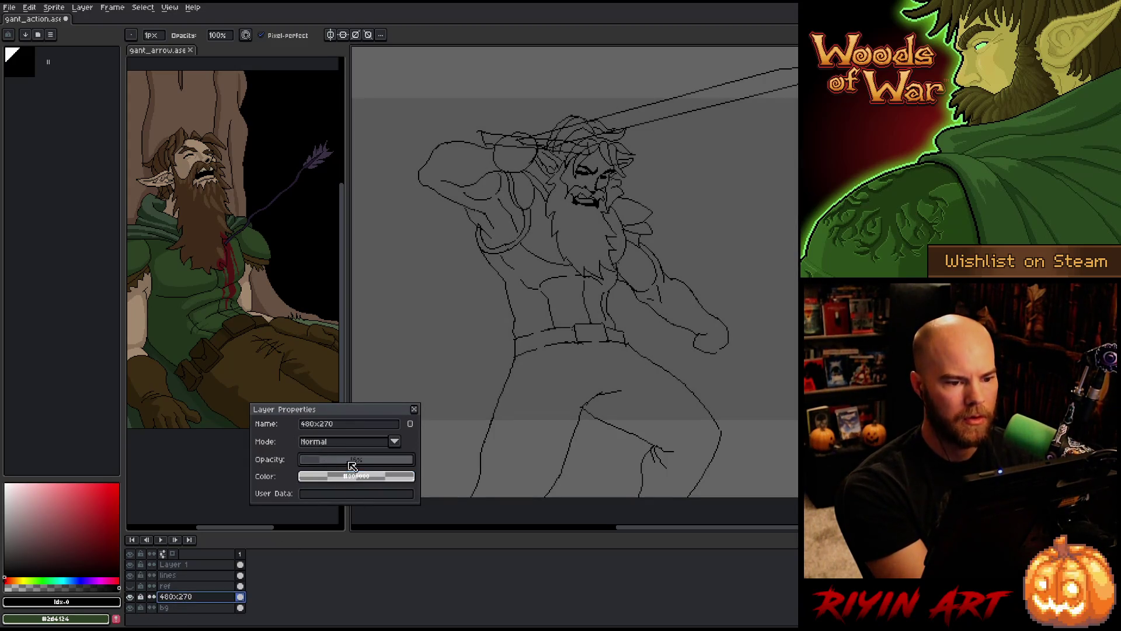
pyautogui.click(415, 409)
pyautogui.moveTo(761, 298); pyautogui.dragTo(713, 281)
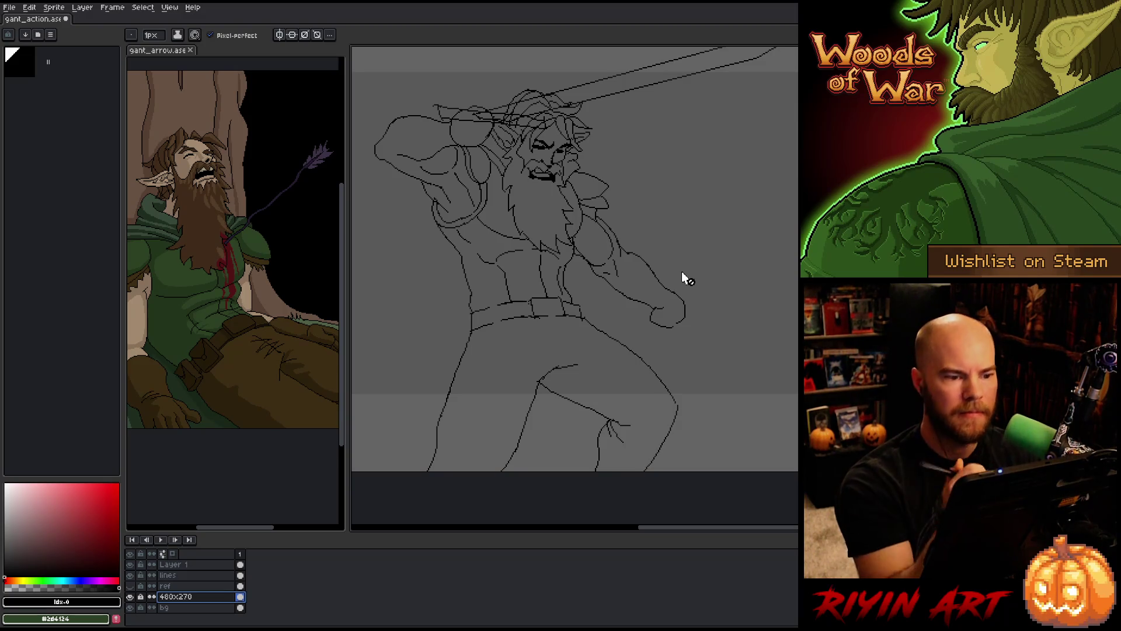
# On the lines layer, marquee-select the elf's ear lines and move them into place
pyautogui.moveTo(681, 280)
pyautogui.mouseDown()
pyautogui.moveTo(695, 315)
pyautogui.moveTo(668, 340)
pyautogui.mouseUp()
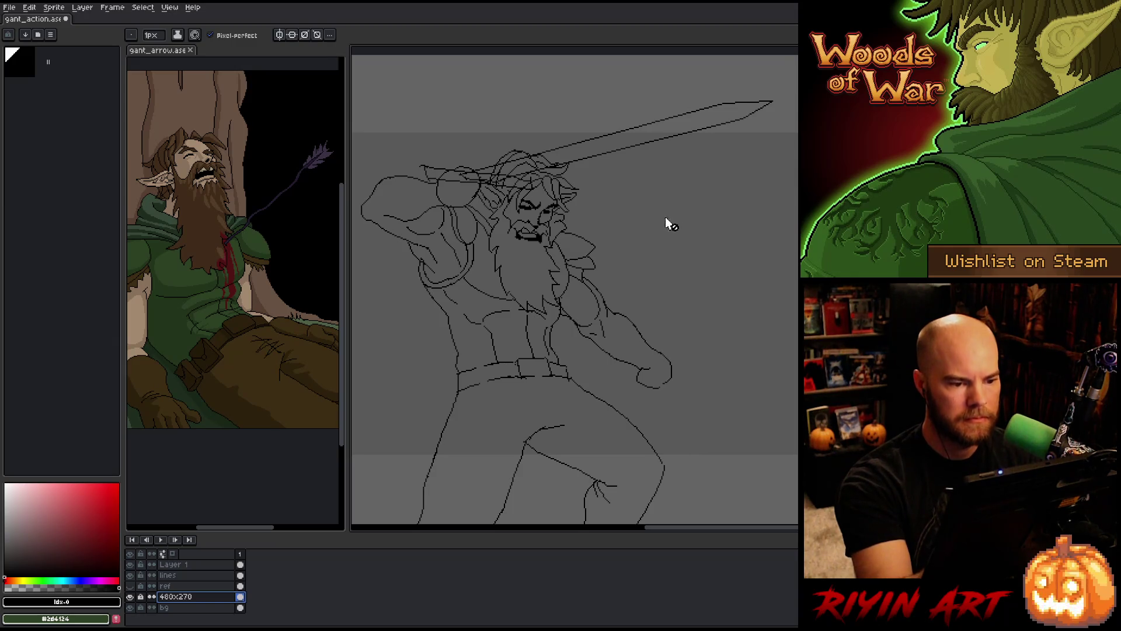
pyautogui.click(175, 575)
pyautogui.press('m')
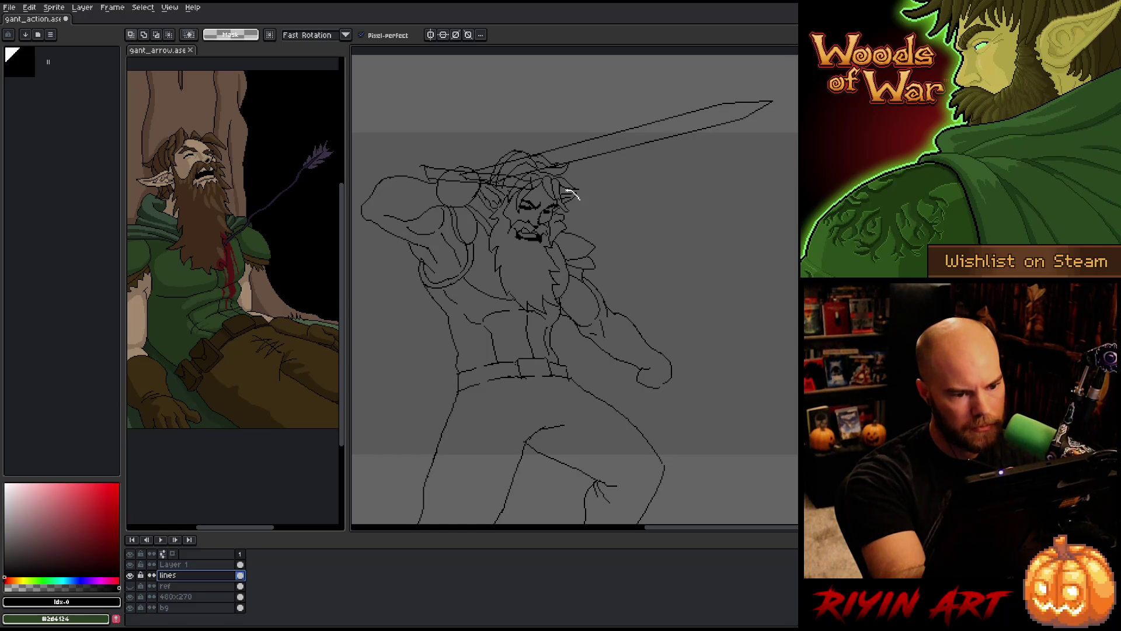
pyautogui.moveTo(562, 201)
pyautogui.mouseDown()
pyautogui.moveTo(585, 197)
pyautogui.moveTo(586, 212)
pyautogui.mouseUp()
pyautogui.click(571, 208)
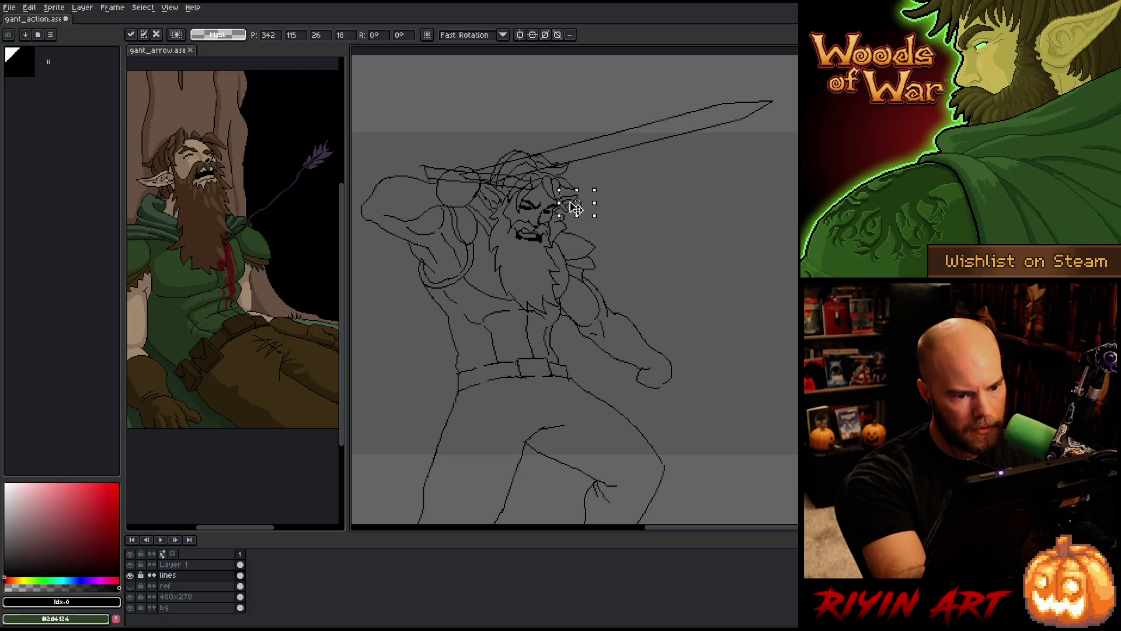
pyautogui.press('Return')
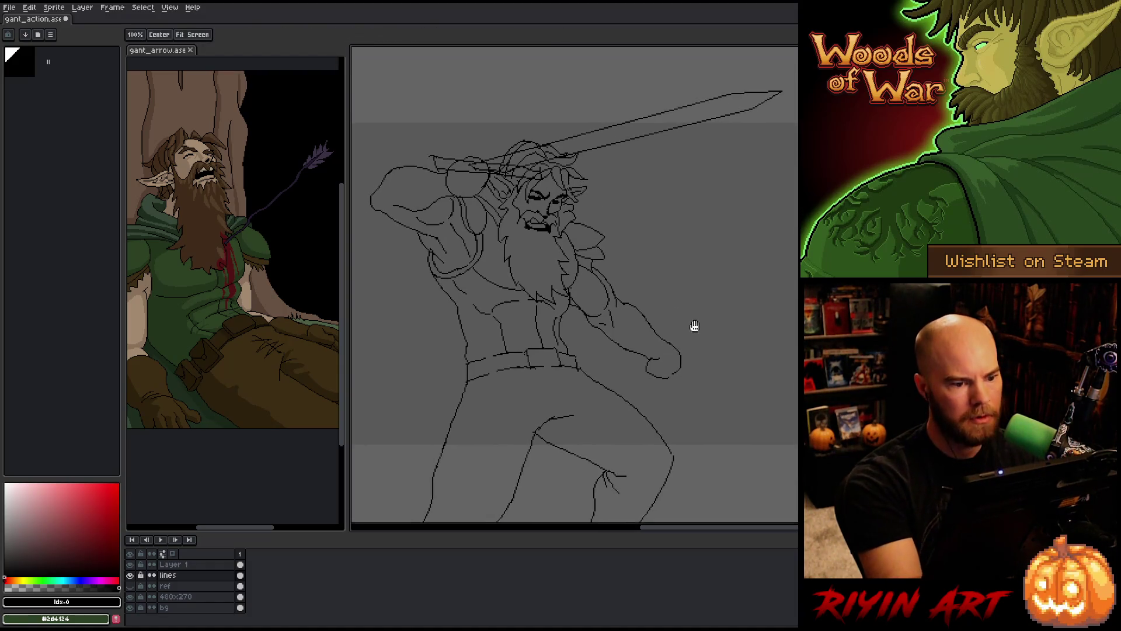
# Select a small patch of the cheek line, nudge it slightly, and commit it
pyautogui.moveTo(693, 326); pyautogui.dragTo(719, 290)
pyautogui.press('m')
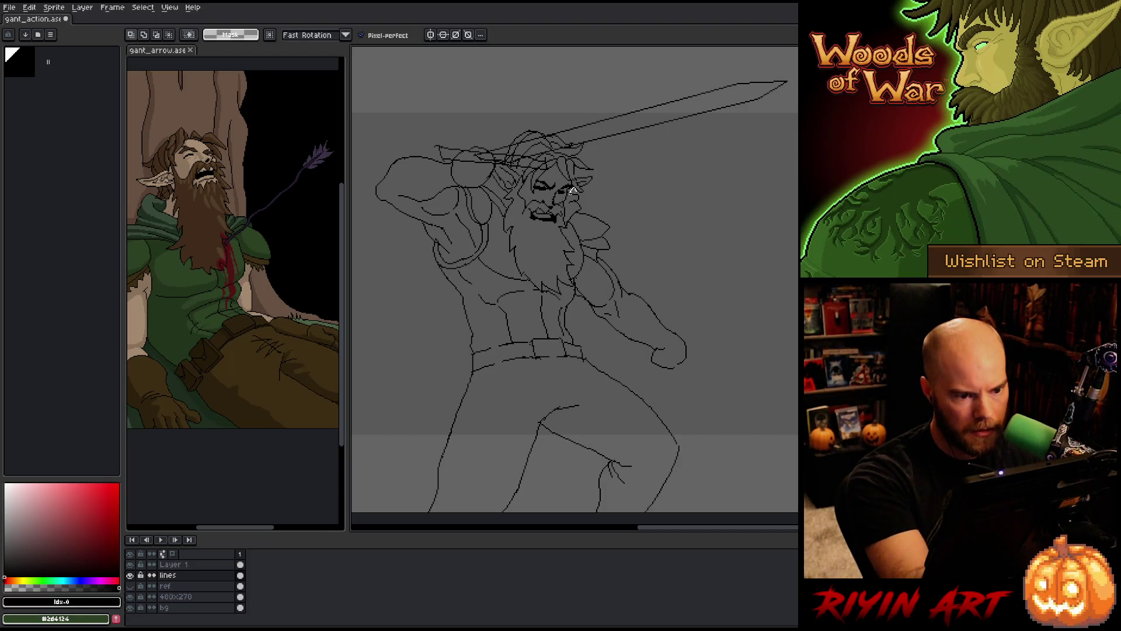
pyautogui.moveTo(570, 186); pyautogui.dragTo(577, 197)
pyautogui.scroll(2, 593, 193)
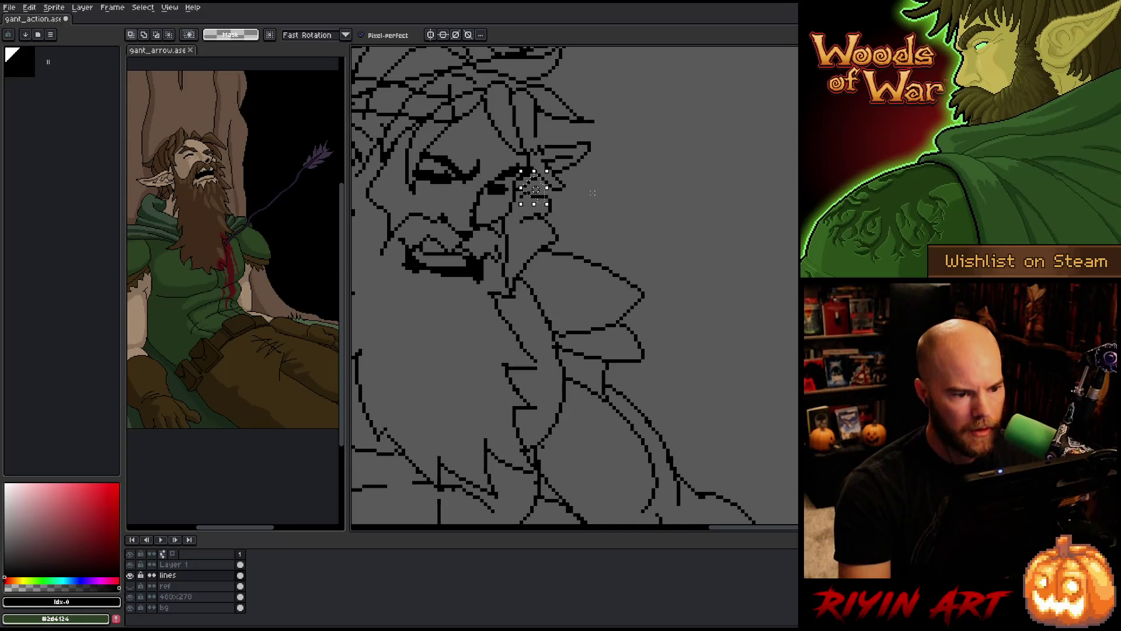
pyautogui.moveTo(575, 231); pyautogui.dragTo(537, 186)
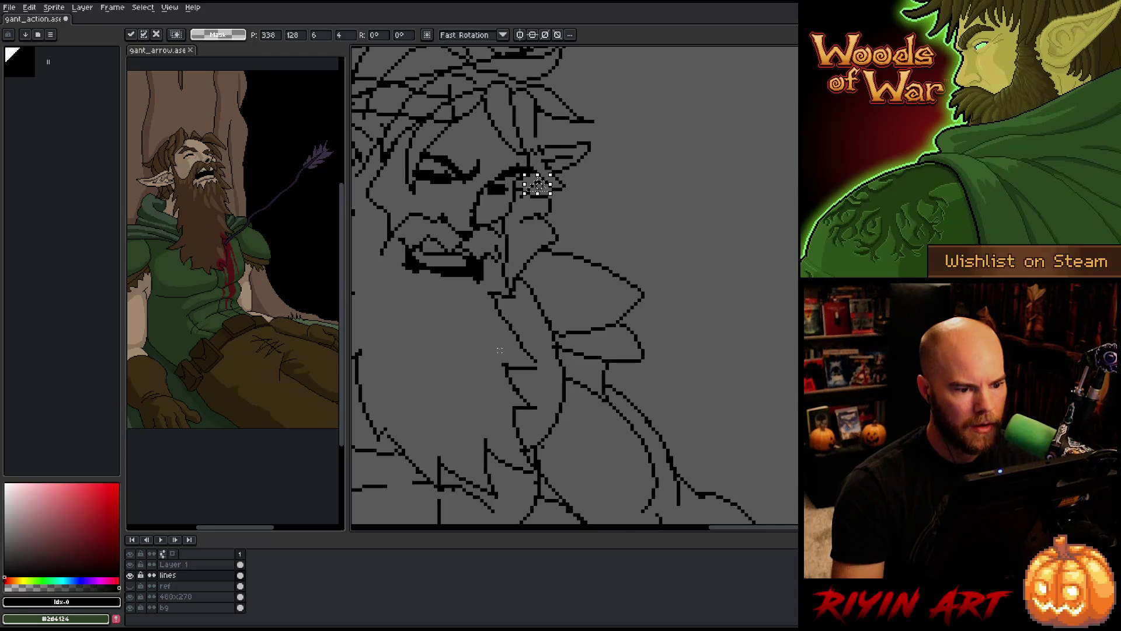
pyautogui.hotkey('ctrl', 'd')
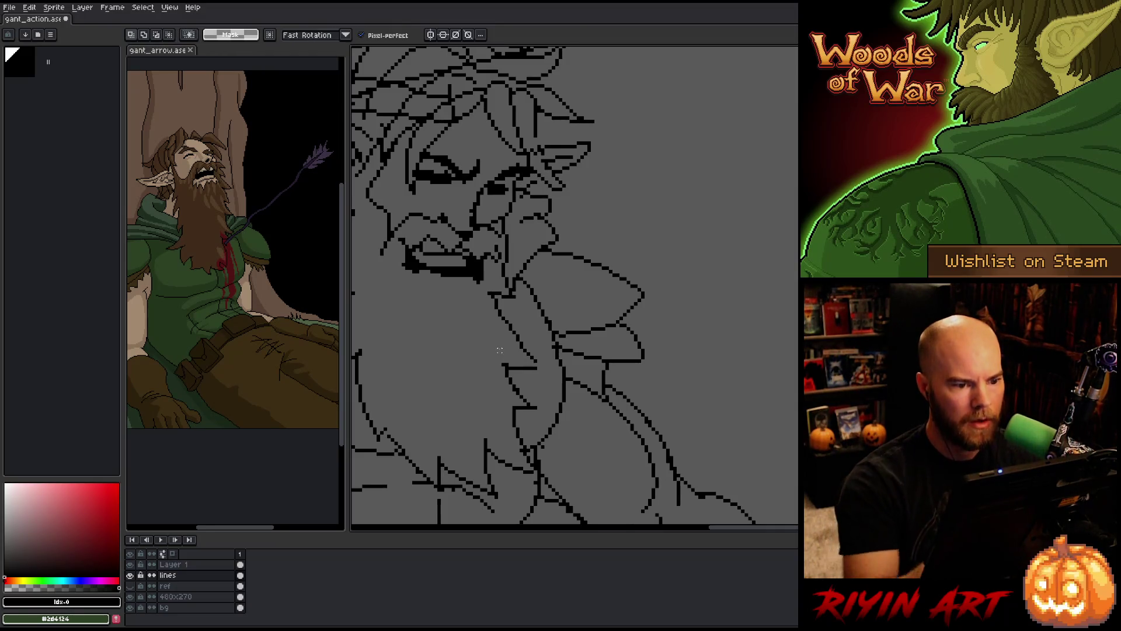
pyautogui.press('b')
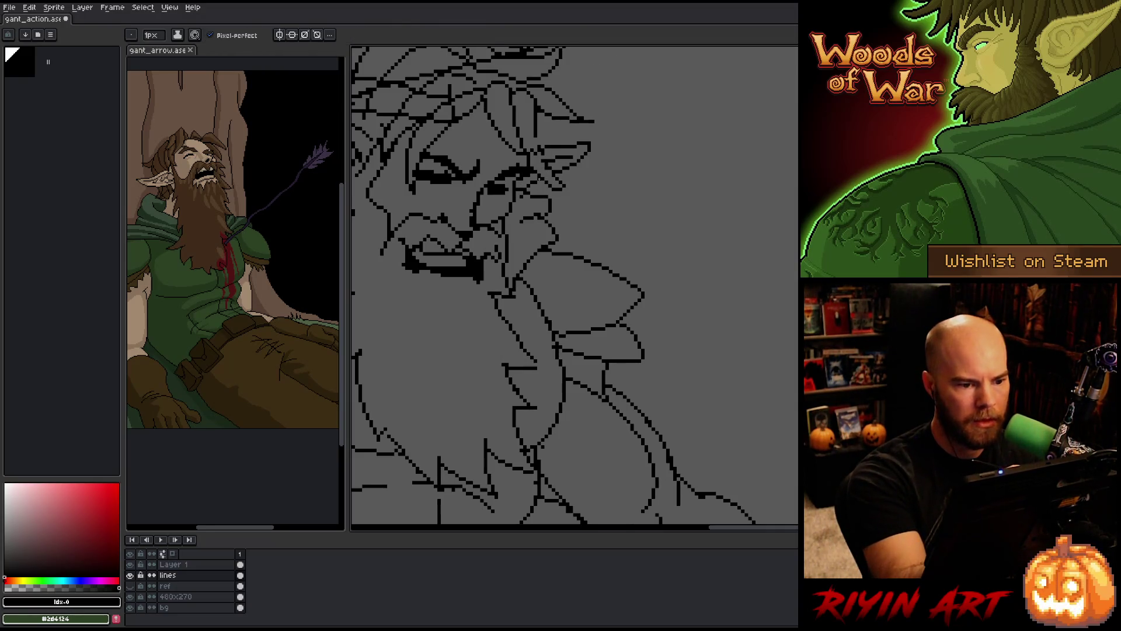
pyautogui.press('e')
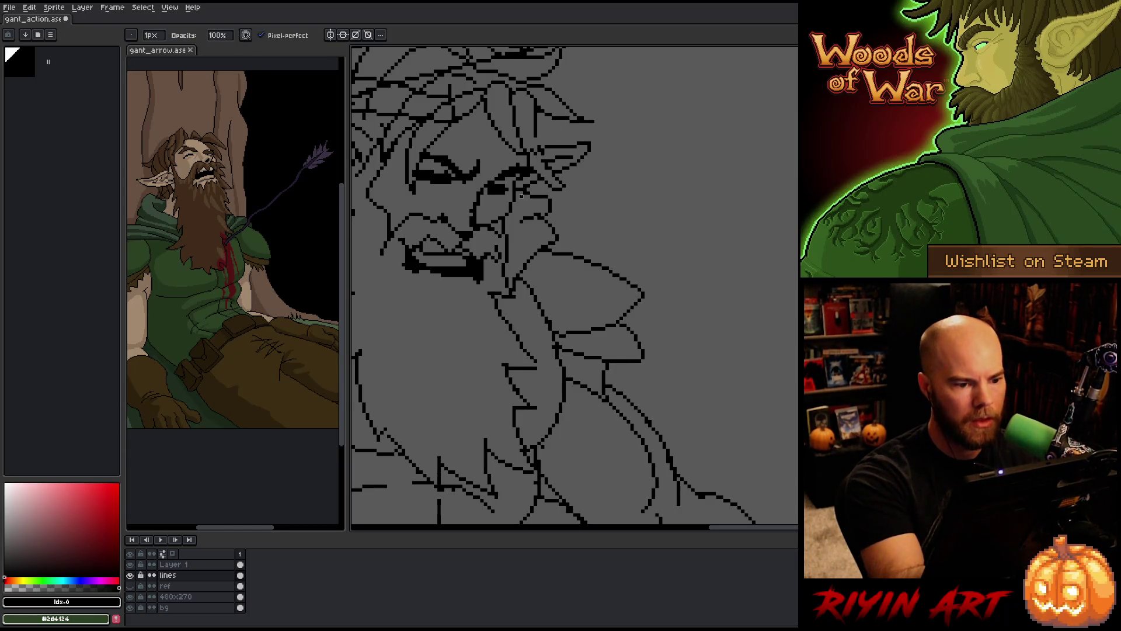
pyautogui.press('b')
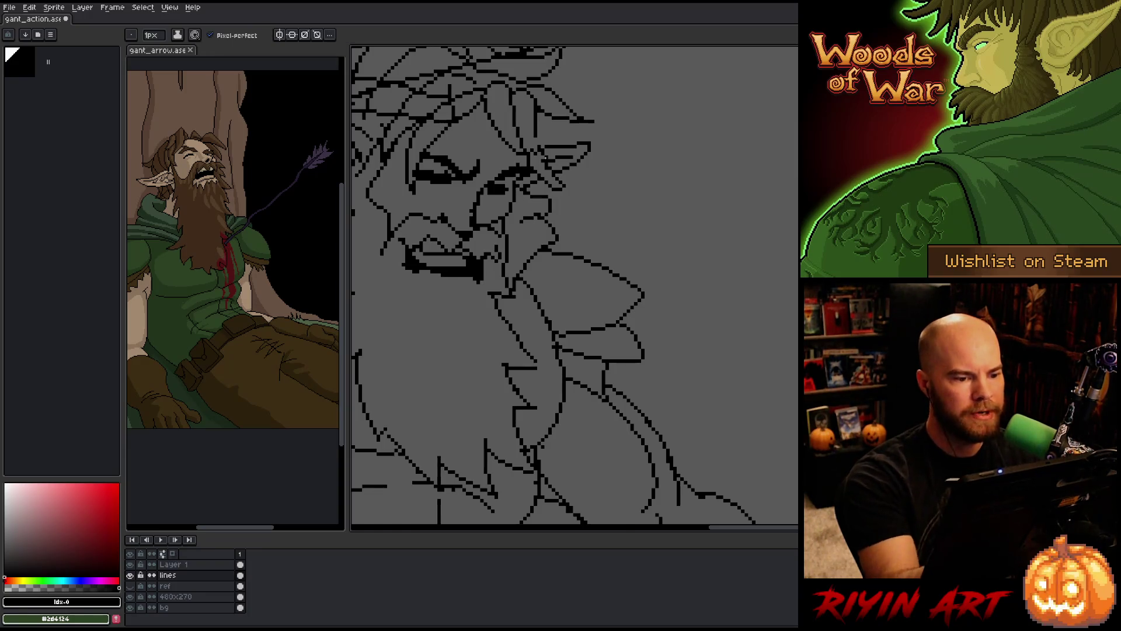
pyautogui.scroll(-3, 544, 157)
pyautogui.scroll(-1, 544, 157)
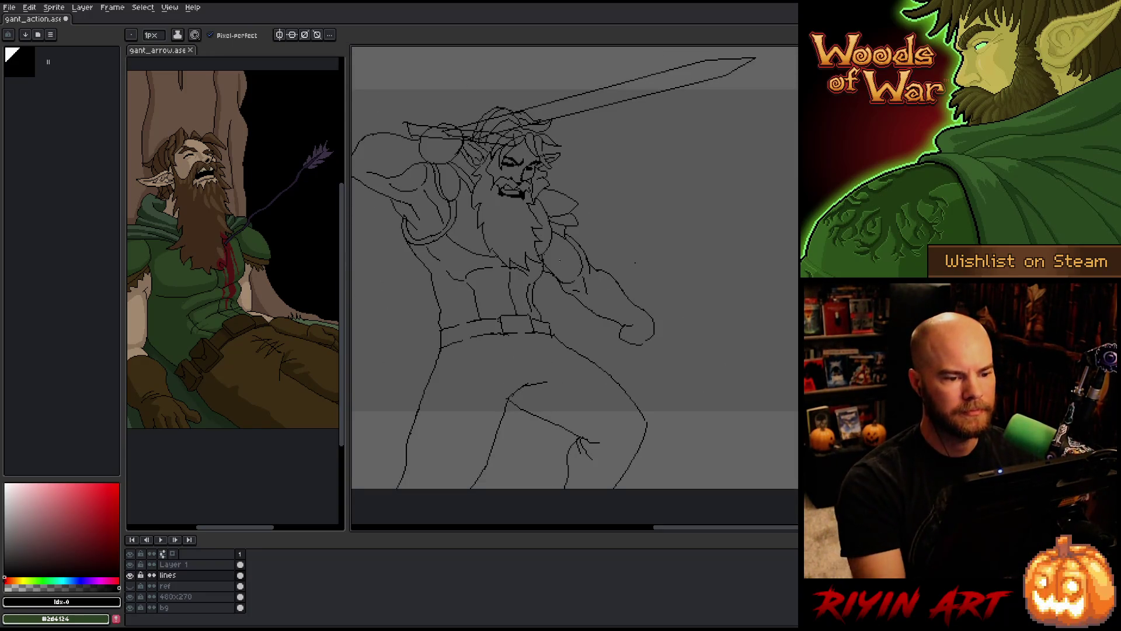
pyautogui.moveTo(635, 263); pyautogui.dragTo(671, 255)
pyautogui.press('e')
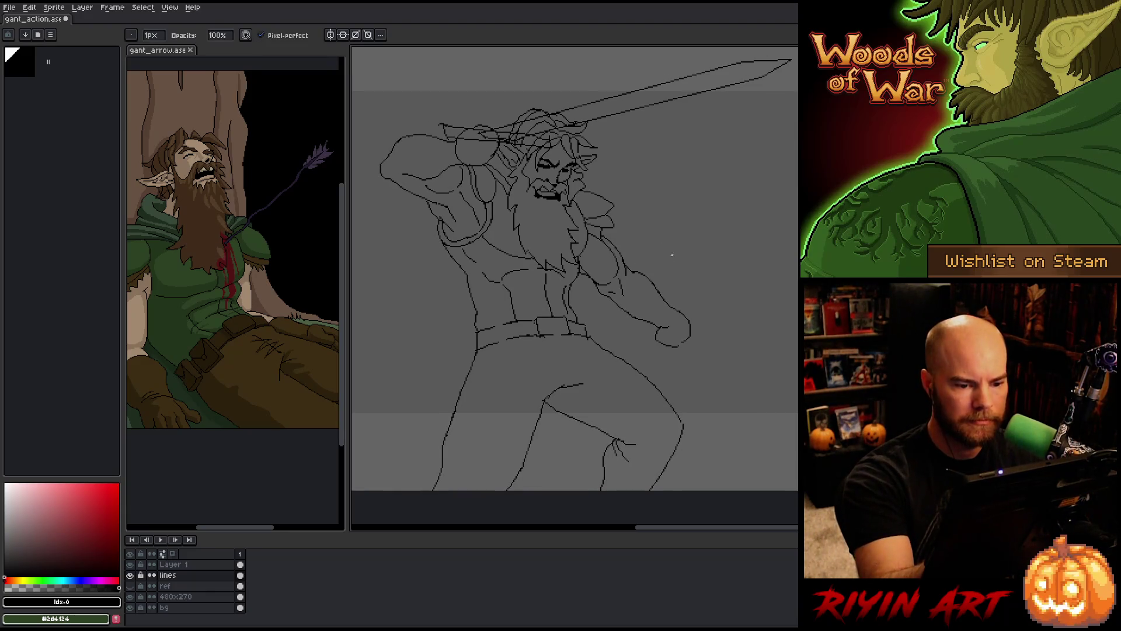
pyautogui.press('space')
pyautogui.moveTo(706, 315); pyautogui.dragTo(743, 361)
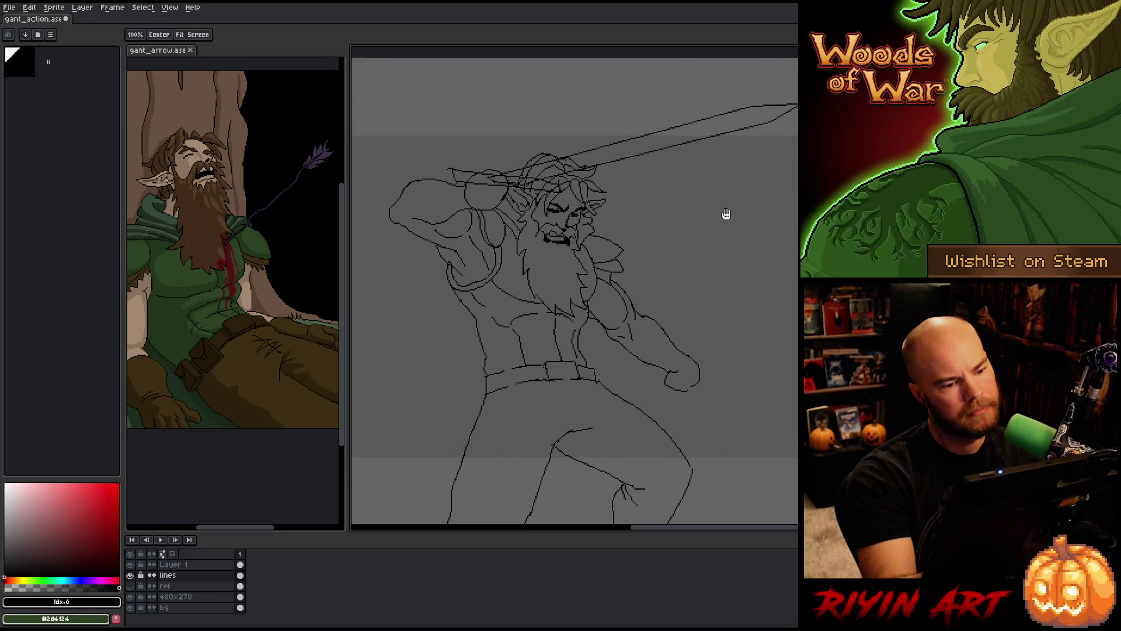
pyautogui.press('b')
pyautogui.scroll(3, 512, 200)
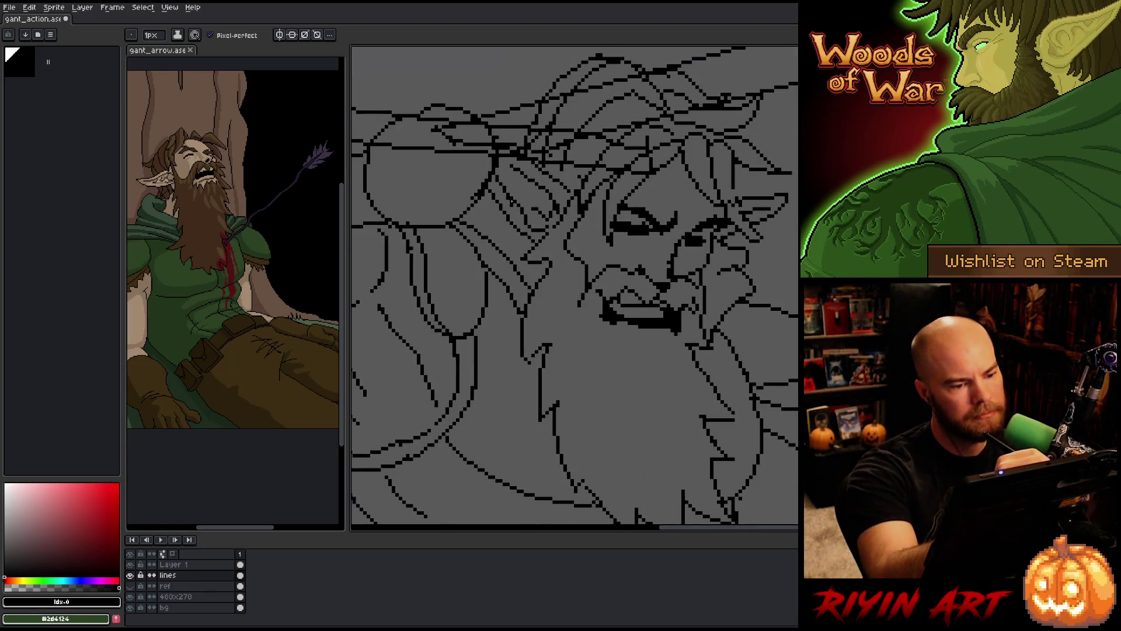
pyautogui.press('e')
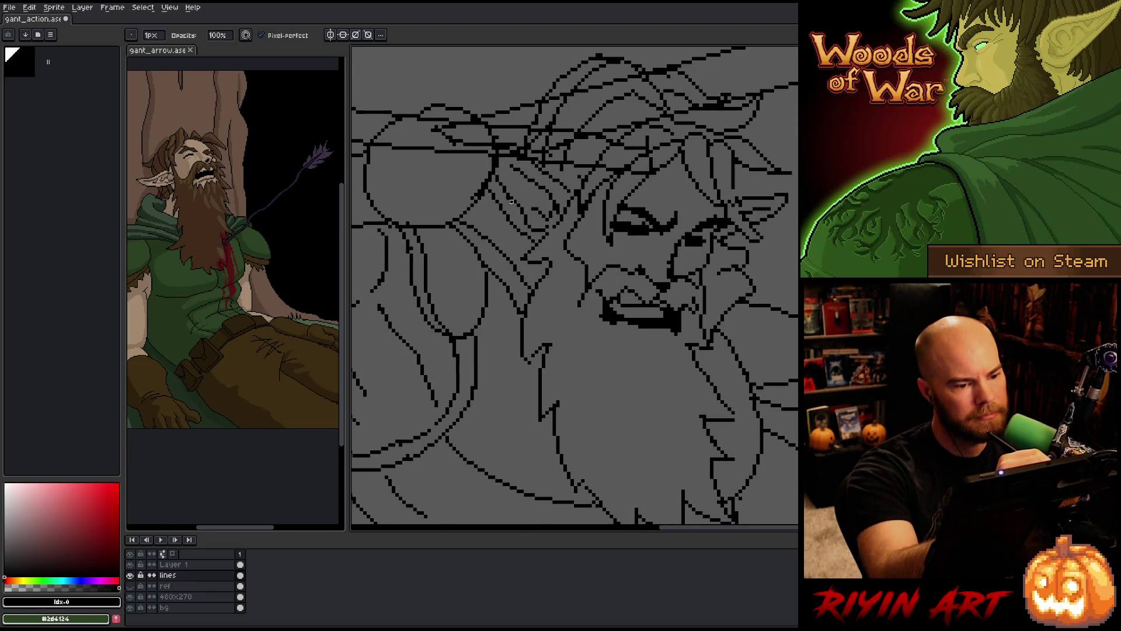
pyautogui.scroll(-3, 697, 405)
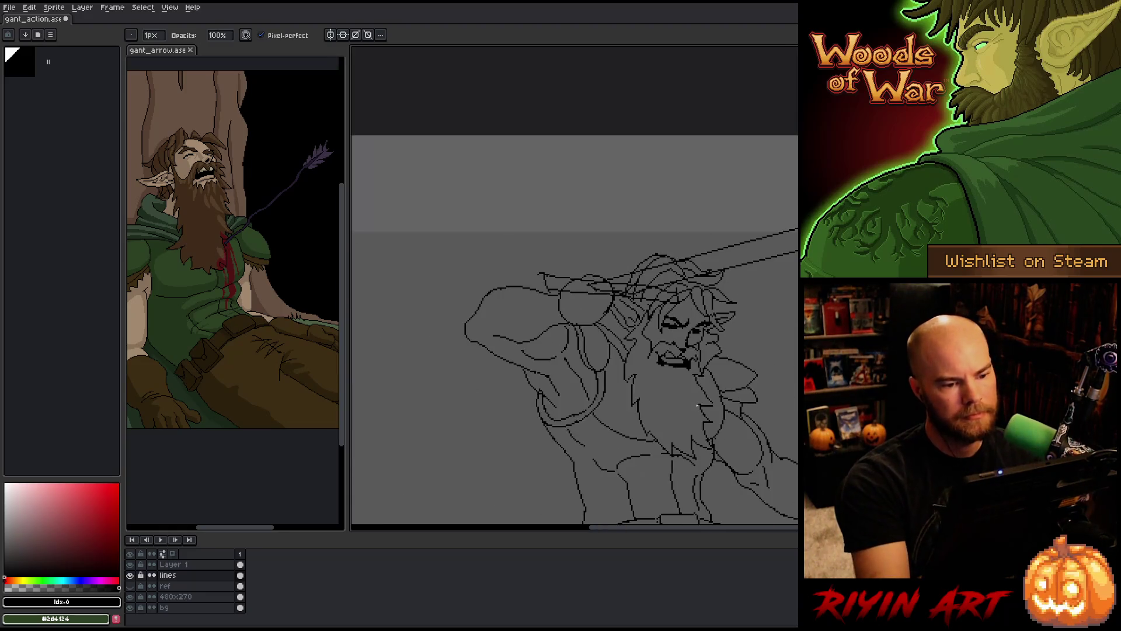
pyautogui.moveTo(690, 382); pyautogui.dragTo(619, 301)
pyautogui.scroll(-3, 631, 251)
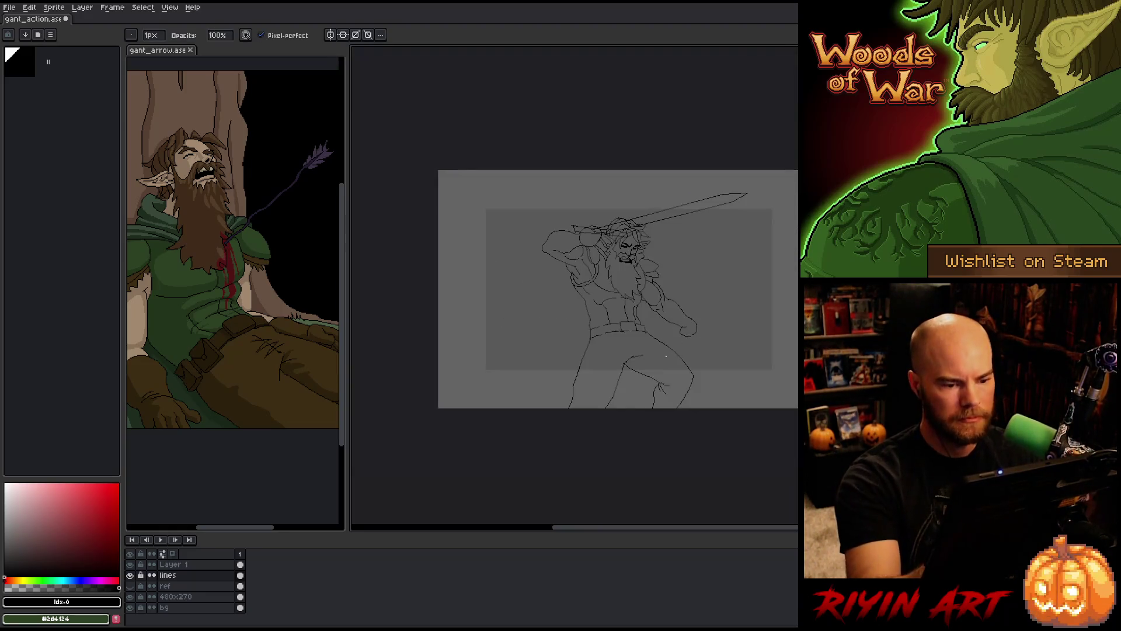
pyautogui.scroll(3, 551, 264)
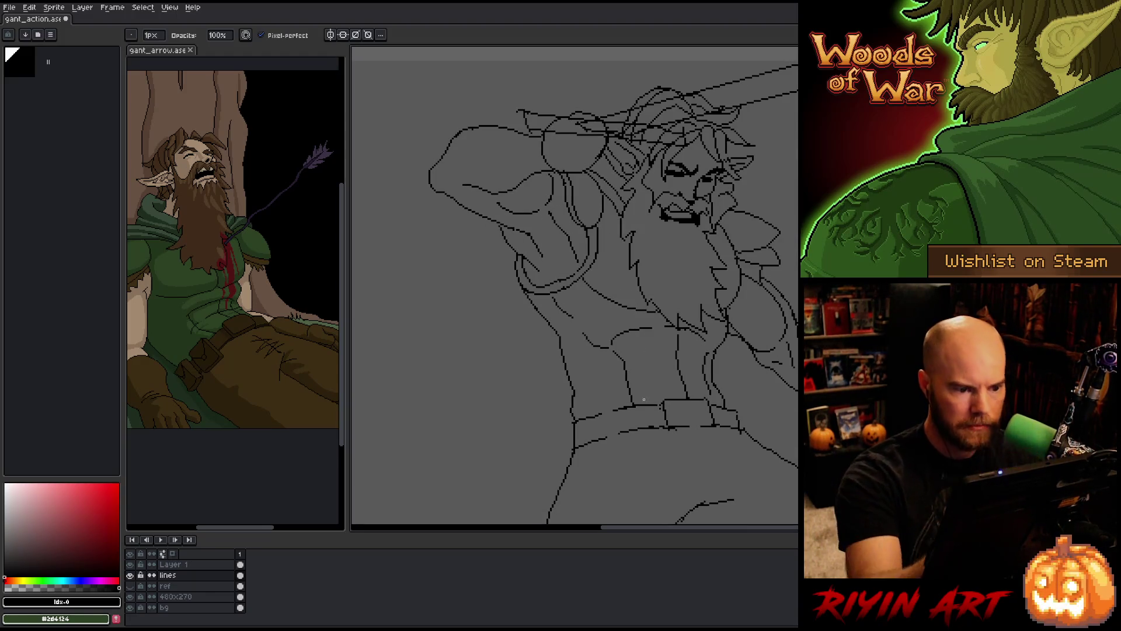
pyautogui.moveTo(659, 421); pyautogui.dragTo(620, 414)
pyautogui.scroll(-2, 745, 402)
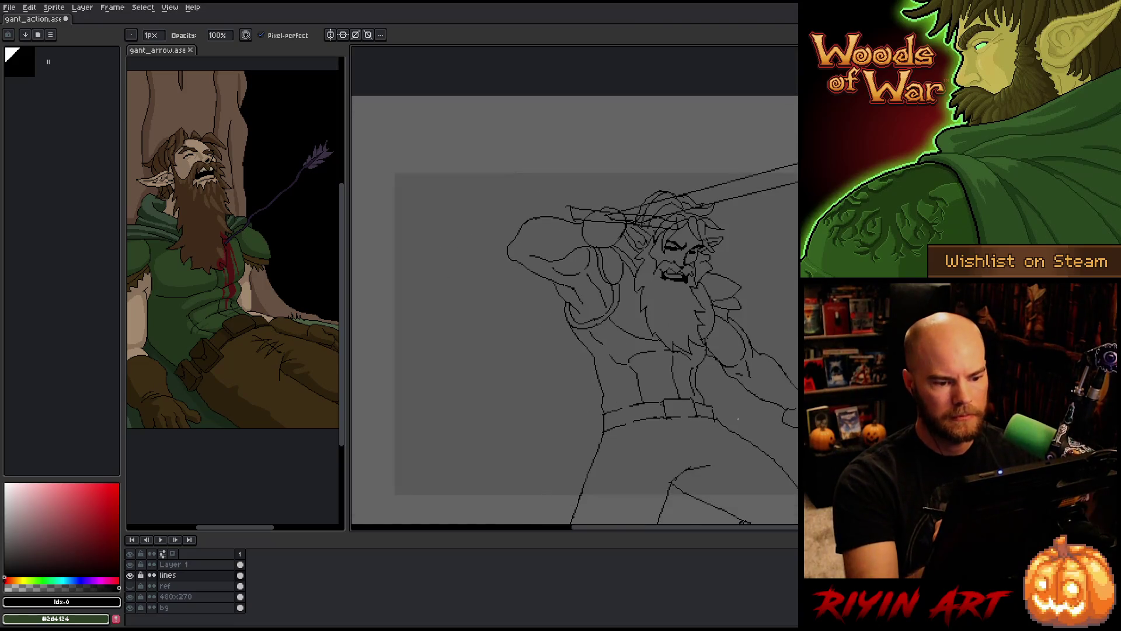
pyautogui.scroll(1, 723, 349)
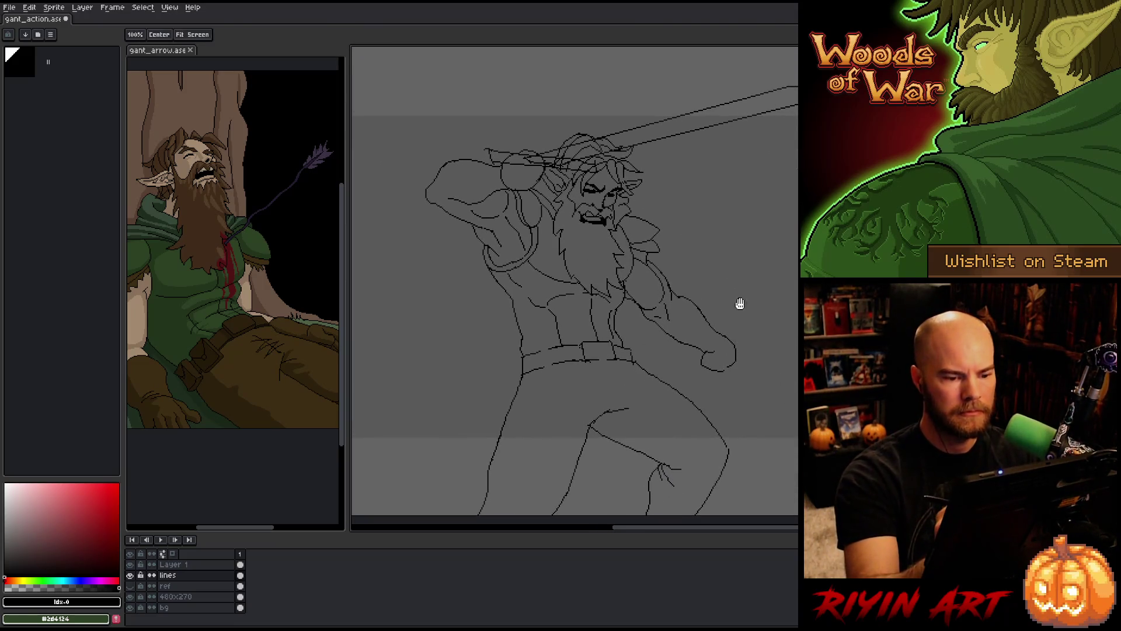
pyautogui.press('m')
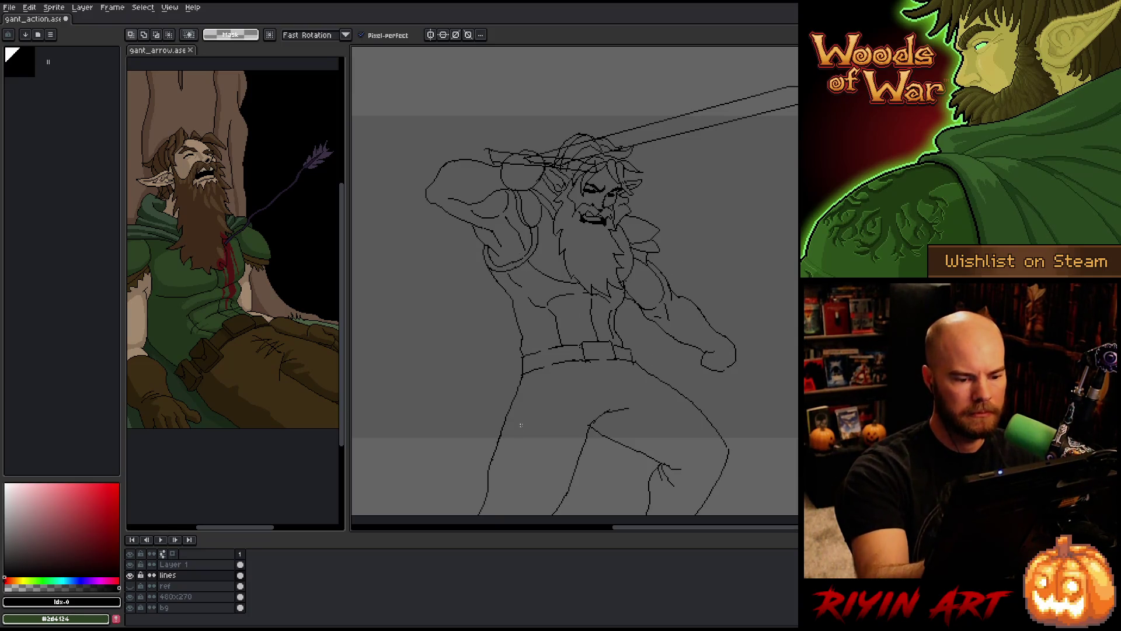
# Lasso the raised arm, back and hip outline, nudging it two pixels left and one down
pyautogui.moveTo(502, 411)
pyautogui.mouseDown()
pyautogui.moveTo(528, 388)
pyautogui.moveTo(536, 349)
pyautogui.moveTo(523, 312)
pyautogui.moveTo(568, 287)
pyautogui.moveTo(547, 241)
pyautogui.moveTo(533, 258)
pyautogui.mouseUp()
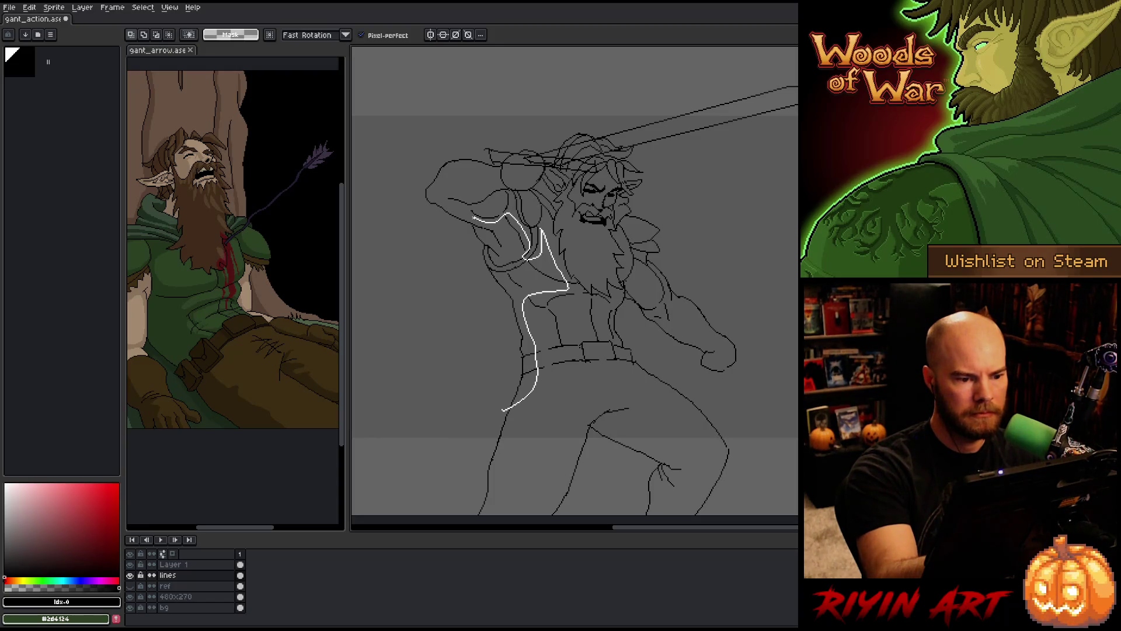
pyautogui.moveTo(466, 213)
pyautogui.mouseDown()
pyautogui.moveTo(497, 199)
pyautogui.moveTo(455, 160)
pyautogui.moveTo(395, 324)
pyautogui.moveTo(466, 430)
pyautogui.mouseUp()
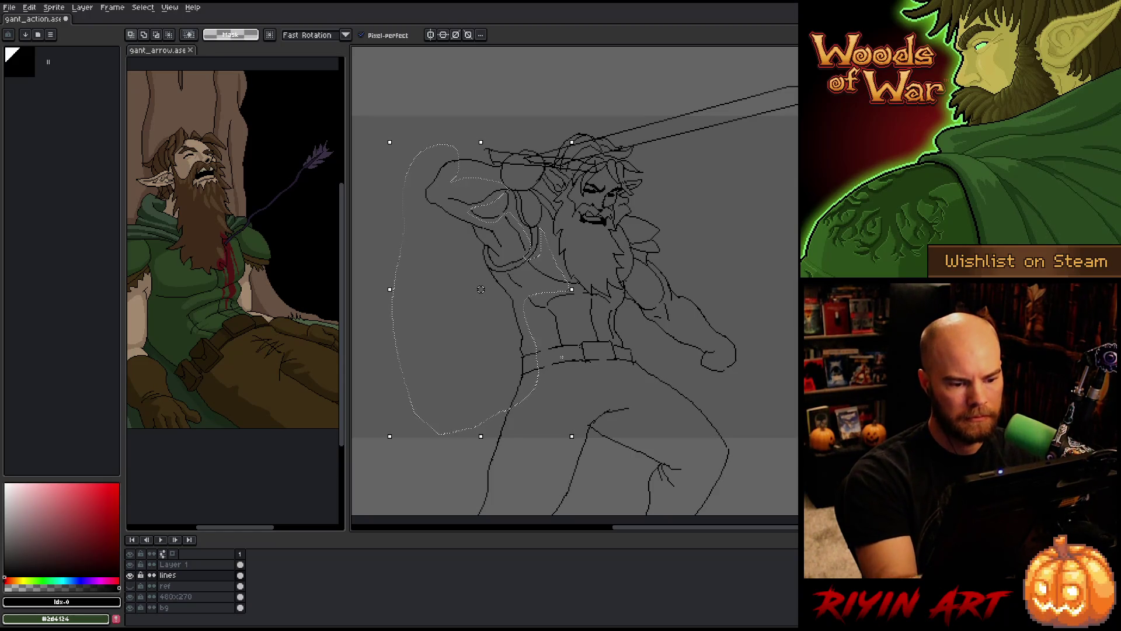
pyautogui.moveTo(502, 378)
pyautogui.mouseDown()
pyautogui.moveTo(517, 412)
pyautogui.moveTo(496, 465)
pyautogui.mouseUp()
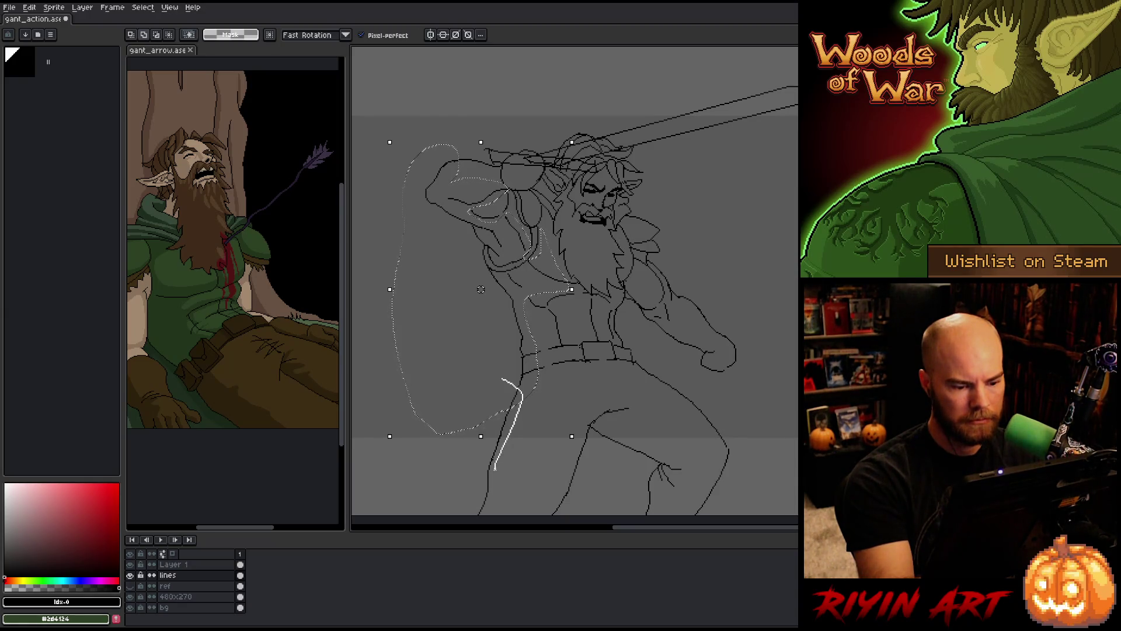
pyautogui.moveTo(496, 466)
pyautogui.mouseDown()
pyautogui.moveTo(488, 512)
pyautogui.moveTo(488, 385)
pyautogui.moveTo(456, 368)
pyautogui.mouseUp()
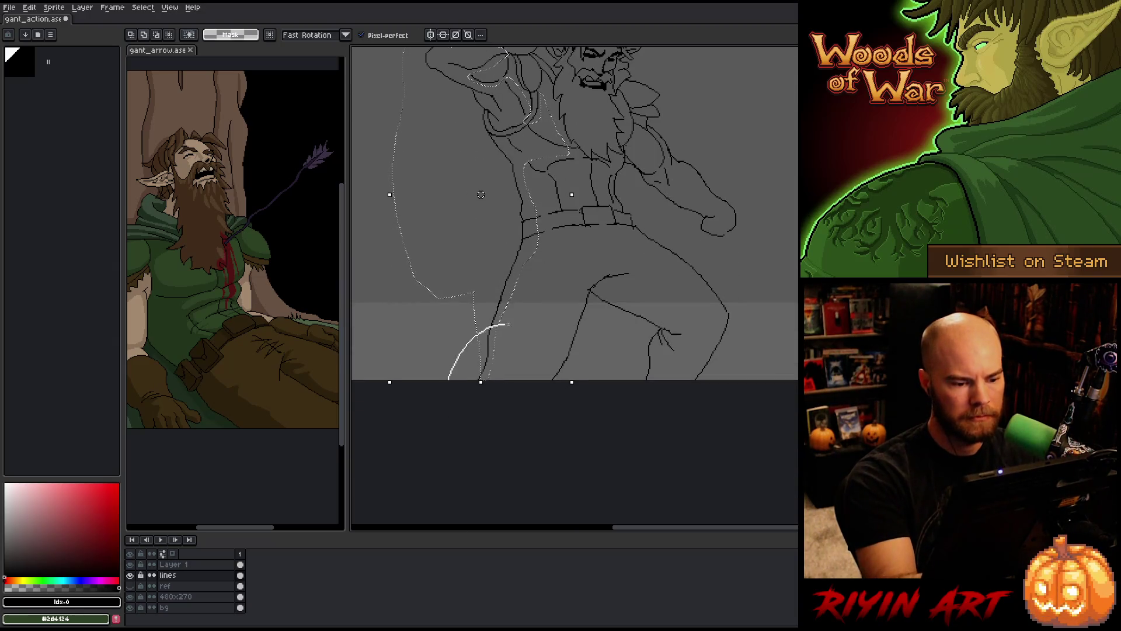
pyautogui.moveTo(552, 383); pyautogui.dragTo(581, 494)
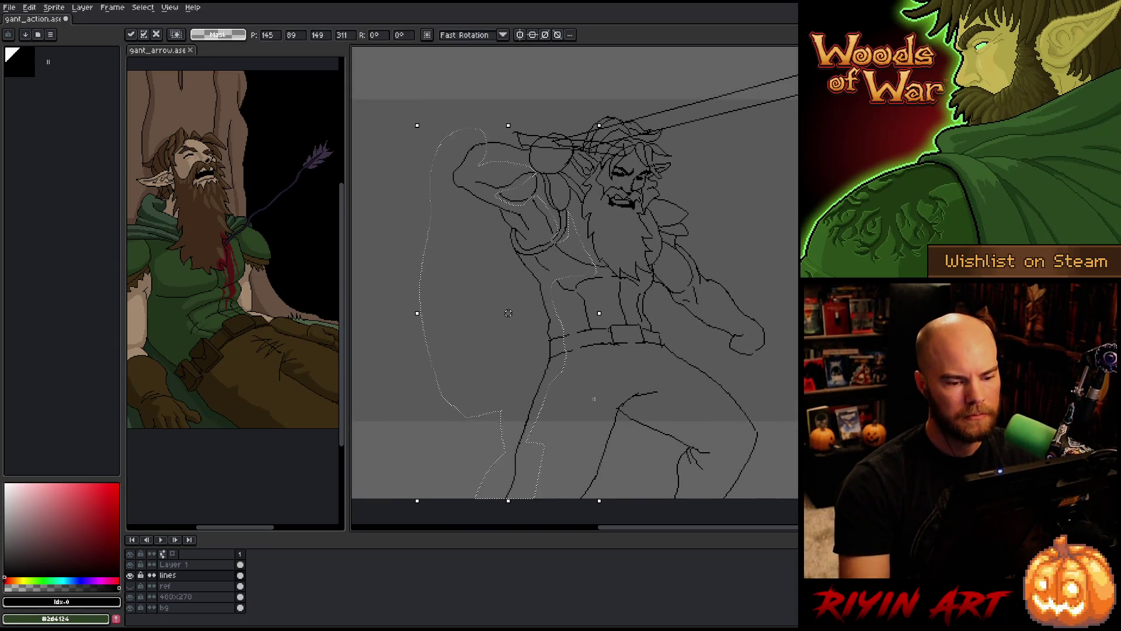
pyautogui.press('Left')
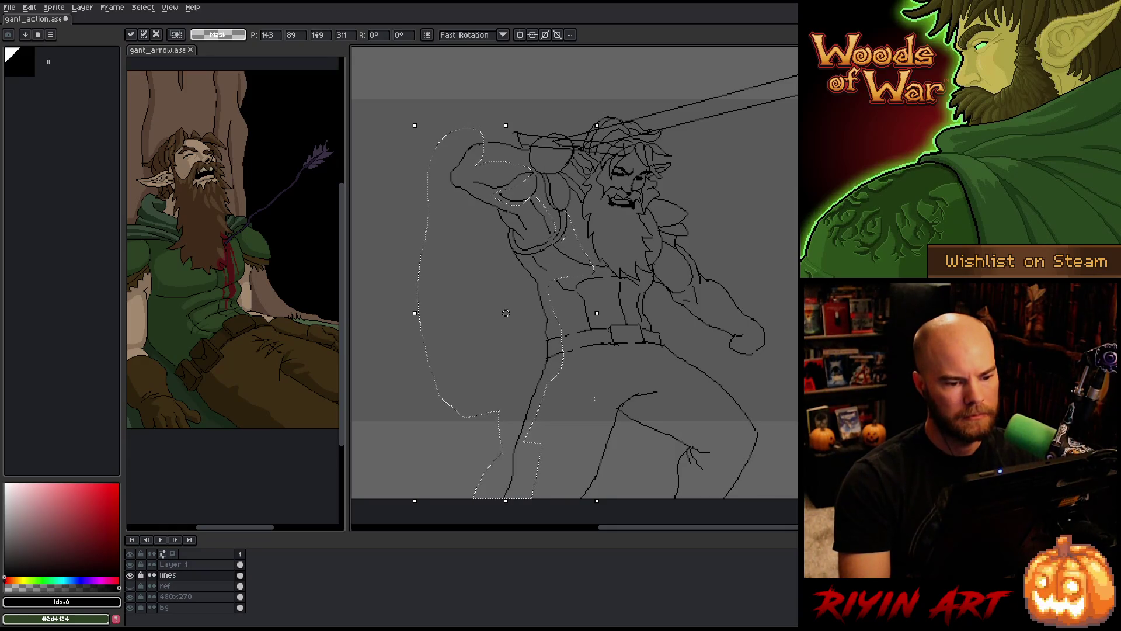
pyautogui.press('Left')
pyautogui.press('Down')
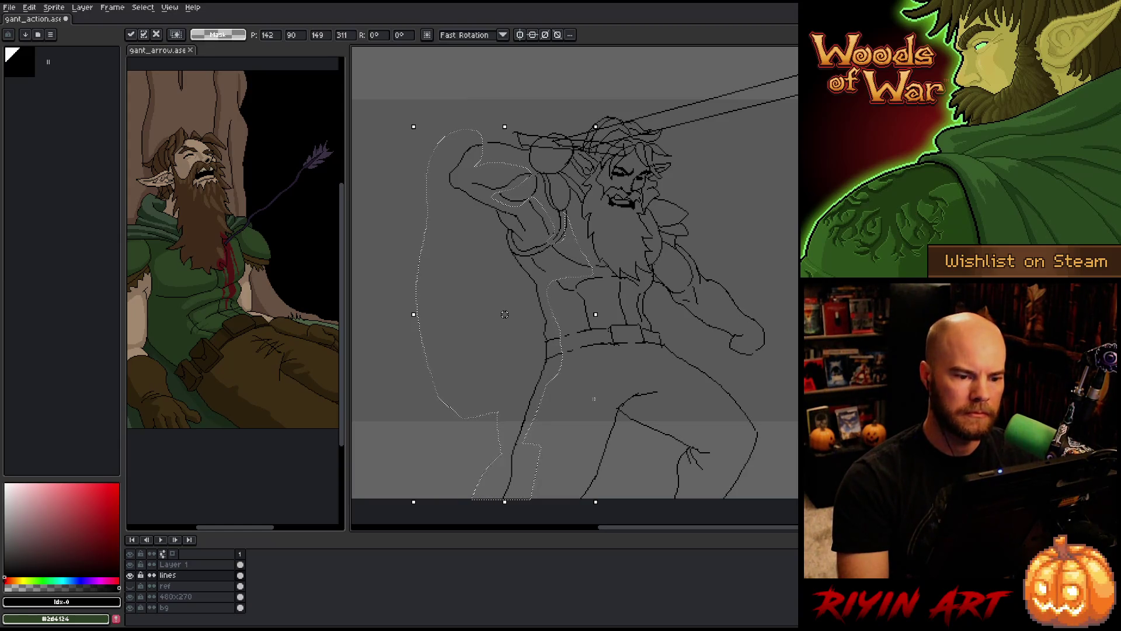
pyautogui.hotkey('ctrl', 'd')
pyautogui.moveTo(598, 383)
pyautogui.mouseDown()
pyautogui.moveTo(603, 371)
pyautogui.moveTo(622, 392)
pyautogui.mouseUp()
pyautogui.moveTo(664, 358); pyautogui.dragTo(676, 368)
pyautogui.press('b')
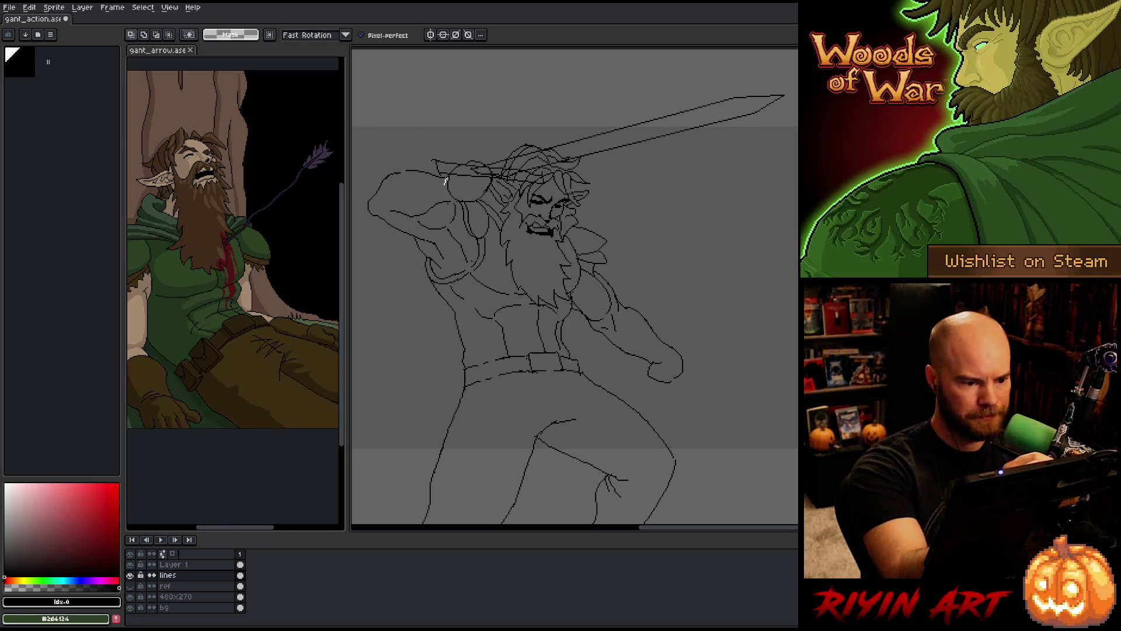
# Lasso the raised fist at the upper left and raise it about 11 pixels
pyautogui.press('q')
pyautogui.moveTo(435, 166)
pyautogui.mouseDown()
pyautogui.moveTo(378, 175)
pyautogui.moveTo(366, 202)
pyautogui.moveTo(433, 197)
pyautogui.mouseUp()
pyautogui.press('Up')
pyautogui.press('Up')
pyautogui.press('Up')
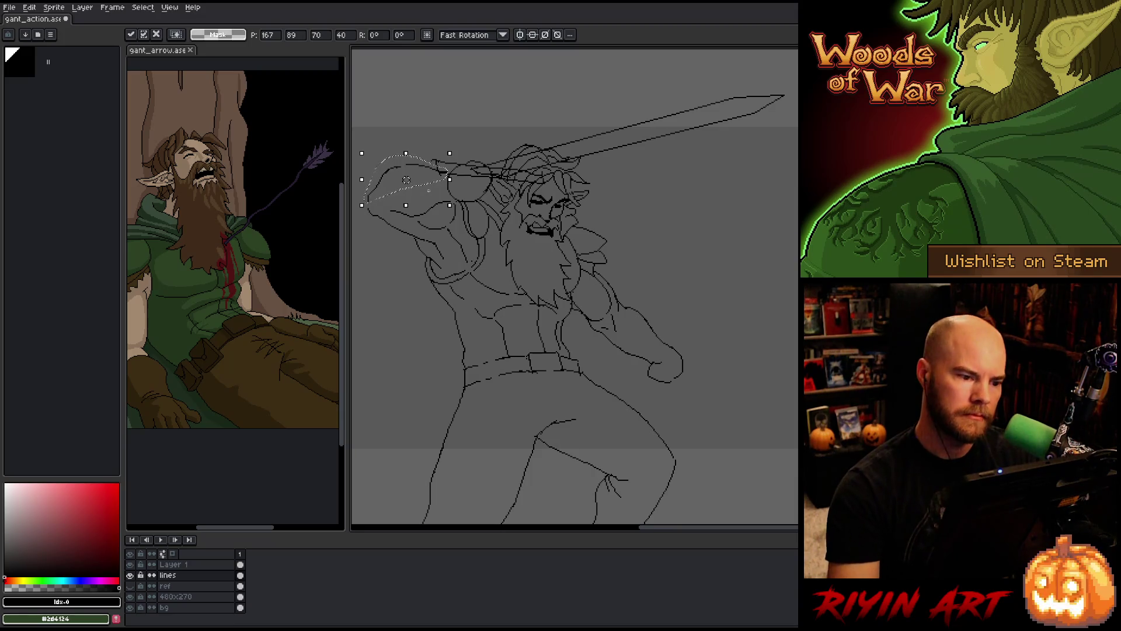
pyautogui.press('Up')
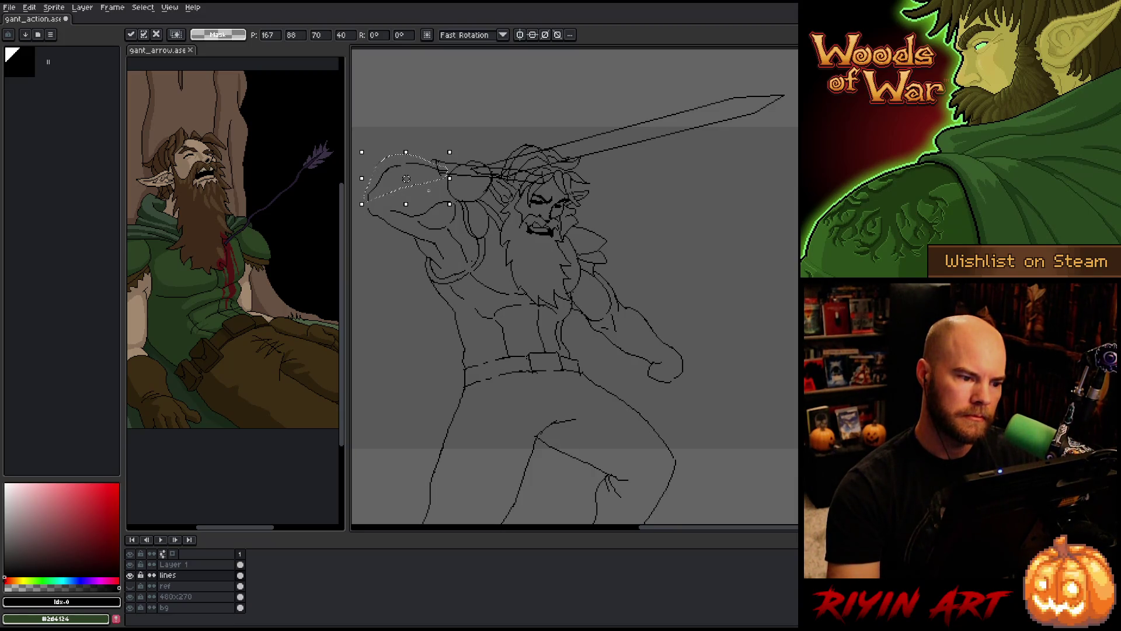
pyautogui.hotkey('ctrl', 'd')
pyautogui.moveTo(504, 325); pyautogui.dragTo(519, 318)
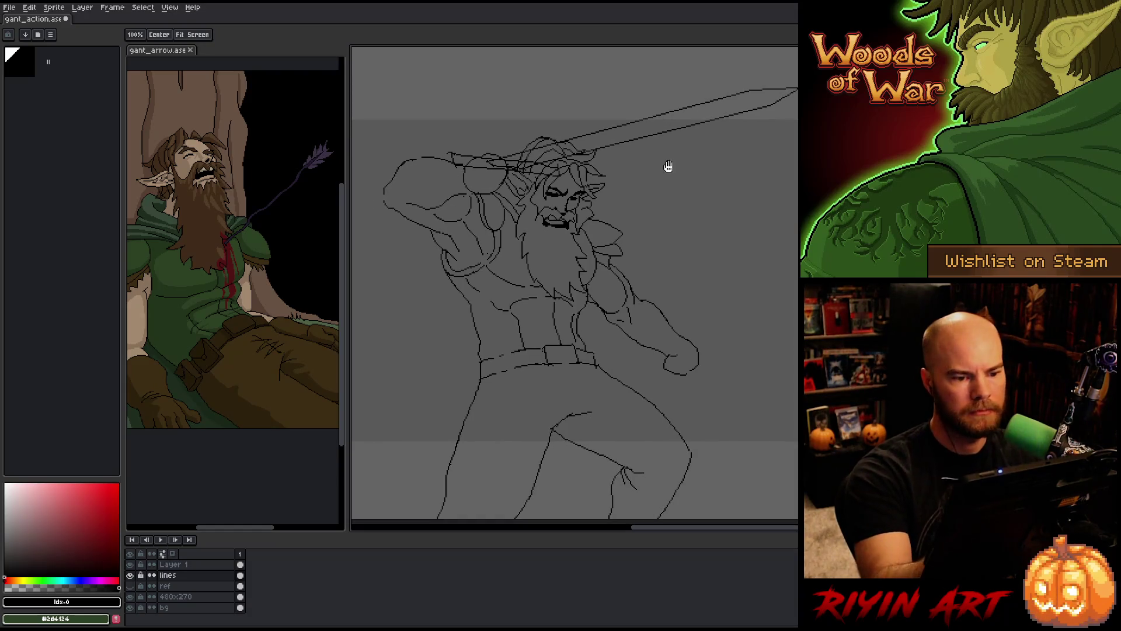
pyautogui.press('m')
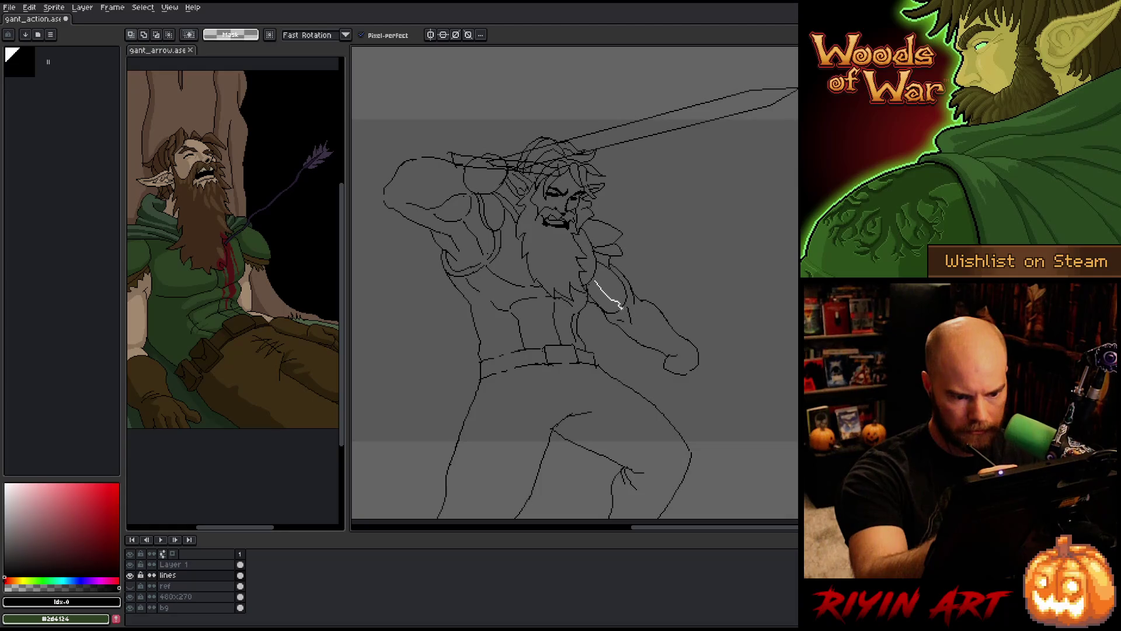
# Lasso the lowered forearm, shift it one pixel right, and adjust the upper forearm part
pyautogui.moveTo(636, 311)
pyautogui.mouseDown()
pyautogui.moveTo(687, 355)
pyautogui.moveTo(594, 316)
pyautogui.moveTo(591, 285)
pyautogui.mouseUp()
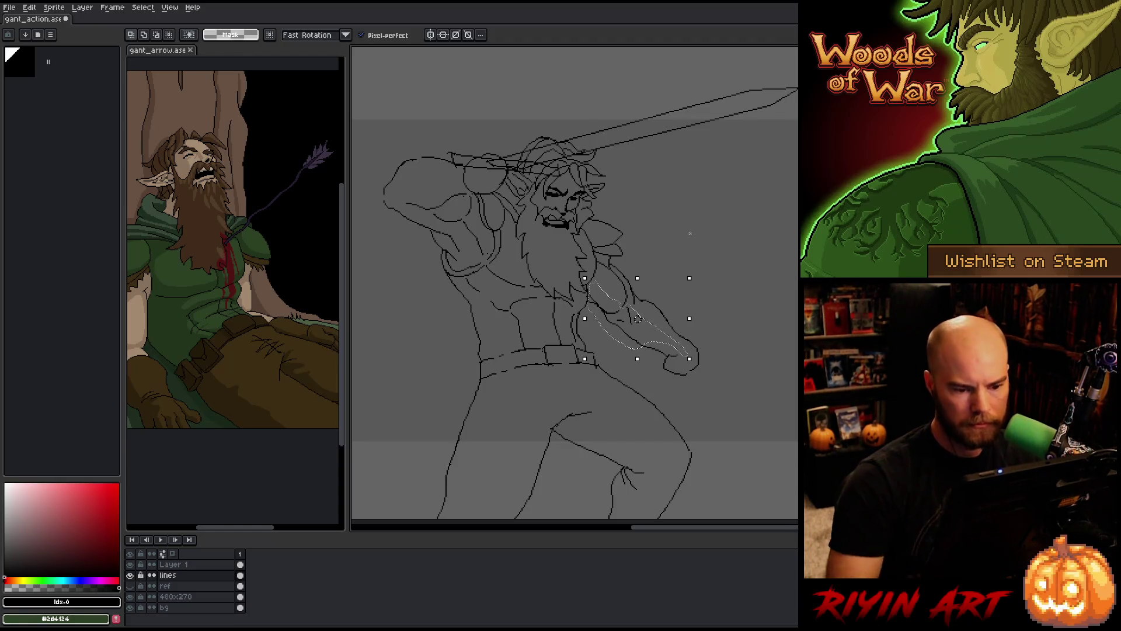
pyautogui.click(637, 320)
pyautogui.moveTo(636, 320); pyautogui.dragTo(638, 320)
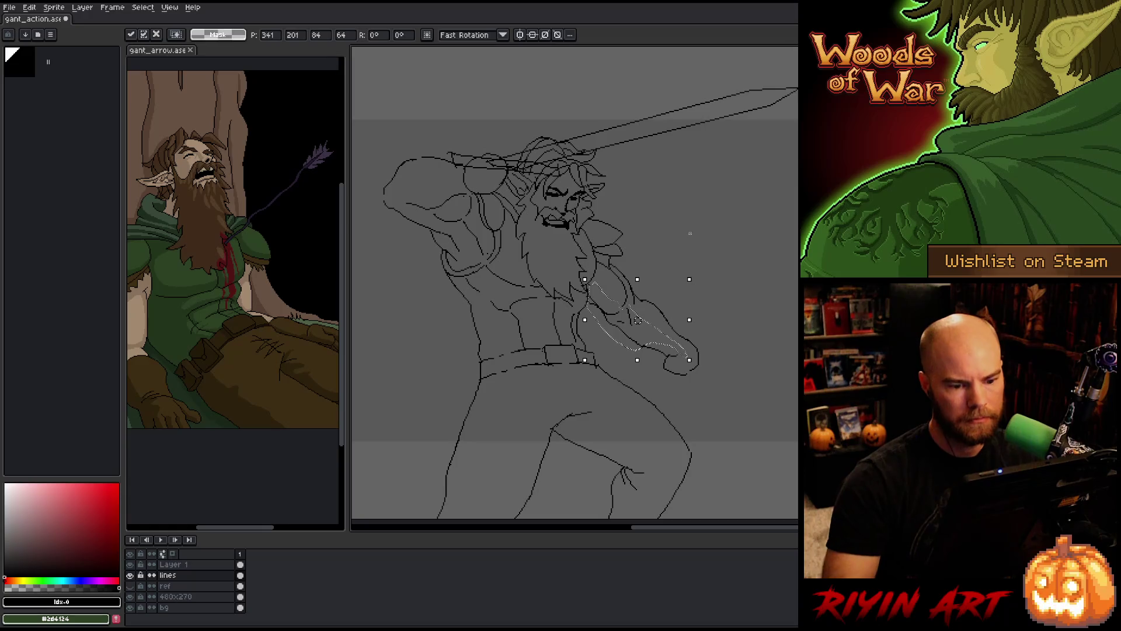
pyautogui.moveTo(590, 283)
pyautogui.mouseDown()
pyautogui.moveTo(648, 324)
pyautogui.moveTo(631, 348)
pyautogui.moveTo(587, 309)
pyautogui.moveTo(618, 317)
pyautogui.mouseUp()
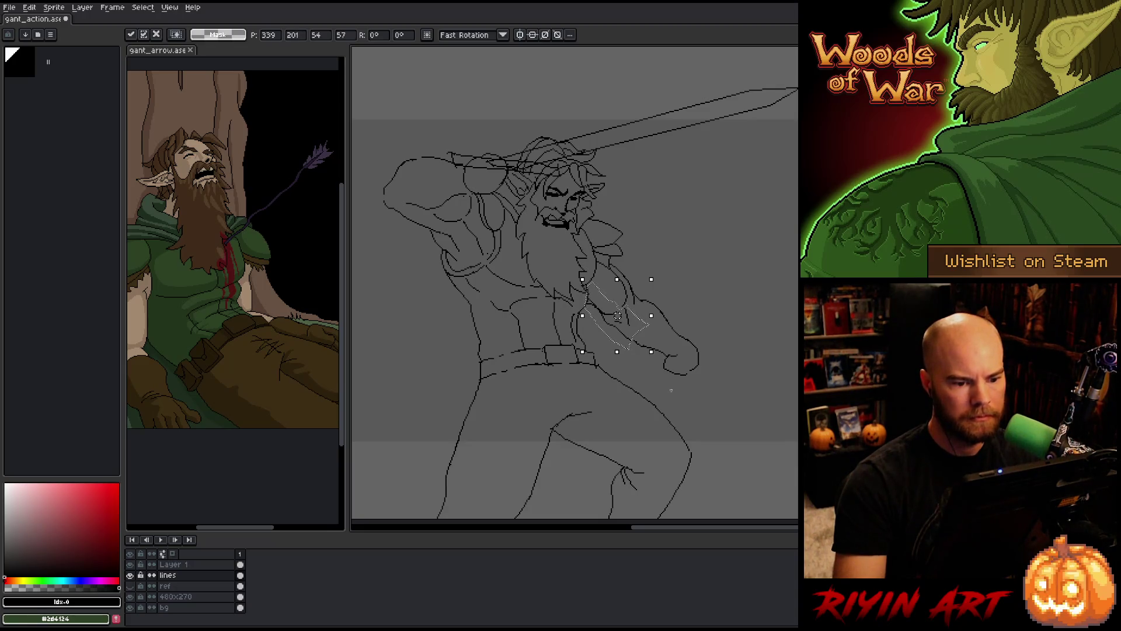
pyautogui.hotkey('ctrl', 'd')
pyautogui.press('b')
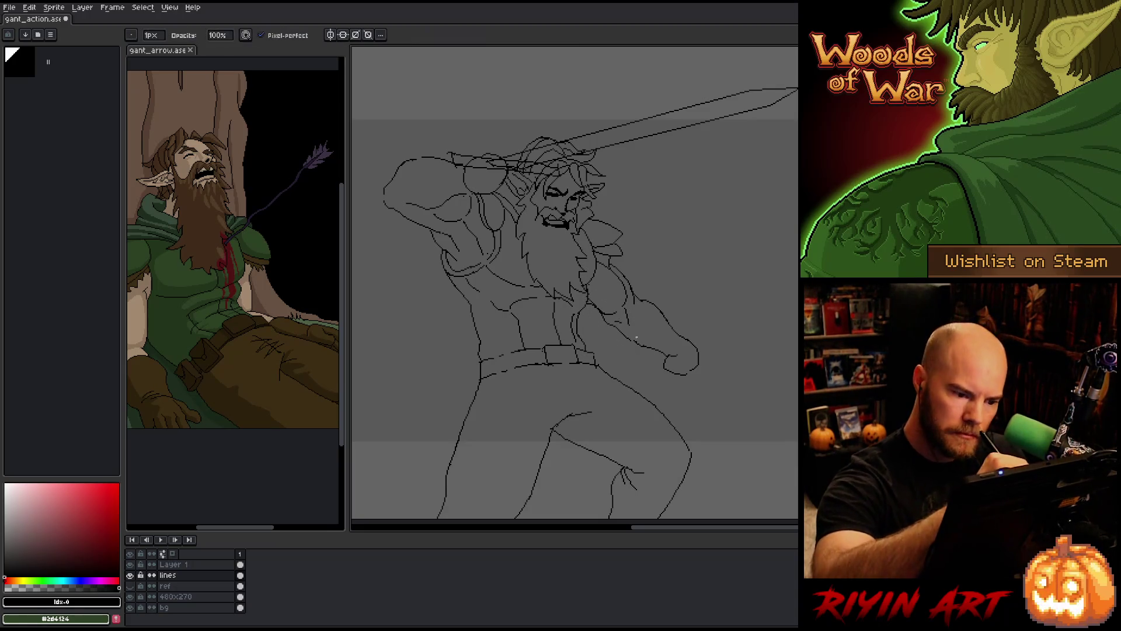
pyautogui.press('e')
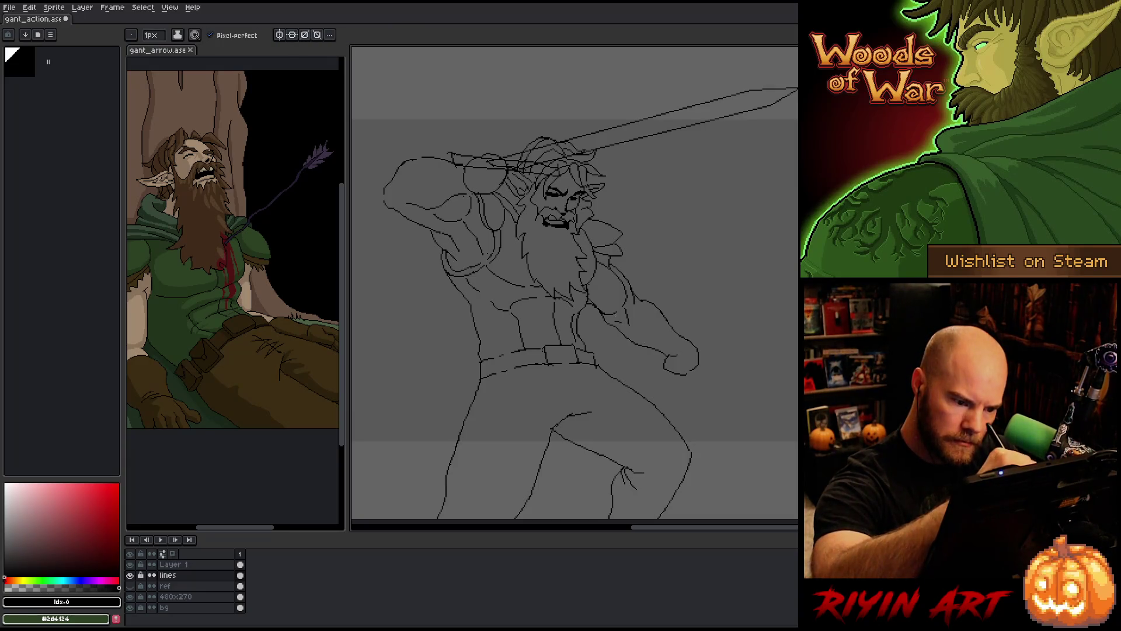
pyautogui.scroll(-1, 754, 374)
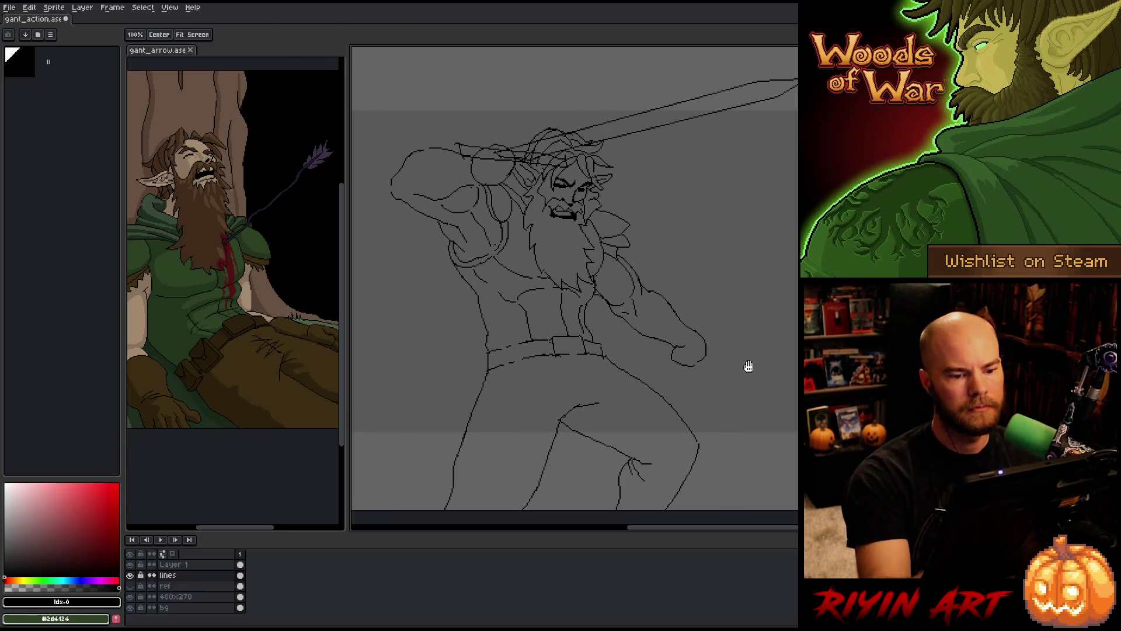
pyautogui.scroll(-1, 747, 362)
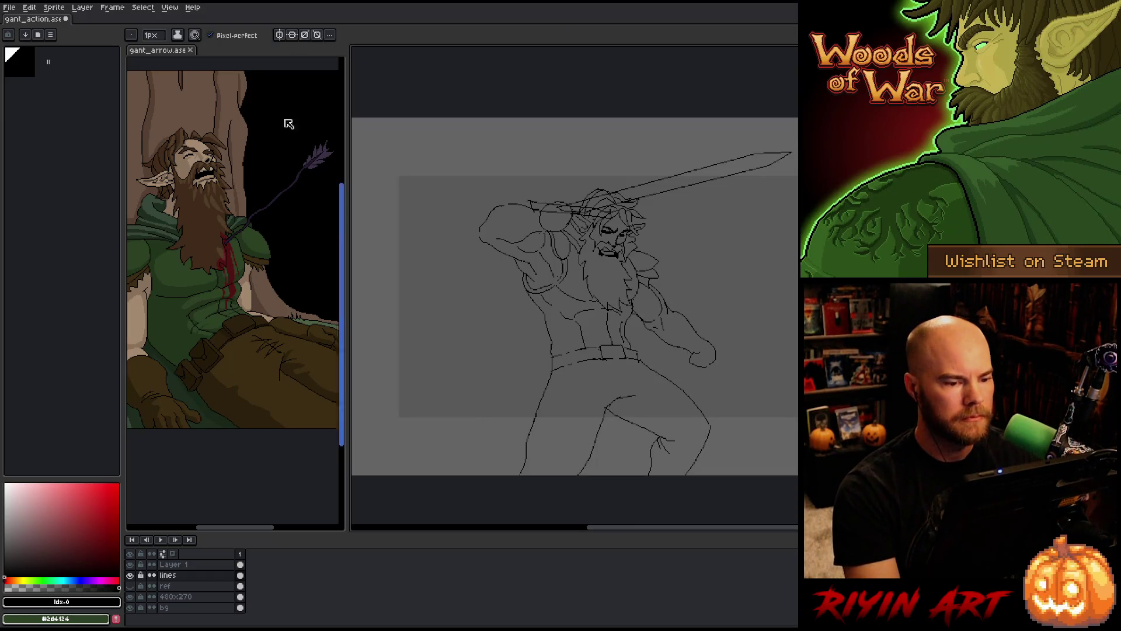
# Apply Sprite > Rotate Canvas > Flip Canvas Horizontal and recentre the mirrored figure
pyautogui.click(58, 8)
pyautogui.moveTo(116, 76)
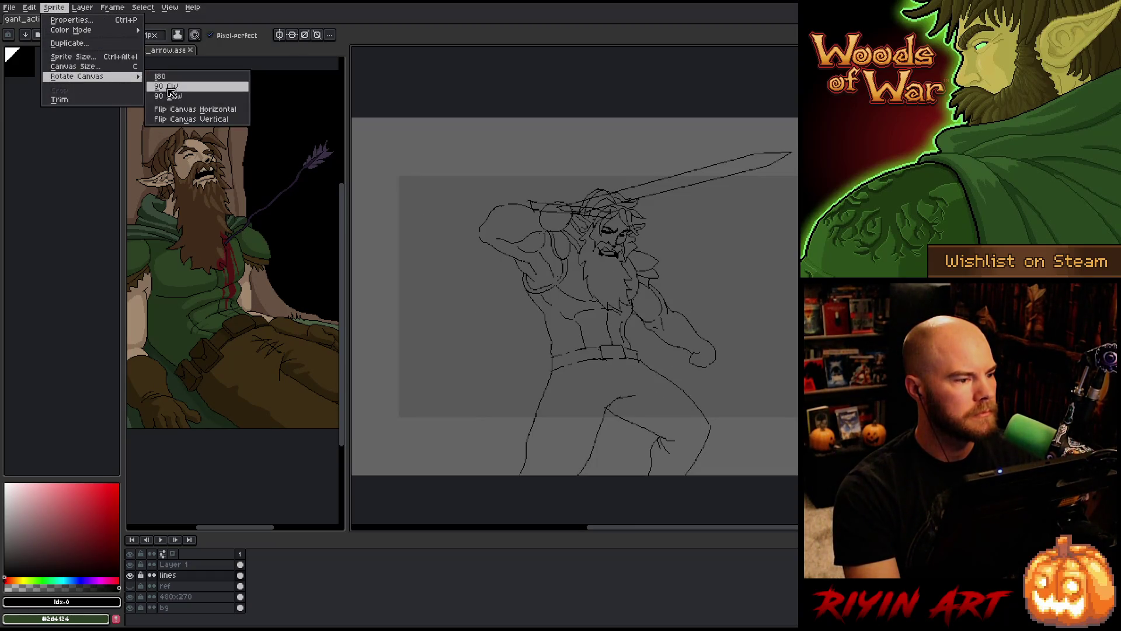
pyautogui.click(173, 107)
pyautogui.moveTo(561, 247); pyautogui.dragTo(473, 227)
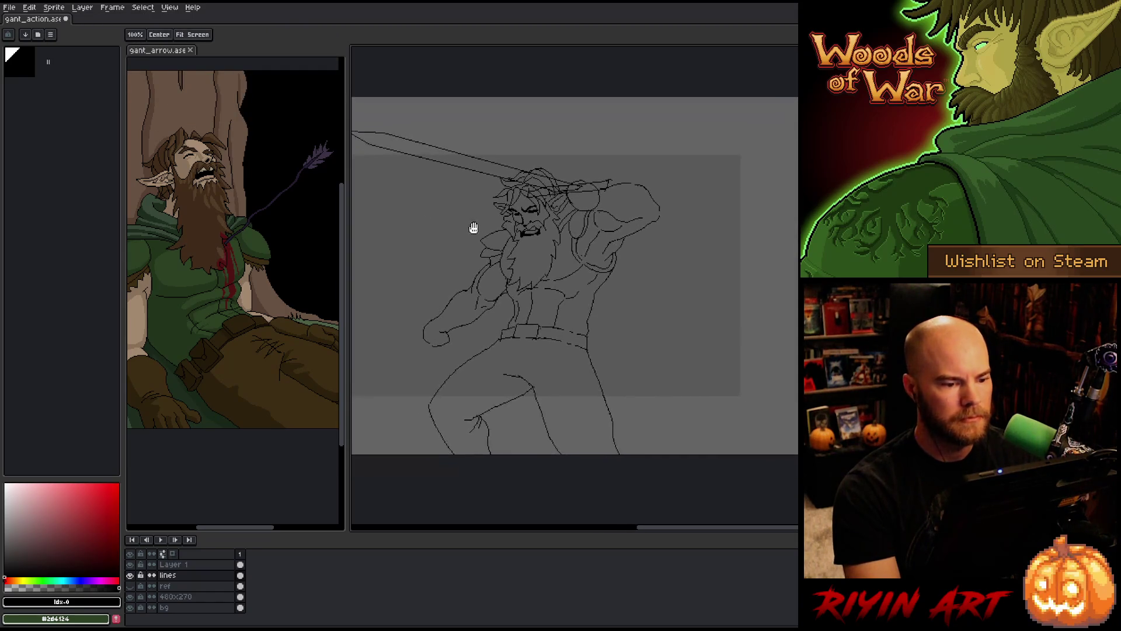
pyautogui.moveTo(509, 346); pyautogui.dragTo(514, 355)
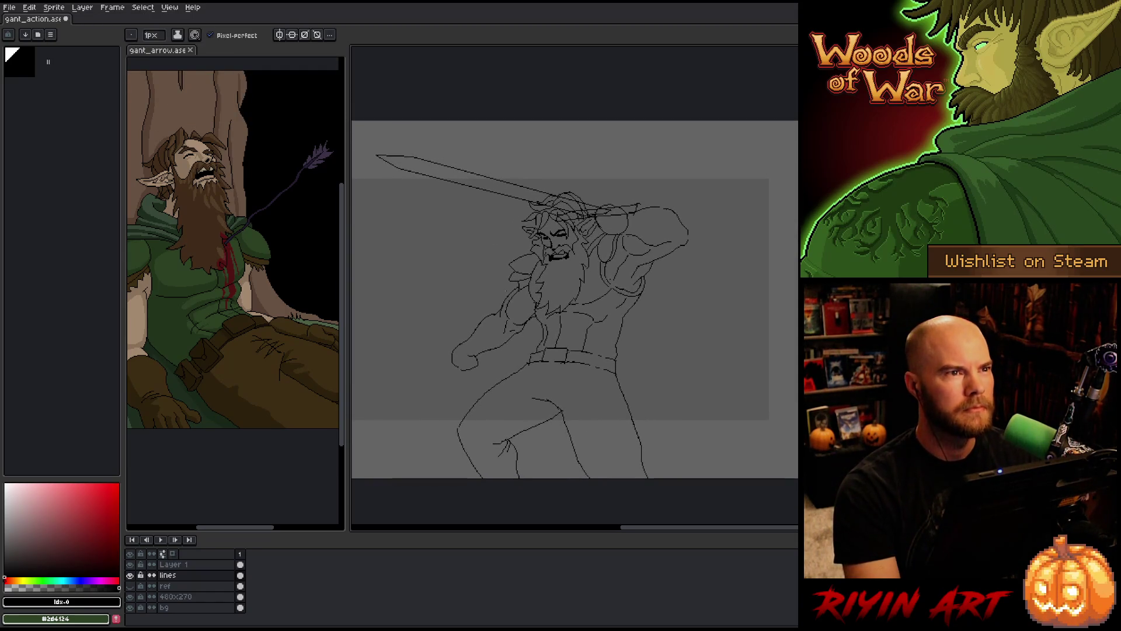
pyautogui.scroll(1, 514, 354)
pyautogui.scroll(-1, 514, 353)
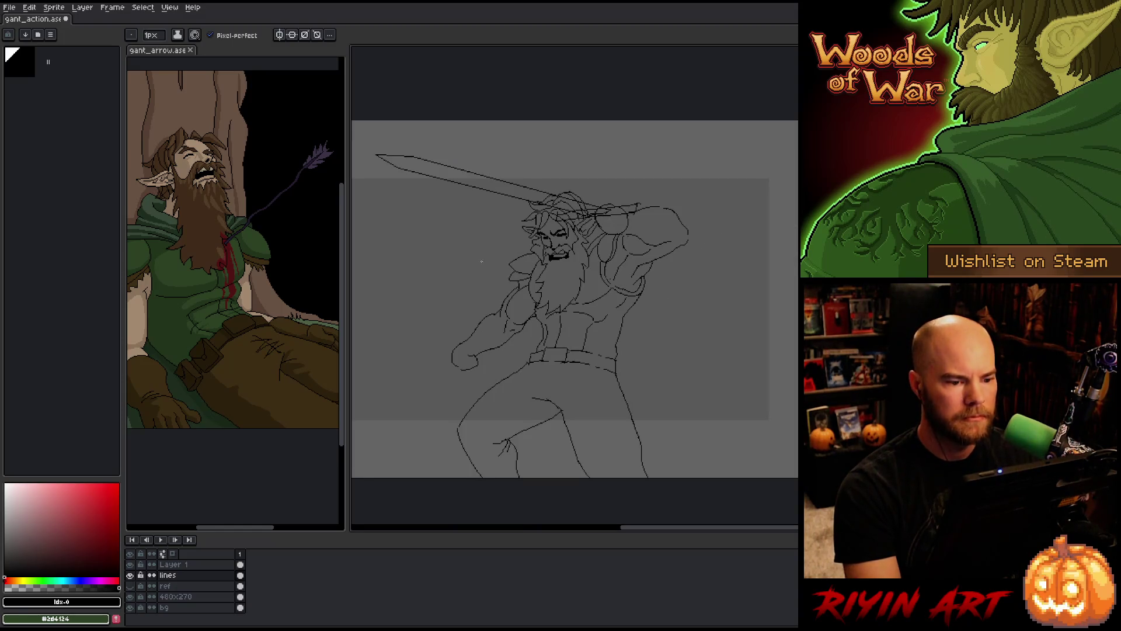
pyautogui.moveTo(471, 253); pyautogui.dragTo(529, 275)
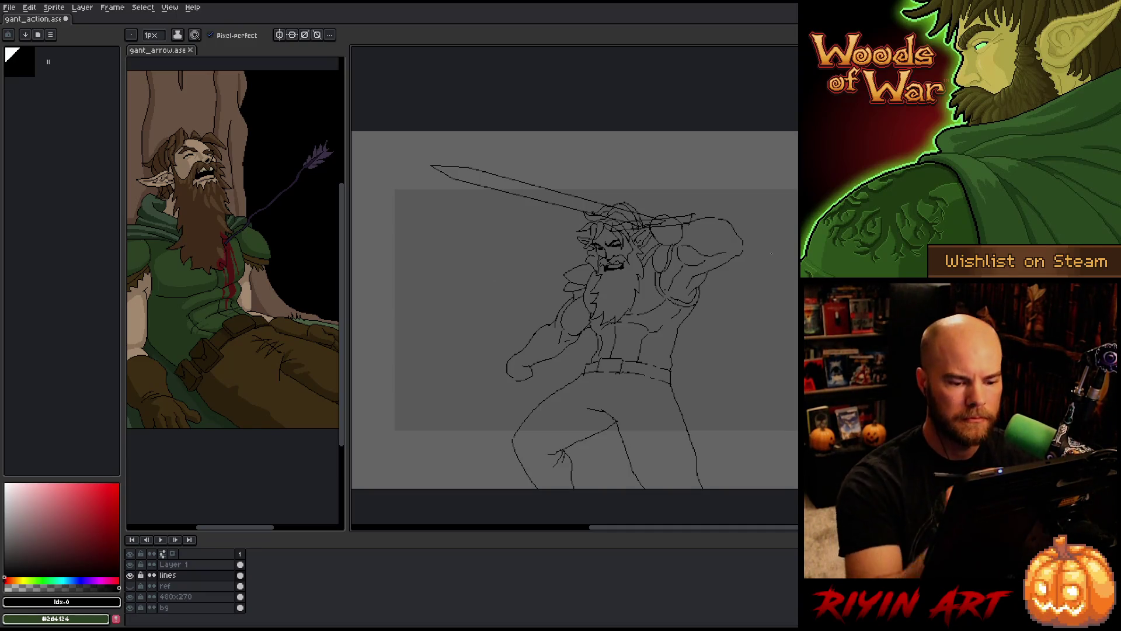
# Redo the short stroke beside the belt with pencil and eraser, then reposition it by selection
pyautogui.moveTo(722, 410); pyautogui.dragTo(654, 390)
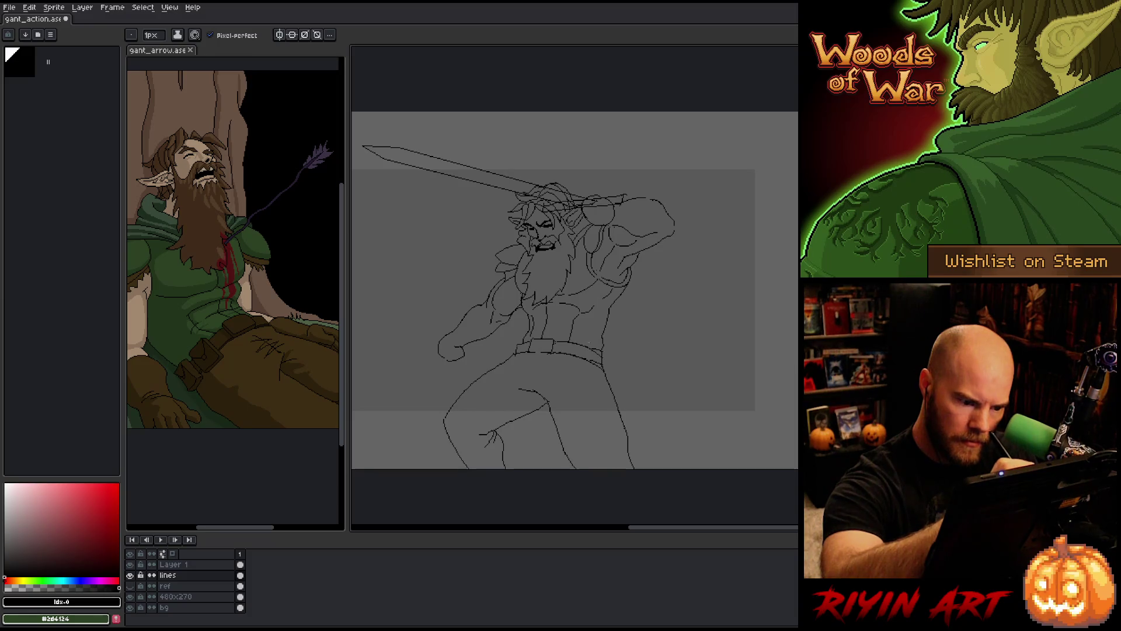
pyautogui.press('b')
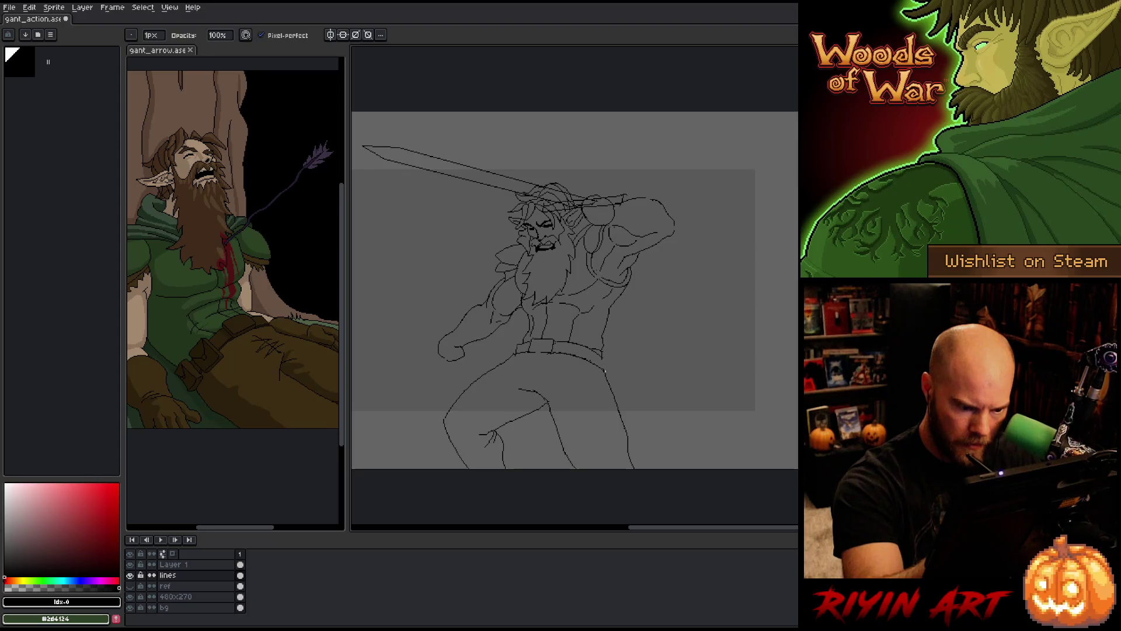
pyautogui.press('e')
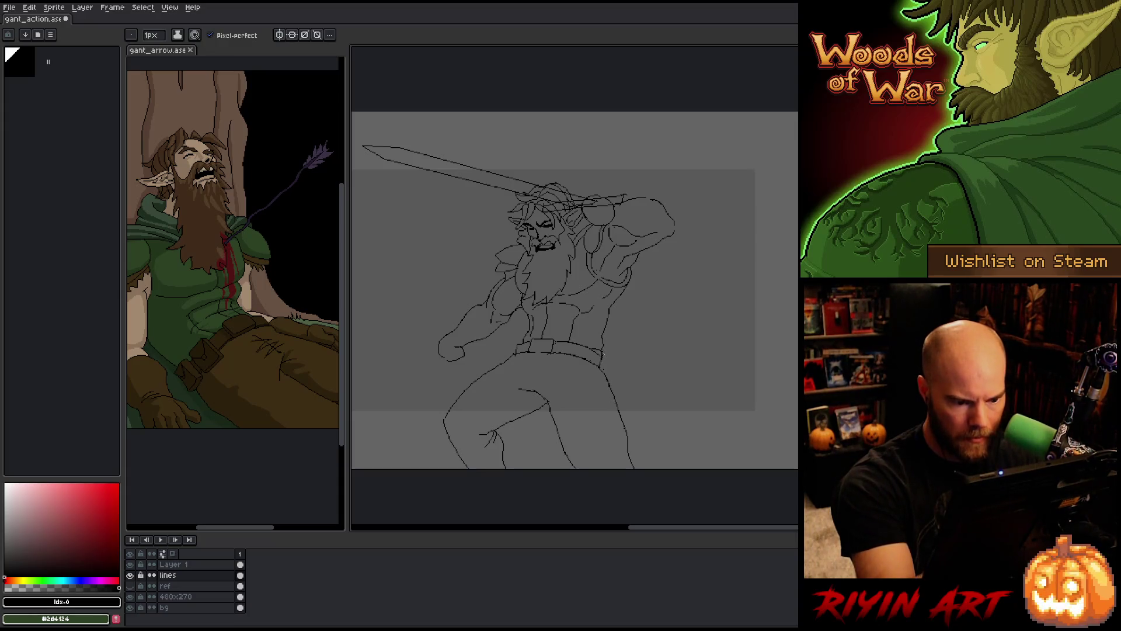
pyautogui.press('b')
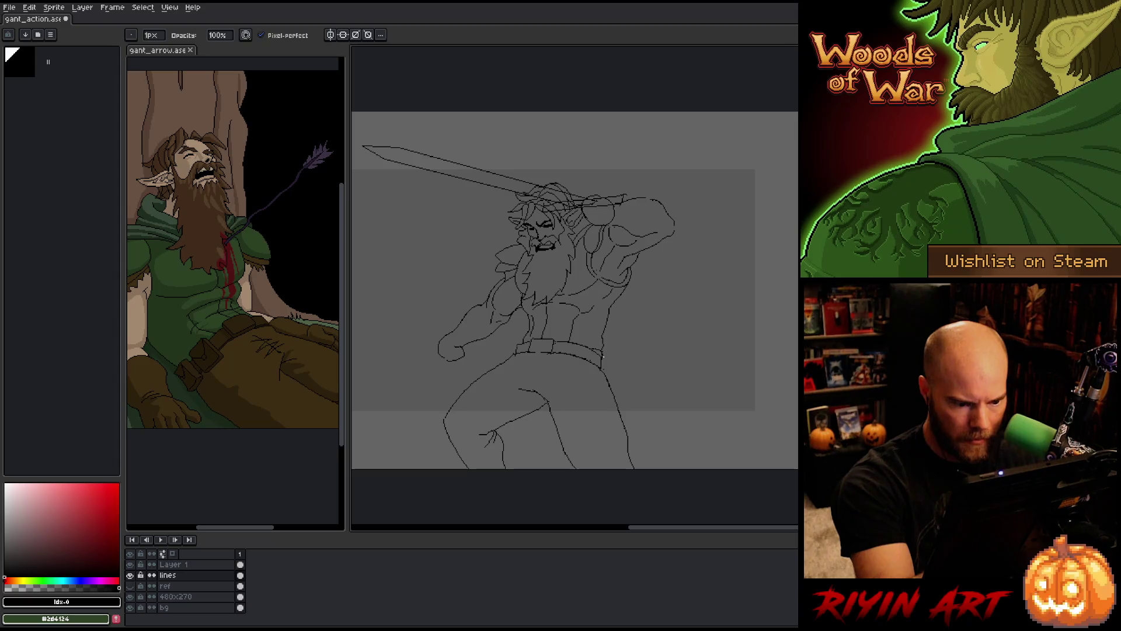
pyautogui.press('m')
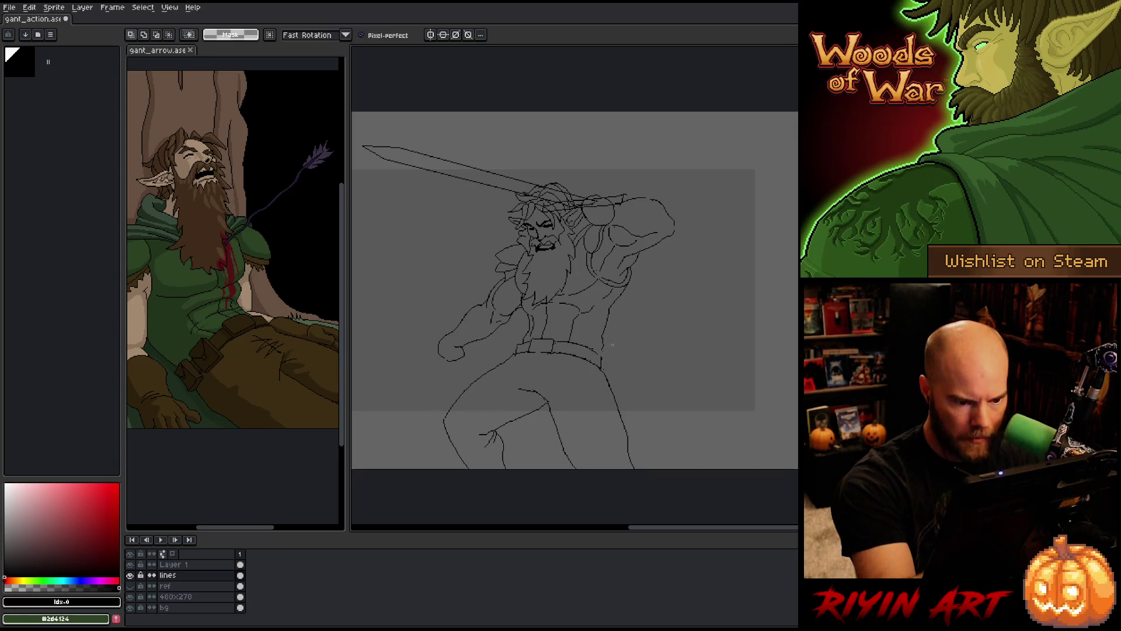
pyautogui.moveTo(611, 351)
pyautogui.mouseDown()
pyautogui.moveTo(613, 366)
pyautogui.moveTo(608, 333)
pyautogui.mouseUp()
pyautogui.click(608, 336)
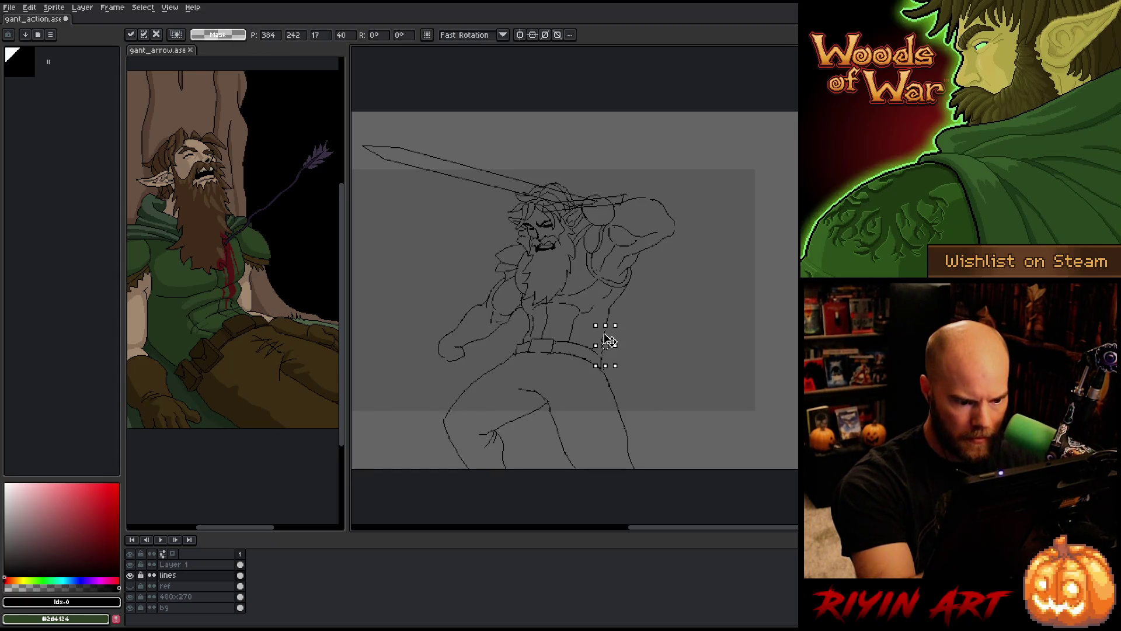
pyautogui.hotkey('ctrl', 'd')
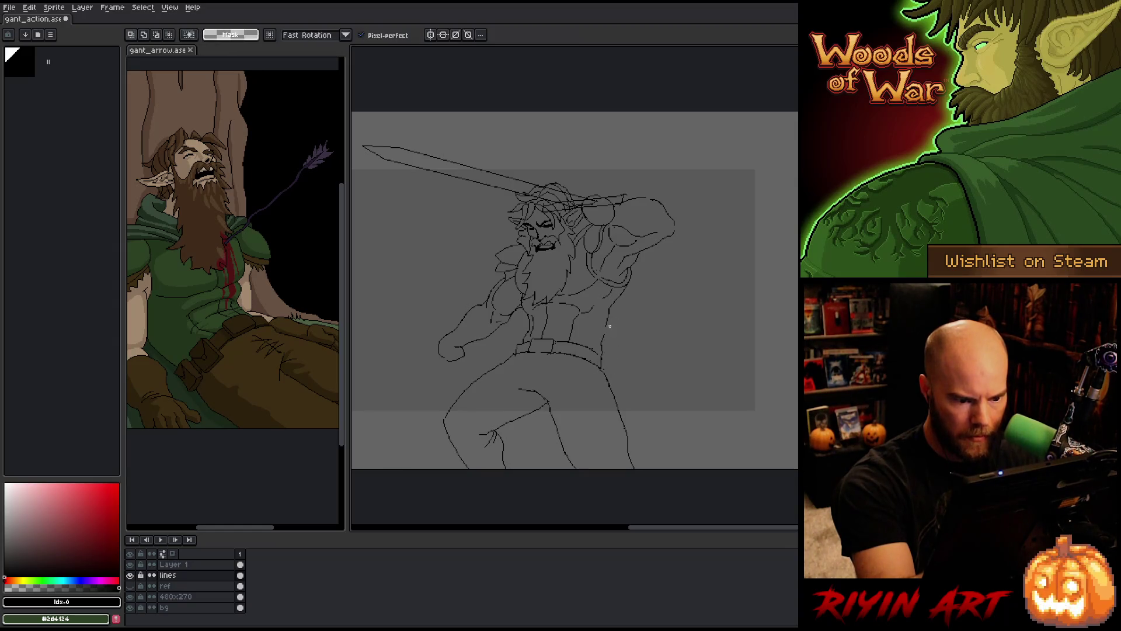
pyautogui.press('b')
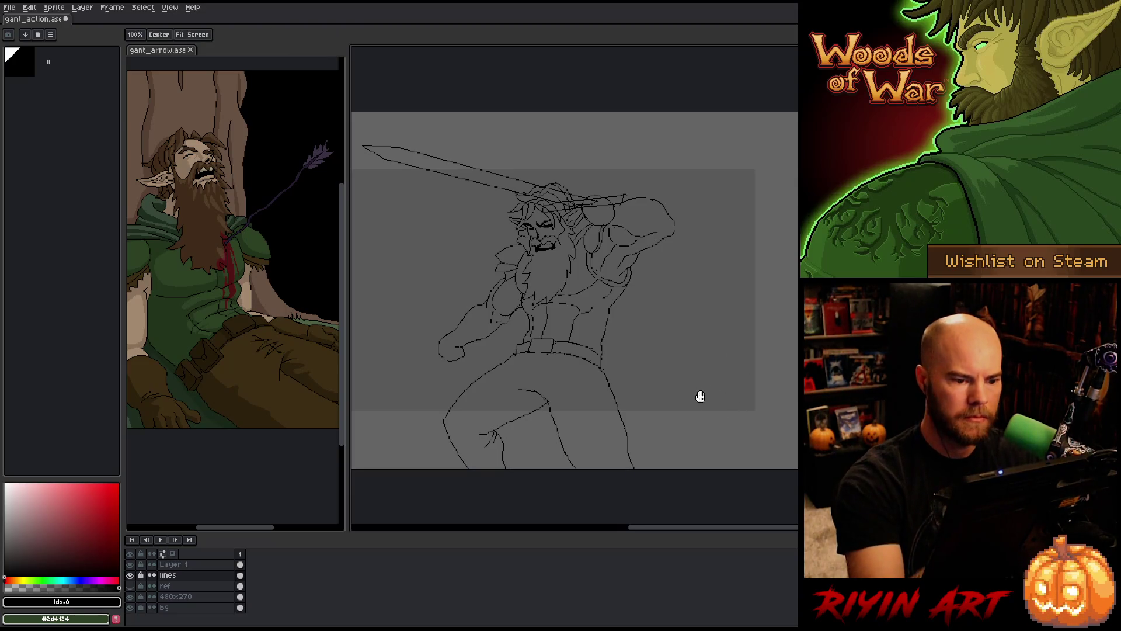
pyautogui.moveTo(698, 395); pyautogui.dragTo(734, 420)
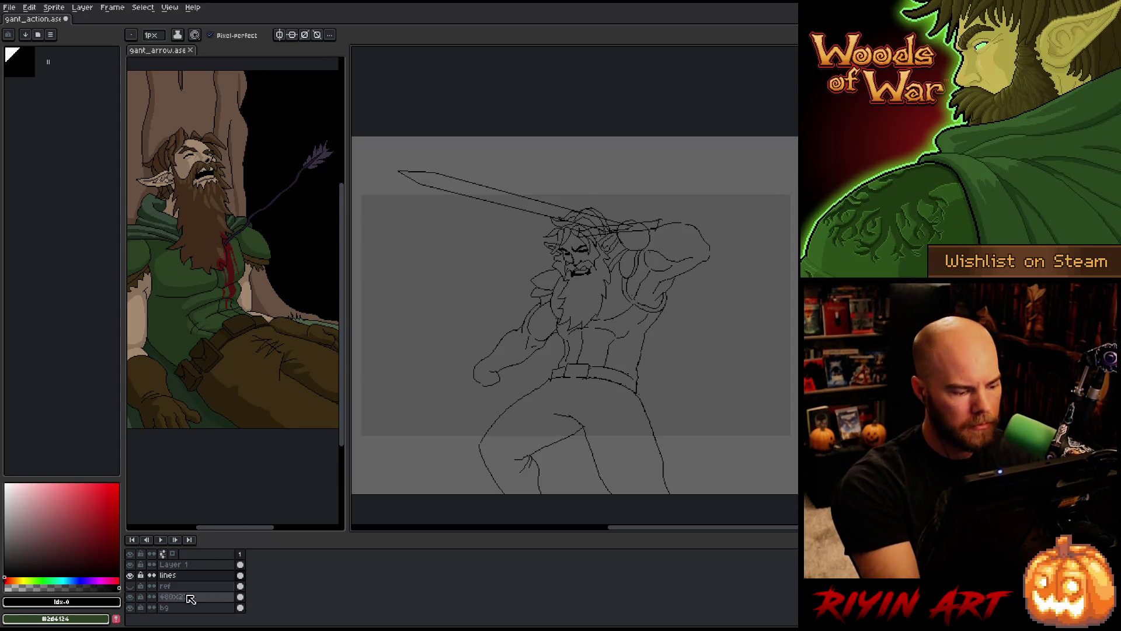
pyautogui.click(130, 587)
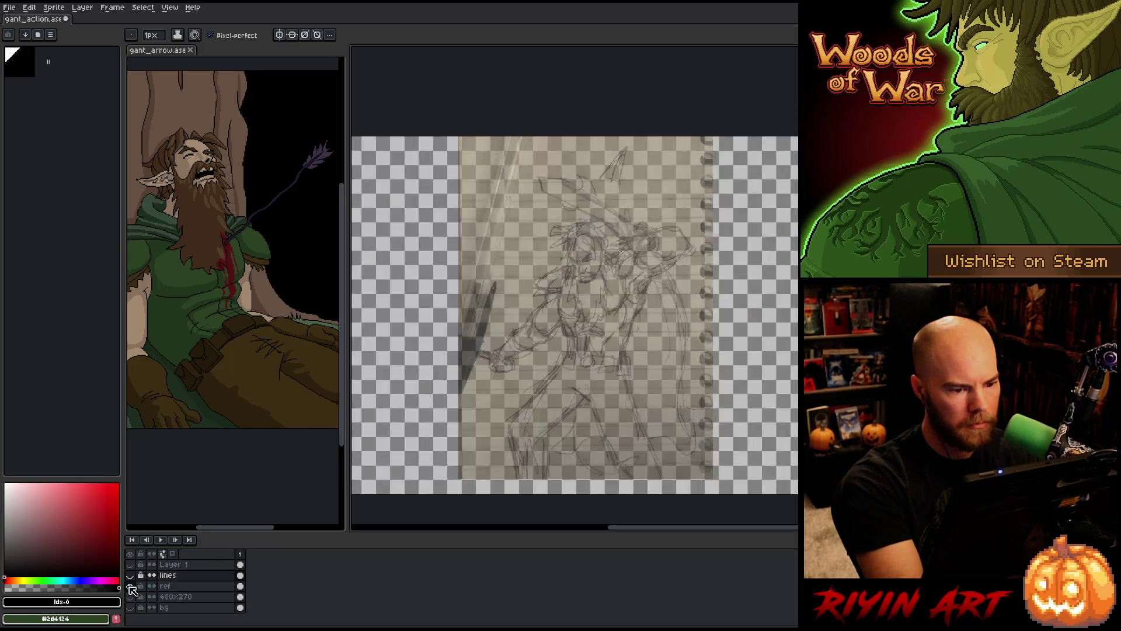
pyautogui.keyDown('alt'); pyautogui.click(131, 587); pyautogui.keyUp('alt')
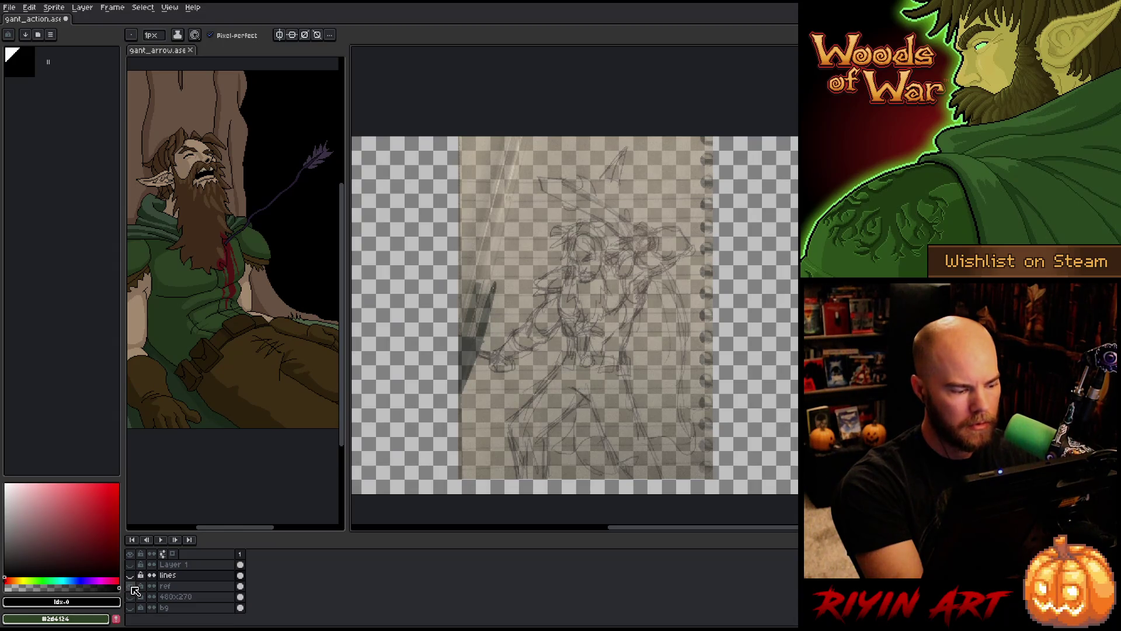
pyautogui.keyDown('alt'); pyautogui.click(131, 586); pyautogui.keyUp('alt')
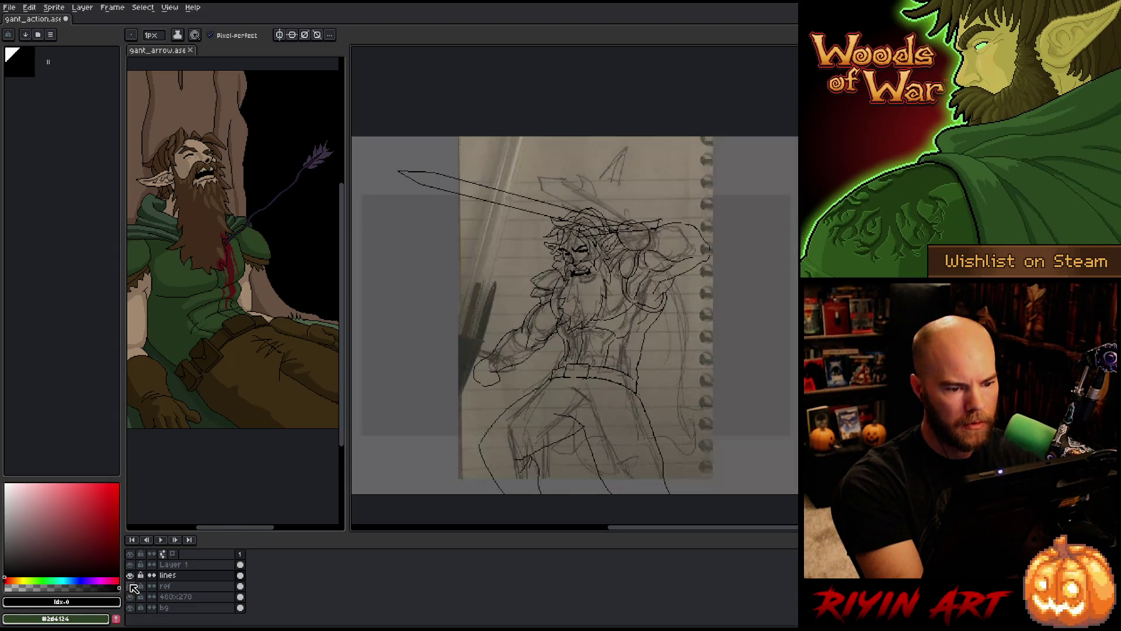
pyautogui.click(130, 586)
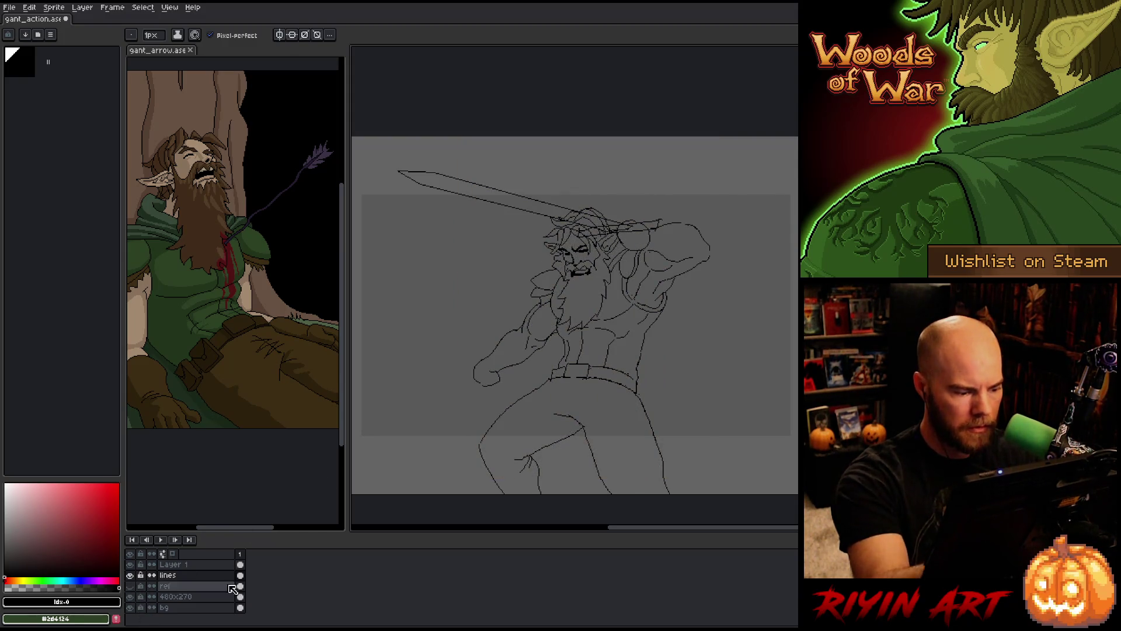
# Lasso the elf's open mouth and move it to its new spot on the bearded face
pyautogui.scroll(1, 594, 265)
pyautogui.scroll(2, 583, 268)
pyautogui.press('q')
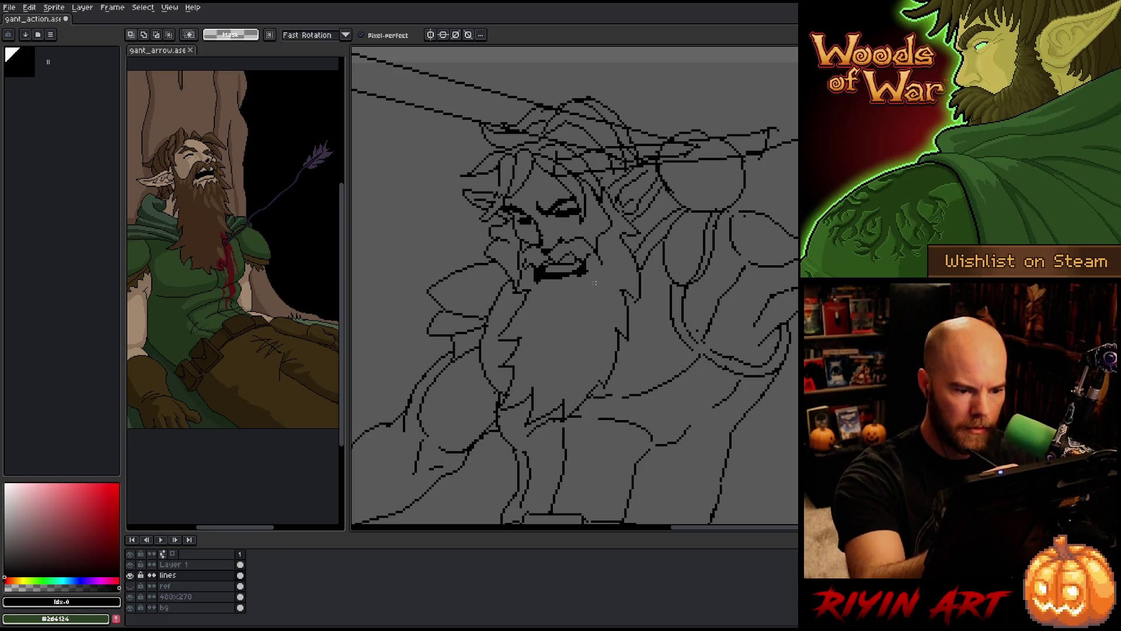
pyautogui.moveTo(595, 284)
pyautogui.mouseDown()
pyautogui.moveTo(572, 257)
pyautogui.moveTo(537, 279)
pyautogui.moveTo(583, 283)
pyautogui.mouseUp()
pyautogui.hotkey('ctrl', 'd')
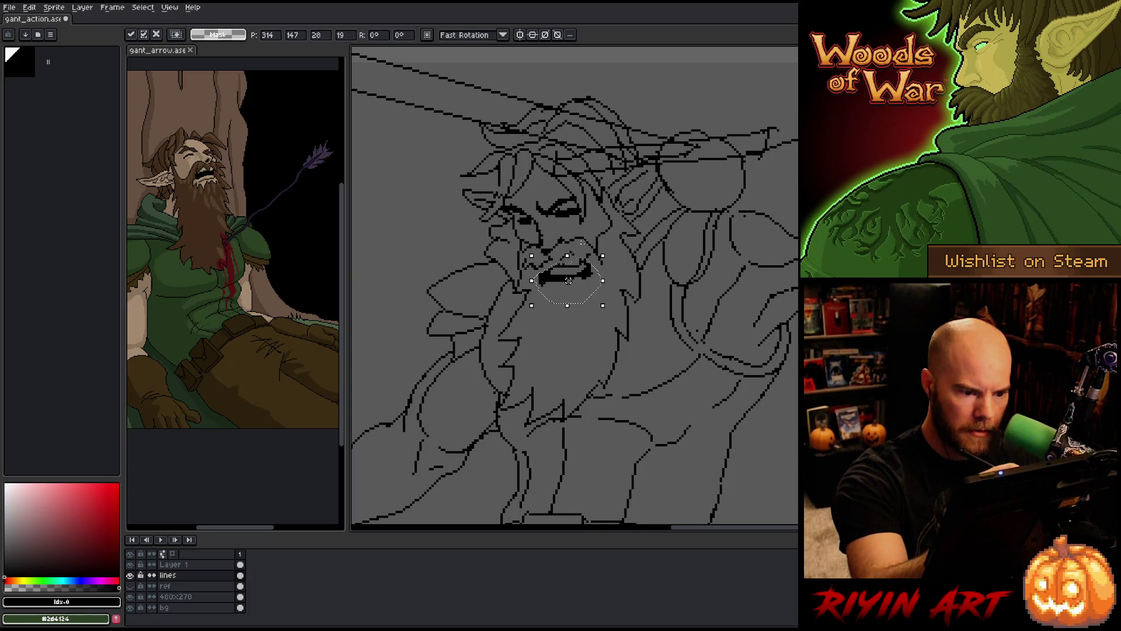
# Redraw and erase the line work around the repositioned mouth, alternating Pencil and Eraser
pyautogui.press('b')
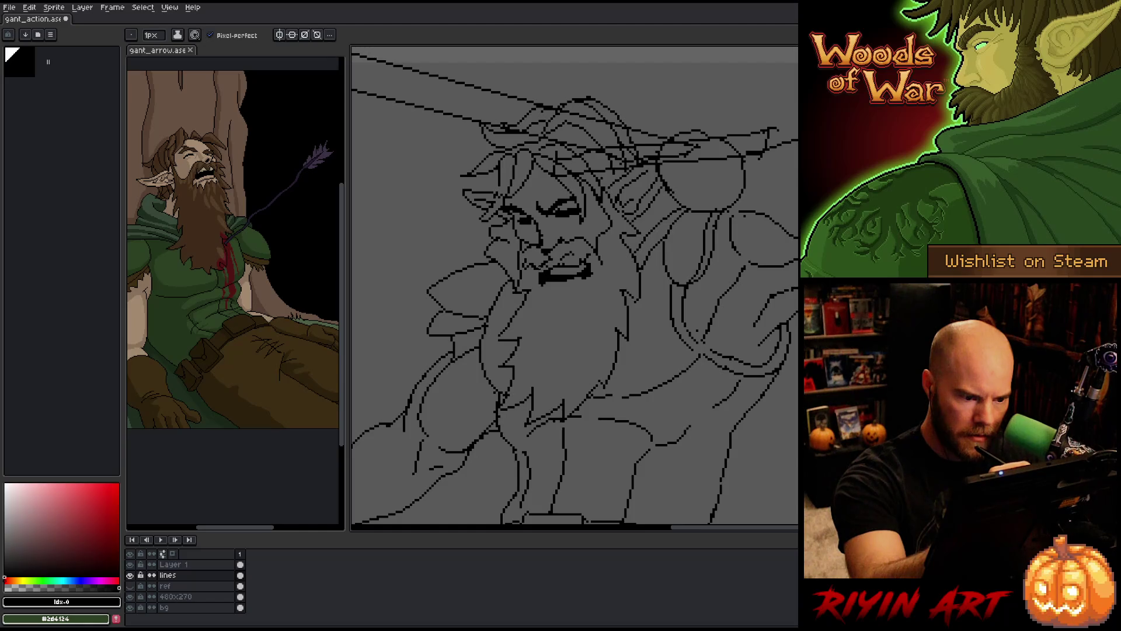
pyautogui.press('e')
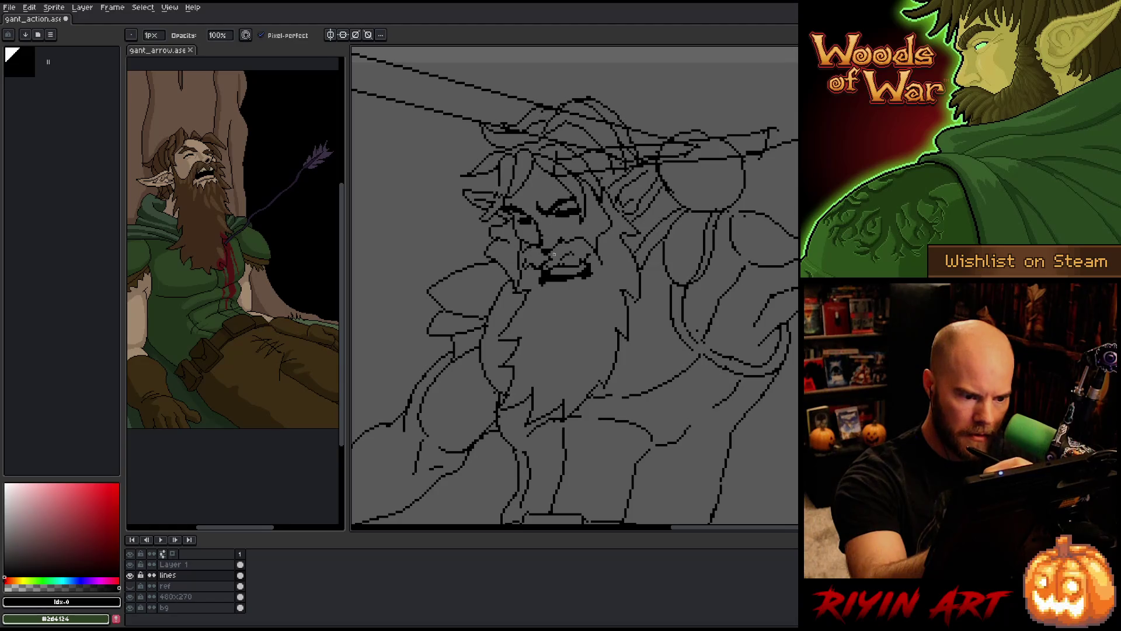
pyautogui.press('g')
pyautogui.press('b')
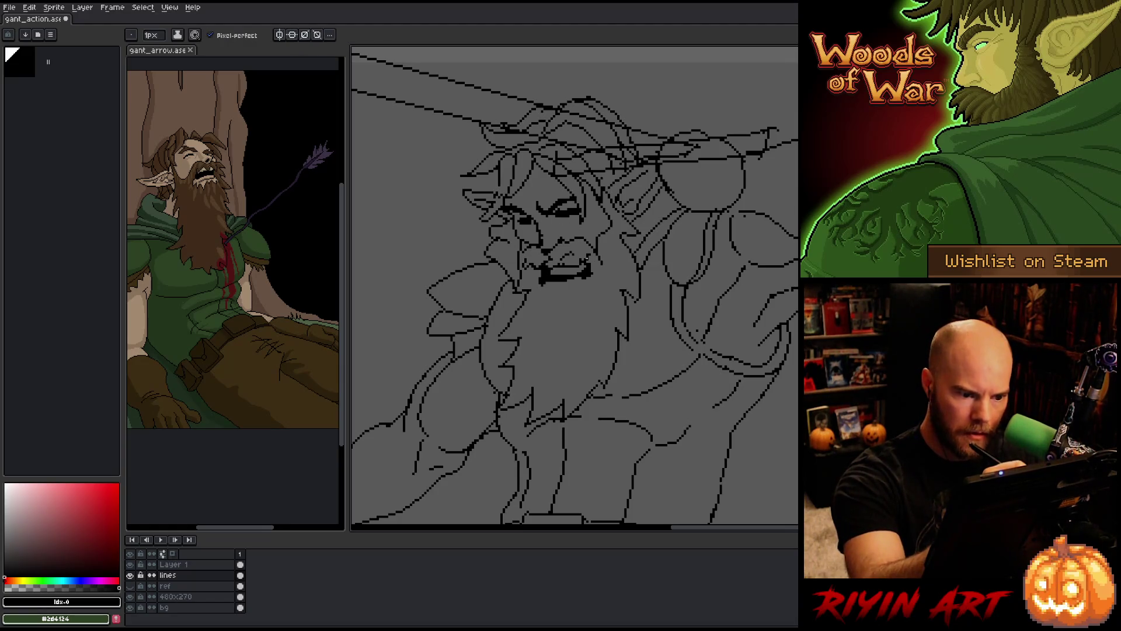
pyautogui.press('e')
pyautogui.press('b')
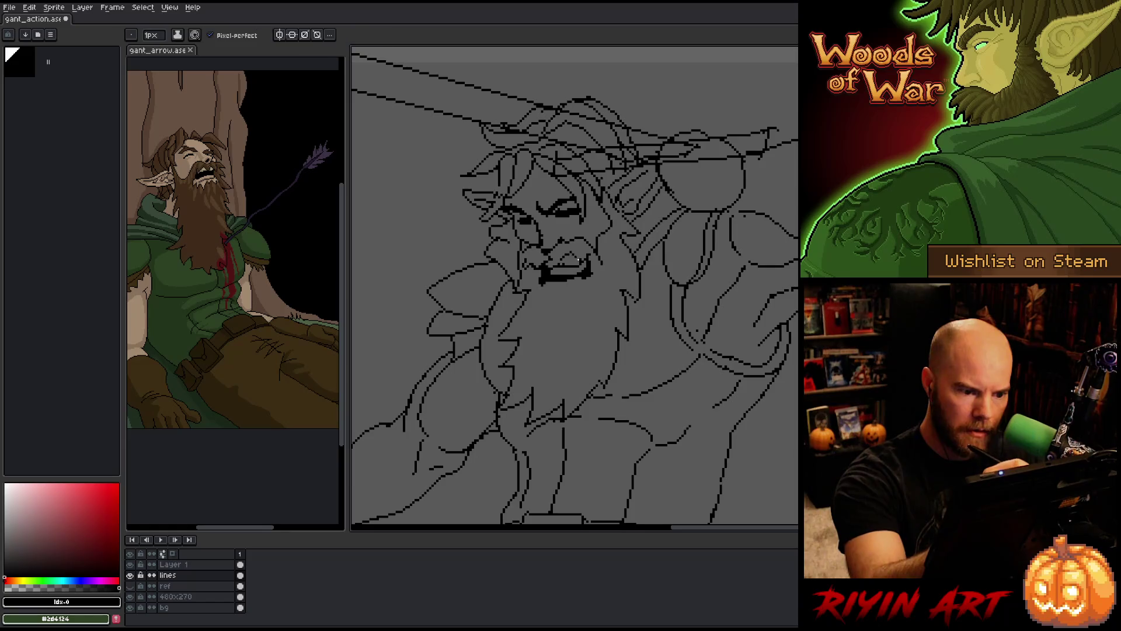
pyautogui.press('e')
pyautogui.press('b')
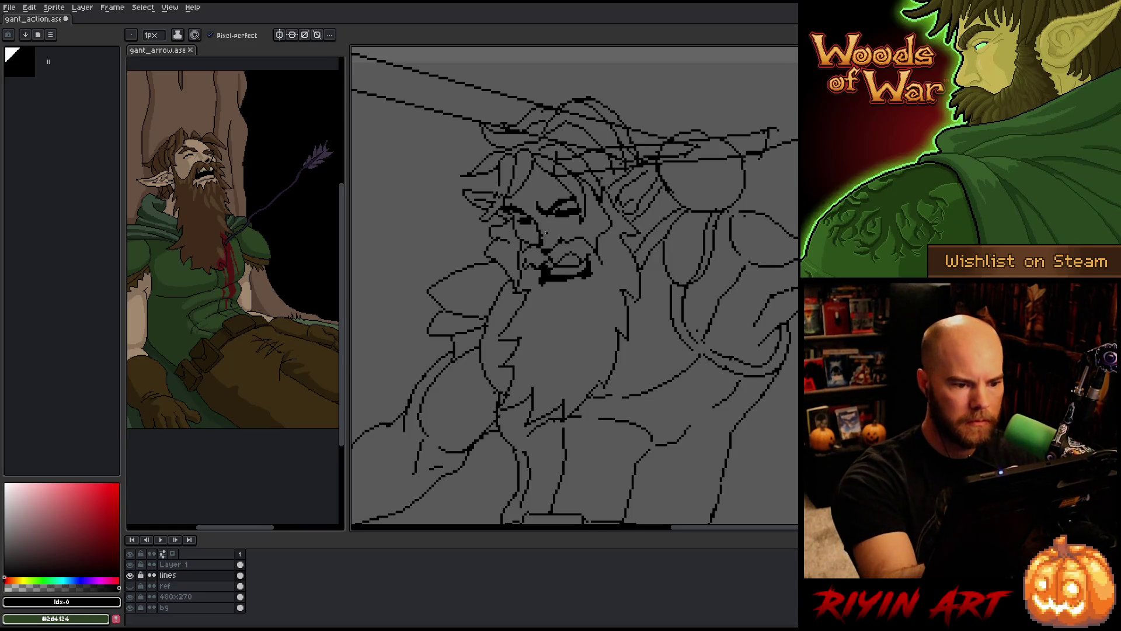
pyautogui.press('e')
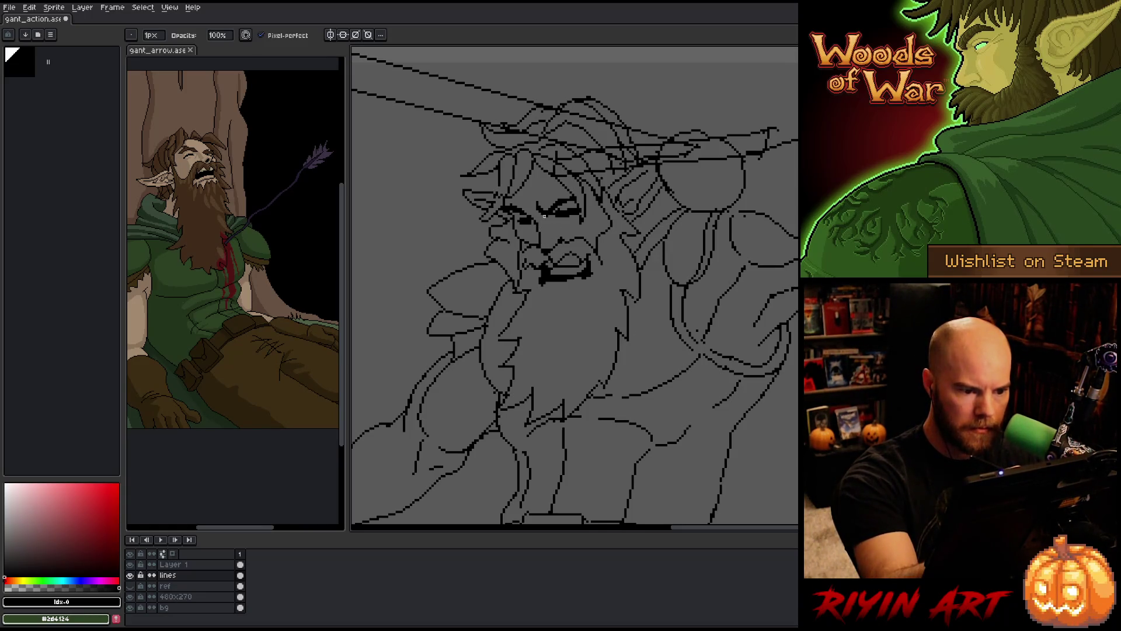
# Erase stray pixels across the rest of the face and redraw the lines with the Pencil
pyautogui.moveTo(619, 331); pyautogui.dragTo(632, 358)
pyautogui.press('b')
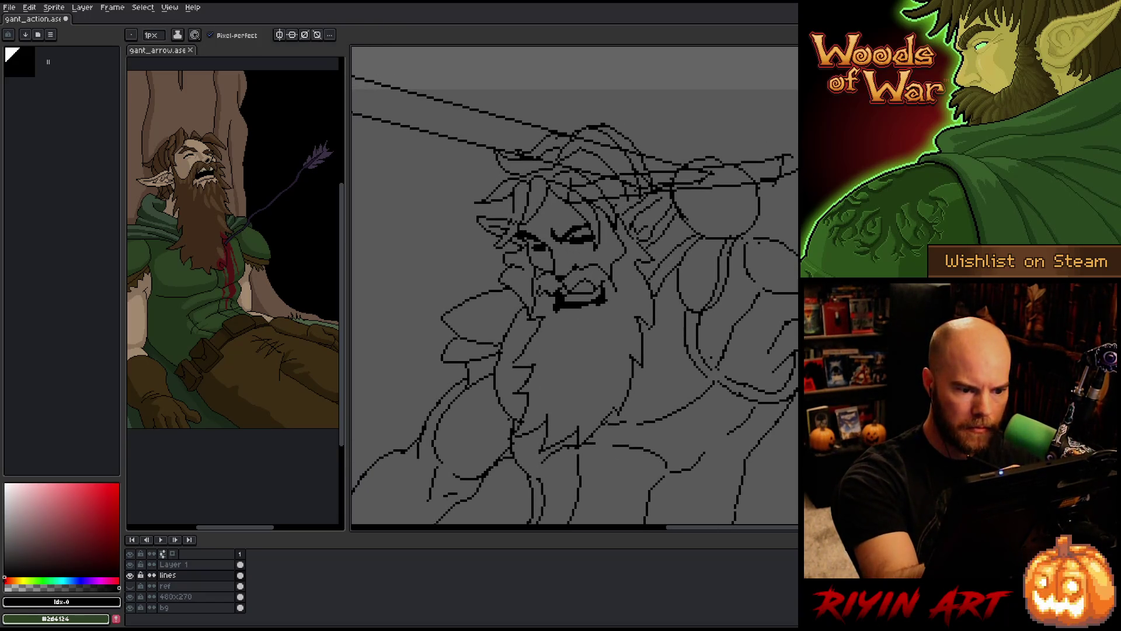
pyautogui.press('e')
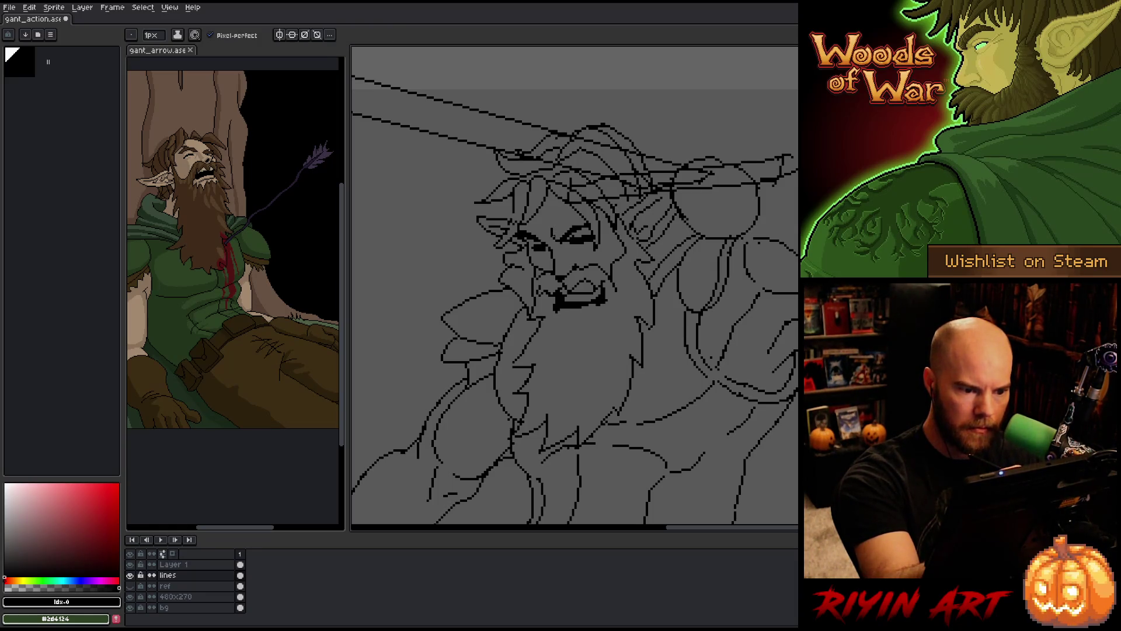
pyautogui.press('b')
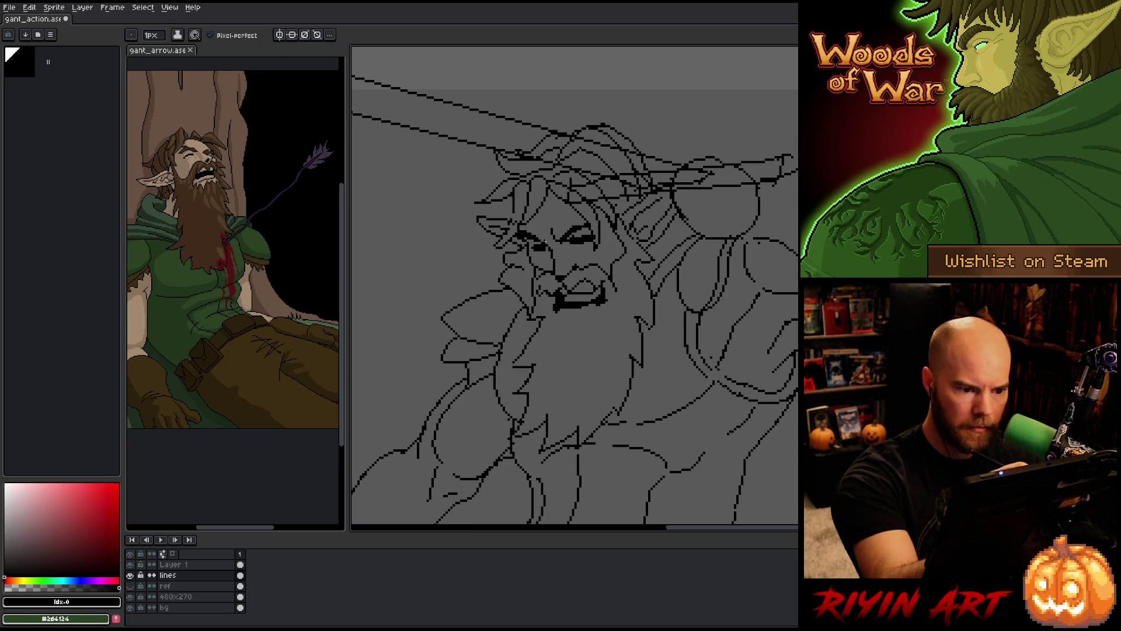
pyautogui.press('e')
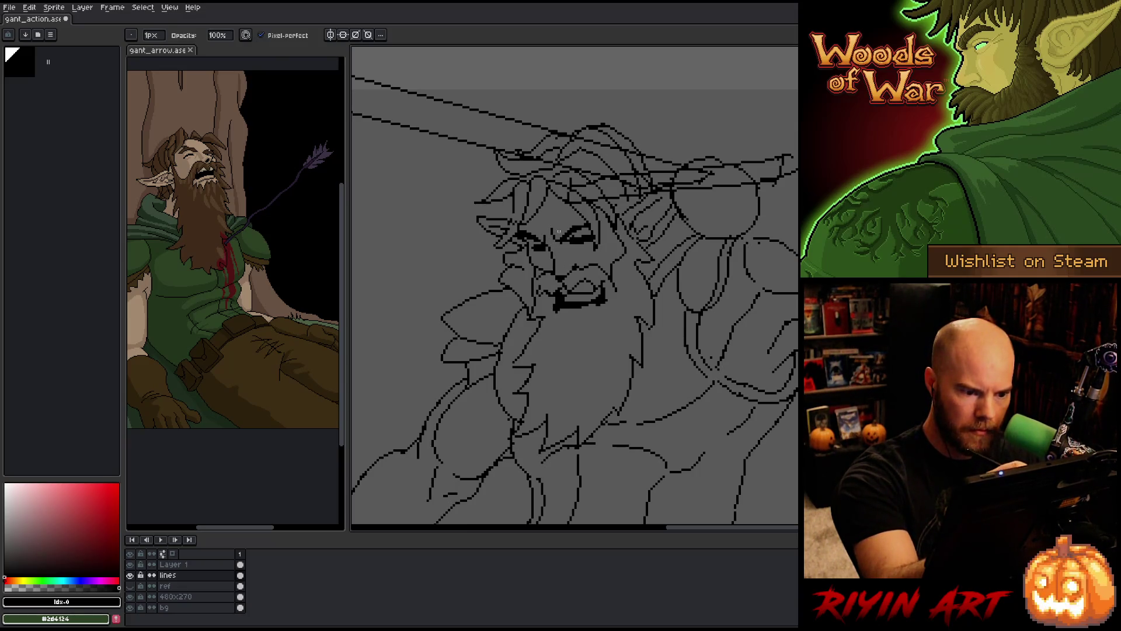
pyautogui.press('b')
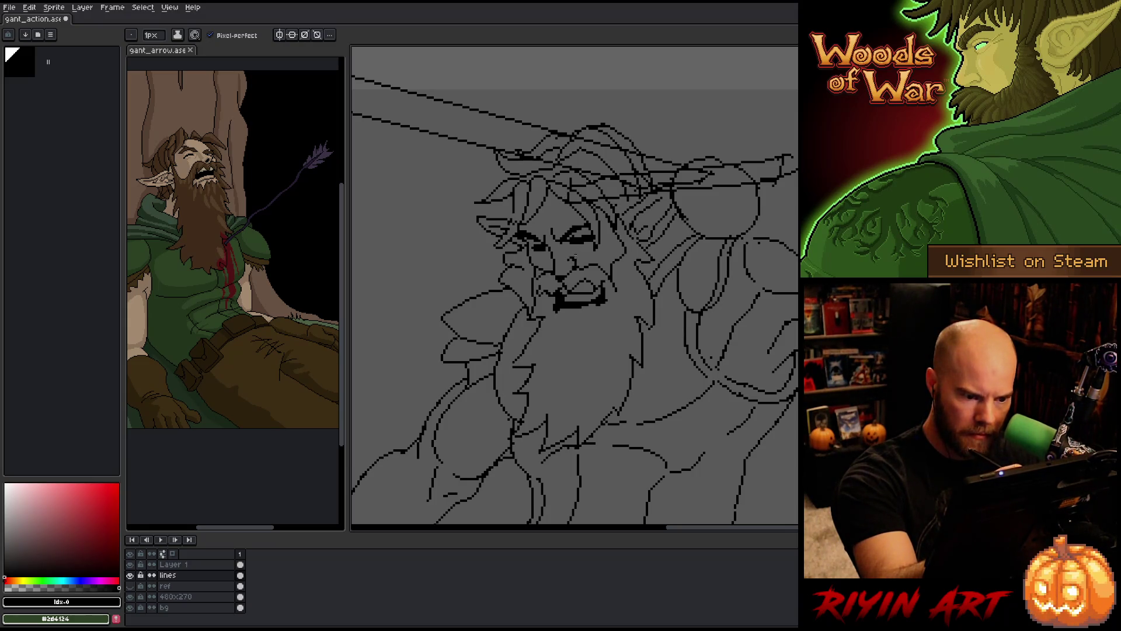
pyautogui.press('e')
pyautogui.press('b')
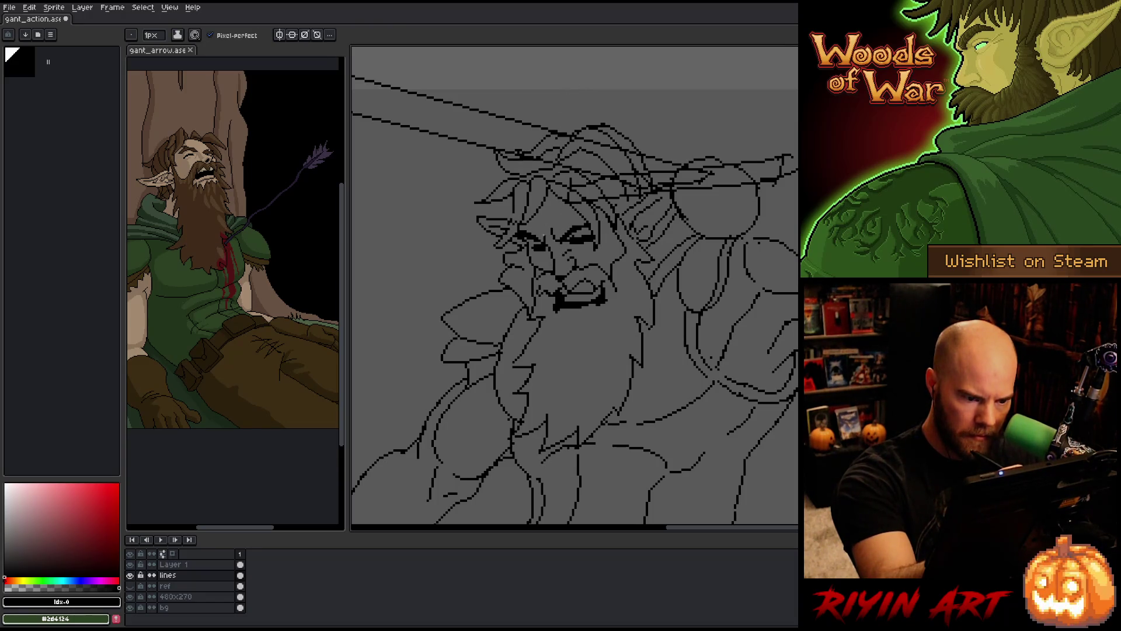
pyautogui.press('e')
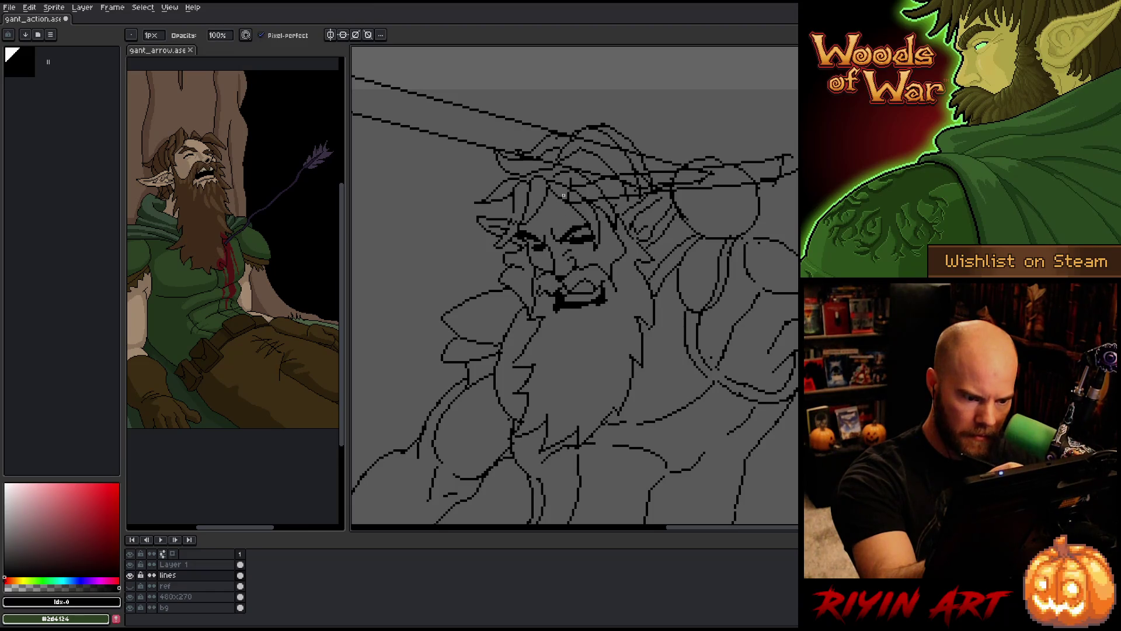
pyautogui.press('b')
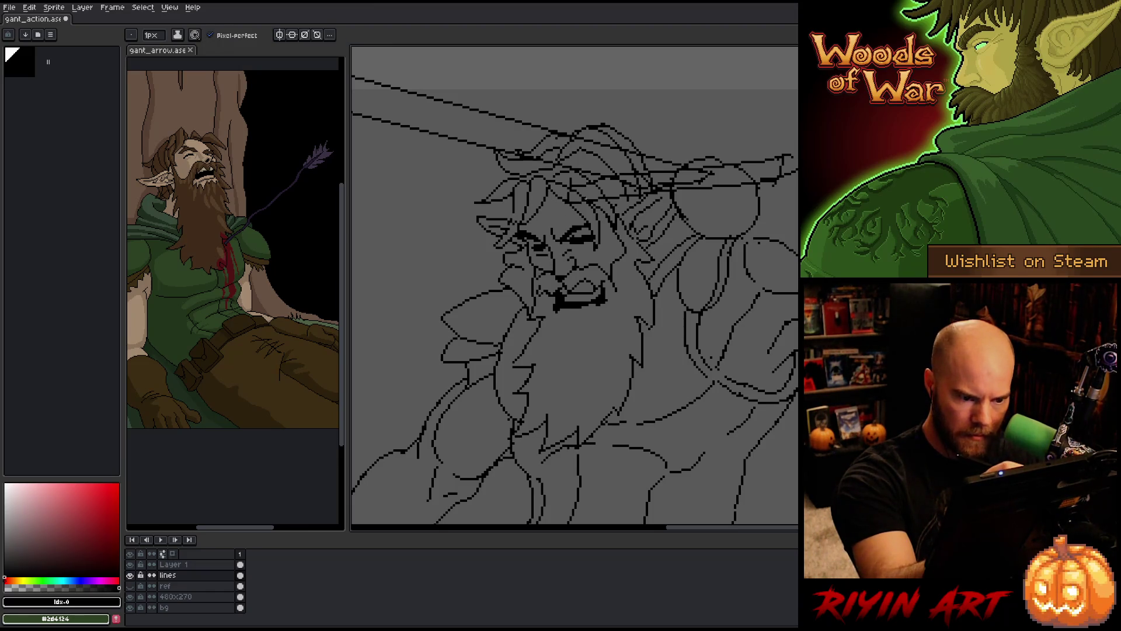
pyautogui.press('e')
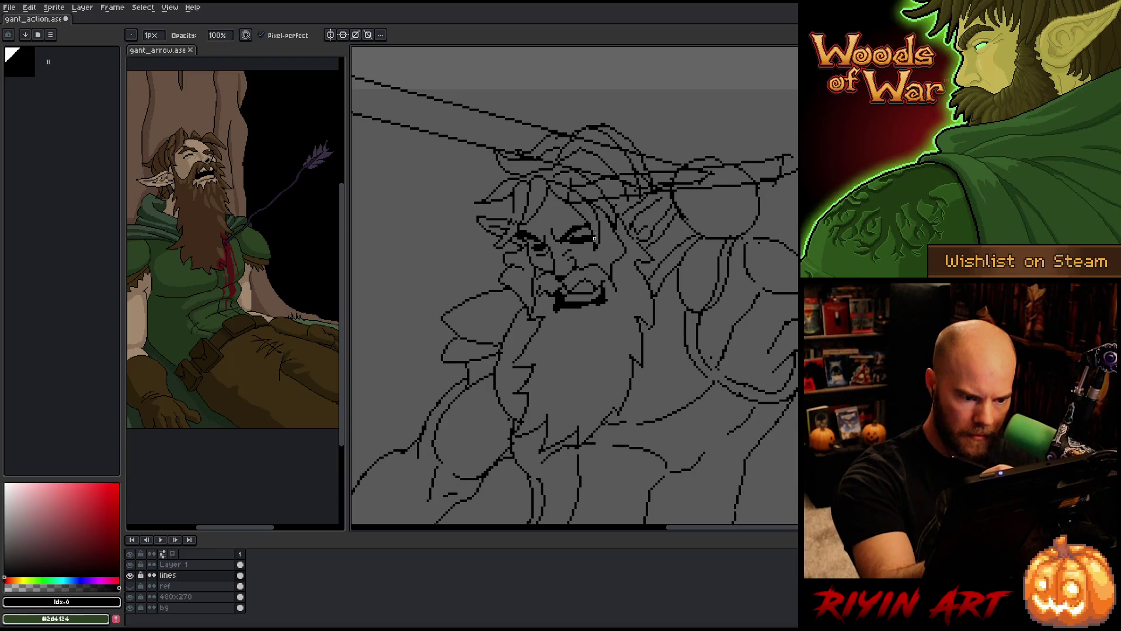
pyautogui.press('b')
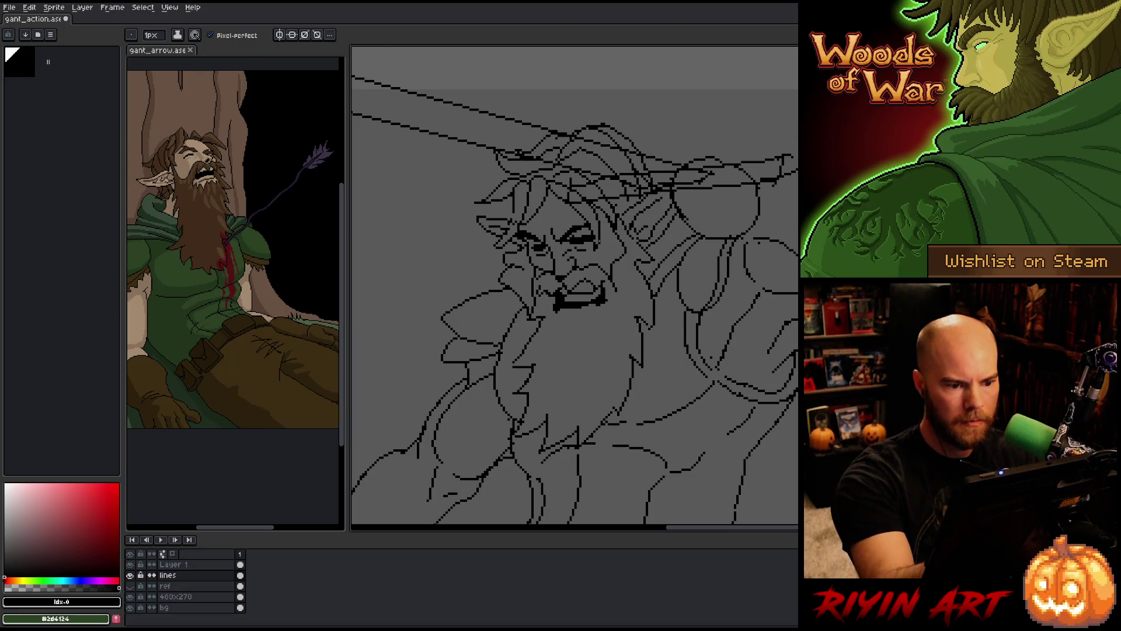
pyautogui.press('e')
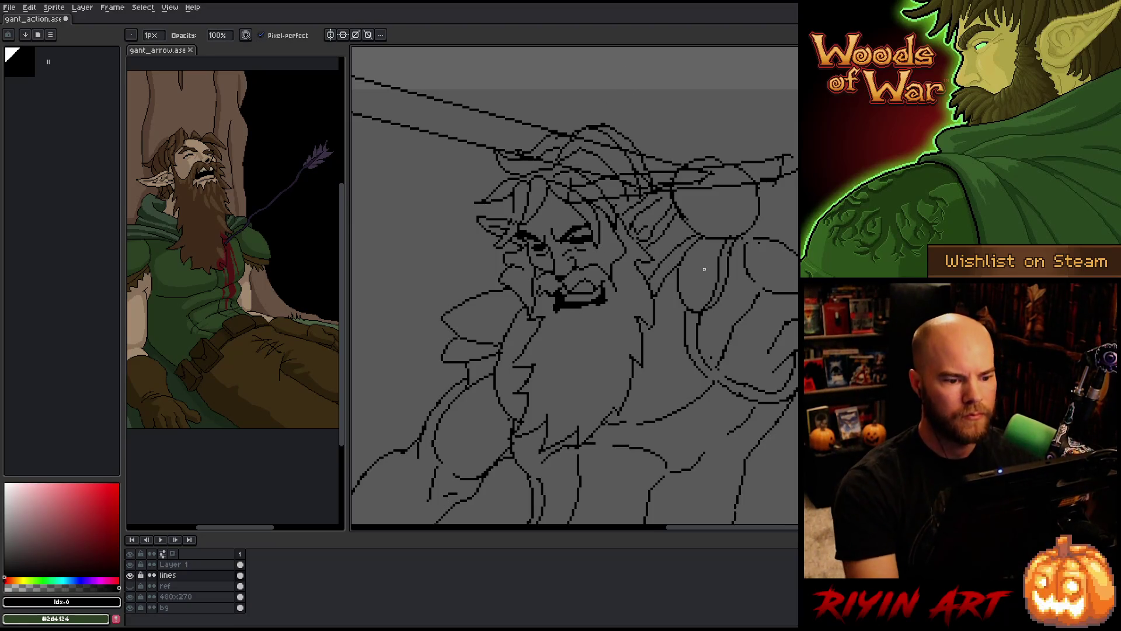
pyautogui.press('b')
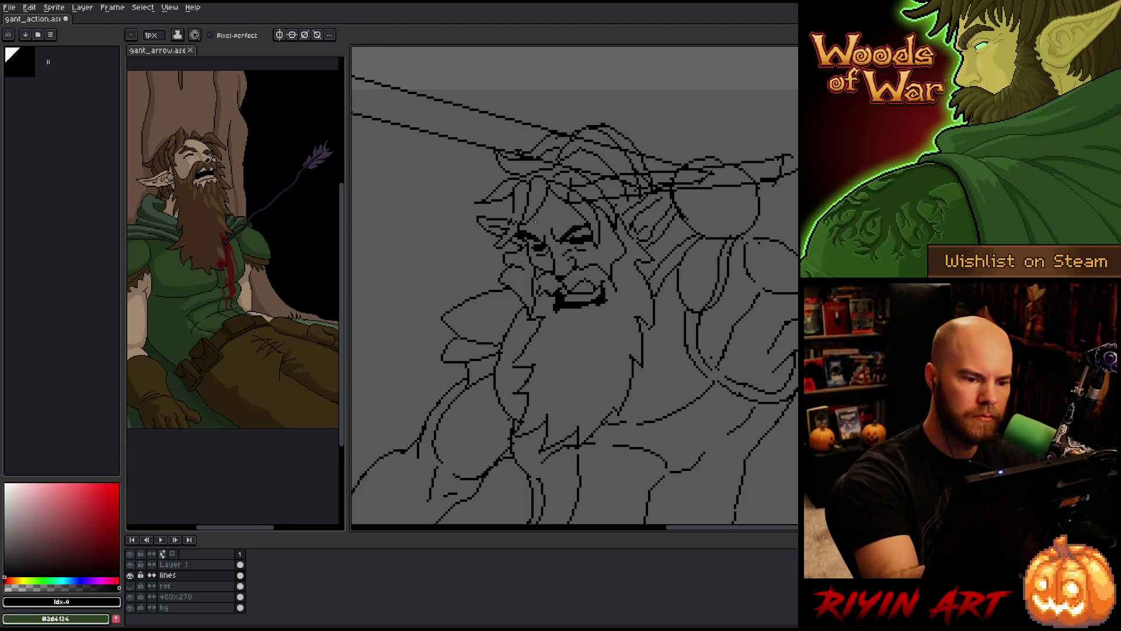